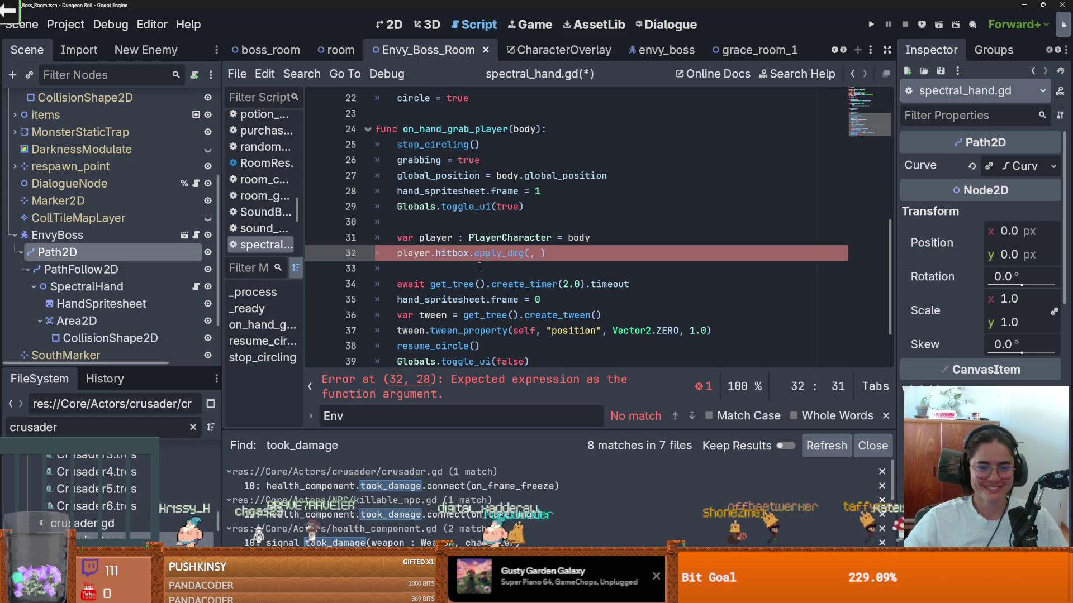
# Save spectral_hand.gd and insert a blank line above the apply_dmg call.
pyautogui.hotkey('ctrl', 's')
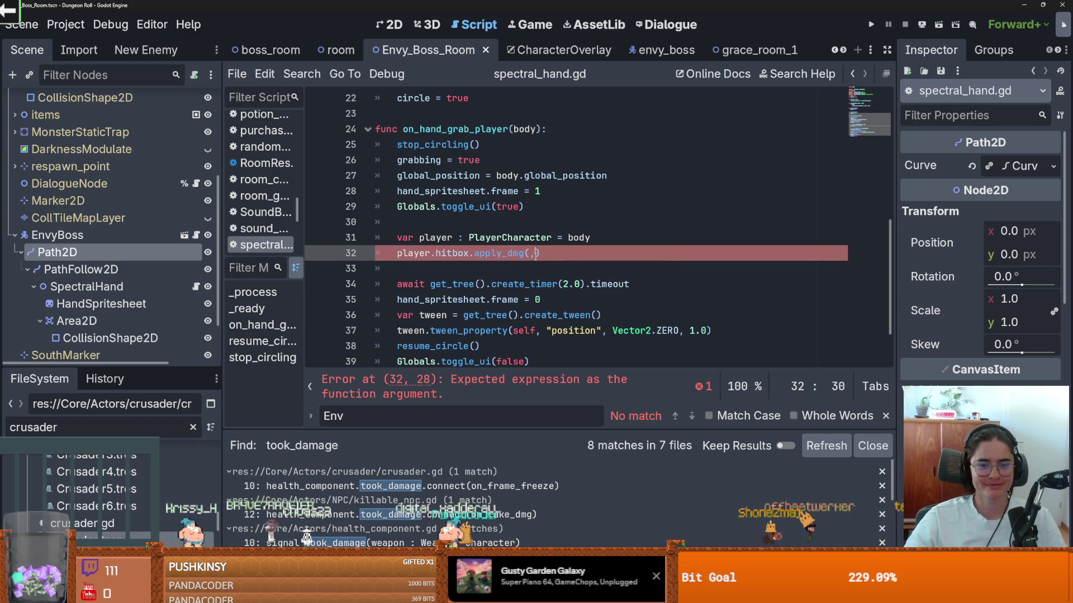
pyautogui.click(613, 236)
pyautogui.press('Return')
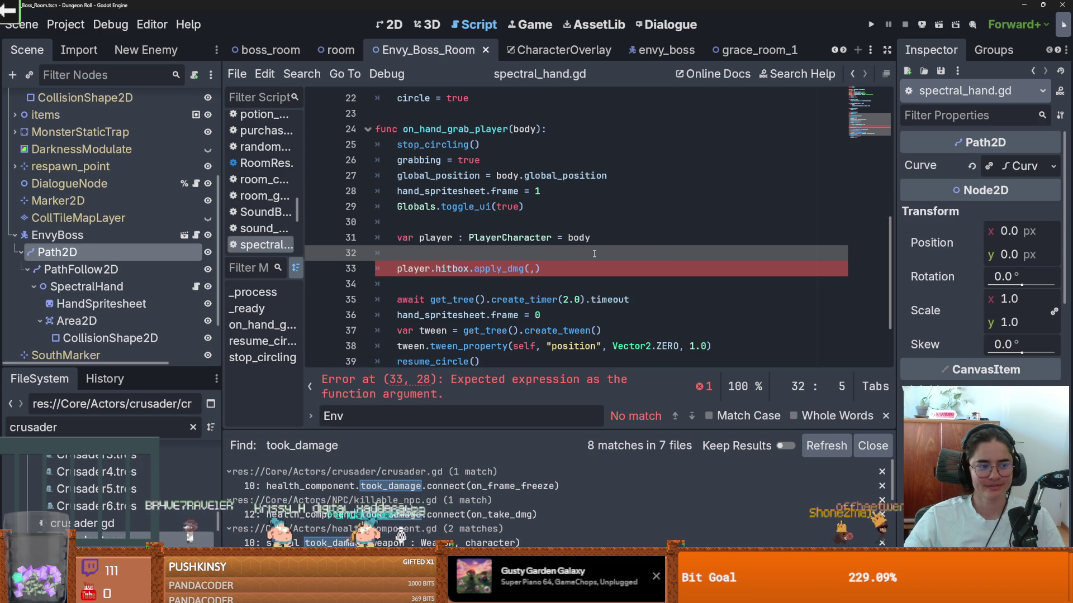
# Add self as the second apply_dmg argument, making apply_dmg(, self), and save the script.
pyautogui.click(528, 269)
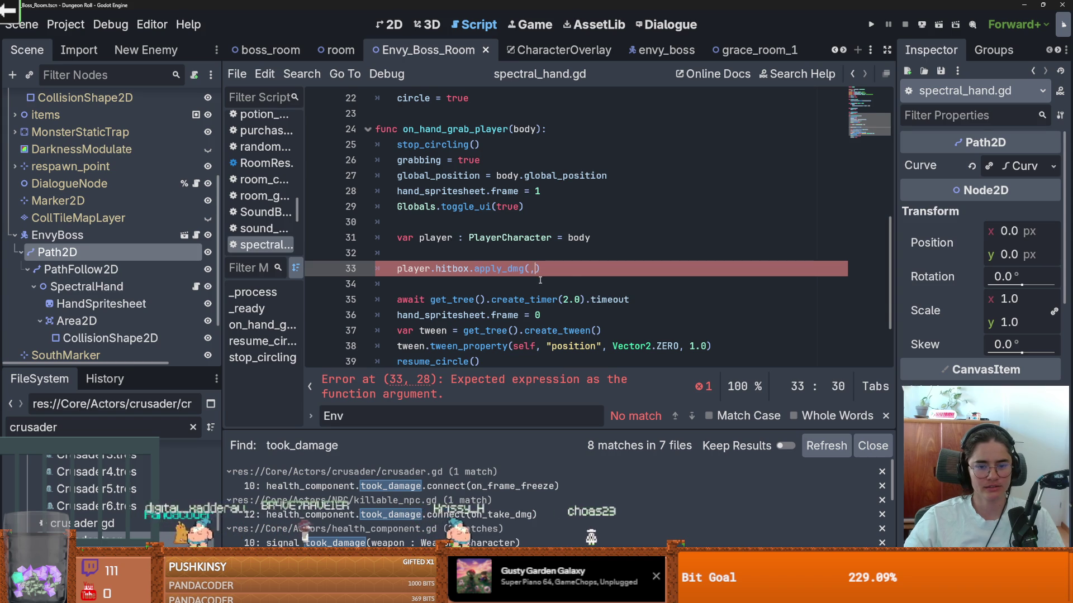
pyautogui.scroll(1, 541, 281)
pyautogui.scroll(-1, 540, 280)
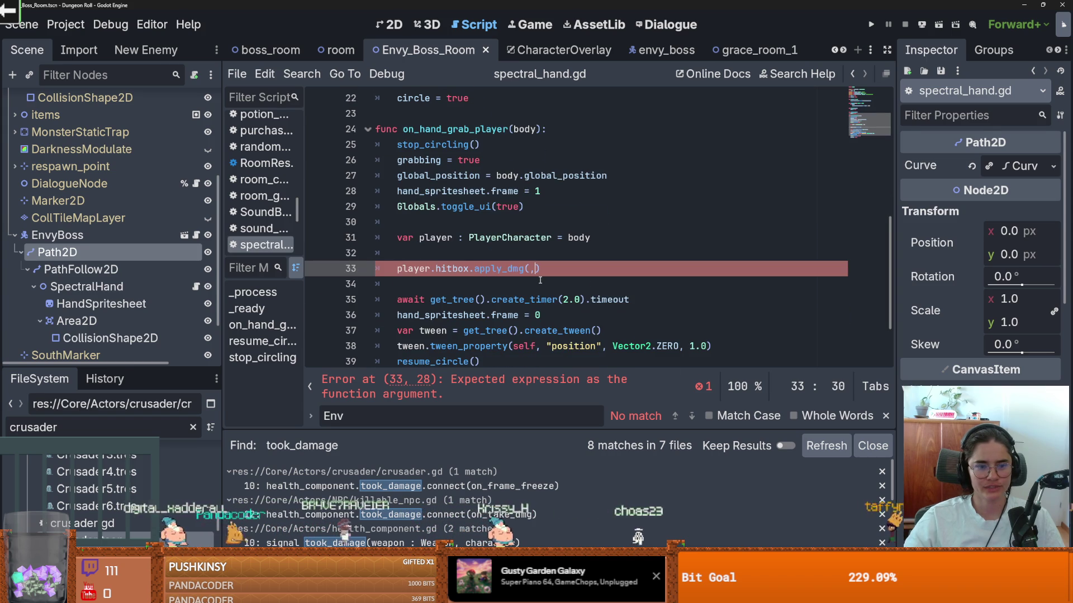
pyautogui.write('self')
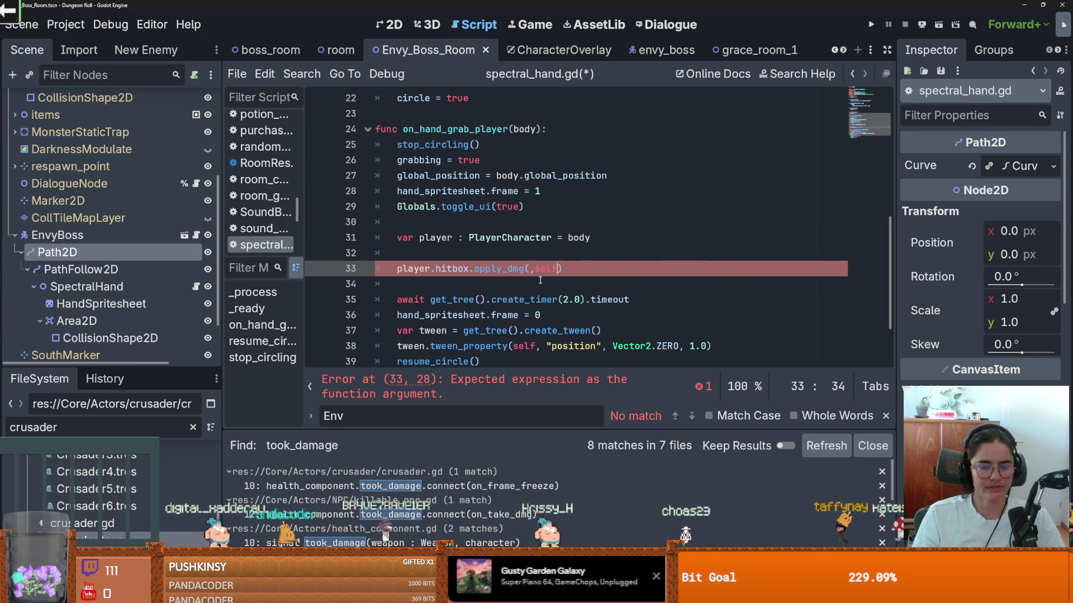
pyautogui.hotkey('ctrl', 's')
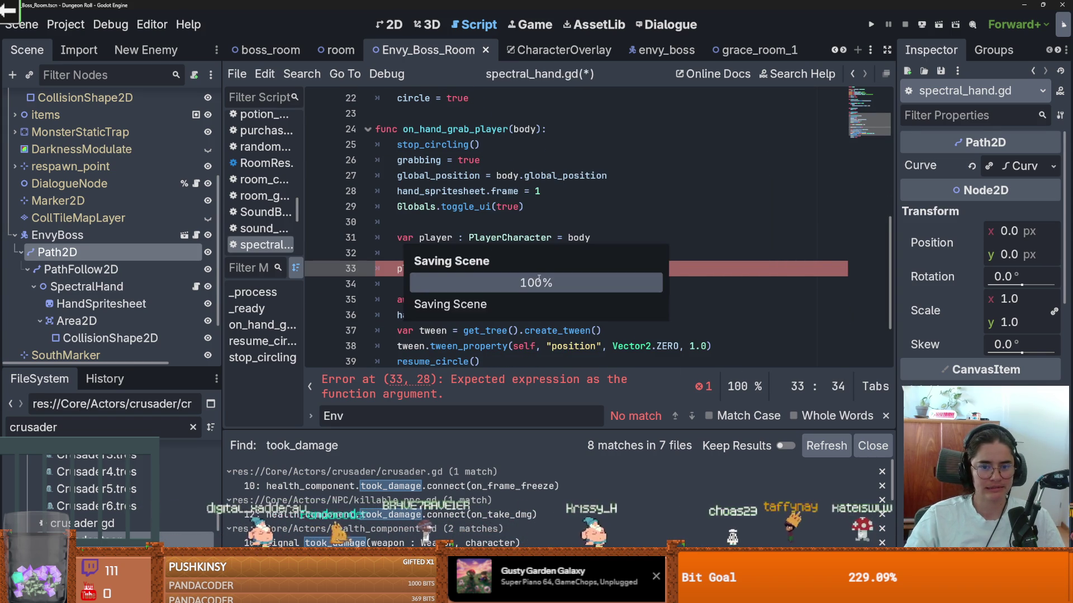
pyautogui.doubleClick(547, 270)
pyautogui.scroll(7, 561, 285)
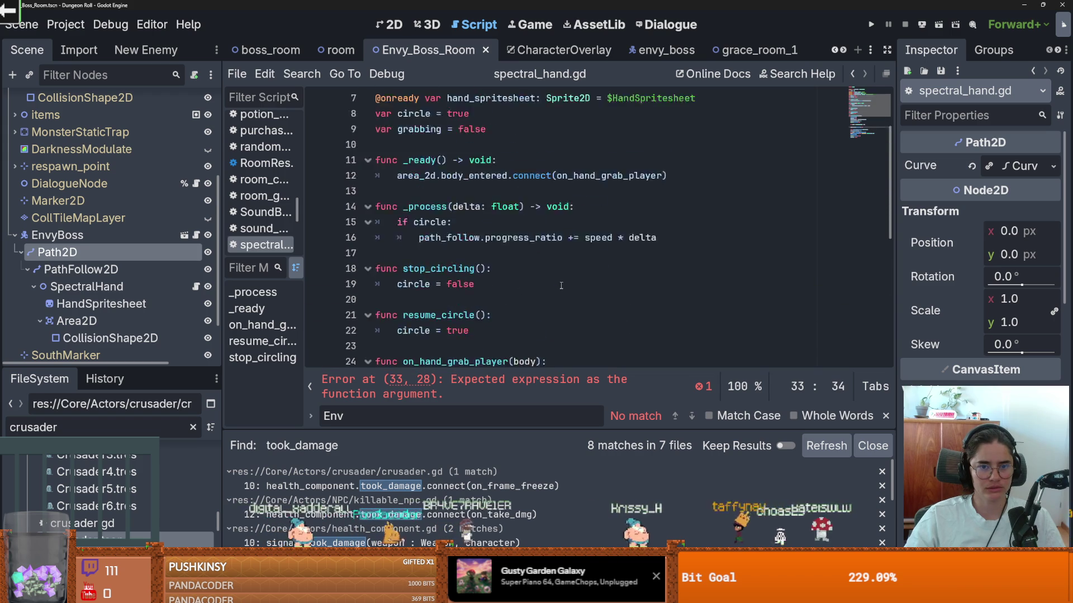
# Clear the crusader FileSystem filter and enlarge the file browser panel.
pyautogui.scroll(-8, 561, 286)
pyautogui.click(527, 221)
pyautogui.scroll(2, 527, 221)
pyautogui.press('BackSpace')
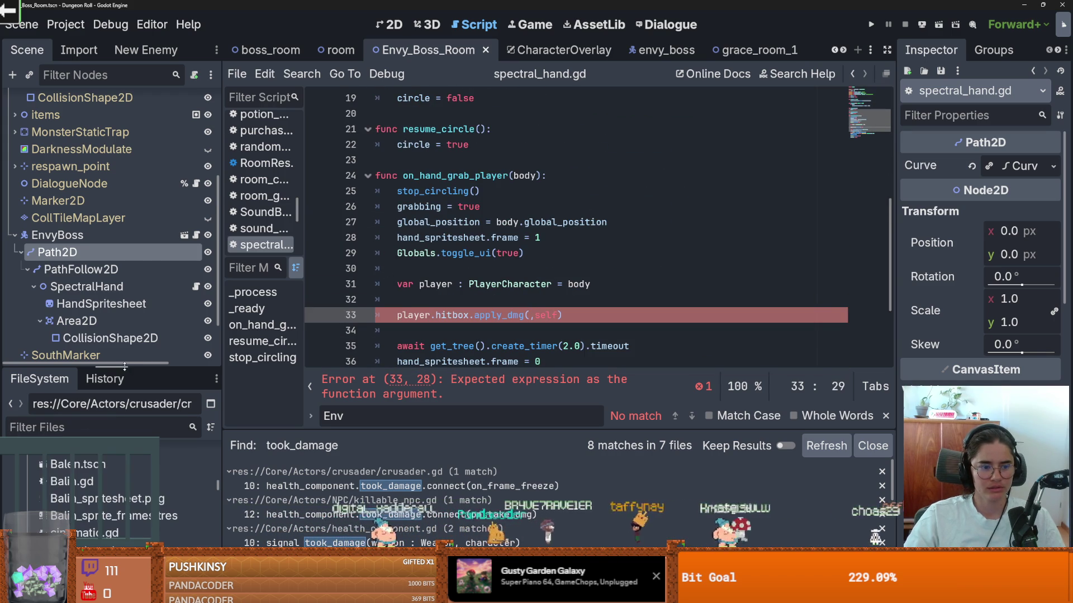
pyautogui.moveTo(111, 368); pyautogui.dragTo(111, 110)
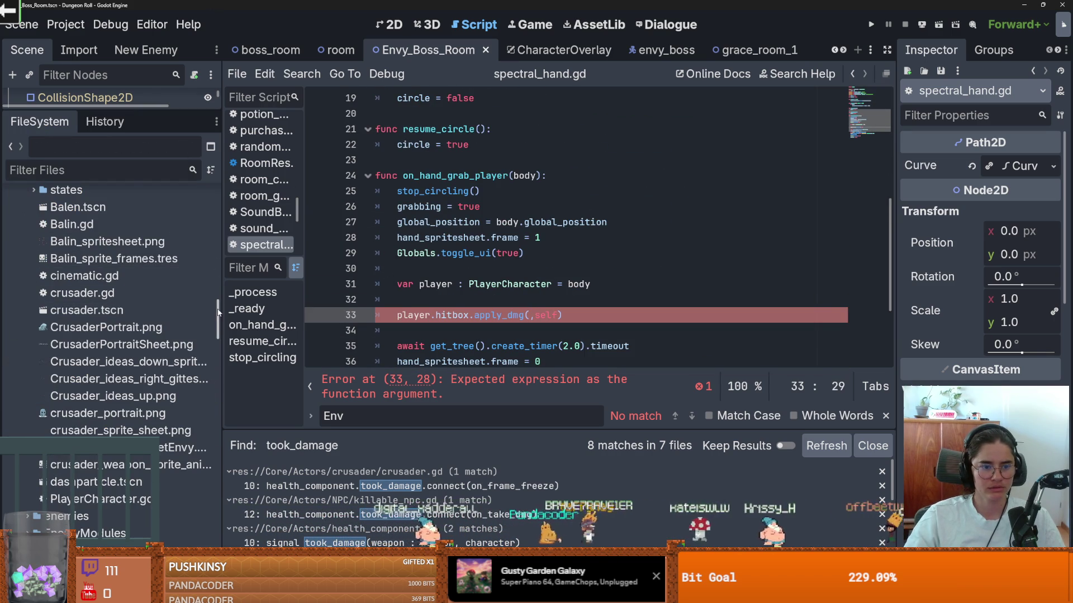
pyautogui.moveTo(219, 315); pyautogui.dragTo(223, 146)
pyautogui.scroll(-2, 161, 327)
pyautogui.scroll(-2, 160, 325)
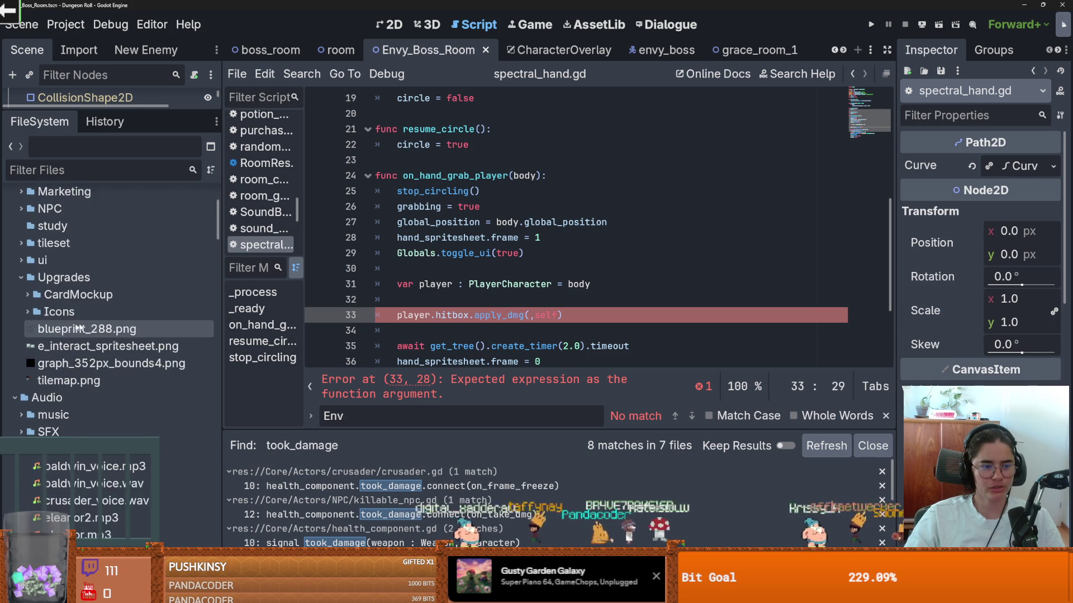
pyautogui.scroll(1, 159, 251)
pyautogui.click(211, 170)
pyautogui.press('Escape')
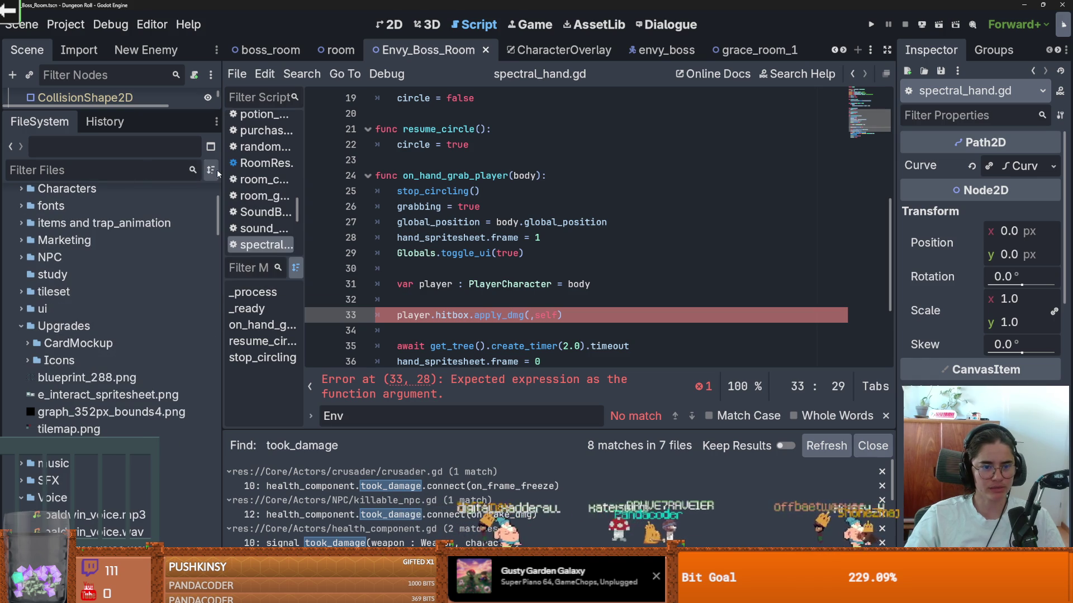
pyautogui.scroll(5, 84, 335)
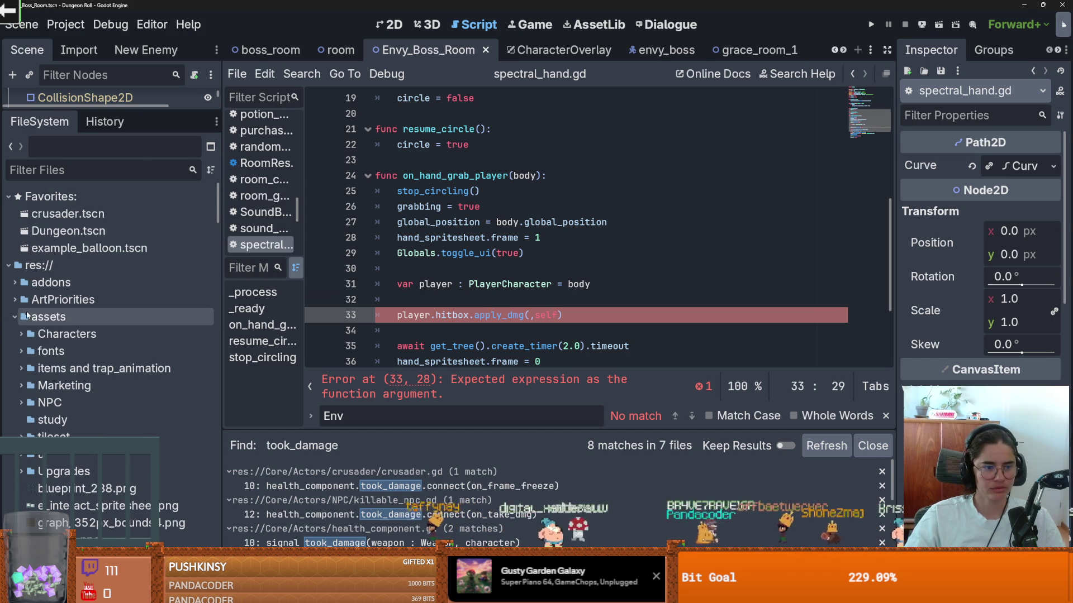
# Expand res://Core/Actors/Base/Attack, select FallDamage.tres, and preload it into the script as a constant.
pyautogui.click(13, 316)
pyautogui.click(14, 333)
pyautogui.click(14, 333)
pyautogui.click(15, 351)
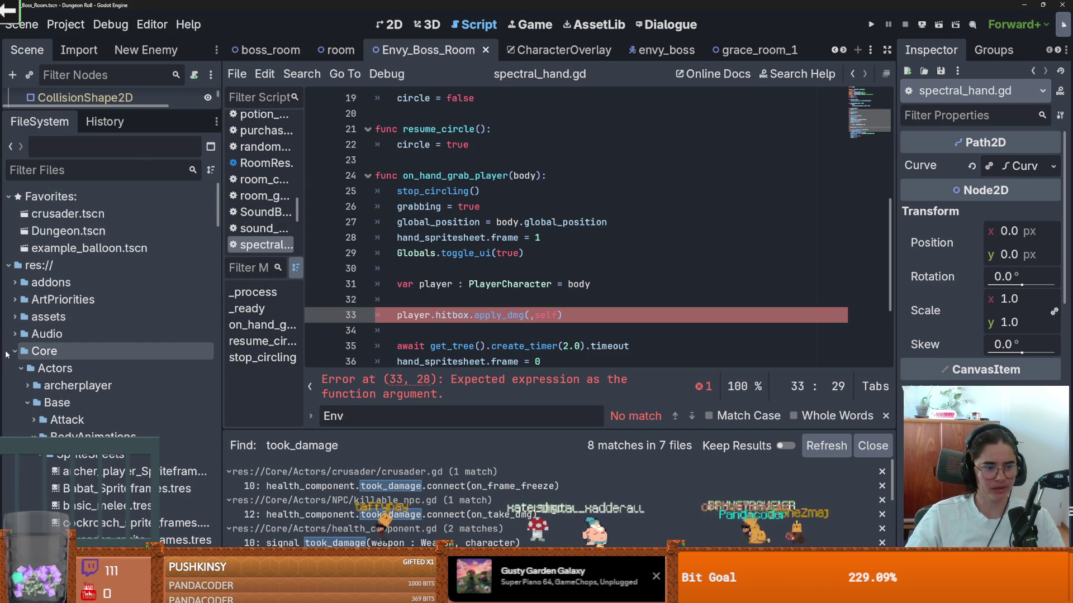
pyautogui.click(34, 420)
pyautogui.scroll(-2, 36, 420)
pyautogui.click(39, 339)
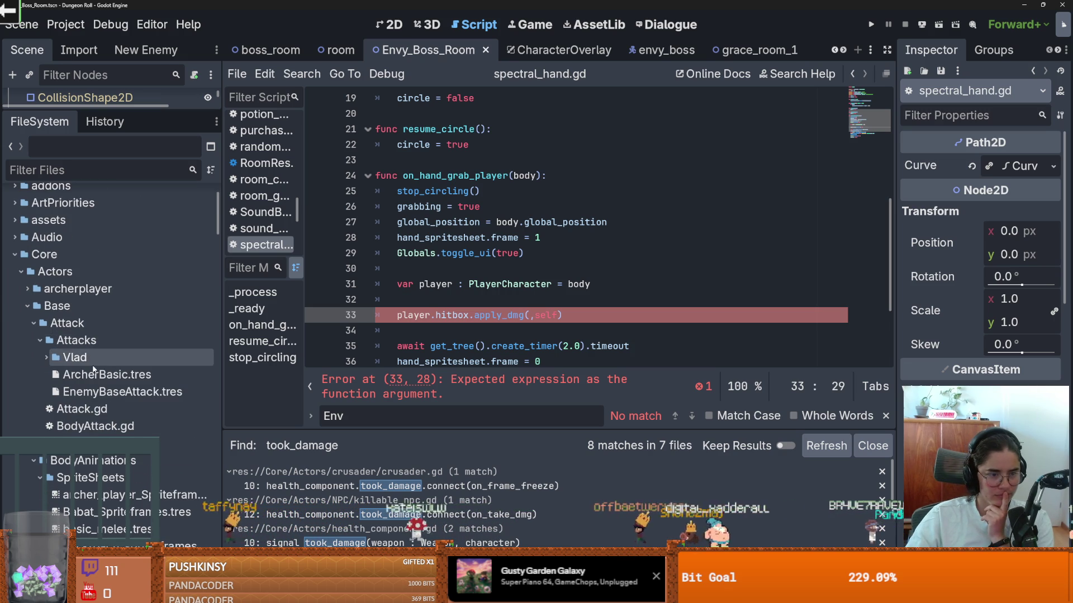
pyautogui.scroll(-1, 57, 413)
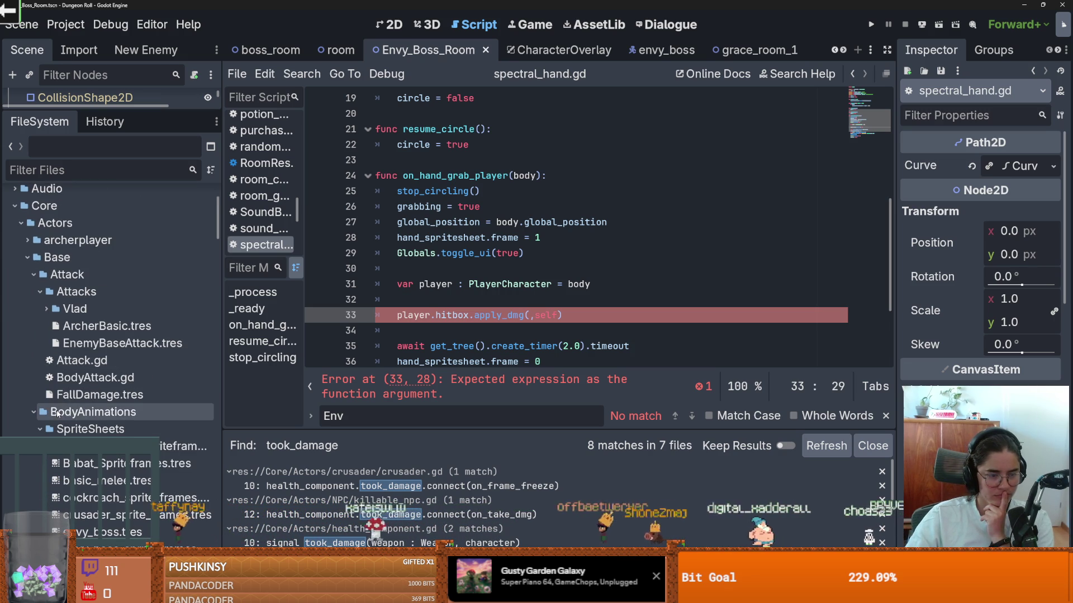
pyautogui.click(77, 394)
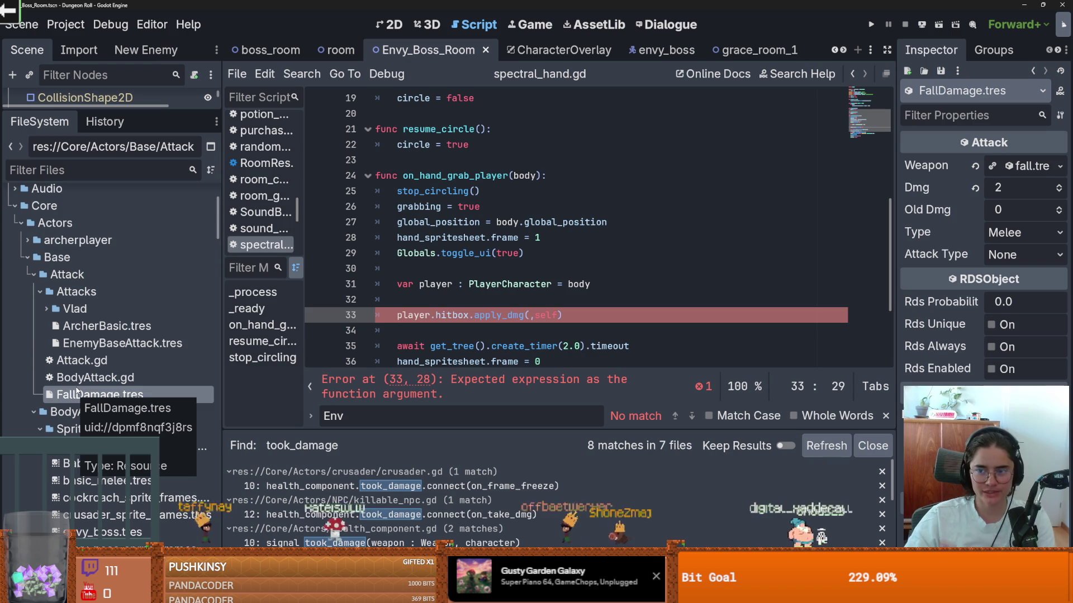
pyautogui.moveTo(77, 393)
pyautogui.mouseDown()
pyautogui.moveTo(95, 394)
pyautogui.moveTo(391, 178)
pyautogui.moveTo(445, 196)
pyautogui.moveTo(386, 143)
pyautogui.moveTo(425, 241)
pyautogui.moveTo(453, 237)
pyautogui.mouseUp()
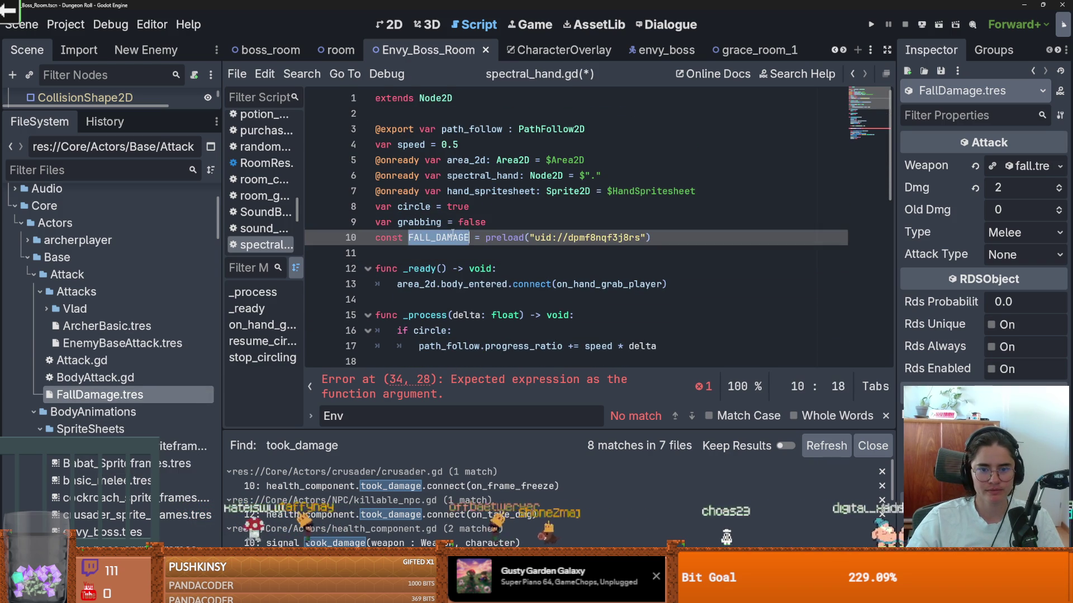
# Pass FALL_DAMAGE as the first apply_dmg argument.
pyautogui.scroll(-9, 492, 223)
pyautogui.click(532, 192)
pyautogui.write('FALL_DAMAGE')
# Keep FallDamage's Attack Type as None, set Old Dmg to 2, and save.
pyautogui.click(1014, 256)
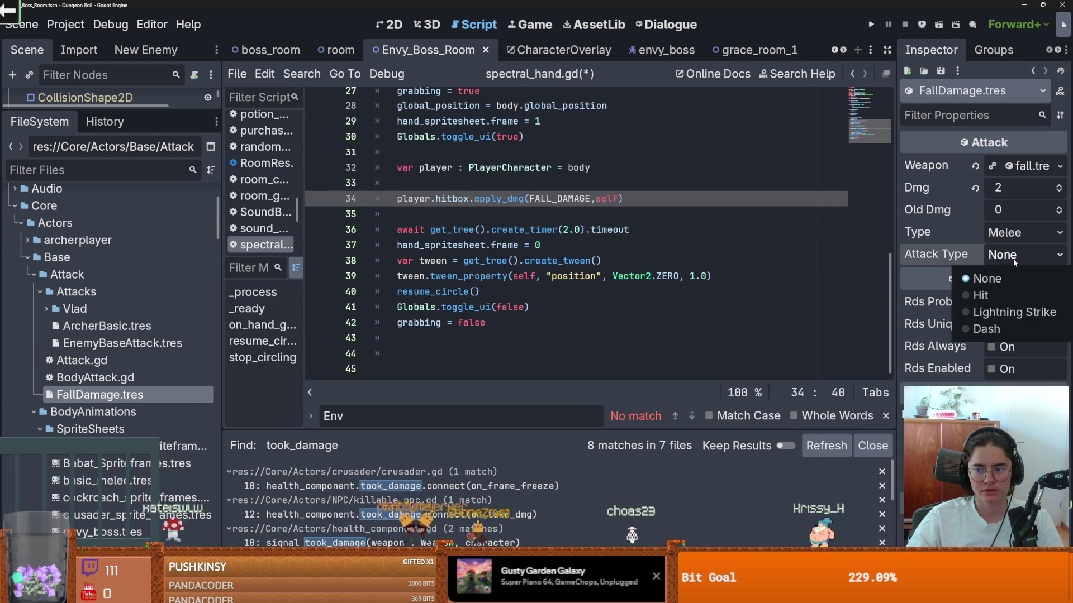
pyautogui.click(987, 278)
pyautogui.click(1059, 207)
pyautogui.click(1059, 207)
pyautogui.hotkey('ctrl', 's')
pyautogui.click(946, 304)
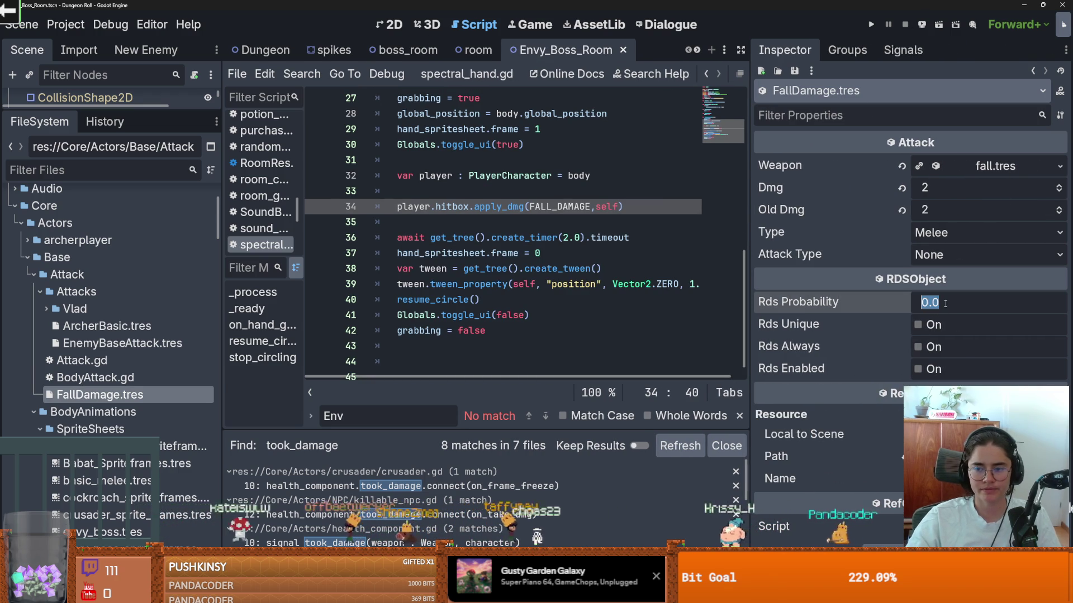
# Run the project, then filter FileSystem by 'Attack', browse the results, and clear the filter.
pyautogui.click(871, 25)
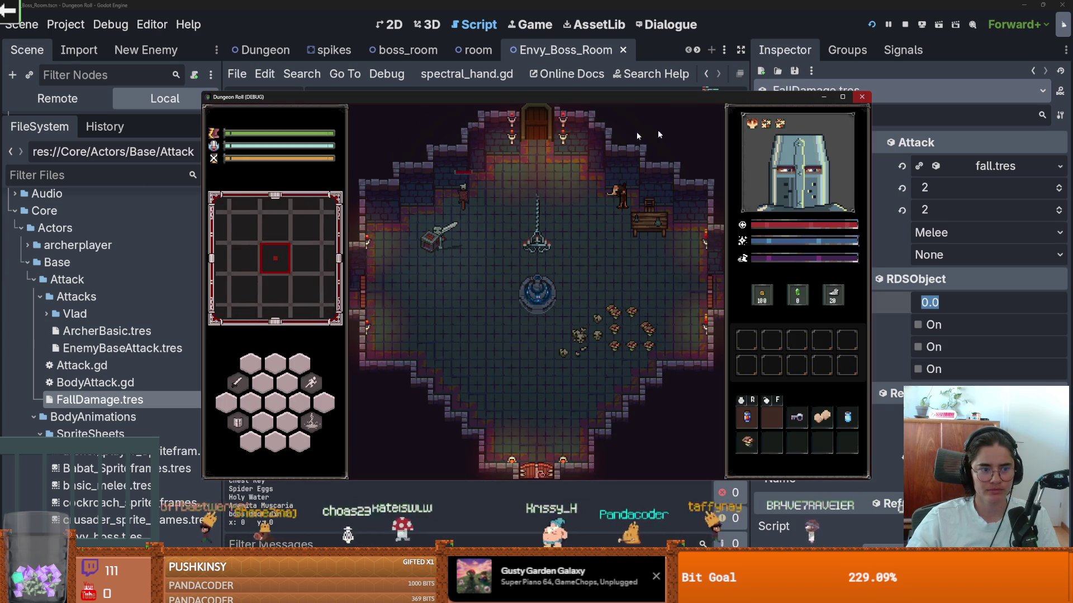
pyautogui.click(94, 170)
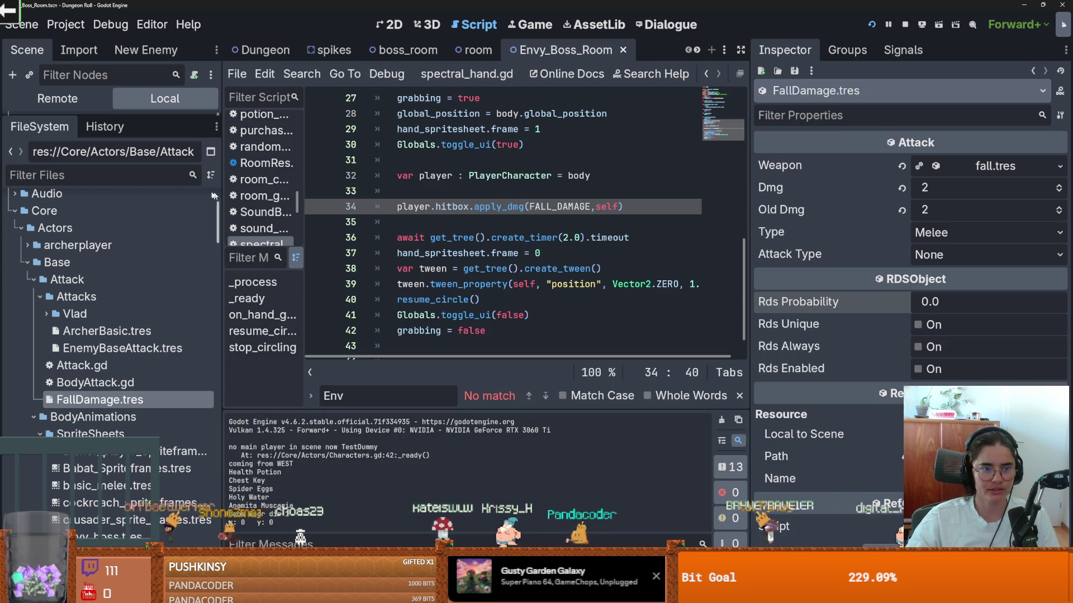
pyautogui.write('da')
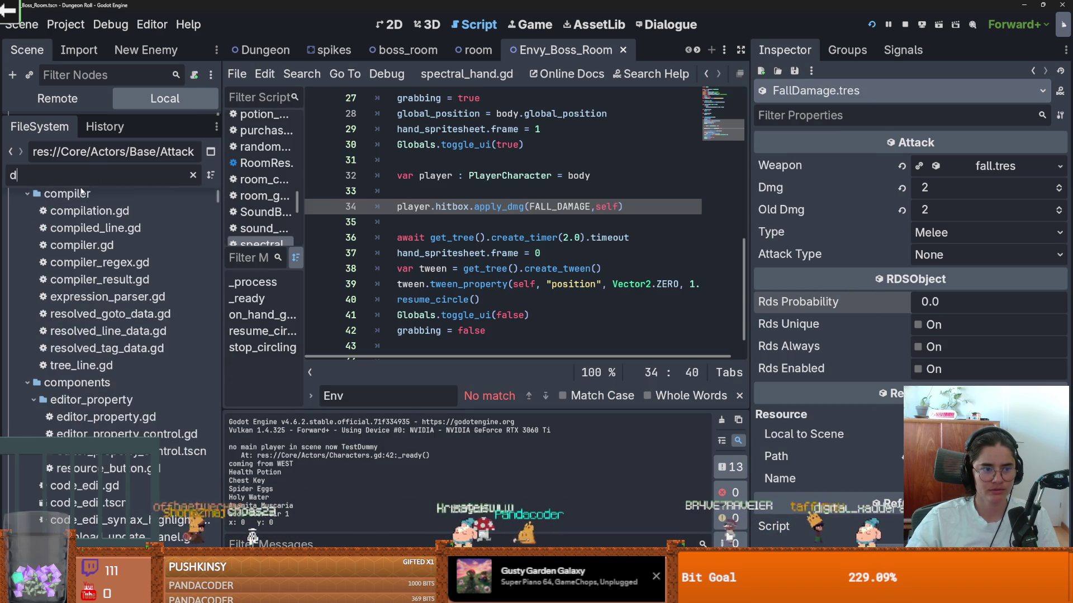
pyautogui.press('BackSpace')
pyautogui.press('BackSpace')
pyautogui.write('att')
pyautogui.press('BackSpace')
pyautogui.press('BackSpace')
pyautogui.press('BackSpace')
pyautogui.write('Attack')
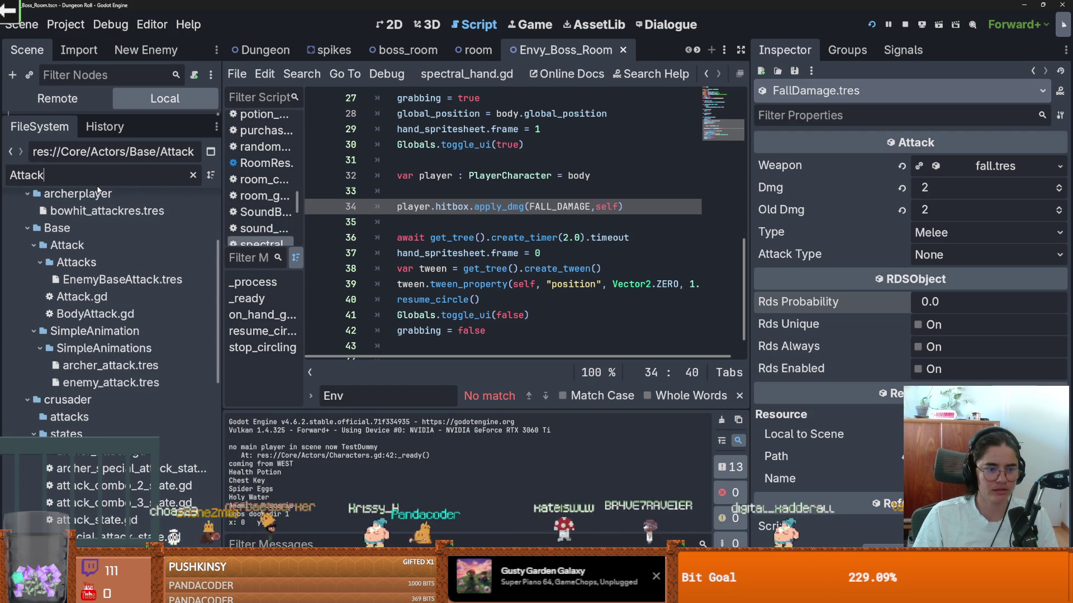
pyautogui.scroll(3, 159, 367)
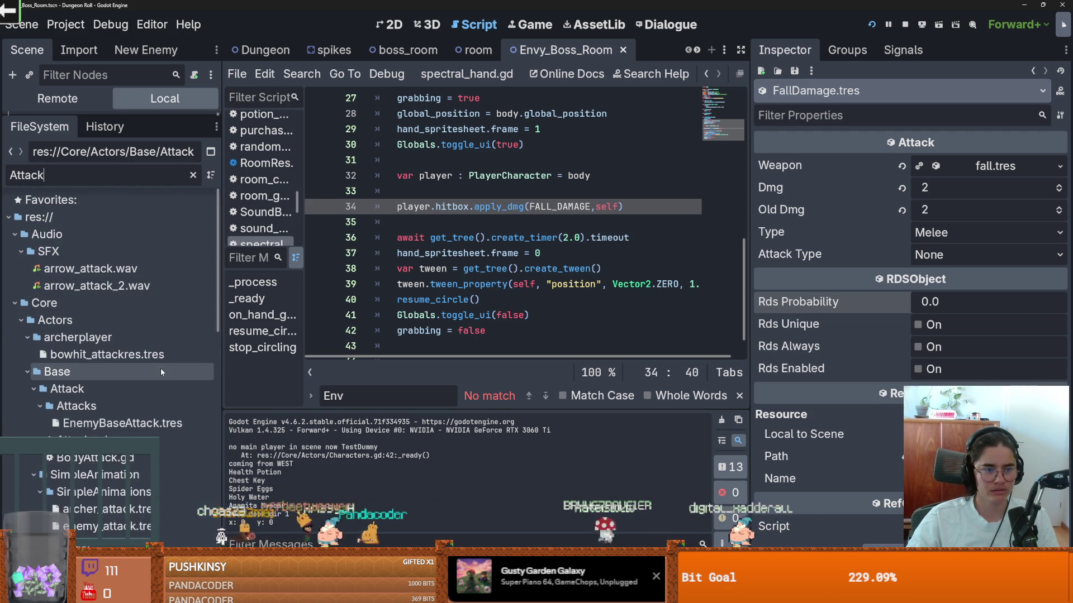
pyautogui.scroll(-6, 162, 370)
pyautogui.scroll(-10, 165, 368)
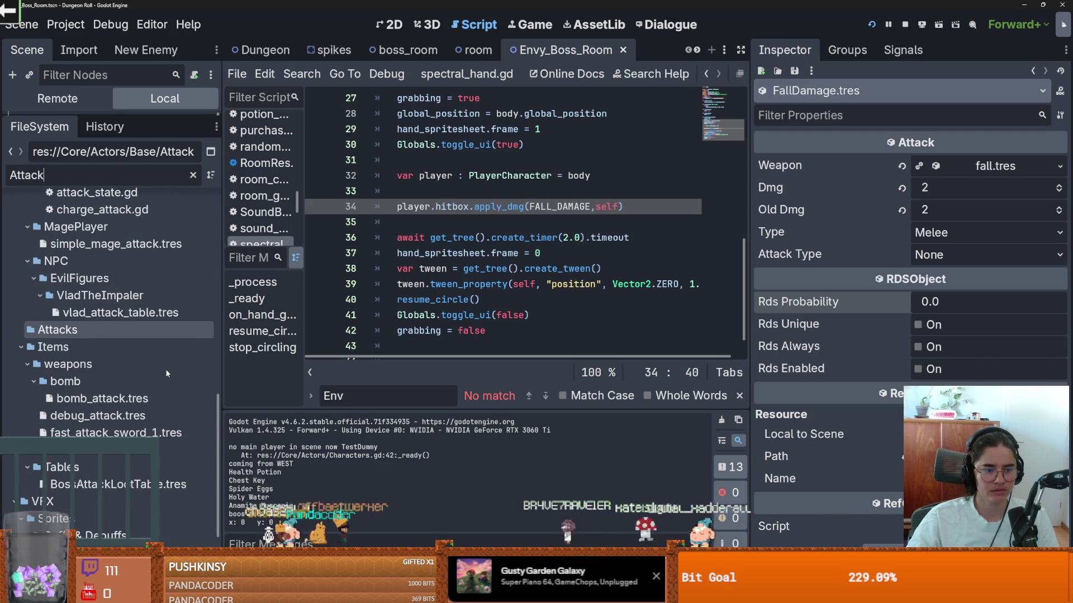
pyautogui.scroll(10, 165, 368)
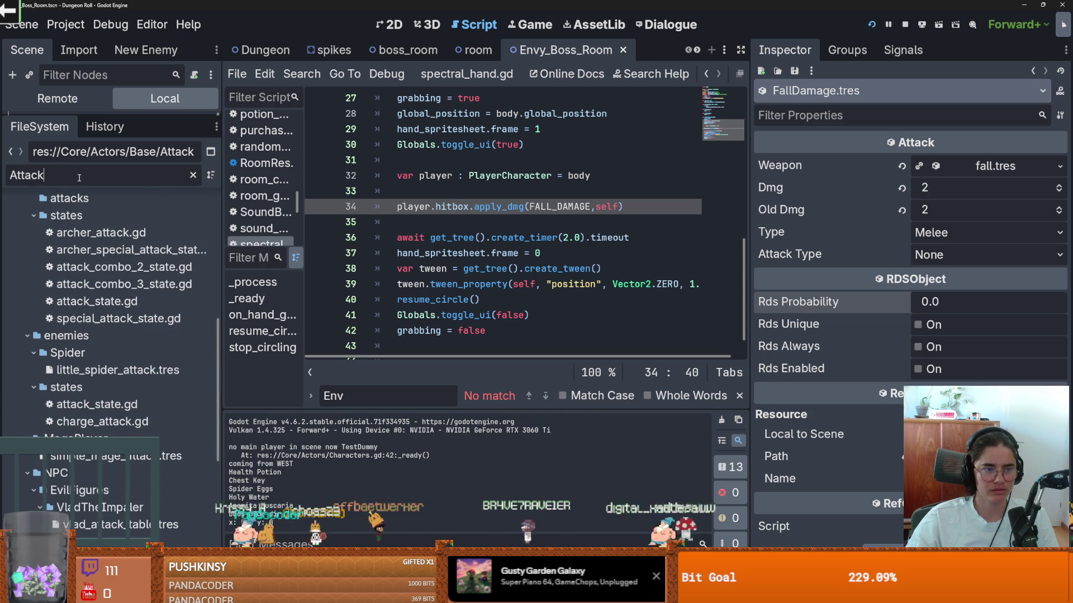
pyautogui.click(193, 175)
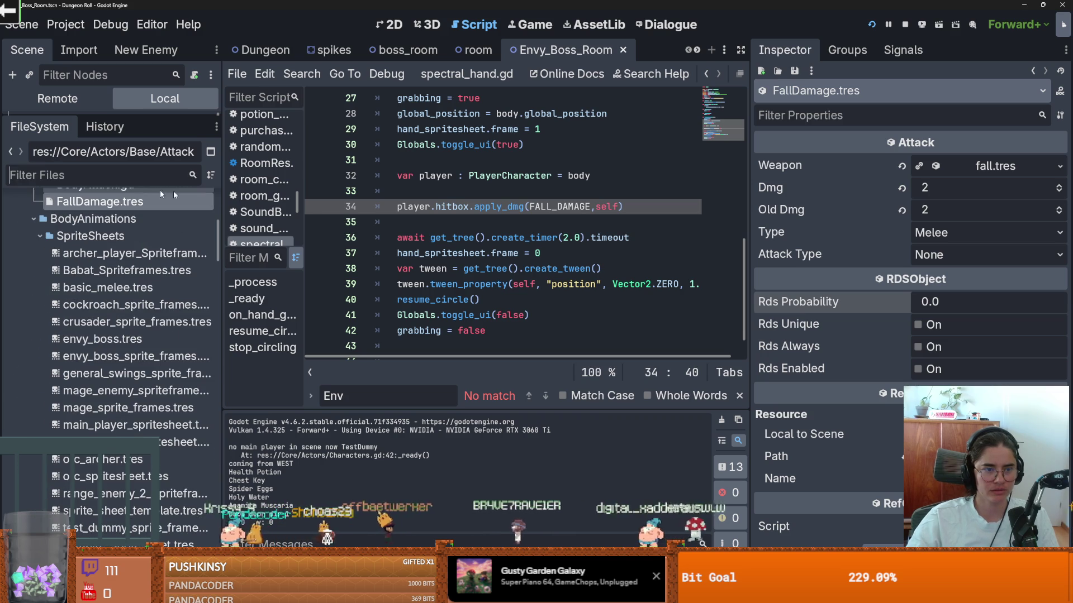
# Restart the game, maximize its window, and teleport before the boss with tp_to_before_boss.
pyautogui.click(866, 28)
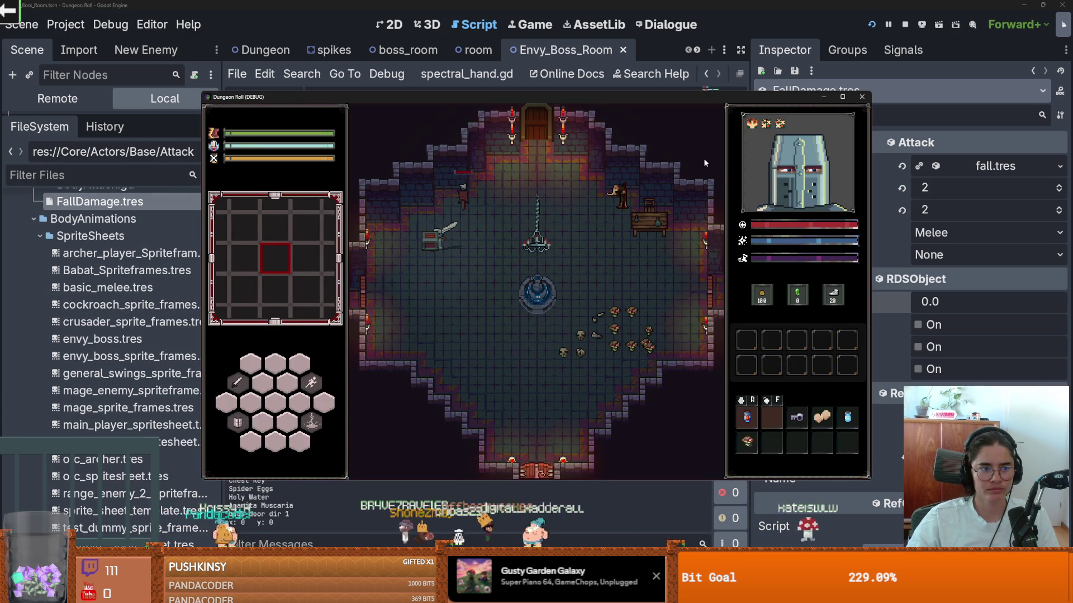
pyautogui.moveTo(520, 90); pyautogui.dragTo(641, 87)
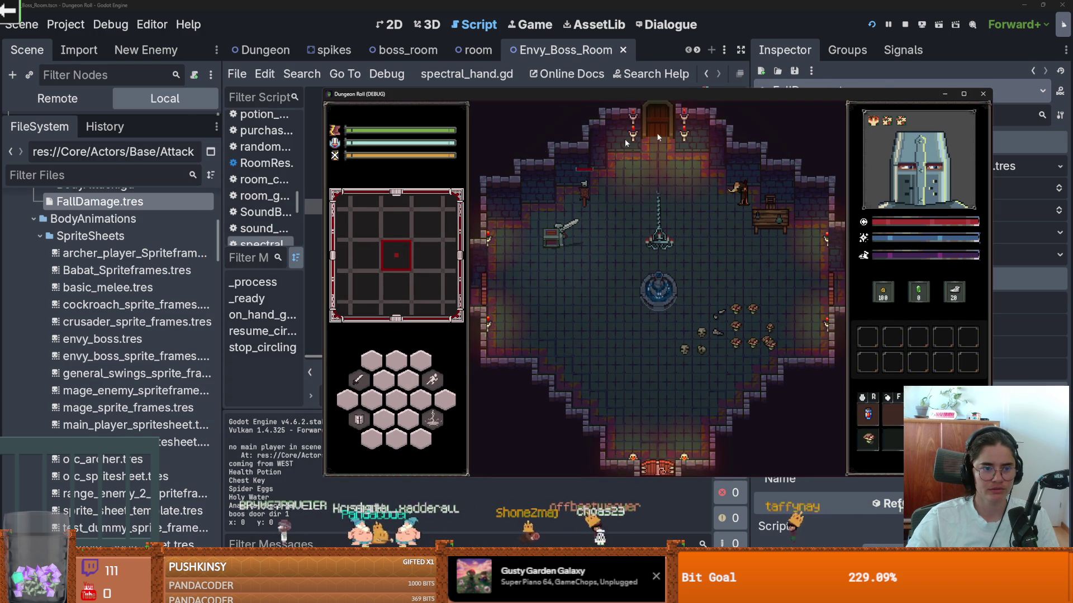
pyautogui.click(963, 94)
pyautogui.press('`')
pyautogui.write('tp')
pyautogui.press('Tab')
pyautogui.press('Return')
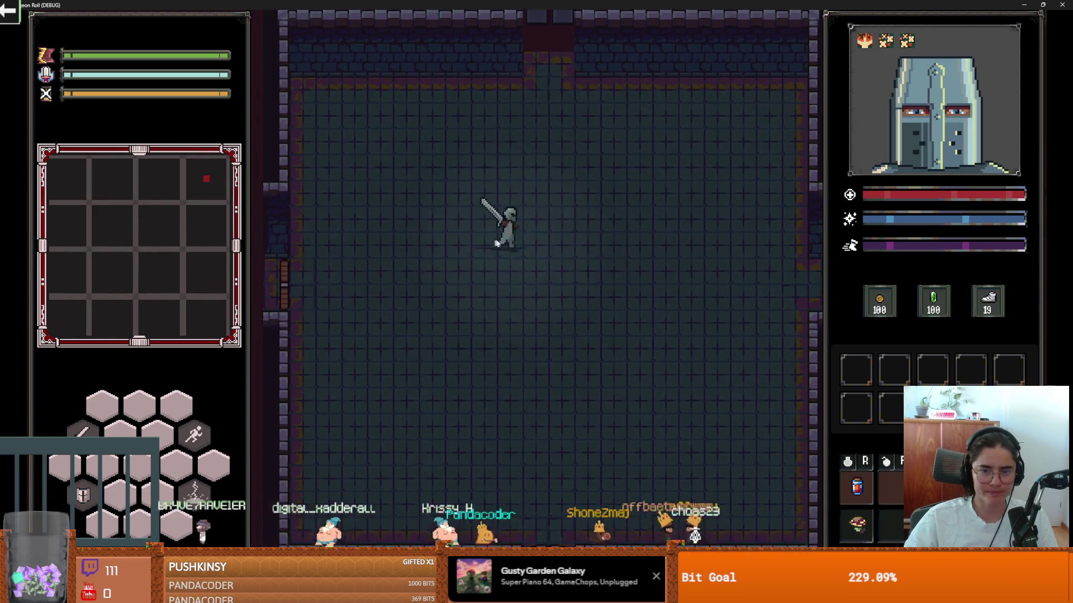
# Walk the knight into the boss room and advance through the boss dialogue.
pyautogui.press('w')
pyautogui.press('d')
pyautogui.press('s')
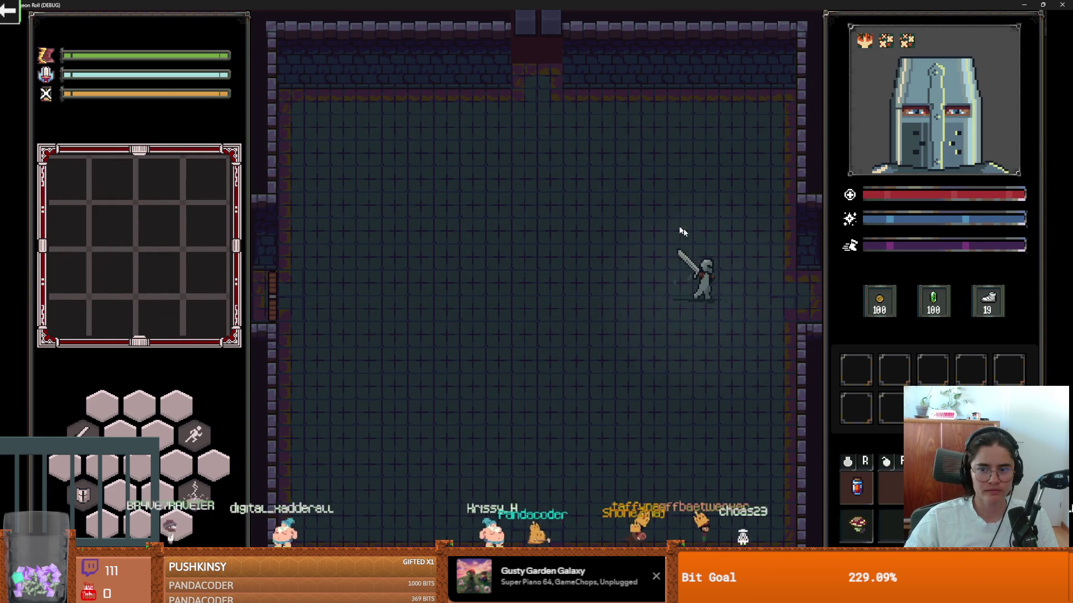
pyautogui.press('d')
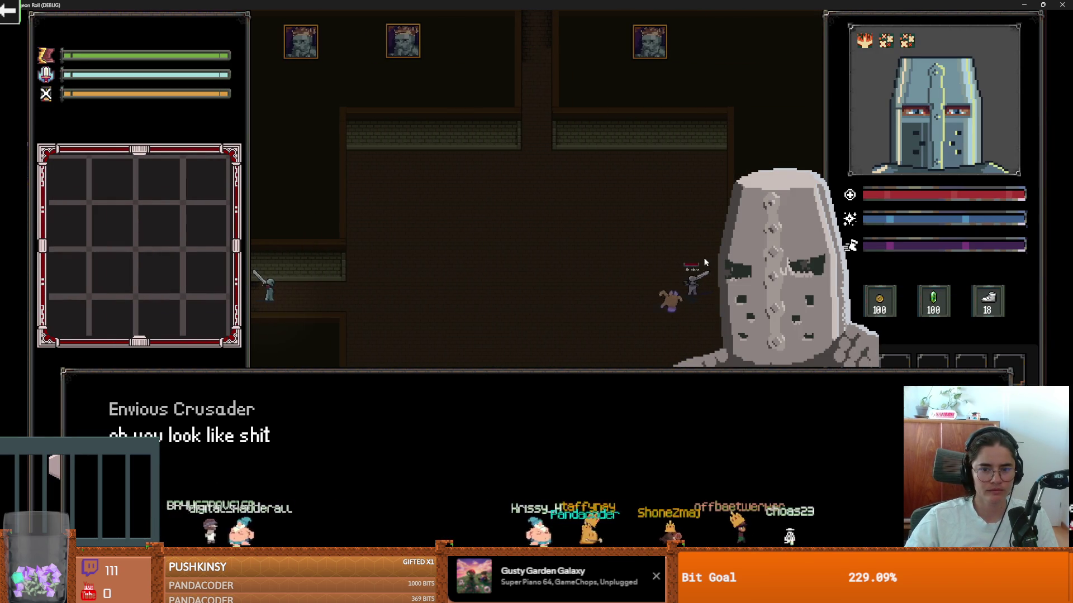
pyautogui.press('space')
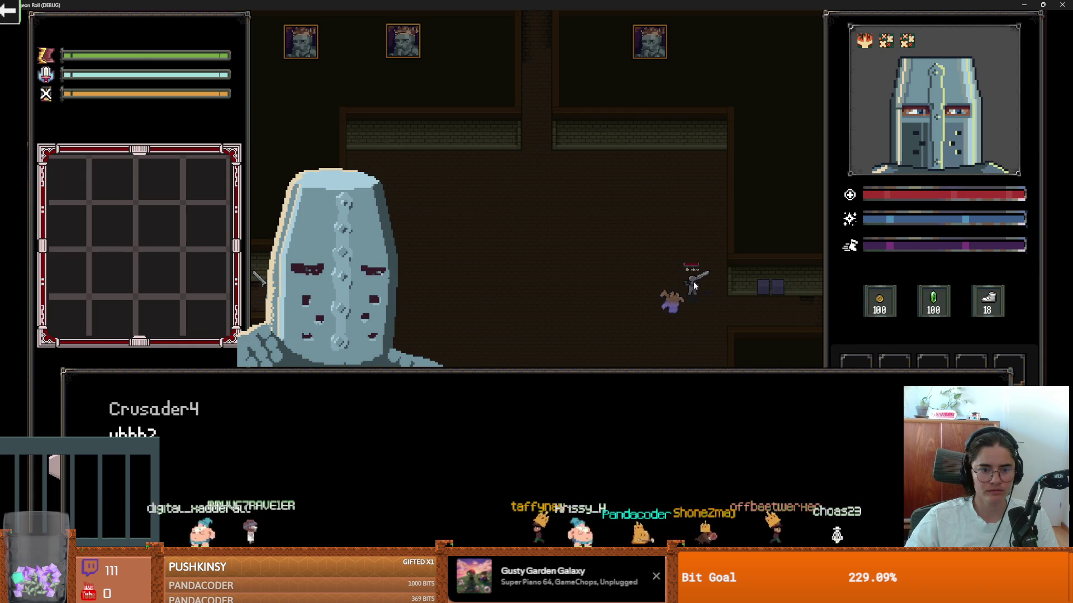
pyautogui.press('space')
pyautogui.press('space')
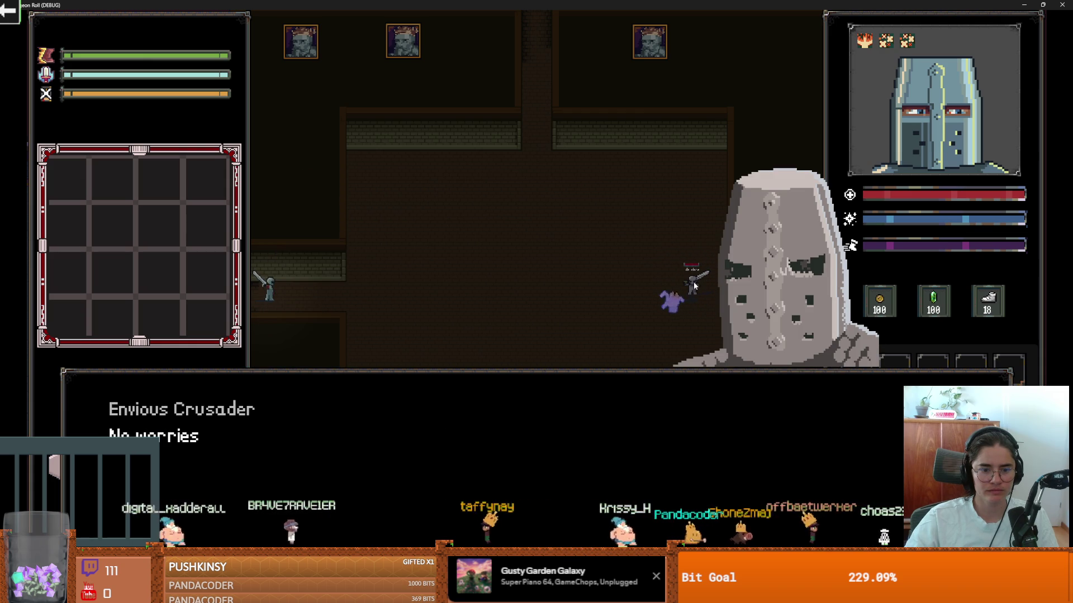
pyautogui.press('space')
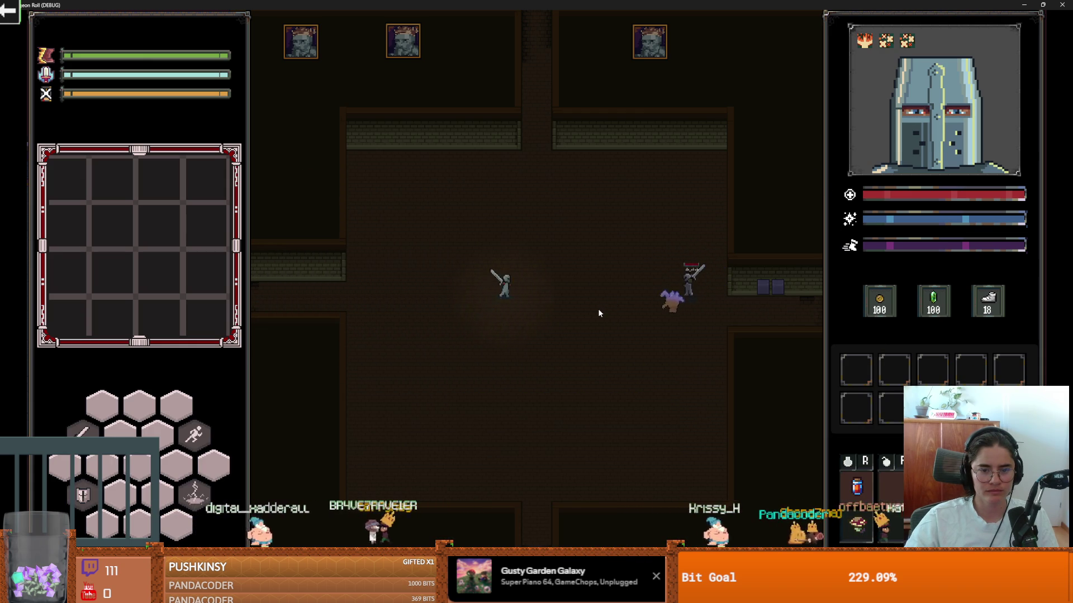
# Fight the enemies and the sword skeleton, exit fullscreen, and stop the game.
pyautogui.press('d')
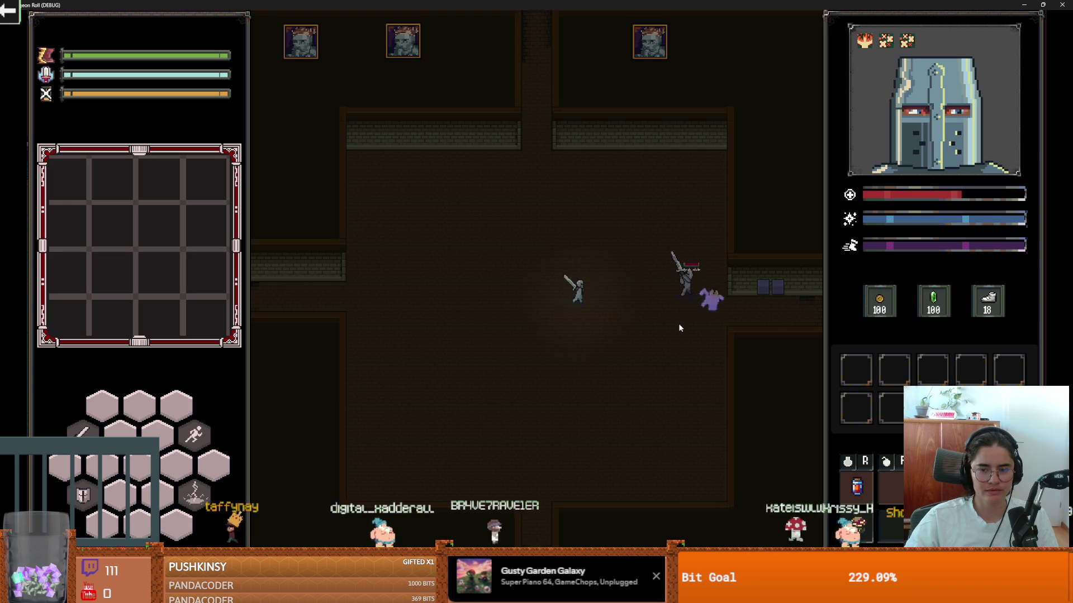
pyautogui.press('s')
pyautogui.press('d')
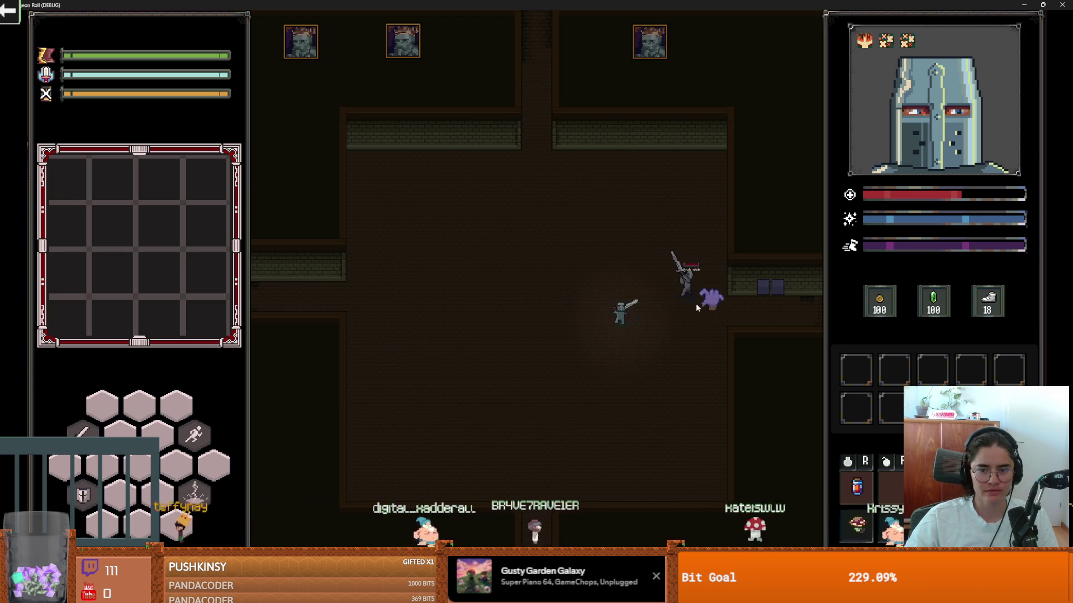
pyautogui.press('w')
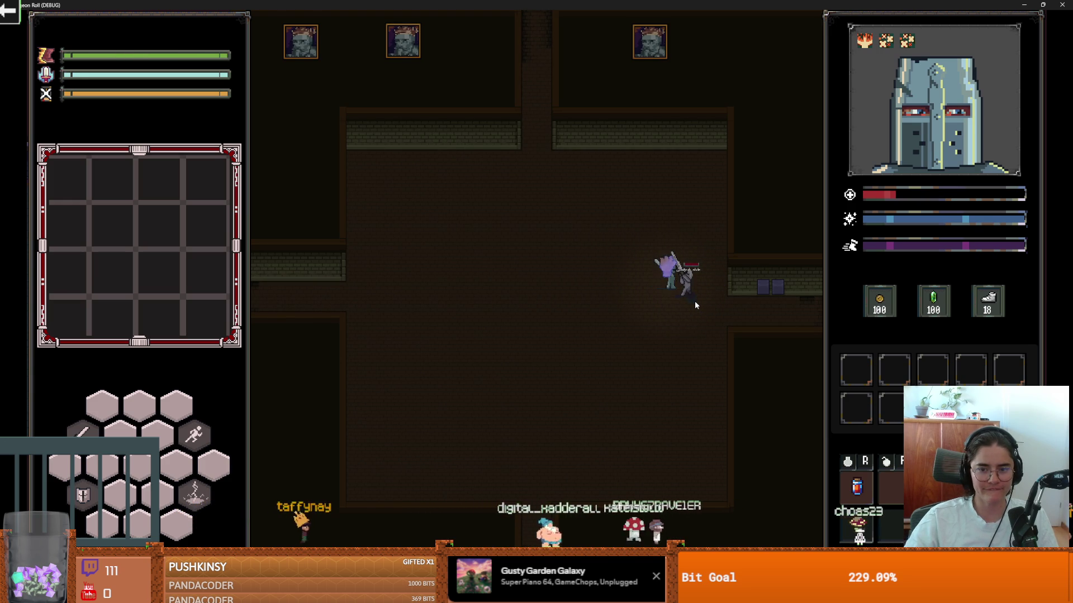
pyautogui.press('space')
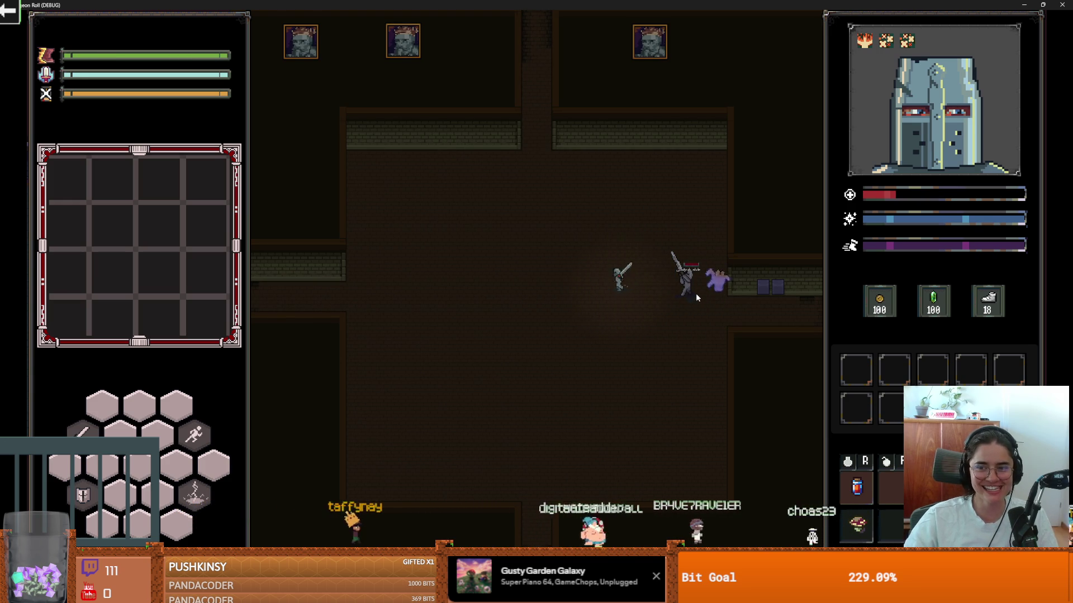
pyautogui.press('space')
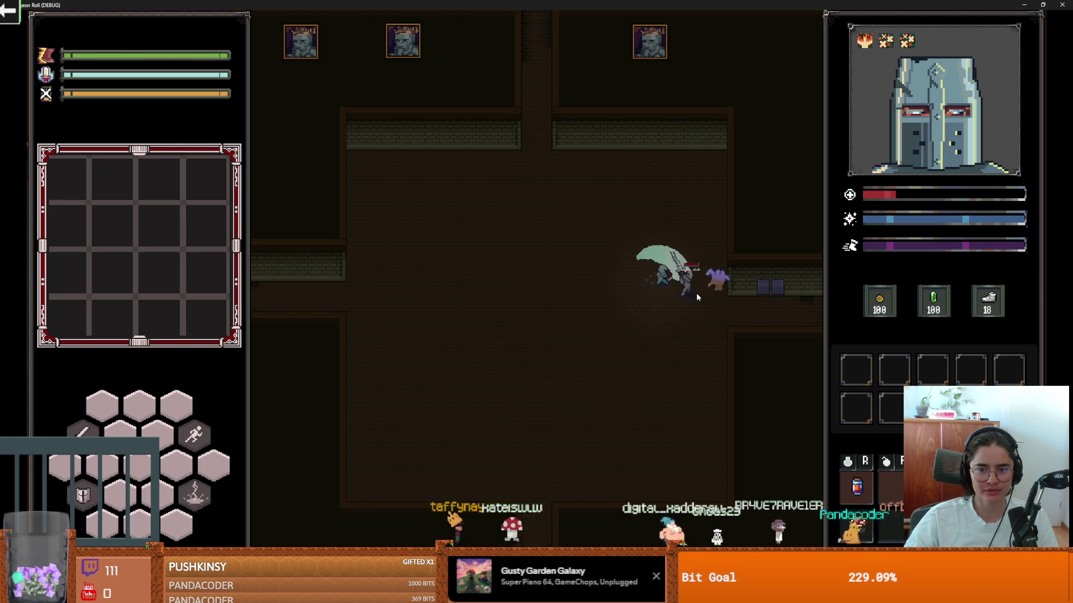
pyautogui.press('space')
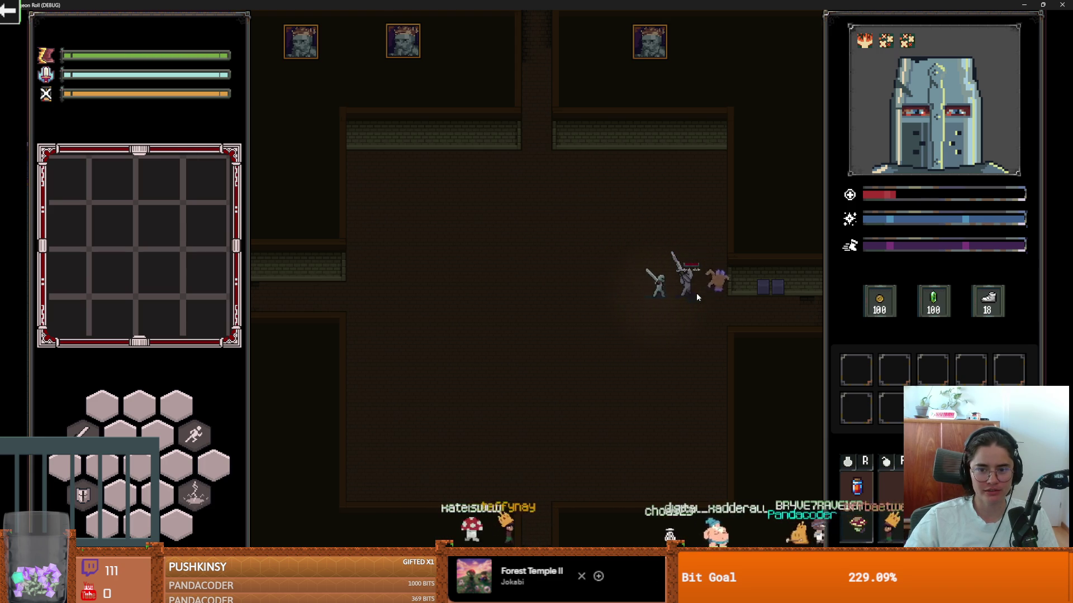
pyautogui.click(697, 292)
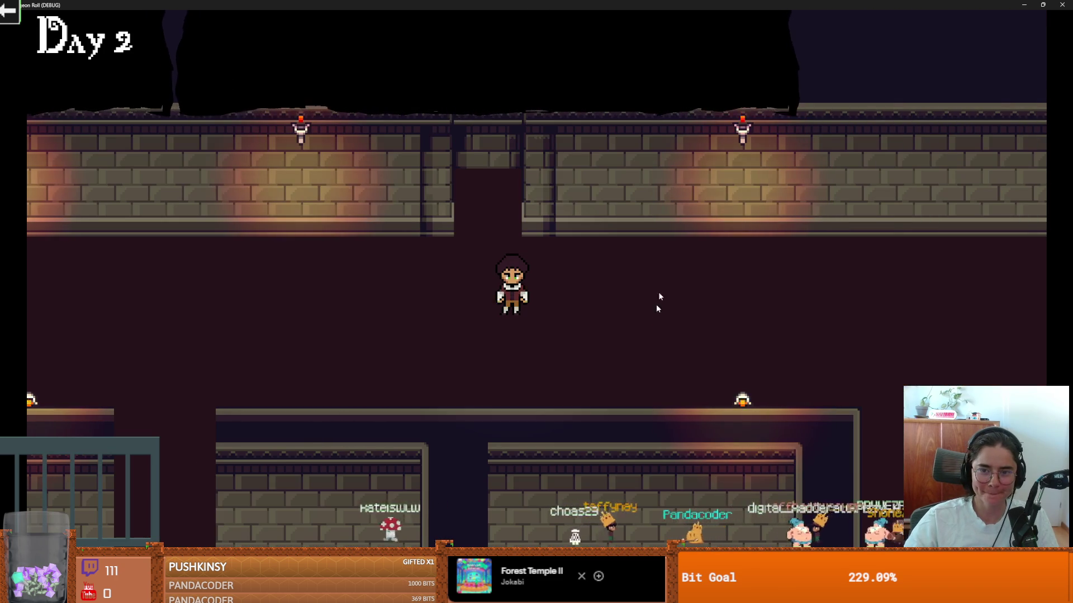
pyautogui.press('super+Down')
pyautogui.click(763, 198)
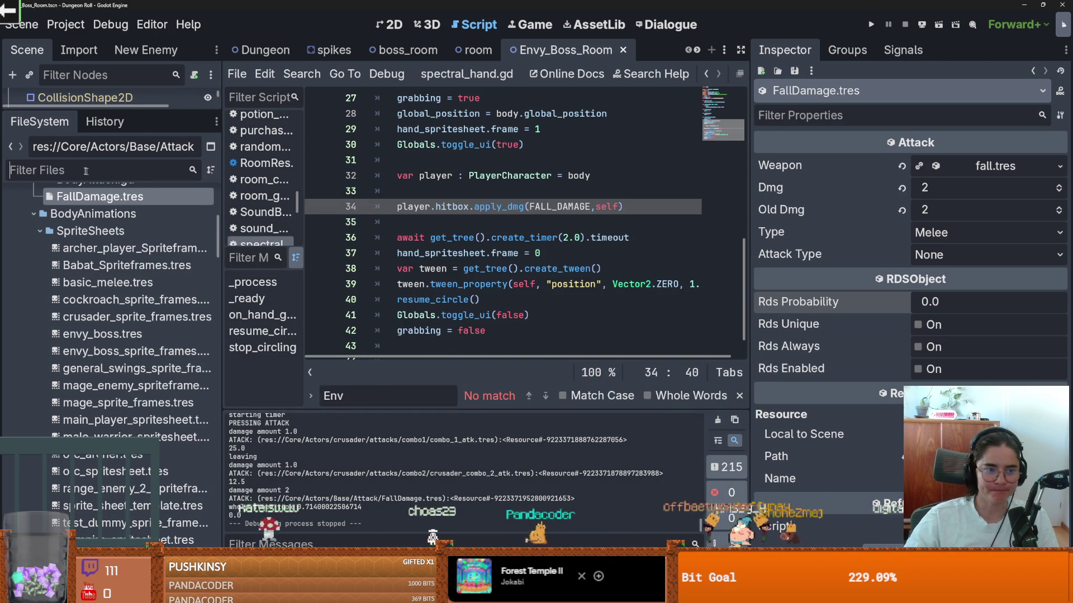
# Collapse Core in FileSystem, widen the left docks, and collapse Path2D in the Scene tree.
pyautogui.scroll(8, 9, 374)
pyautogui.click(15, 351)
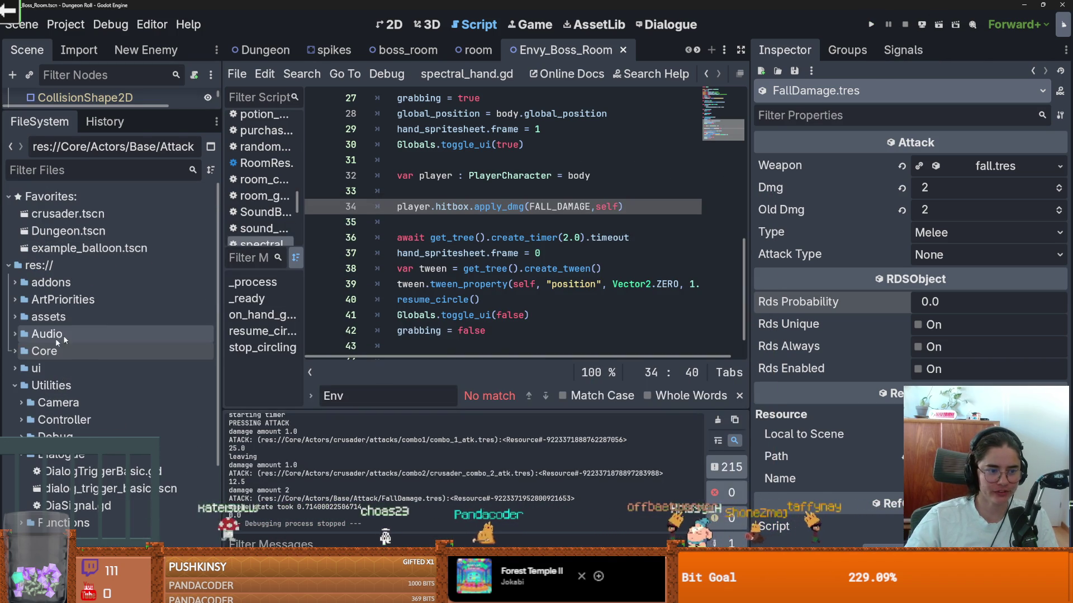
pyautogui.moveTo(222, 309); pyautogui.dragTo(333, 309)
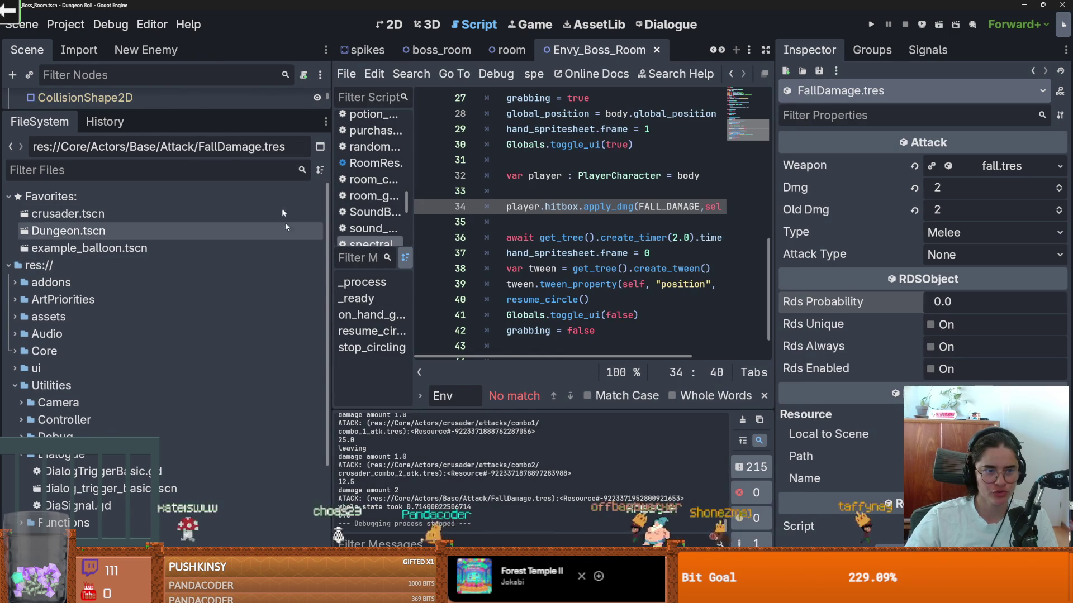
pyautogui.moveTo(249, 112); pyautogui.dragTo(270, 348)
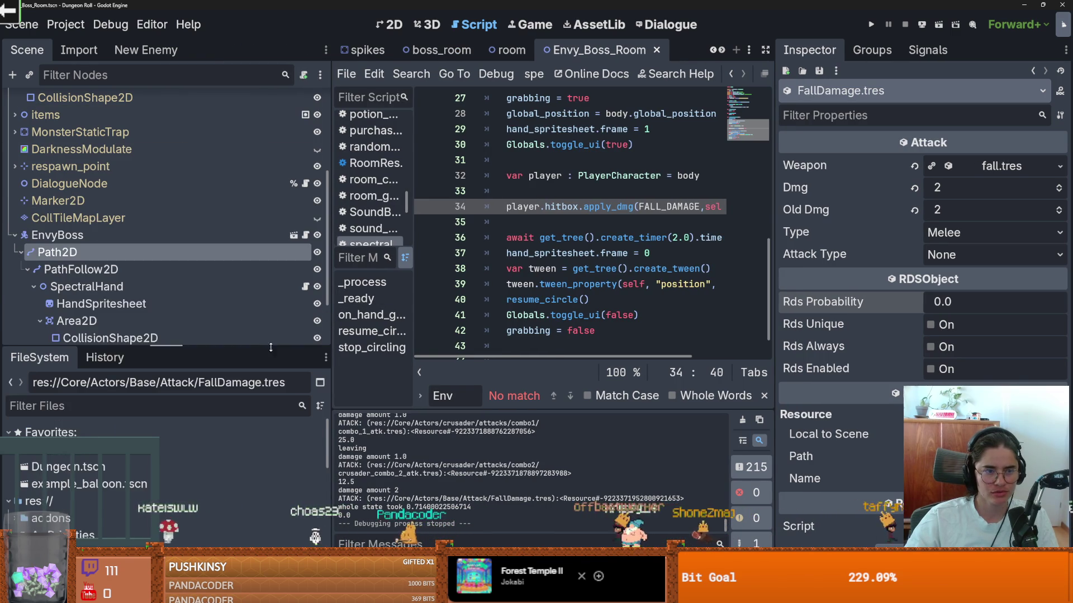
pyautogui.click(21, 252)
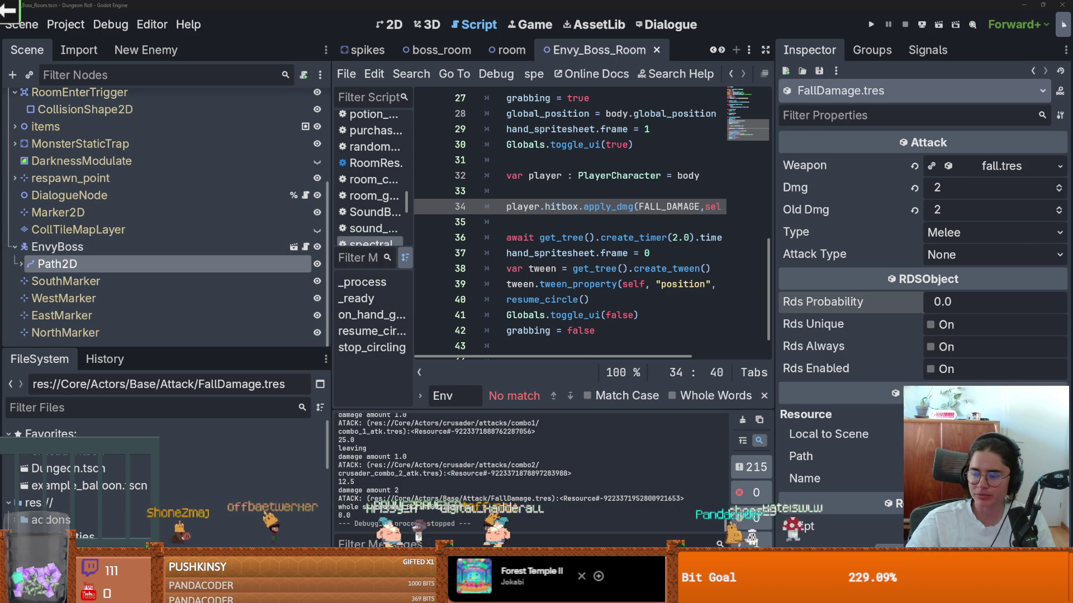
pyautogui.hotkey('alt', 'Tab')
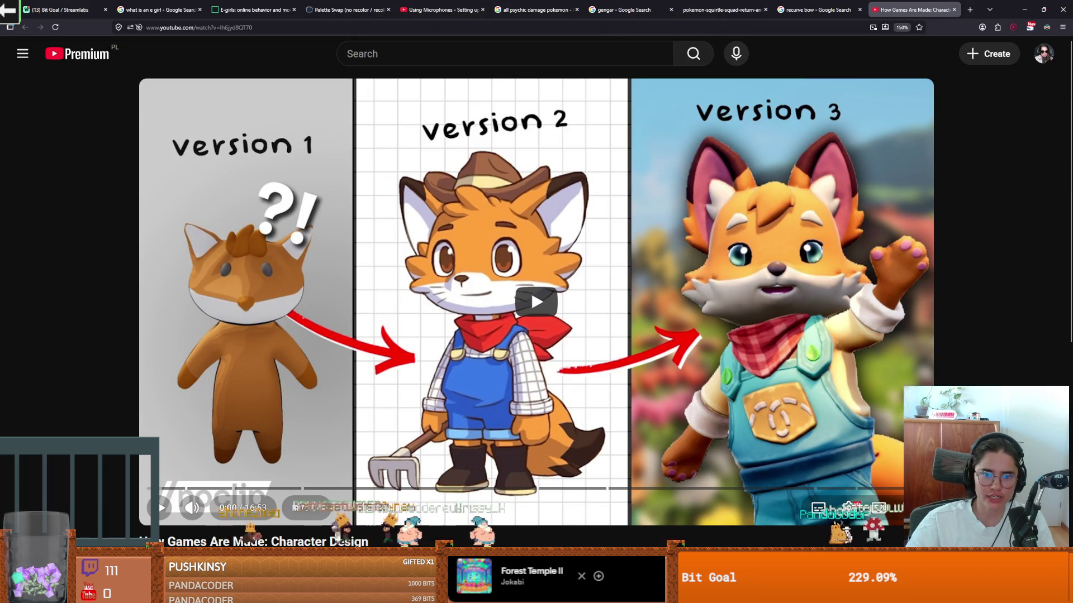
pyautogui.hotkey('alt', 'Tab')
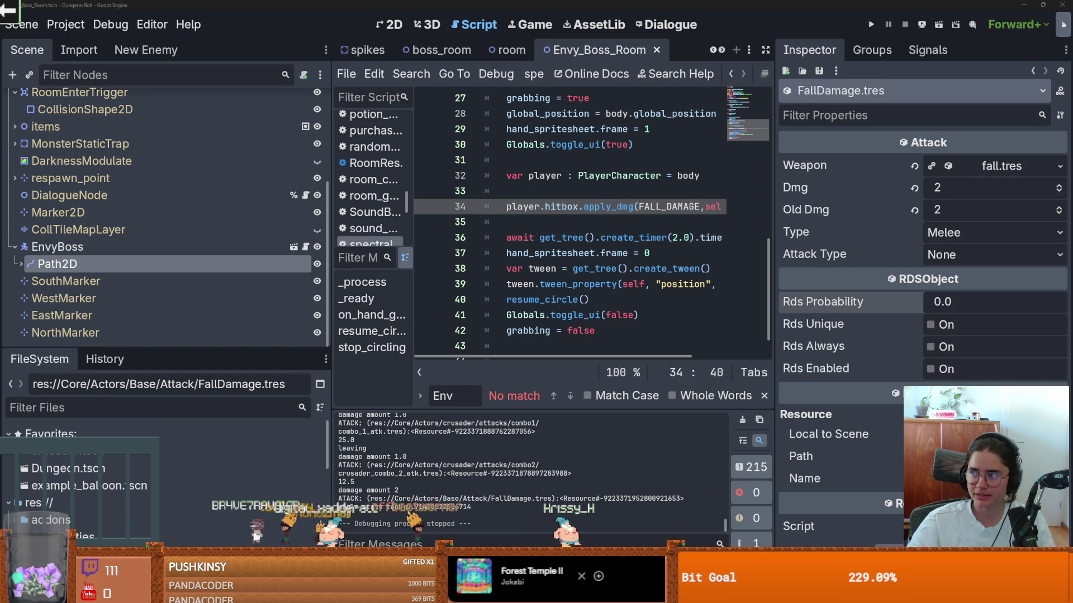
# Save the boss room scene, narrow the left dock, and expand Path2D to show SpectralHand.
pyautogui.click(571, 211)
pyautogui.hotkey('ctrl', 's')
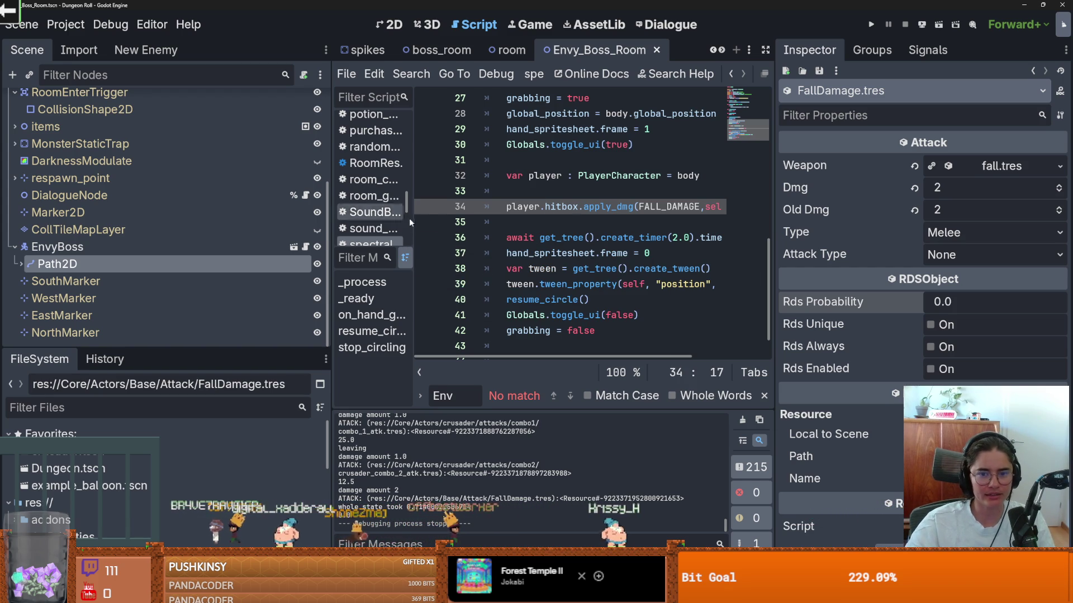
pyautogui.moveTo(333, 232); pyautogui.dragTo(257, 231)
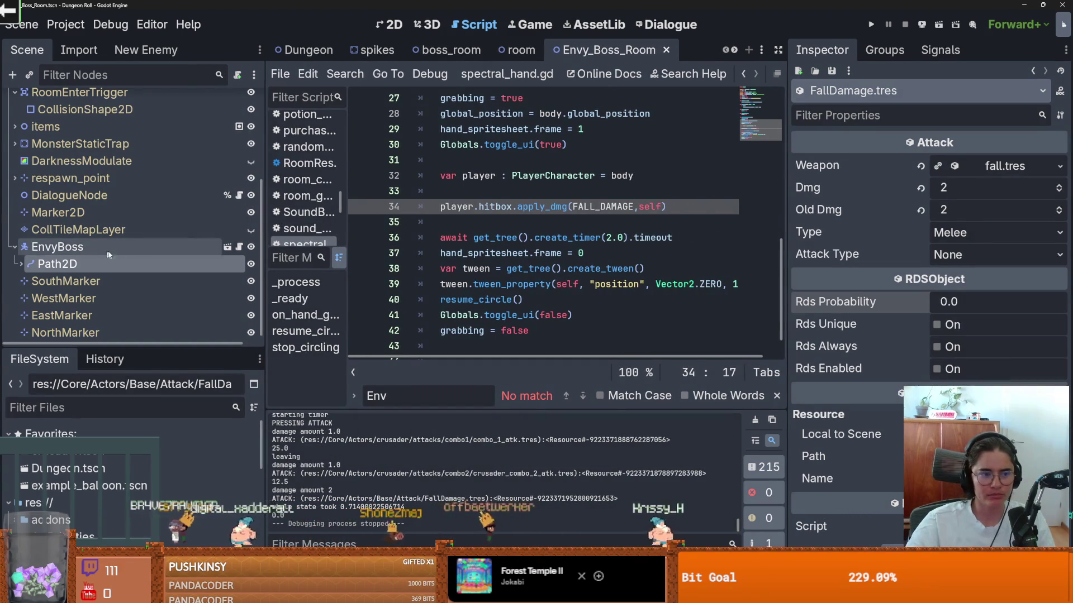
pyautogui.scroll(-1, 158, 260)
pyautogui.click(21, 257)
pyautogui.scroll(-3, 142, 267)
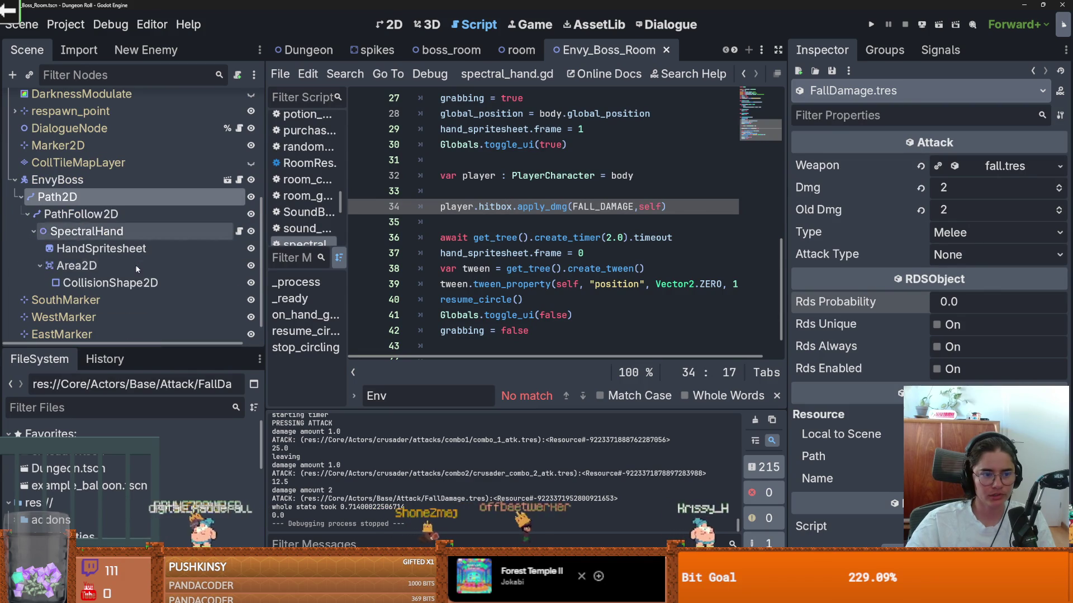
pyautogui.scroll(1, 486, 166)
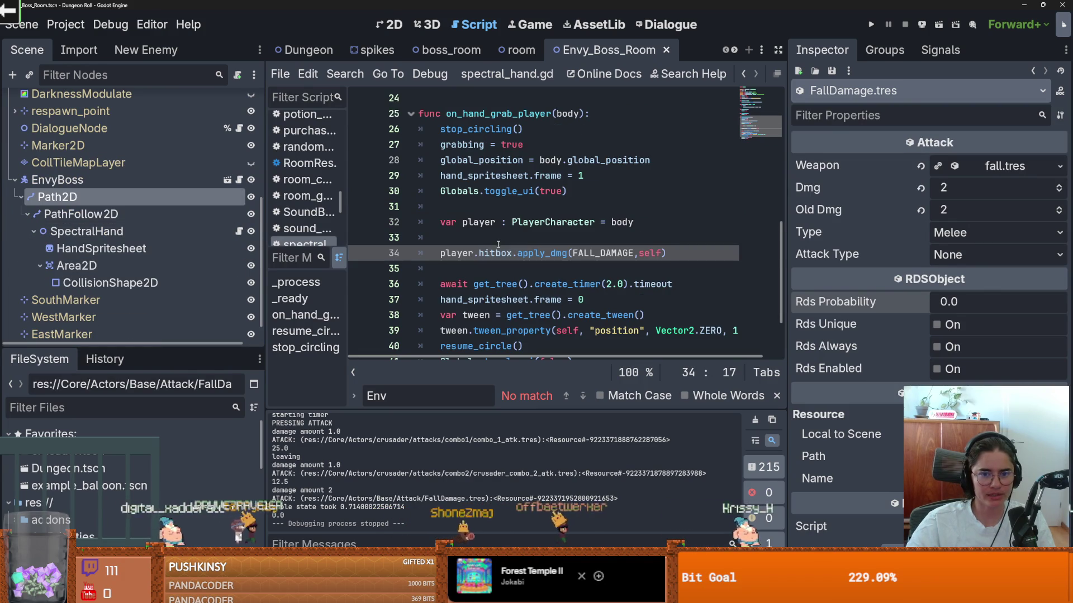
# Select global_position and body's global_position on line 28, then switch to the 2D view.
pyautogui.doubleClick(486, 160)
pyautogui.click(487, 160)
pyautogui.doubleClick(486, 160)
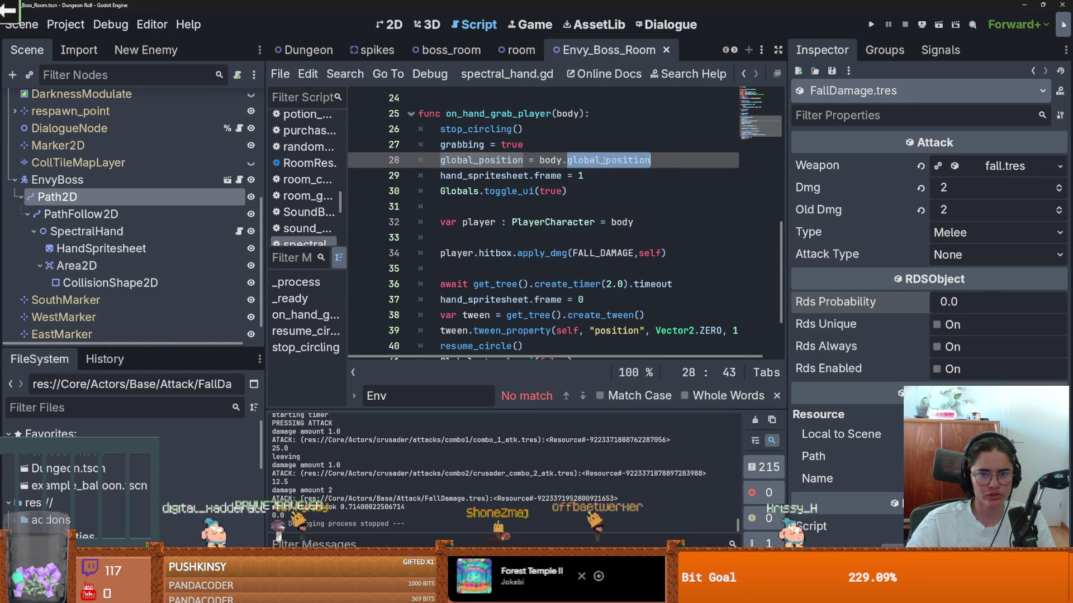
pyautogui.click(501, 160)
pyautogui.doubleClick(581, 160)
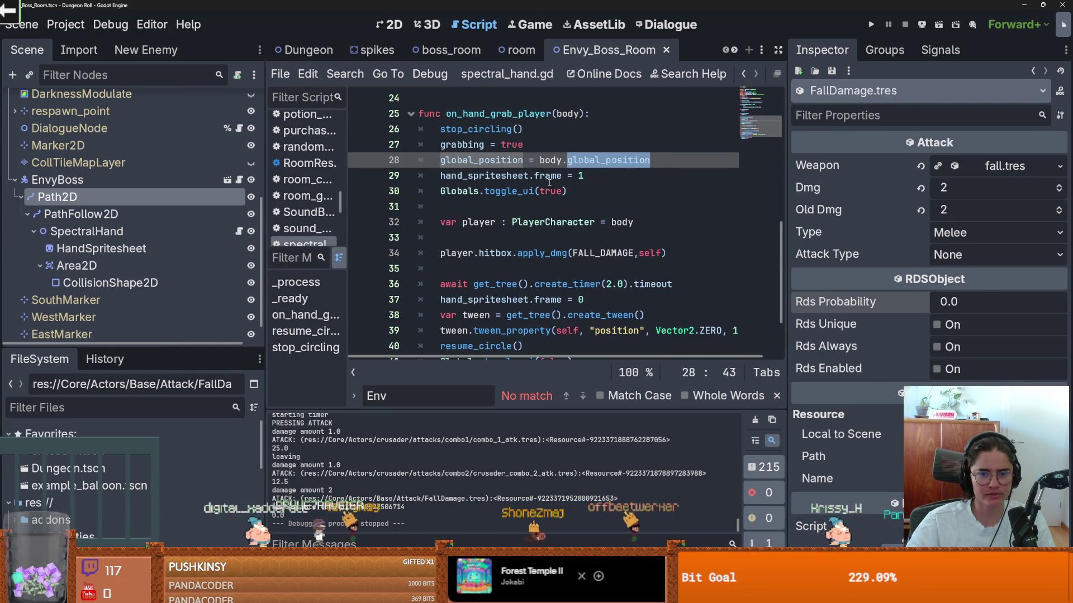
pyautogui.hotkey('ctrl', 'F1')
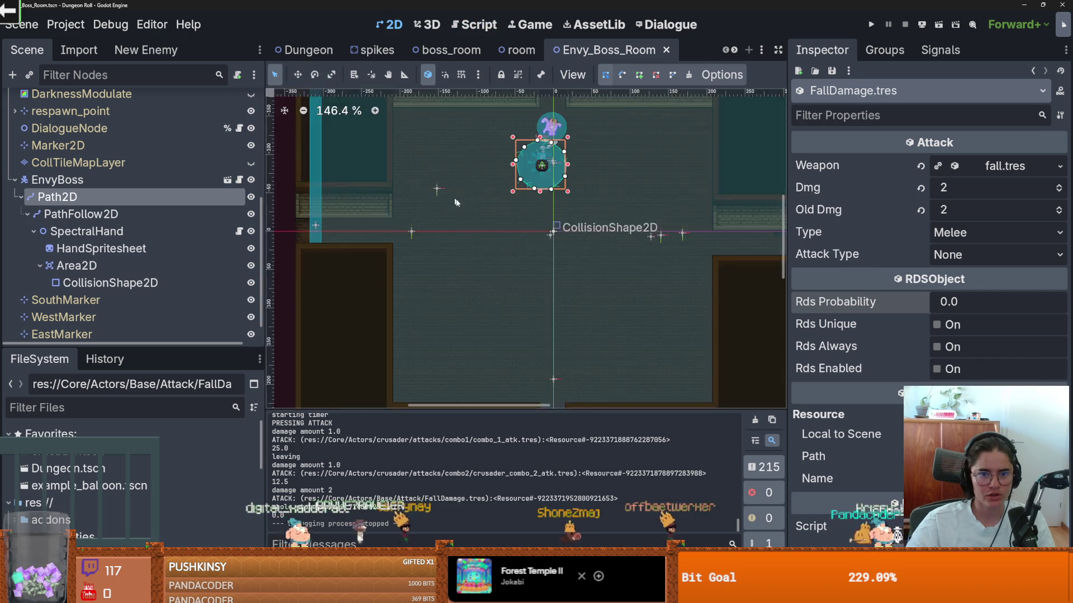
# Zoom the 2D view to inspect the spectral hand, then save Envy_Boss_Room.
pyautogui.scroll(4, 520, 215)
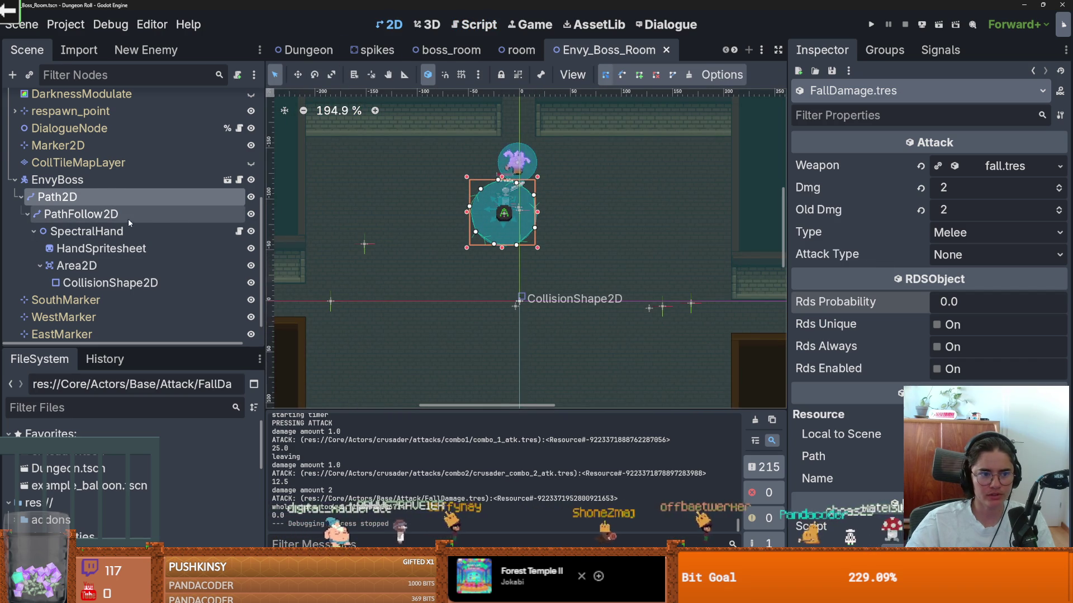
pyautogui.scroll(2, 129, 219)
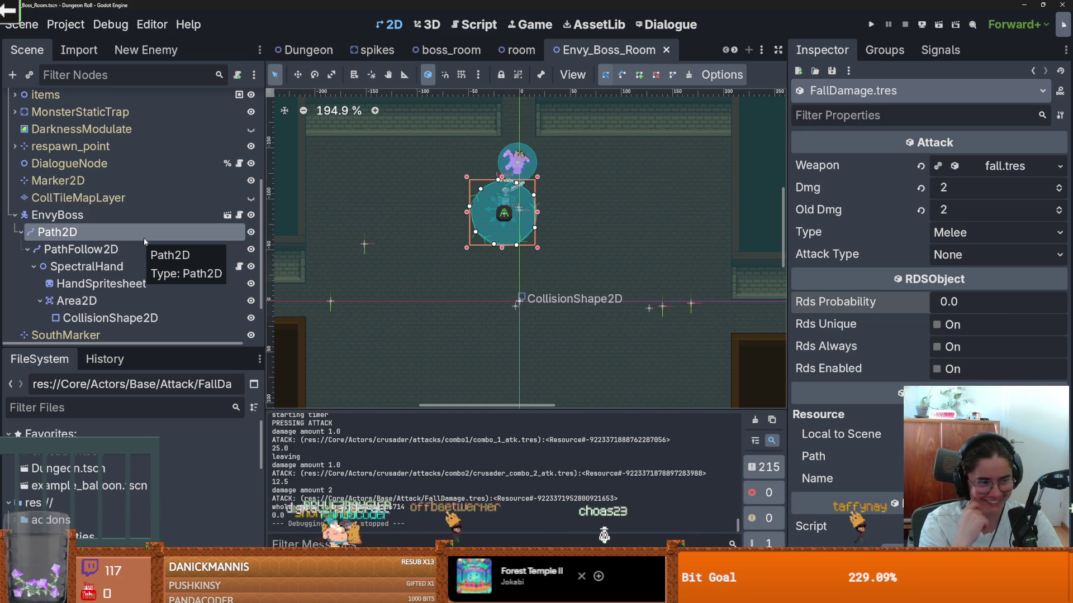
pyautogui.scroll(-3, 493, 182)
pyautogui.hotkey('ctrl', 's')
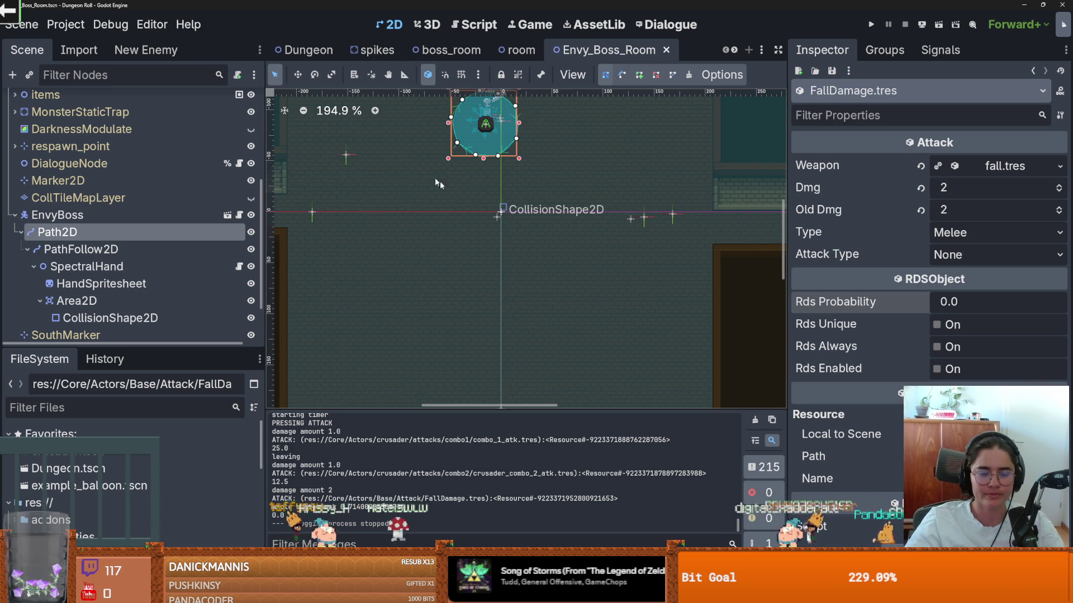
# Select the TilemapScenes node and pick the big_gaping_hole trap scene in the tile palette.
pyautogui.scroll(2, 474, 260)
pyautogui.scroll(1, 517, 281)
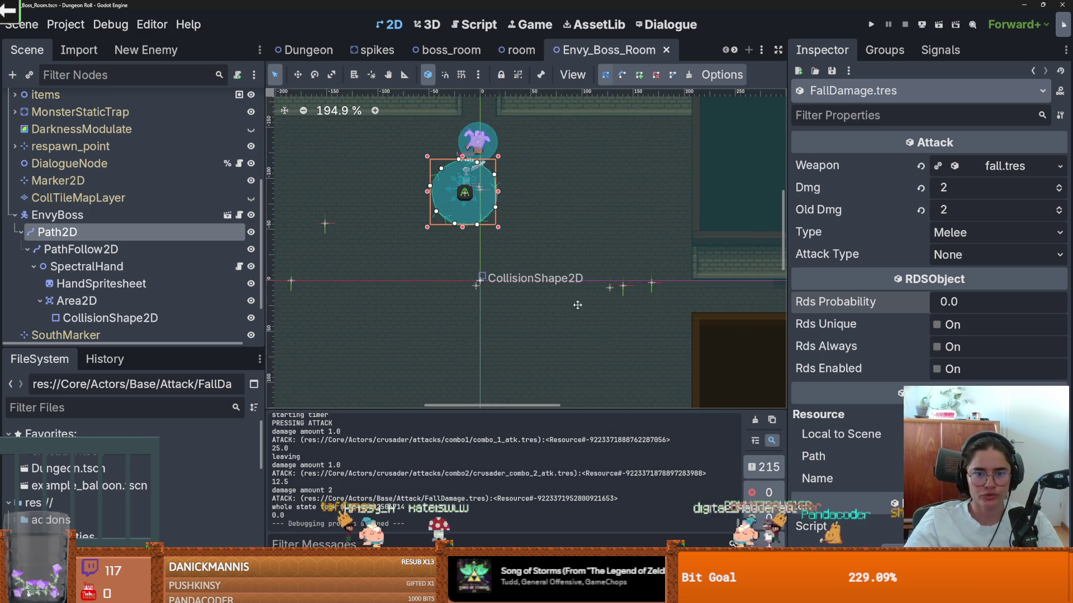
pyautogui.hscroll(-2, 560, 253)
pyautogui.scroll(1, 563, 253)
pyautogui.scroll(-5, 566, 253)
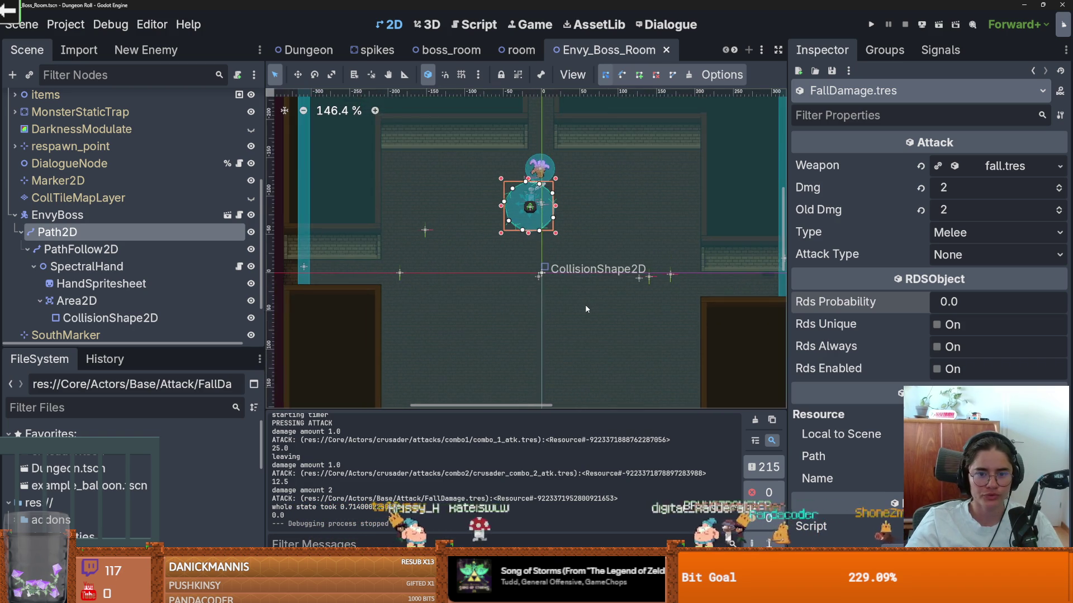
pyautogui.scroll(2, 558, 199)
pyautogui.scroll(-2, 561, 235)
pyautogui.scroll(4, 564, 270)
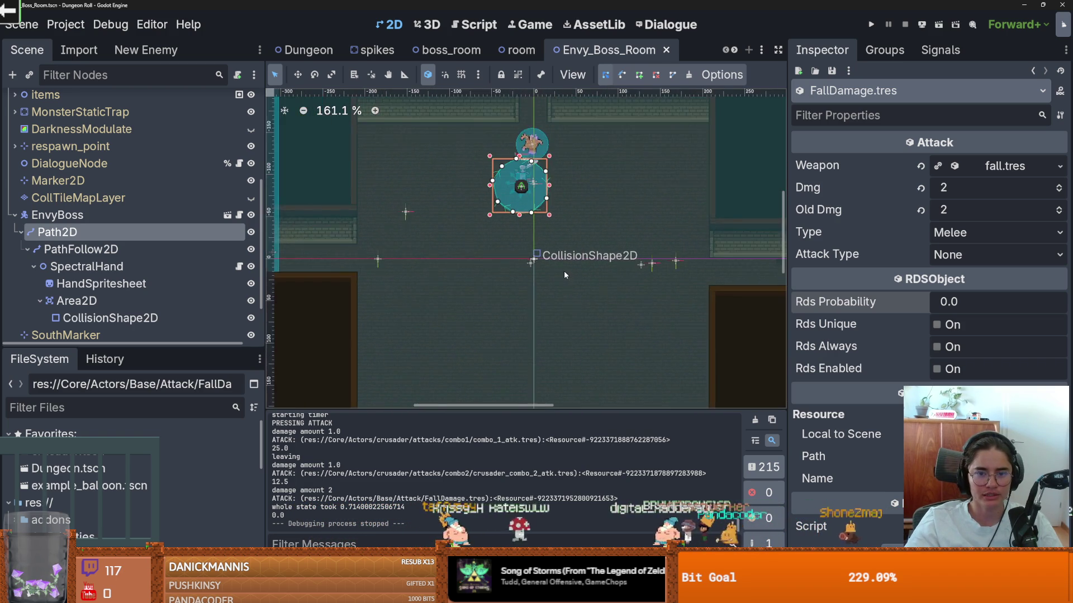
pyautogui.scroll(1, 564, 269)
pyautogui.scroll(-2, 553, 267)
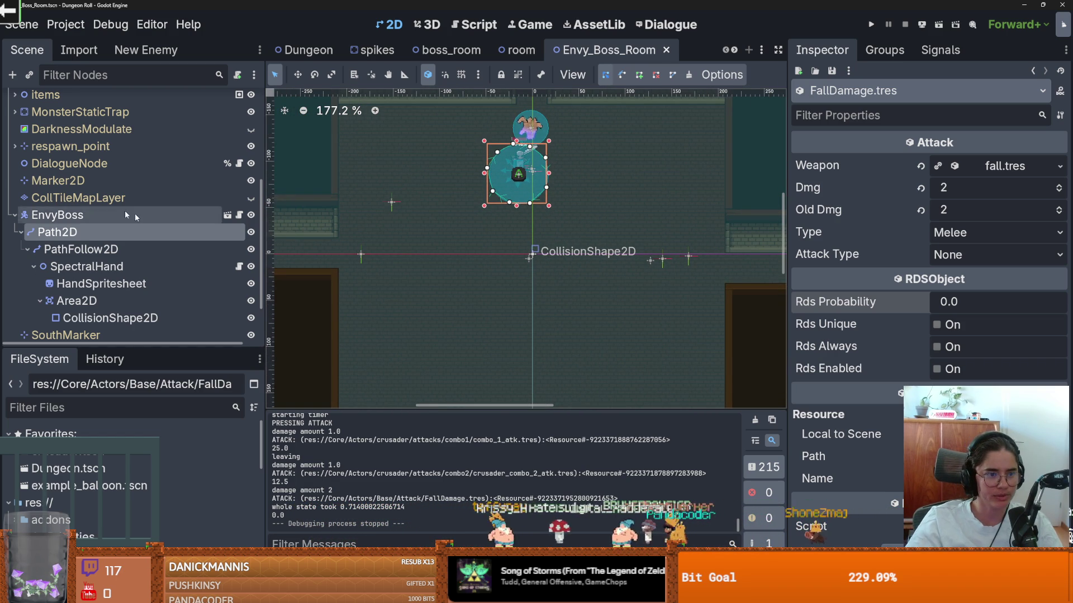
pyautogui.scroll(4, 146, 162)
pyautogui.click(120, 137)
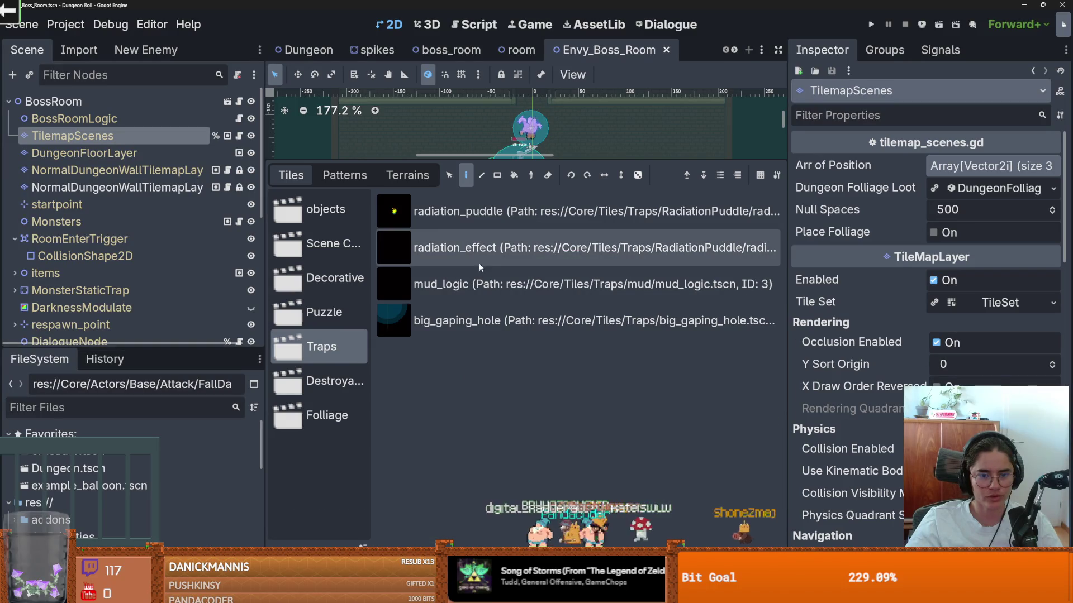
pyautogui.click(469, 321)
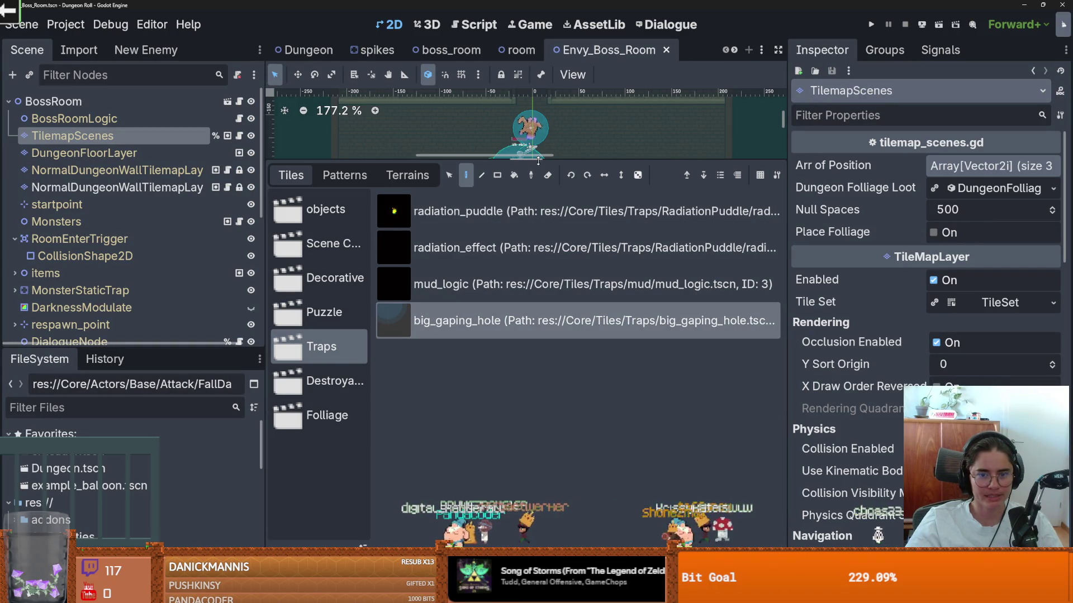
# Enlarge the tile panel and browse the Puzzle, Destroyable, Folliage, objects and Scene Collection tiles.
pyautogui.moveTo(538, 161); pyautogui.dragTo(538, 398)
pyautogui.scroll(-1, 445, 303)
pyautogui.scroll(2, 389, 211)
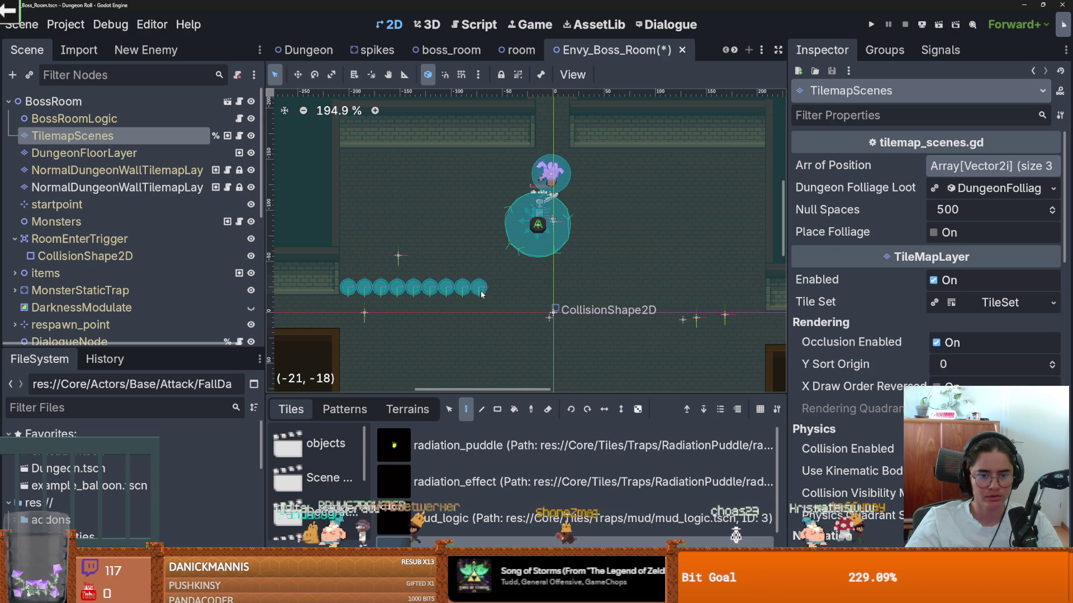
pyautogui.scroll(-1, 411, 484)
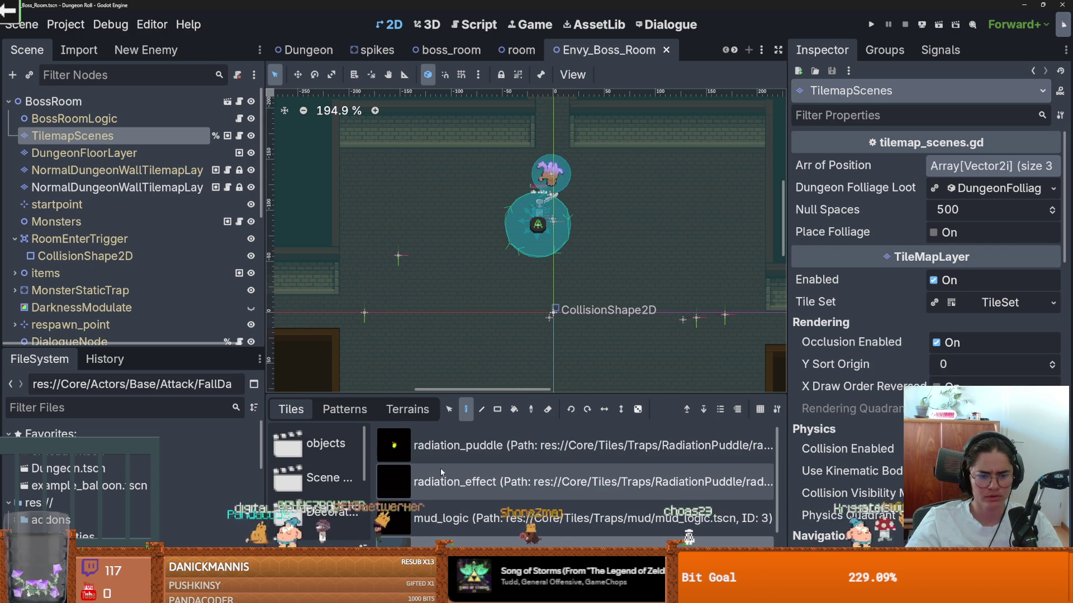
pyautogui.moveTo(357, 396); pyautogui.dragTo(358, 202)
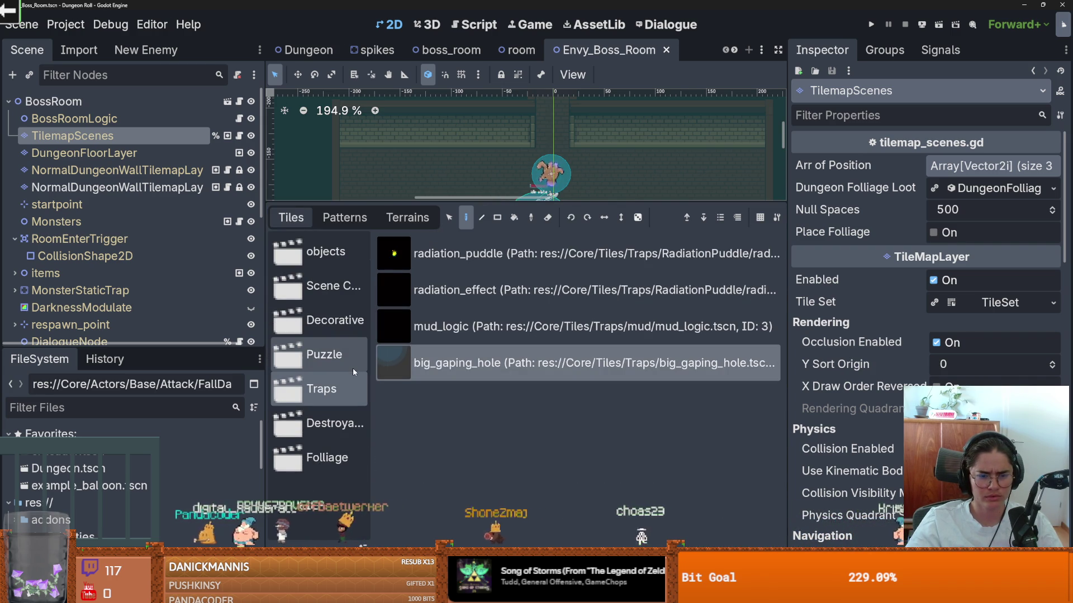
pyautogui.click(324, 354)
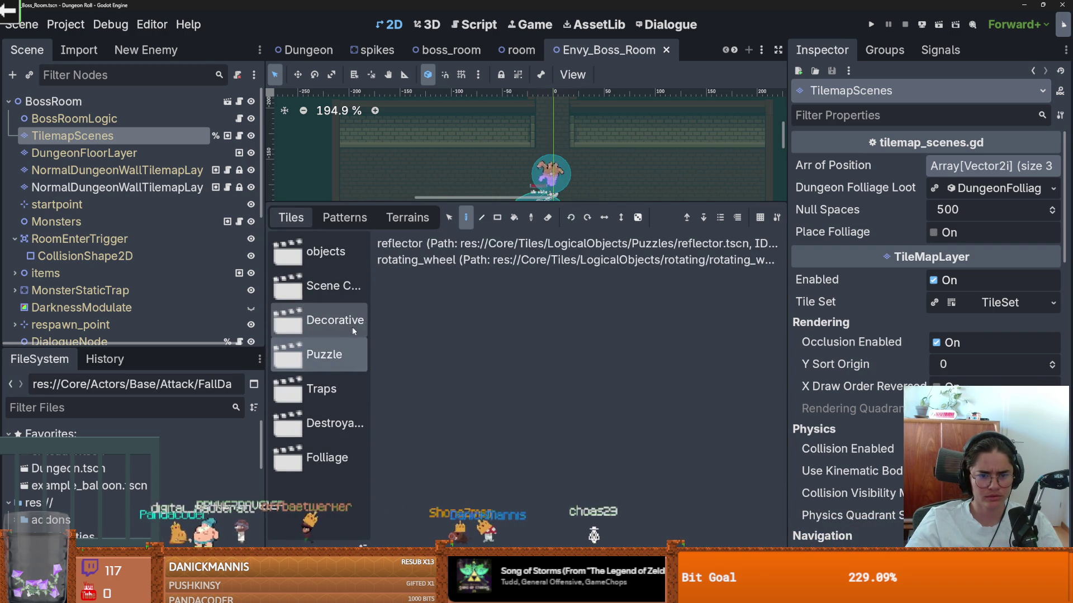
pyautogui.click(324, 423)
pyautogui.click(328, 449)
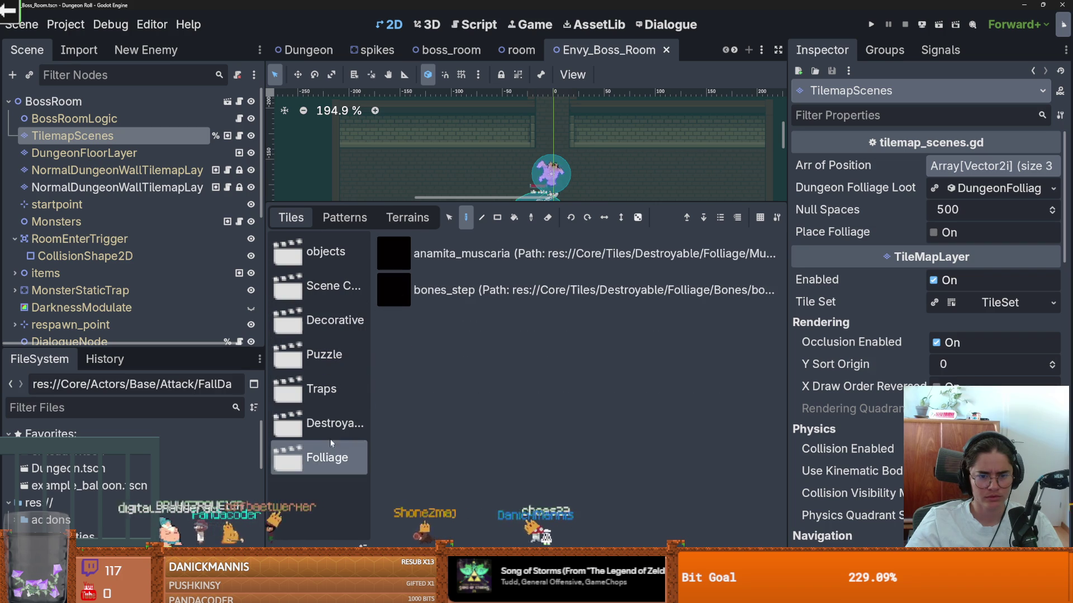
pyautogui.click(326, 258)
pyautogui.click(328, 289)
pyautogui.scroll(-1, 498, 384)
pyautogui.scroll(1, 498, 384)
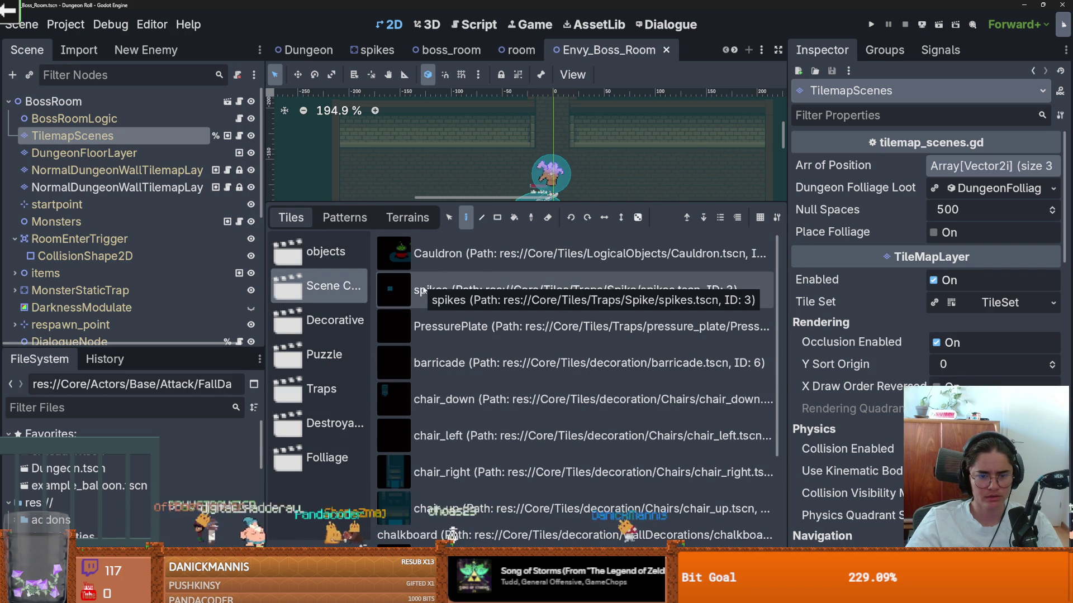
# With the spikes tile, paint spike columns along the right and left walls, undoing misplaced tiles.
pyautogui.click(423, 290)
pyautogui.moveTo(500, 203); pyautogui.dragTo(492, 449)
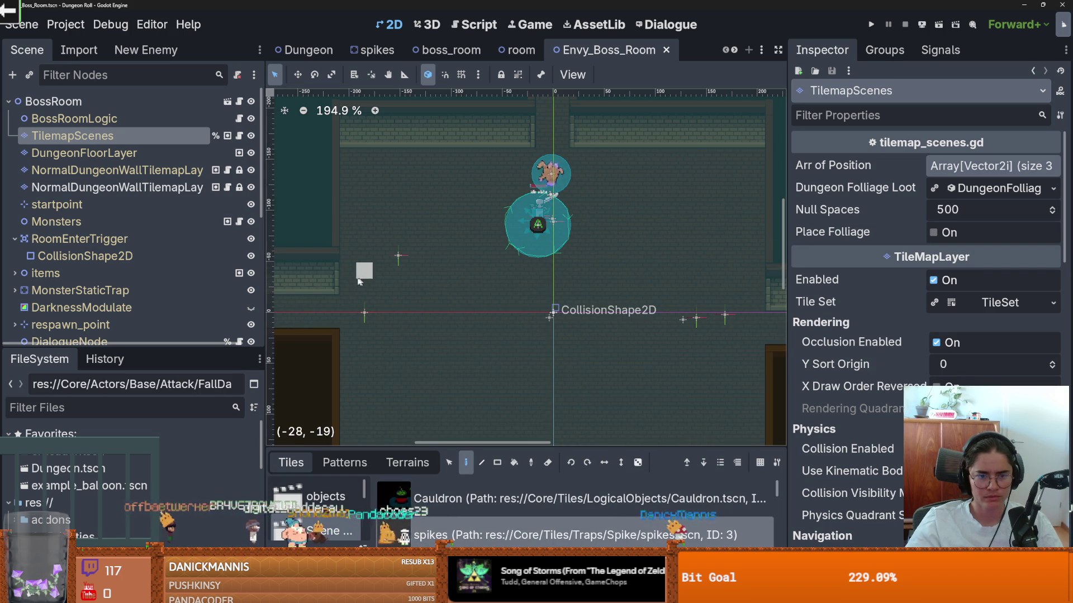
pyautogui.moveTo(348, 272); pyautogui.dragTo(442, 275)
pyautogui.click(446, 255)
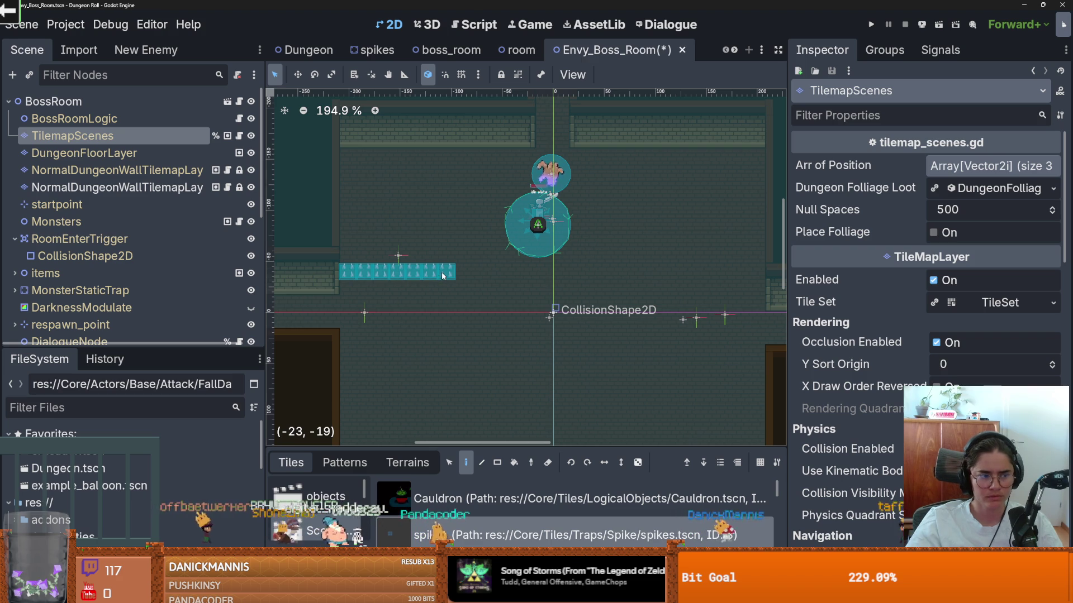
pyautogui.moveTo(446, 158); pyautogui.dragTo(448, 176)
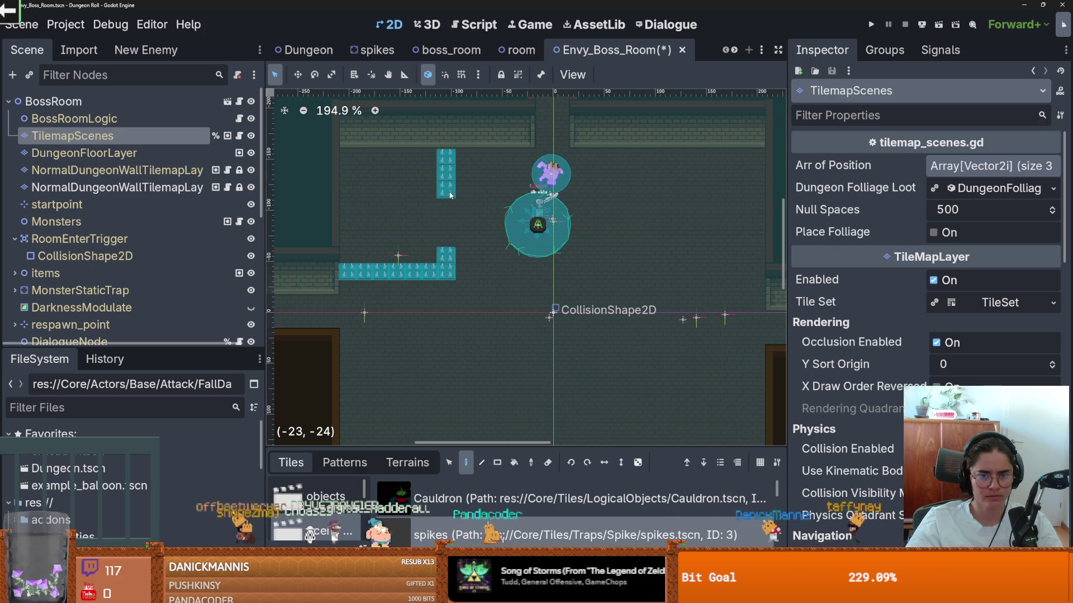
pyautogui.scroll(-1, 481, 261)
pyautogui.hotkey('ctrl', 'z')
pyautogui.hotkey('ctrl', 'z')
pyautogui.hotkey('ctrl', 'z')
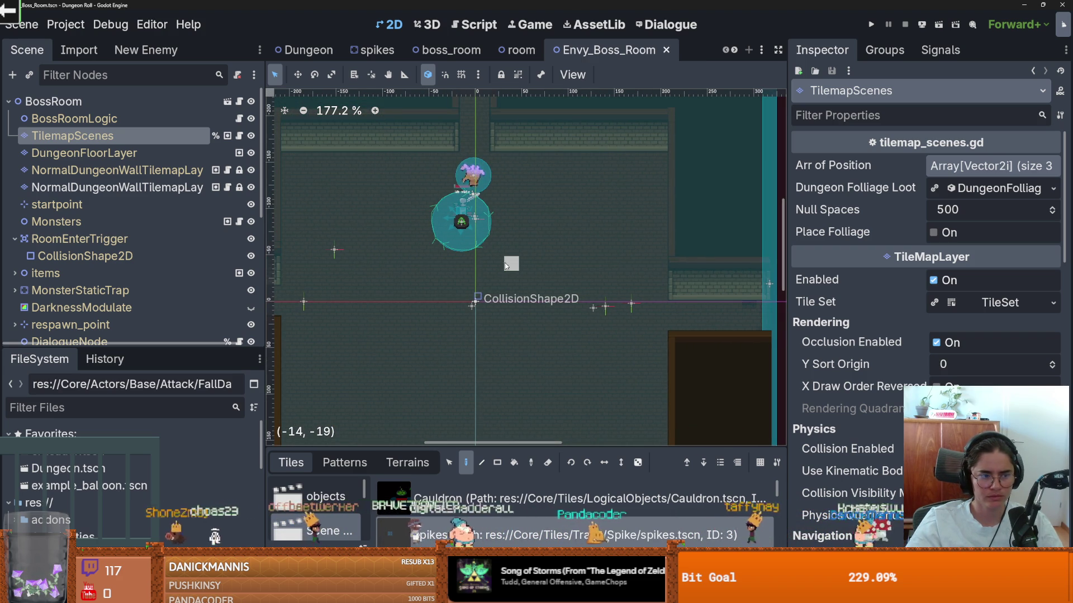
pyautogui.moveTo(655, 288)
pyautogui.mouseDown()
pyautogui.moveTo(659, 168)
pyautogui.moveTo(642, 159)
pyautogui.mouseUp()
pyautogui.scroll(2, 665, 270)
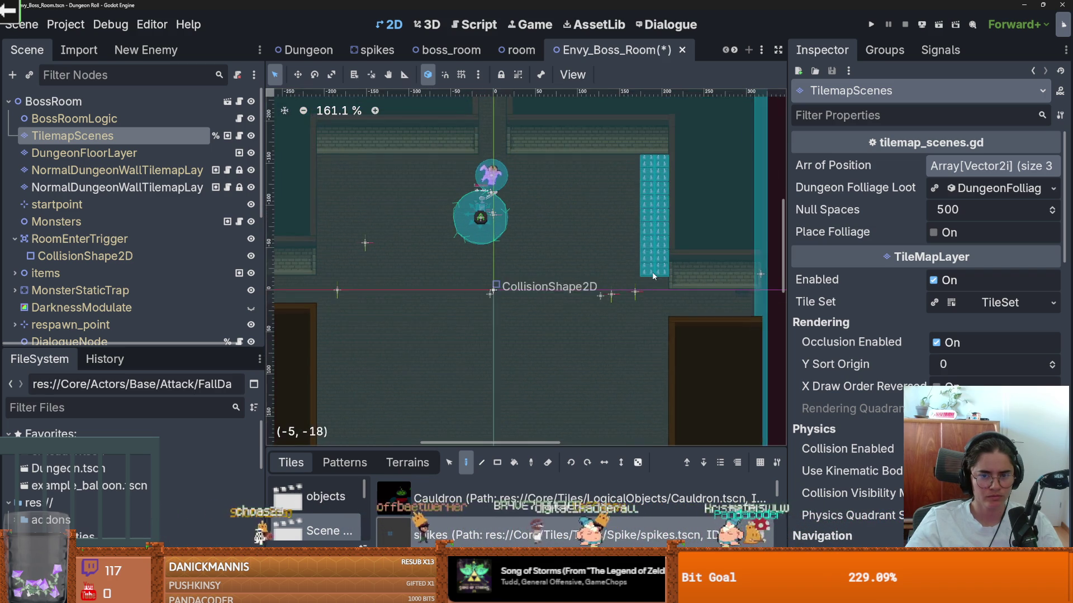
pyautogui.moveTo(397, 152)
pyautogui.mouseDown()
pyautogui.moveTo(374, 152)
pyautogui.moveTo(386, 260)
pyautogui.moveTo(378, 222)
pyautogui.moveTo(373, 261)
pyautogui.mouseUp()
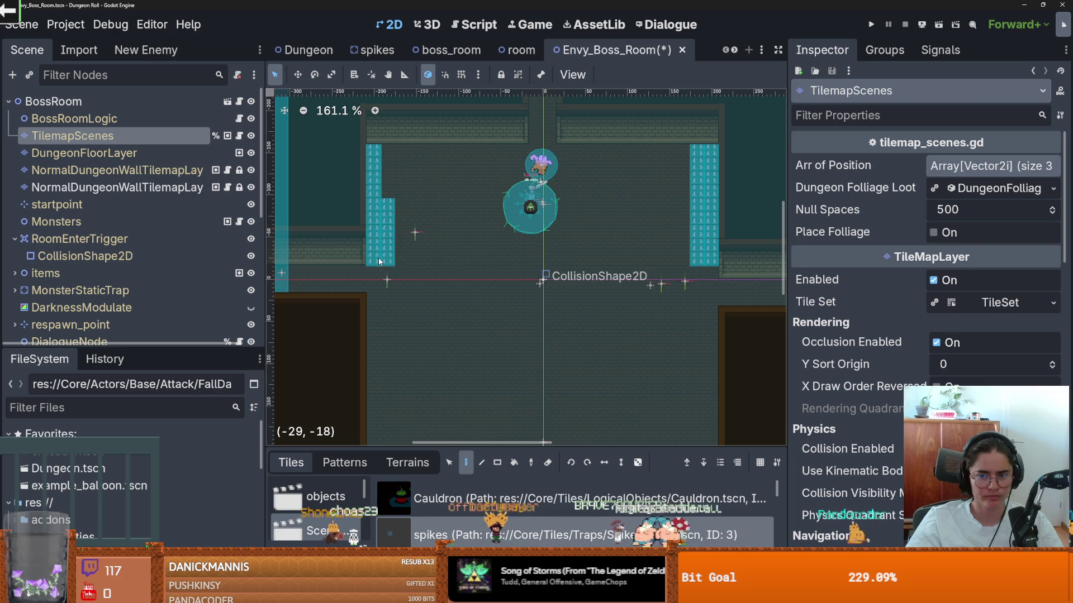
# Try a straight line of spikes across the room, undo it, then save and run the game.
pyautogui.click(484, 463)
pyautogui.moveTo(725, 285); pyautogui.dragTo(339, 287)
pyautogui.scroll(-2, 572, 333)
pyautogui.scroll(1, 608, 331)
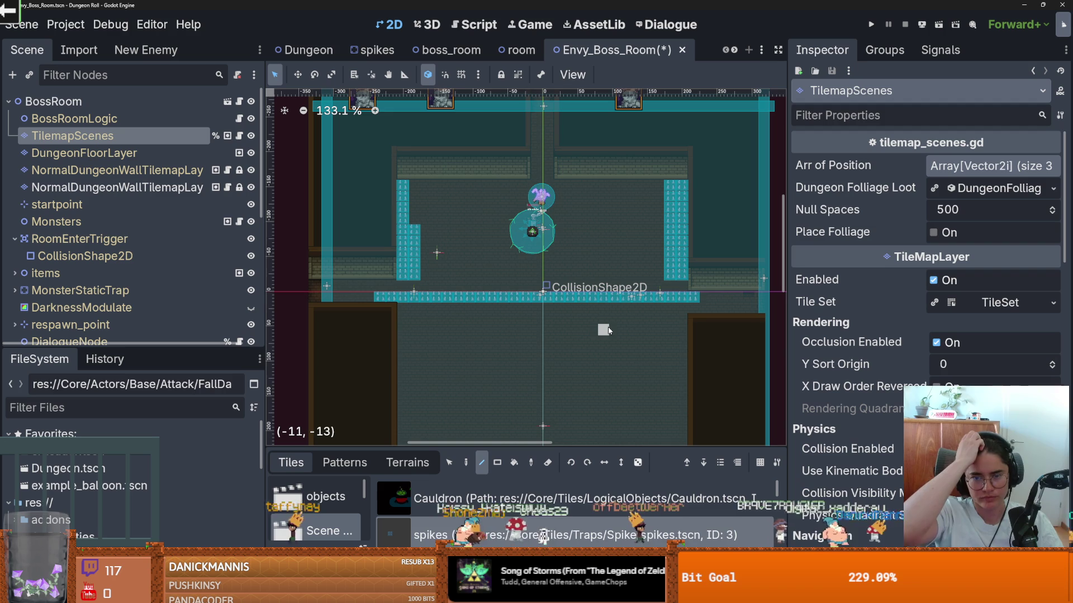
pyautogui.hotkey('ctrl', 'z')
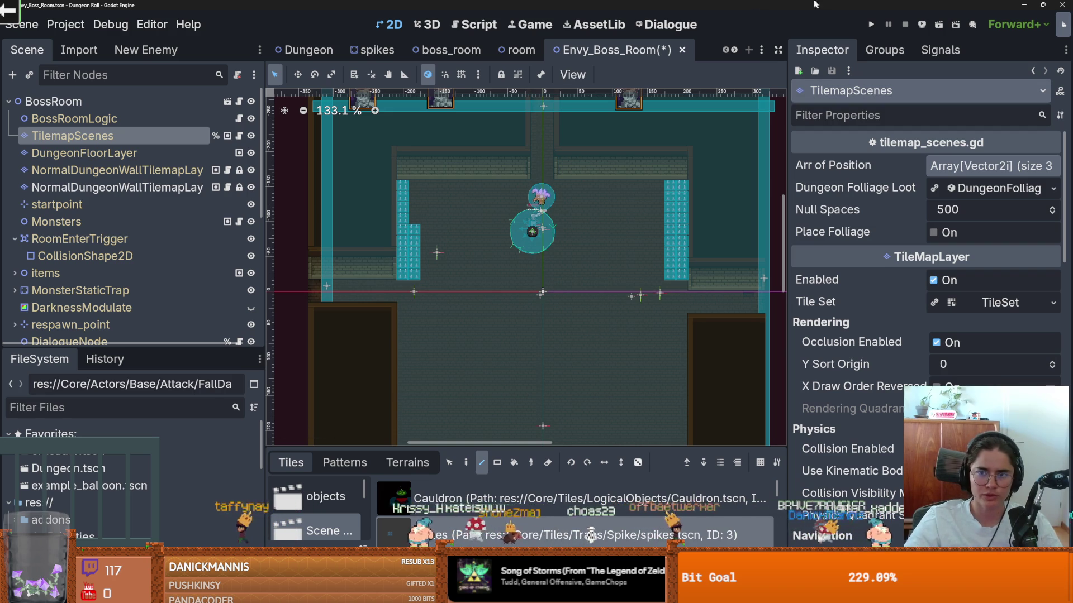
pyautogui.click(874, 26)
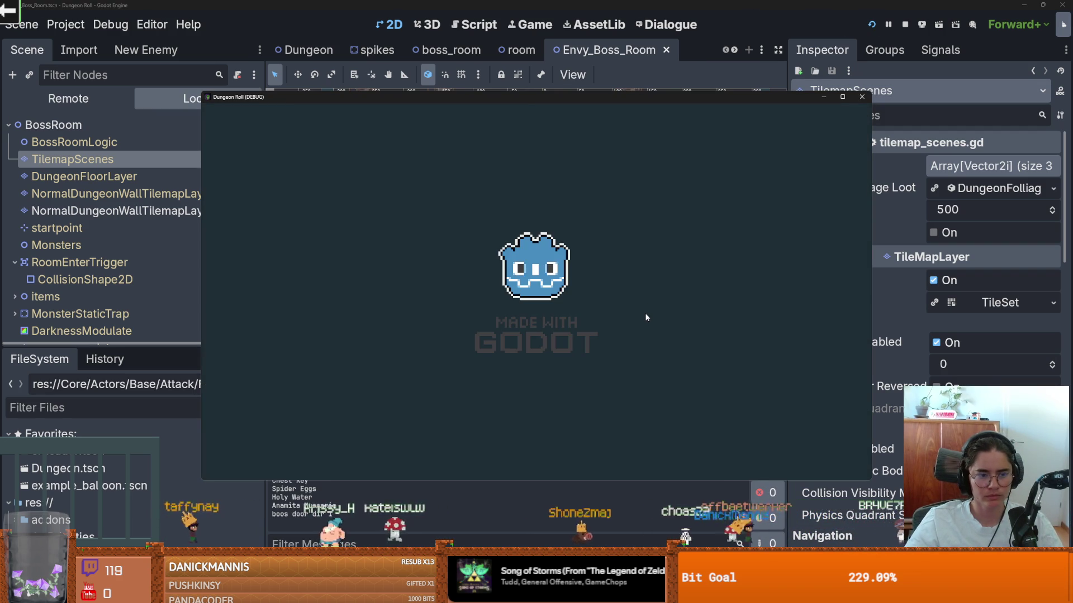
pyautogui.press('quoteleft')
pyautogui.press('Up')
pyautogui.press('Return')
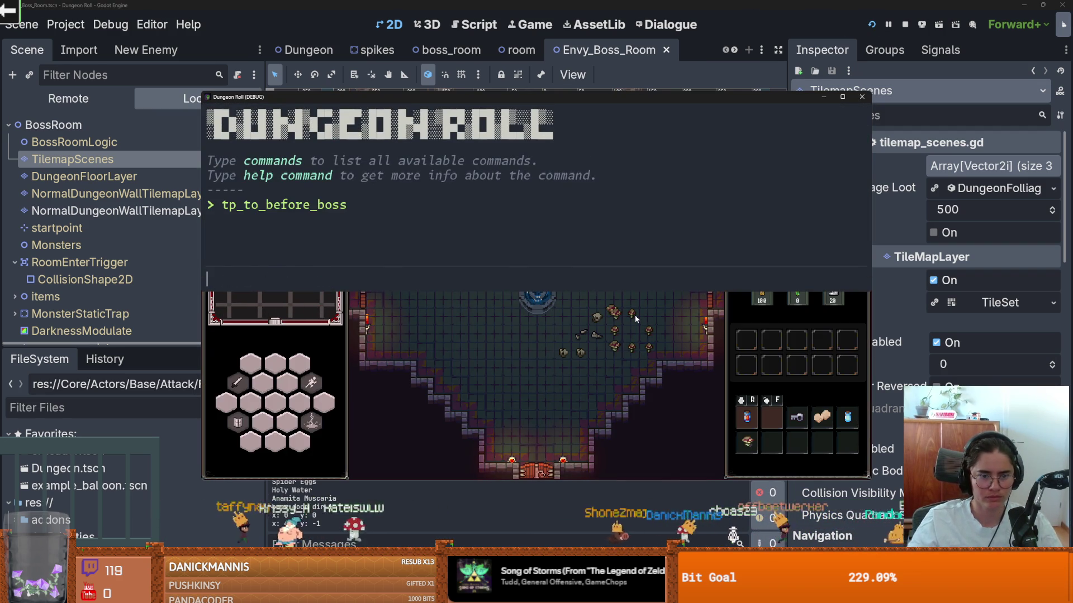
pyautogui.press('quoteleft')
pyautogui.press('s')
pyautogui.press('d')
pyautogui.press('d')
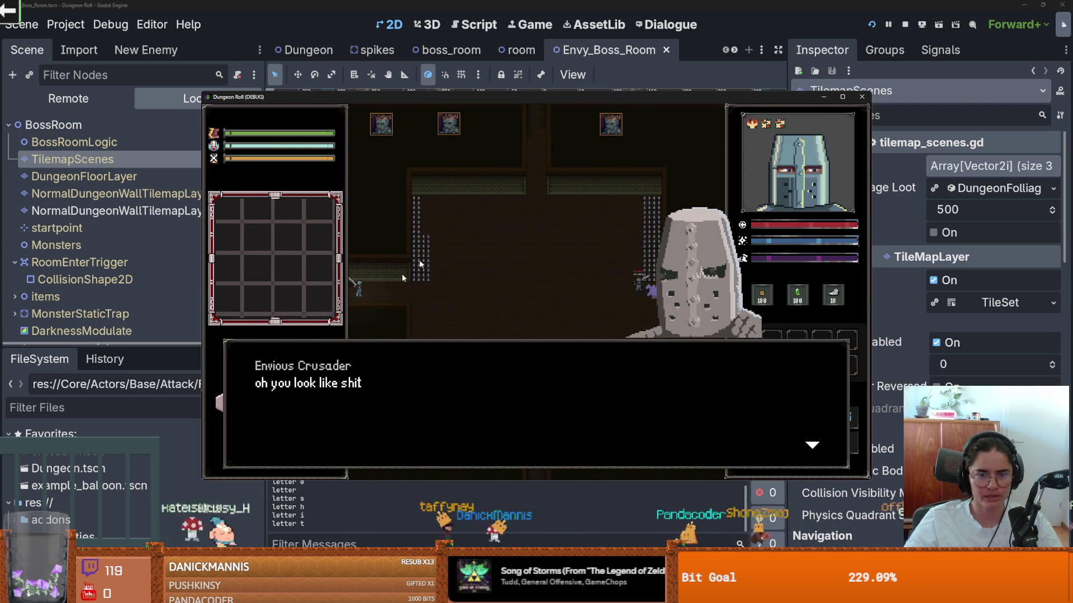
pyautogui.press('F8')
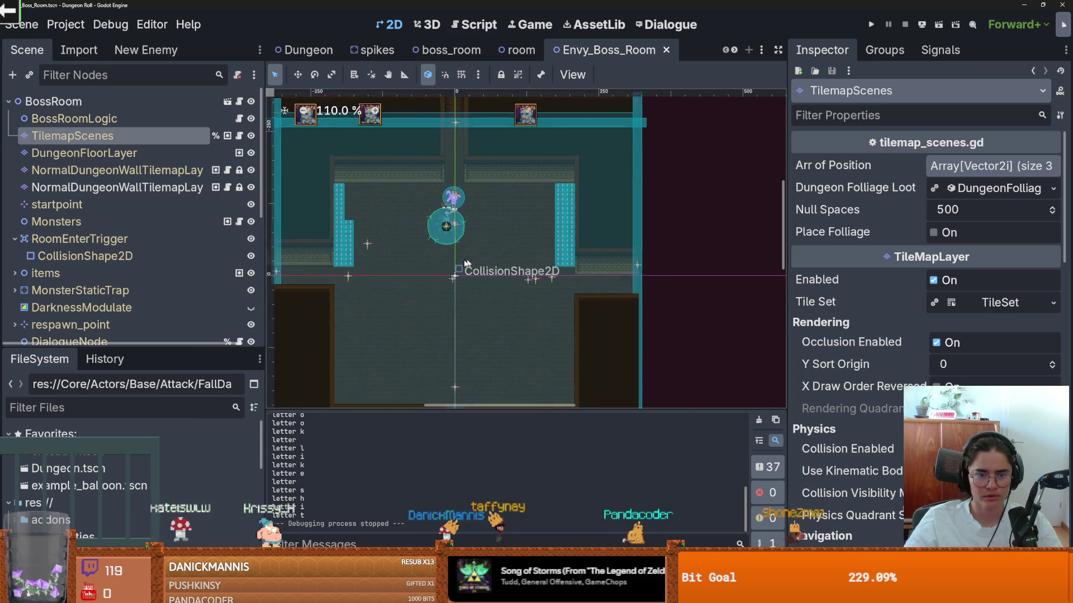
pyautogui.scroll(2, 483, 259)
pyautogui.hscroll(1, 657, 261)
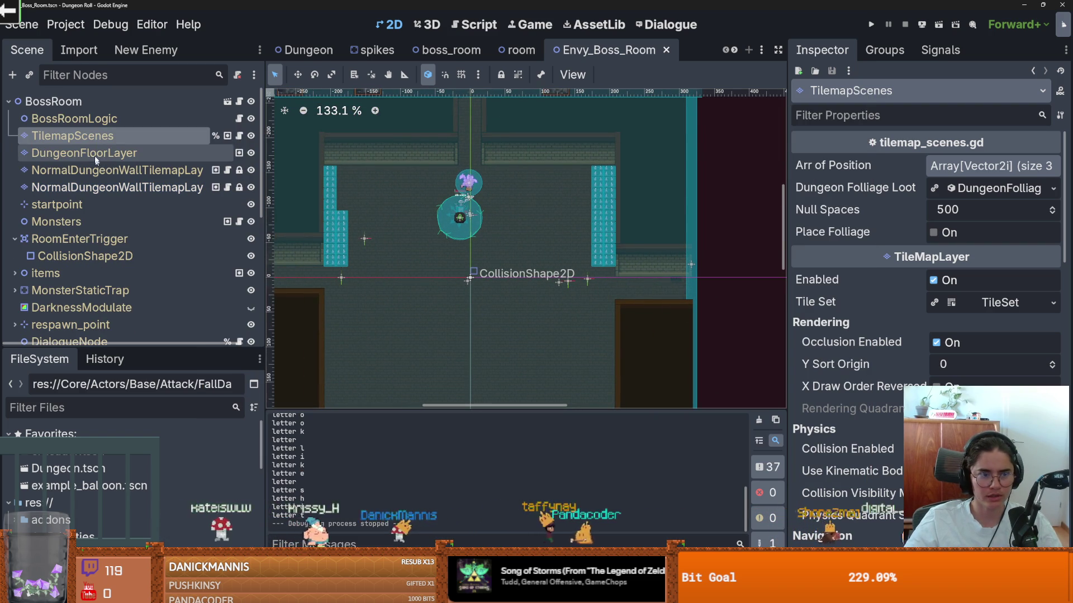
# Enlarge the TileMap panel and select NormalDungeonWallTilemapLayer to show its wall_2 and wall_3 tiles.
pyautogui.click(137, 140)
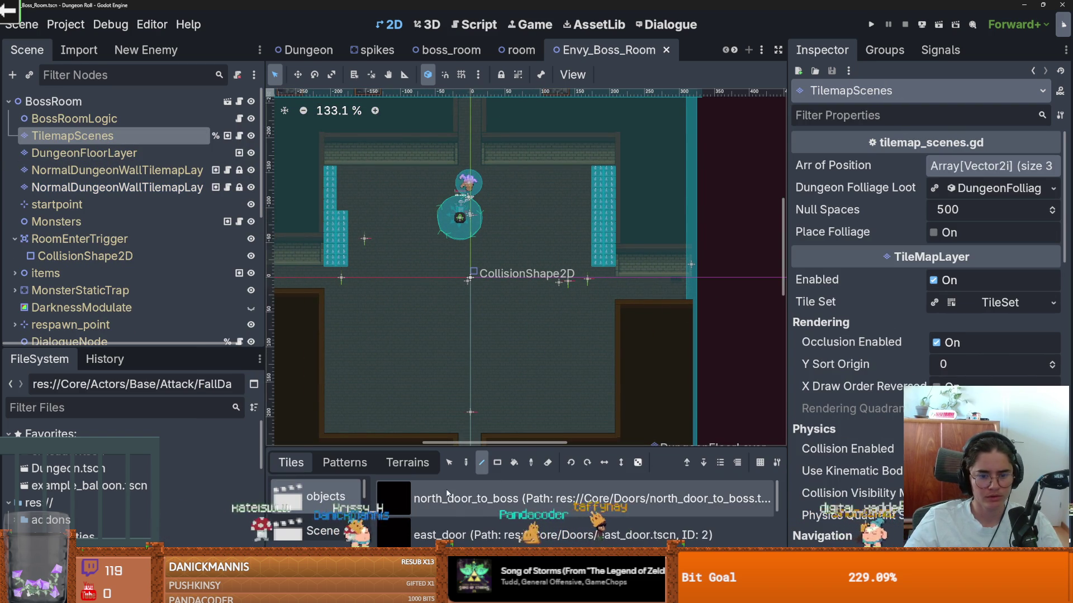
pyautogui.moveTo(447, 450)
pyautogui.mouseDown()
pyautogui.moveTo(442, 346)
pyautogui.moveTo(436, 376)
pyautogui.mouseUp()
pyautogui.scroll(-1, 435, 414)
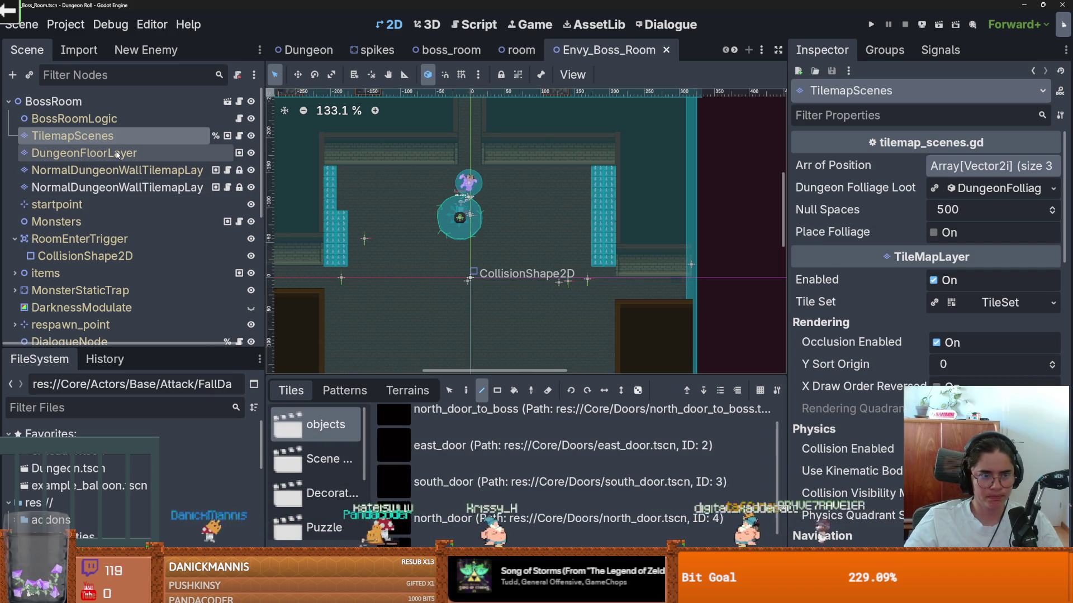
pyautogui.click(117, 171)
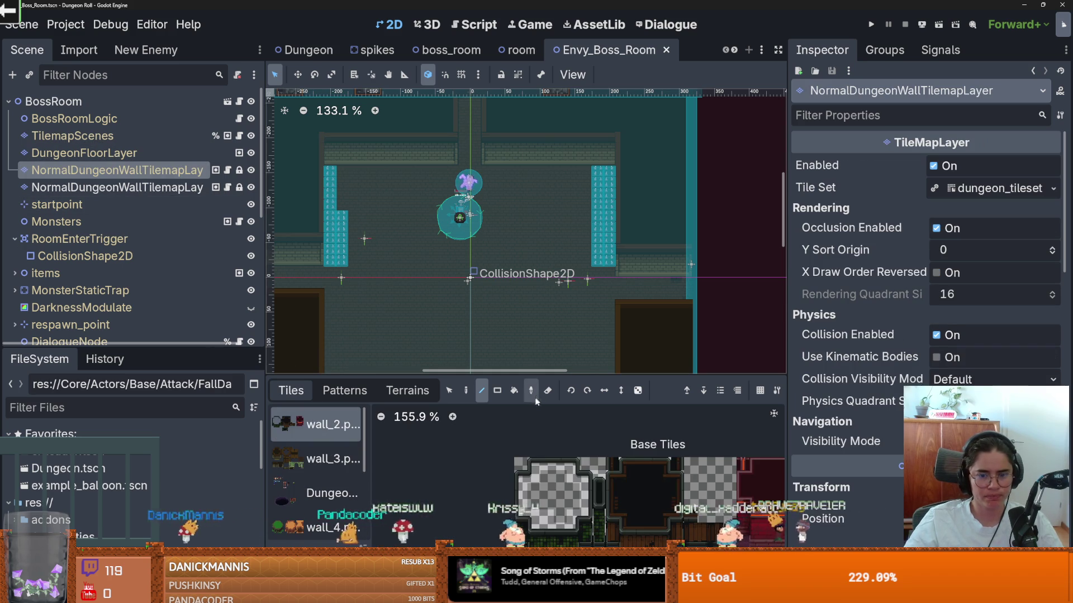
# Paint two strips of the hideout wall terrain along the room's right wall.
pyautogui.click(408, 391)
pyautogui.click(328, 451)
pyautogui.moveTo(619, 250)
pyautogui.mouseDown()
pyautogui.moveTo(702, 247)
pyautogui.moveTo(693, 248)
pyautogui.mouseUp()
pyautogui.moveTo(688, 295); pyautogui.dragTo(631, 298)
pyautogui.scroll(8, 662, 280)
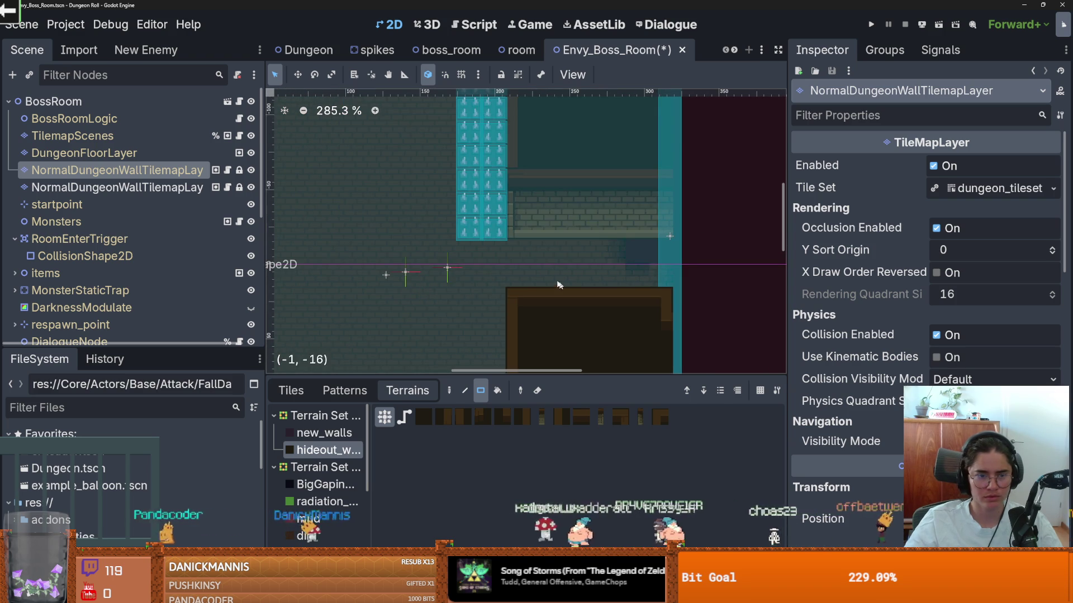
# Try the wood_1 floor terrain on DungeonFloorLayer, then save the boss room scene.
pyautogui.click(84, 153)
pyautogui.scroll(-1, 329, 447)
pyautogui.click(316, 466)
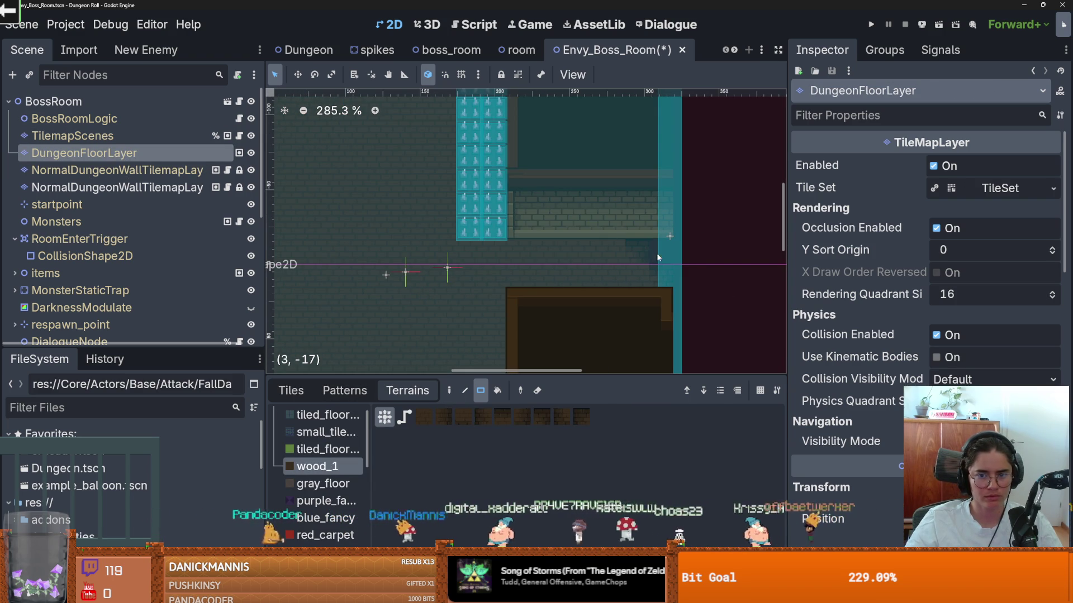
pyautogui.scroll(-3, 615, 244)
pyautogui.moveTo(636, 247); pyautogui.dragTo(605, 214)
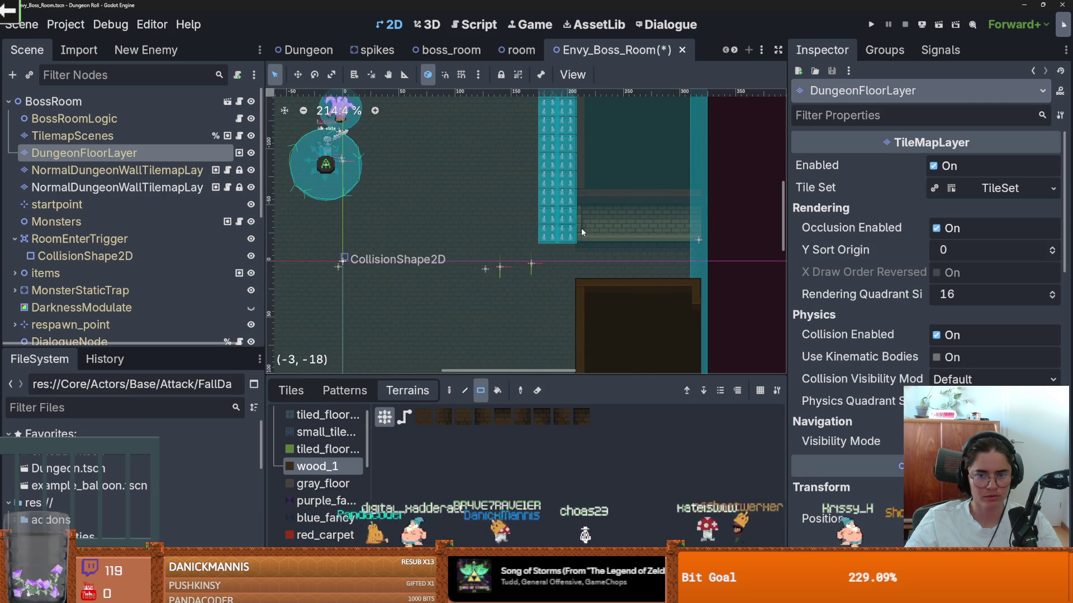
pyautogui.scroll(-2, 582, 232)
pyautogui.hscroll(-3, 612, 244)
pyautogui.hotkey('ctrl', 's')
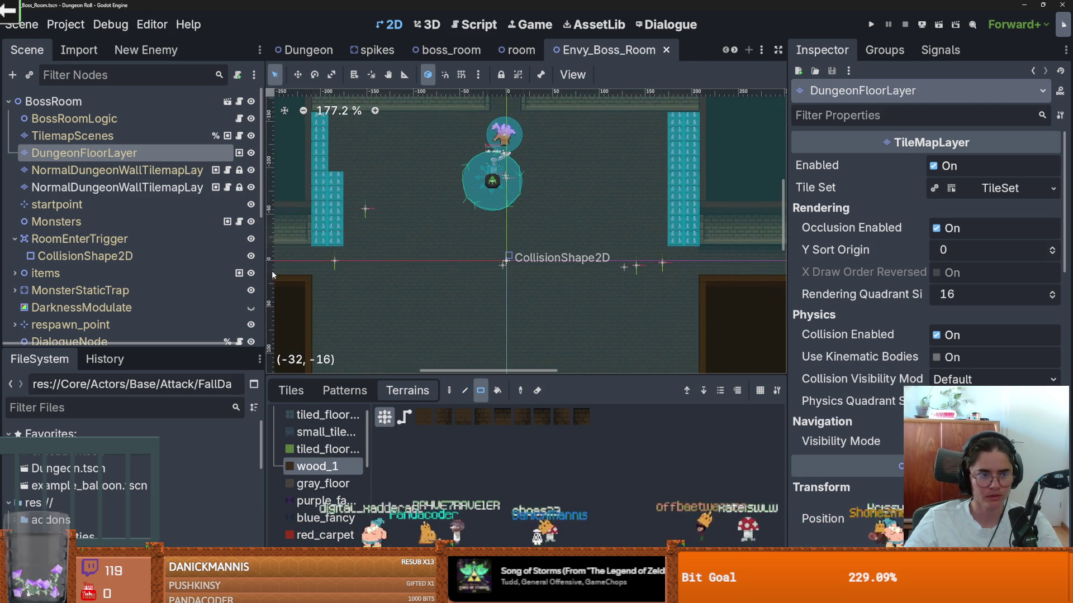
# Reselect the dungeon wall tilemap layer and bring back its tile atlas in Tiles.
pyautogui.click(313, 280)
pyautogui.click(369, 286)
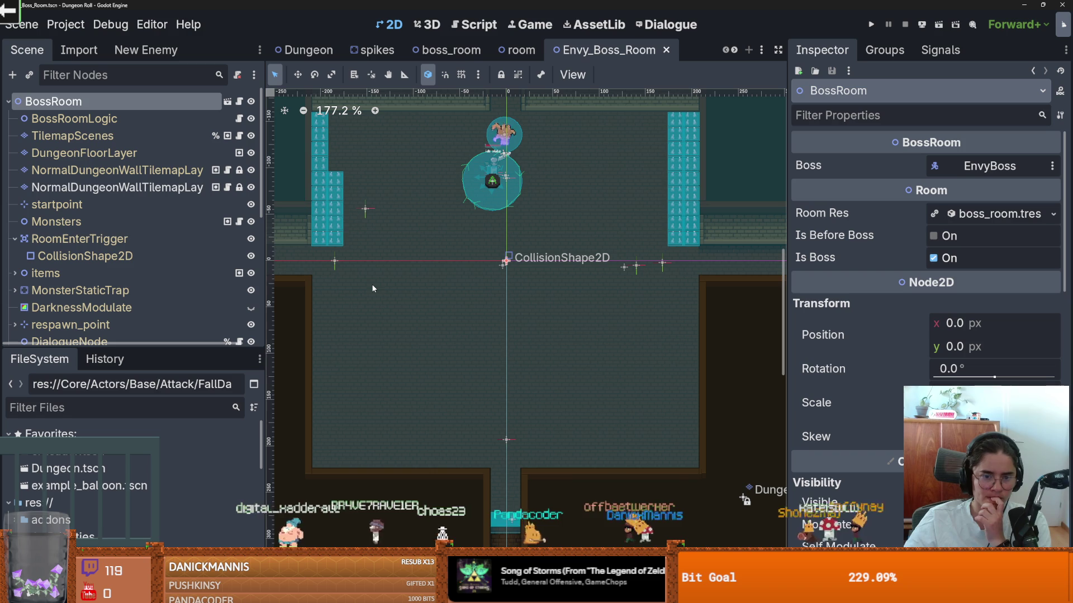
pyautogui.click(86, 150)
pyautogui.click(110, 137)
pyautogui.click(111, 170)
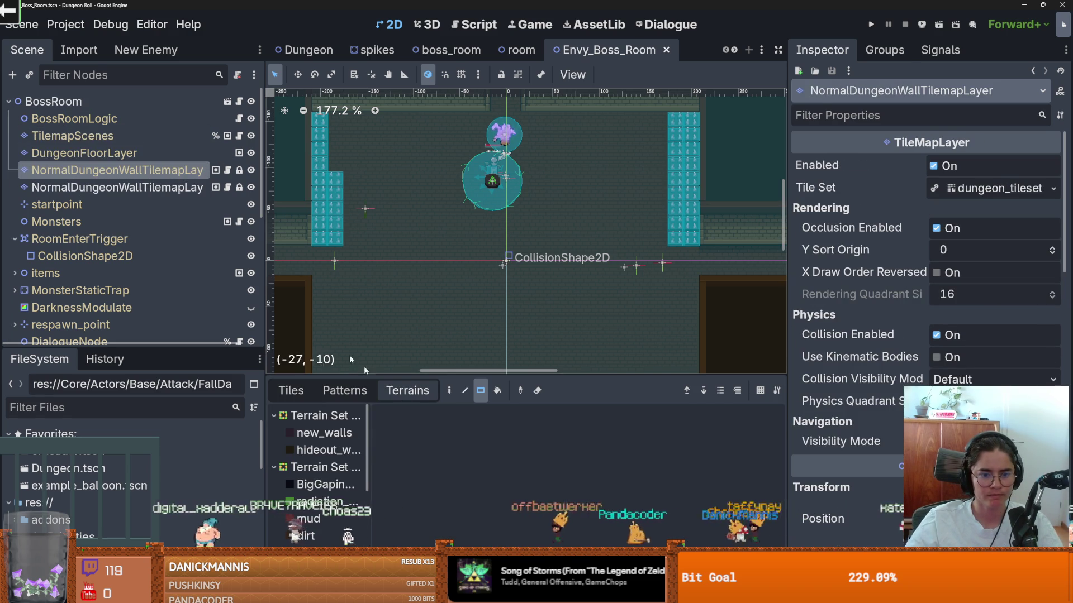
pyautogui.click(299, 390)
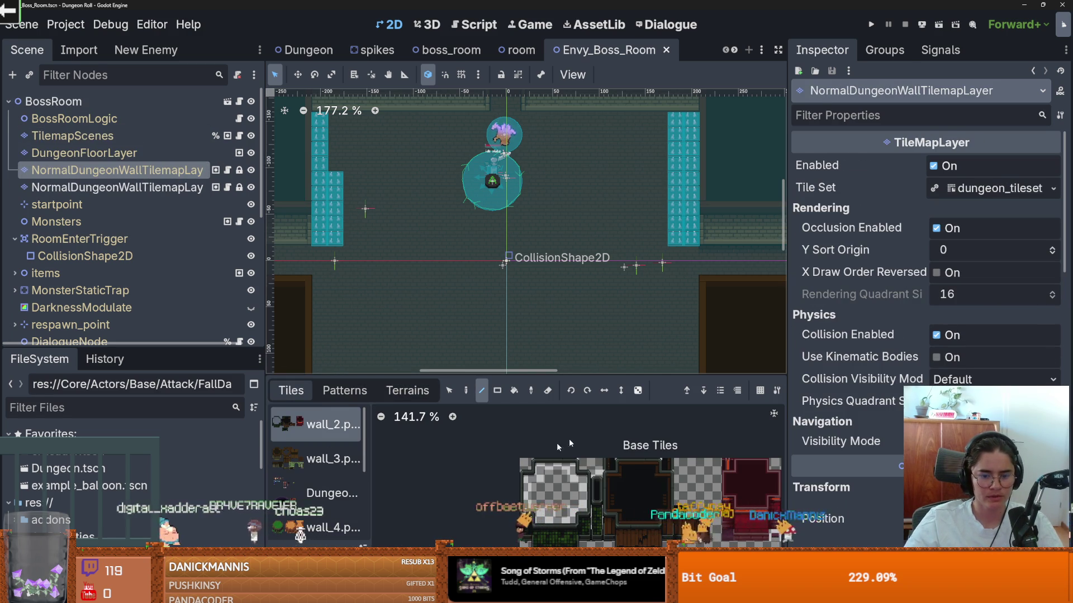
# Browse the tile atlases and show the large floor_big atlas, panned to its left edge.
pyautogui.moveTo(433, 382); pyautogui.dragTo(433, 208)
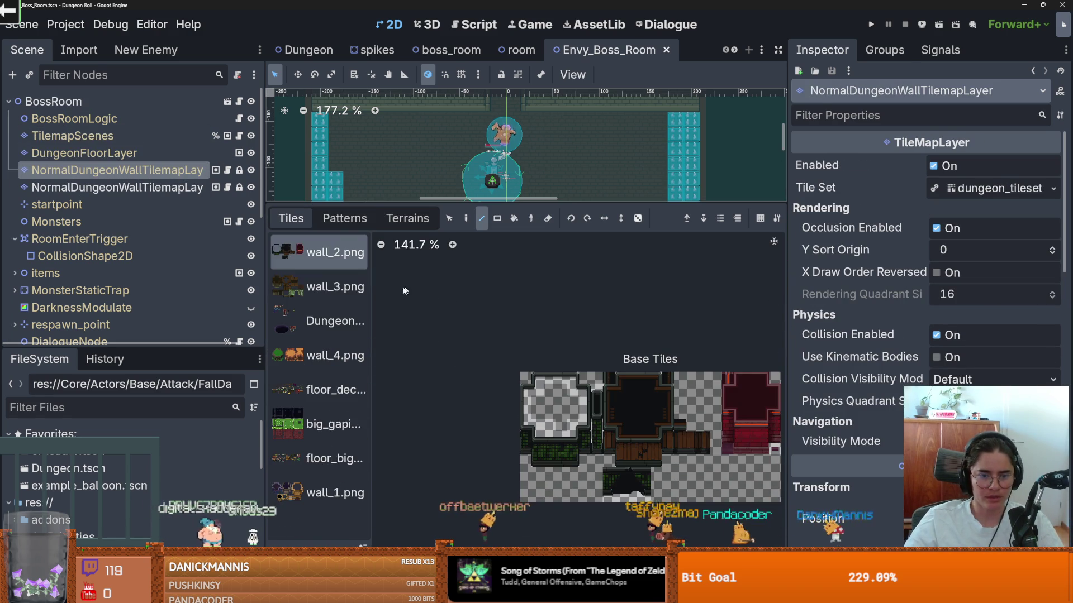
pyautogui.click(334, 320)
pyautogui.click(334, 355)
pyautogui.click(332, 391)
pyautogui.scroll(-2, 616, 427)
pyautogui.scroll(3, 616, 428)
pyautogui.hscroll(3, 616, 428)
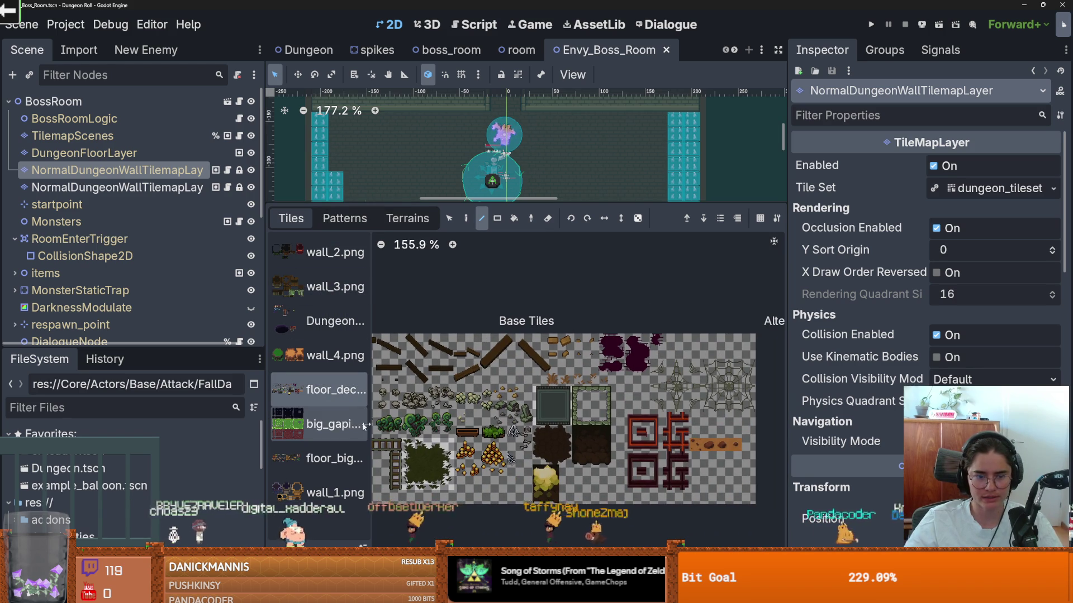
pyautogui.click(334, 458)
pyautogui.scroll(3, 552, 426)
pyautogui.moveTo(440, 417); pyautogui.dragTo(618, 416)
pyautogui.moveTo(463, 411)
pyautogui.mouseDown()
pyautogui.moveTo(528, 393)
pyautogui.moveTo(641, 400)
pyautogui.moveTo(489, 406)
pyautogui.moveTo(408, 391)
pyautogui.moveTo(631, 348)
pyautogui.moveTo(482, 374)
pyautogui.mouseUp()
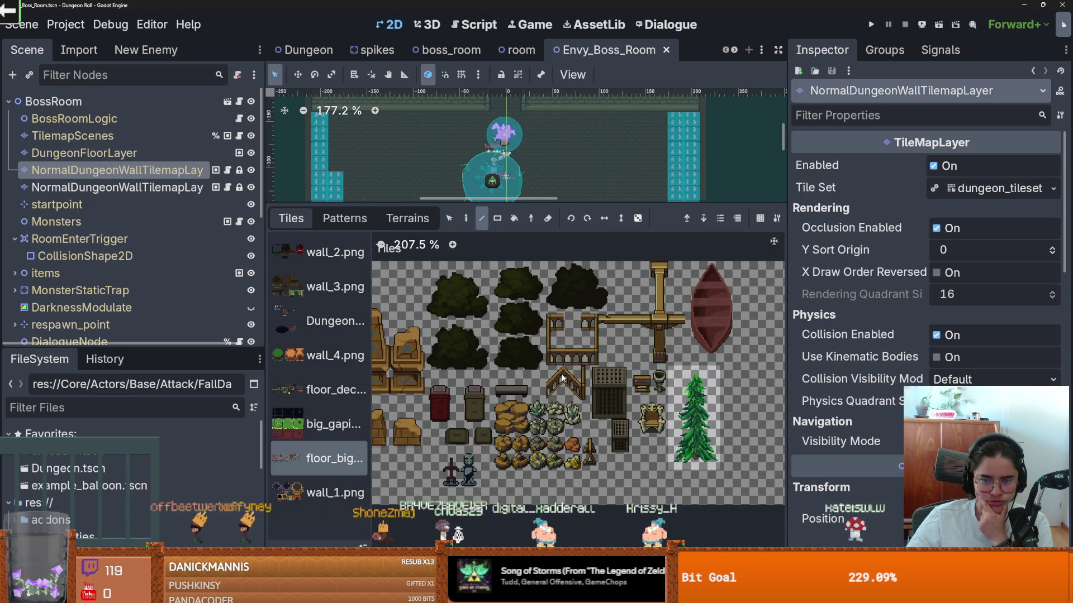
# Inspect the floor_big atlas and rebalance space between the room view and tile atlas.
pyautogui.scroll(1, 563, 378)
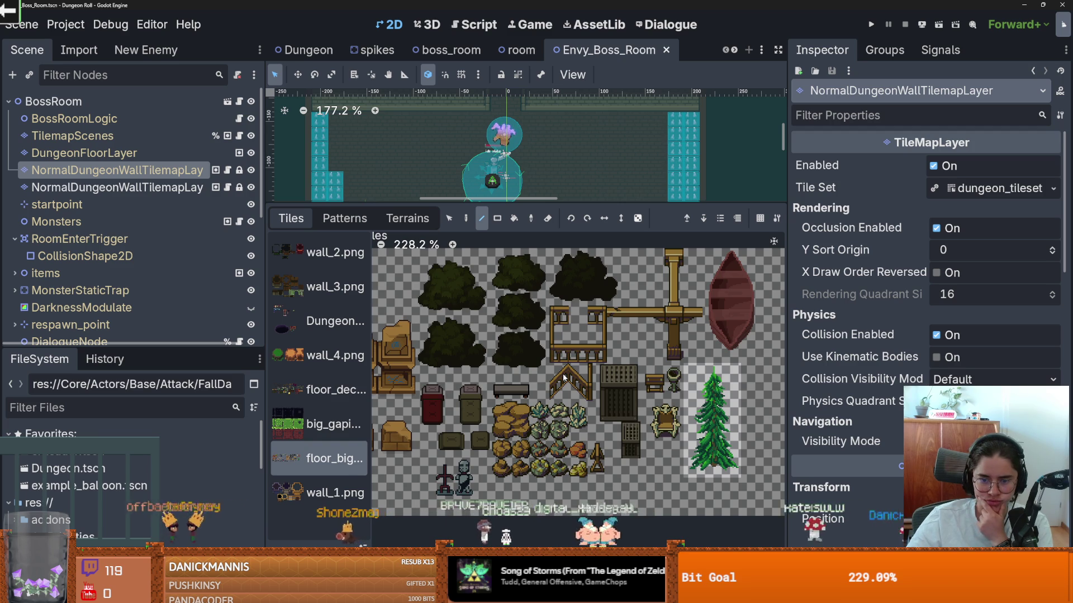
pyautogui.scroll(-2, 544, 391)
pyautogui.hscroll(-4, 562, 344)
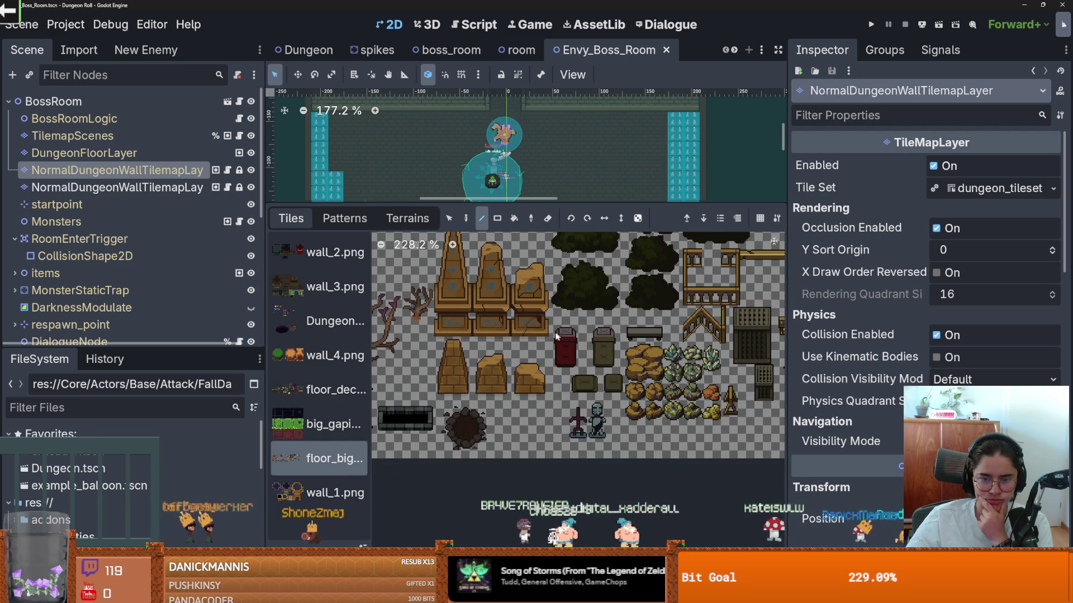
pyautogui.hscroll(-6, 547, 332)
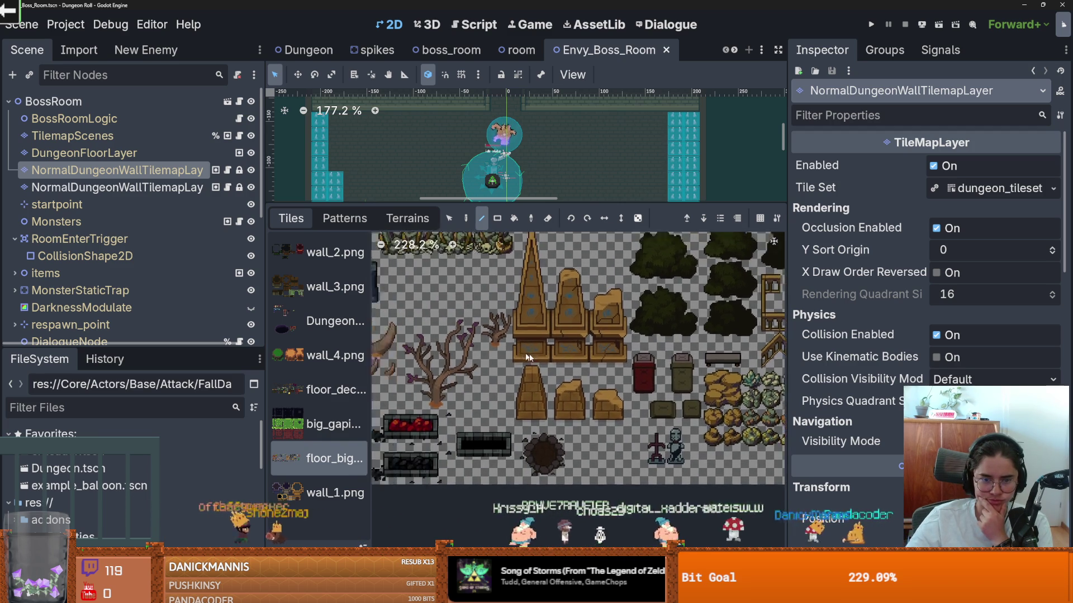
pyautogui.hscroll(4, 484, 346)
pyautogui.scroll(4, 607, 398)
pyautogui.scroll(4, 607, 398)
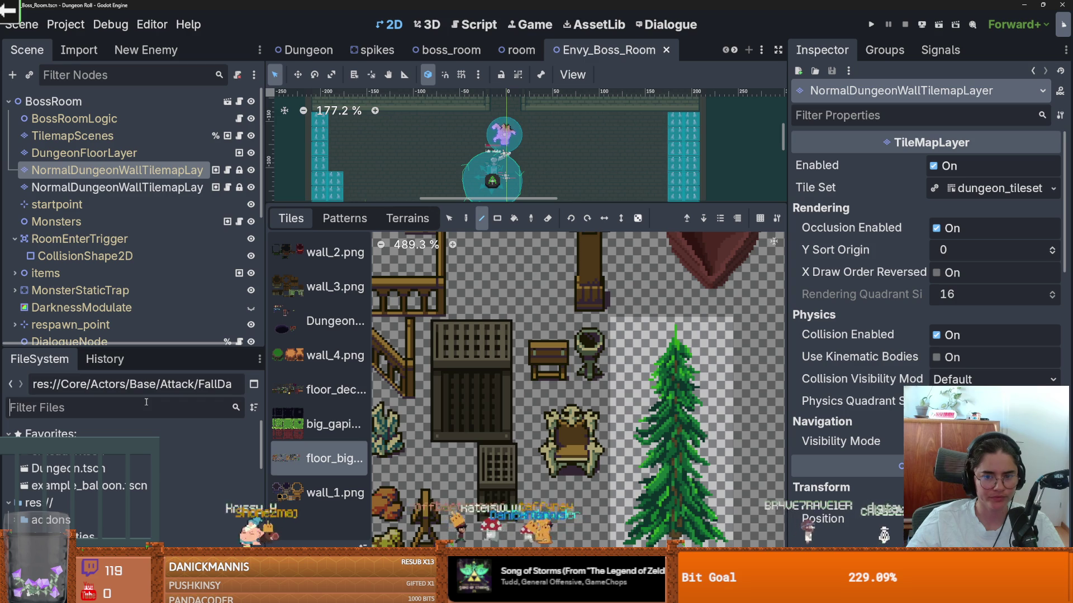
pyautogui.scroll(-2, 537, 395)
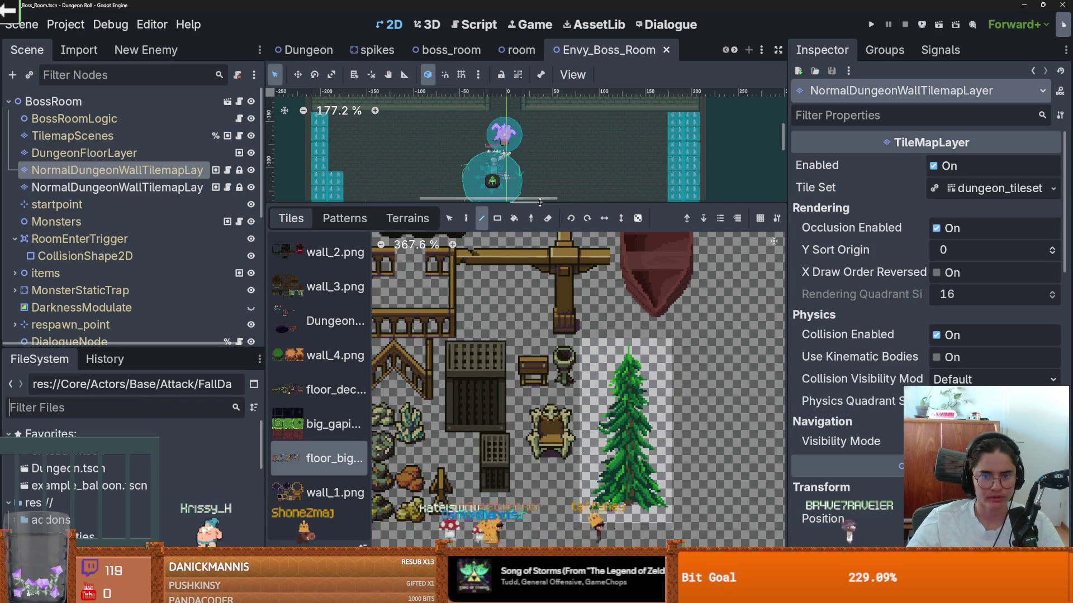
pyautogui.moveTo(540, 202); pyautogui.dragTo(530, 444)
pyautogui.scroll(-2, 520, 285)
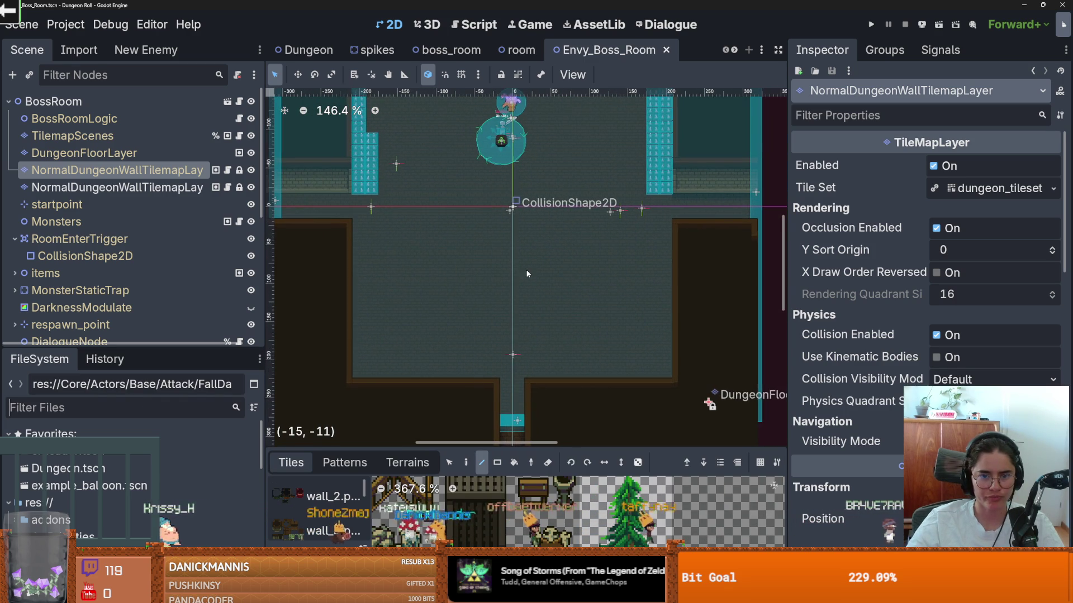
pyautogui.moveTo(568, 446); pyautogui.dragTo(568, 237)
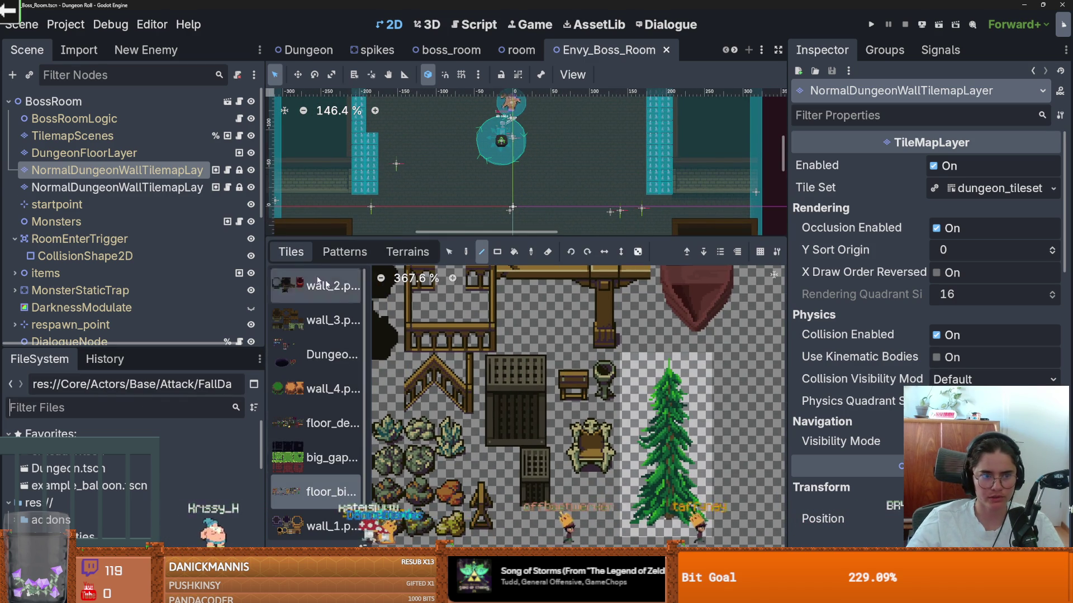
# Switch to NormalDungeonWallTilemapLayer2 and bring up the TileSet editor on floor_big (ID 6).
pyautogui.click(704, 251)
pyautogui.scroll(-2, 591, 400)
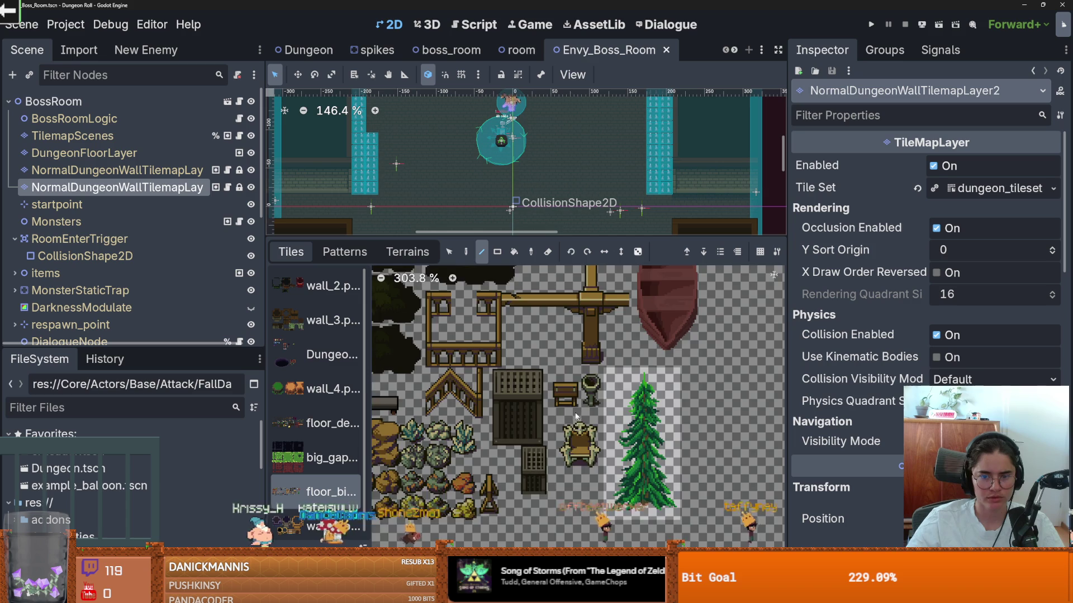
pyautogui.scroll(3, 590, 400)
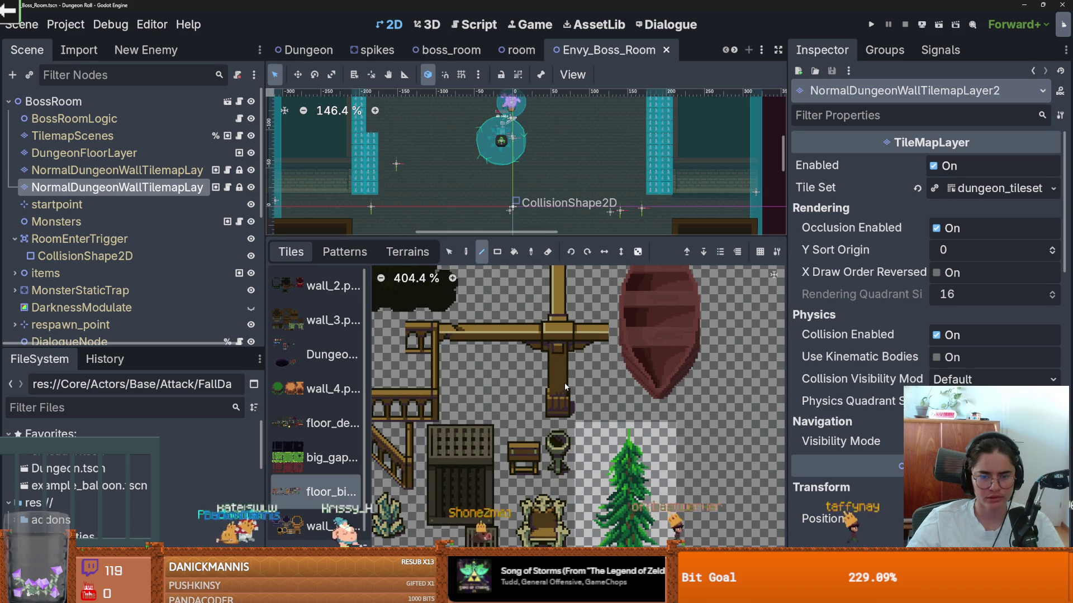
pyautogui.scroll(-3, 564, 384)
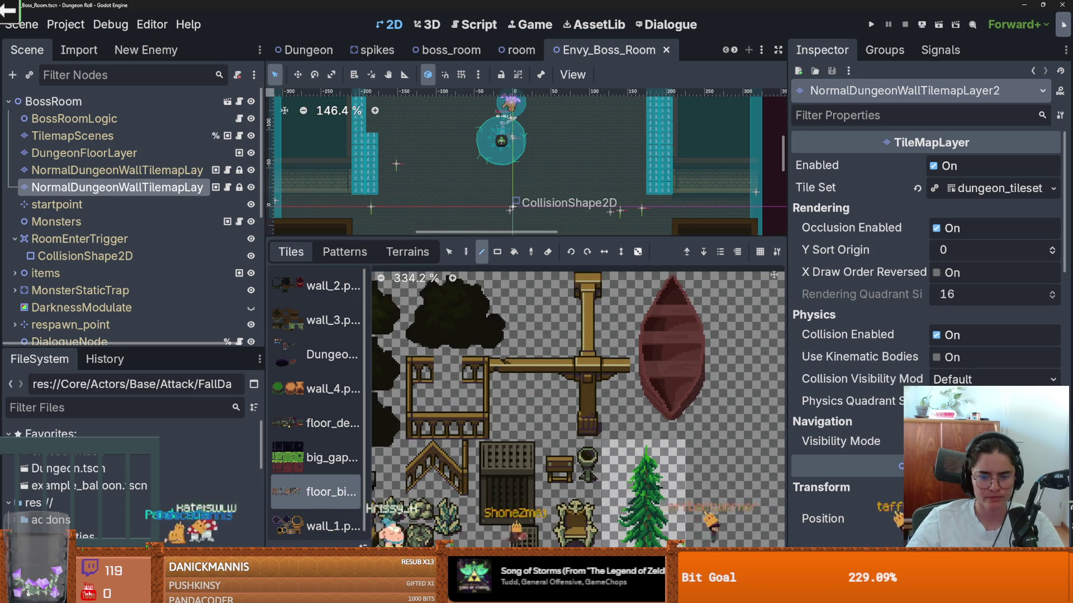
pyautogui.click(670, 559)
pyautogui.scroll(8, 732, 430)
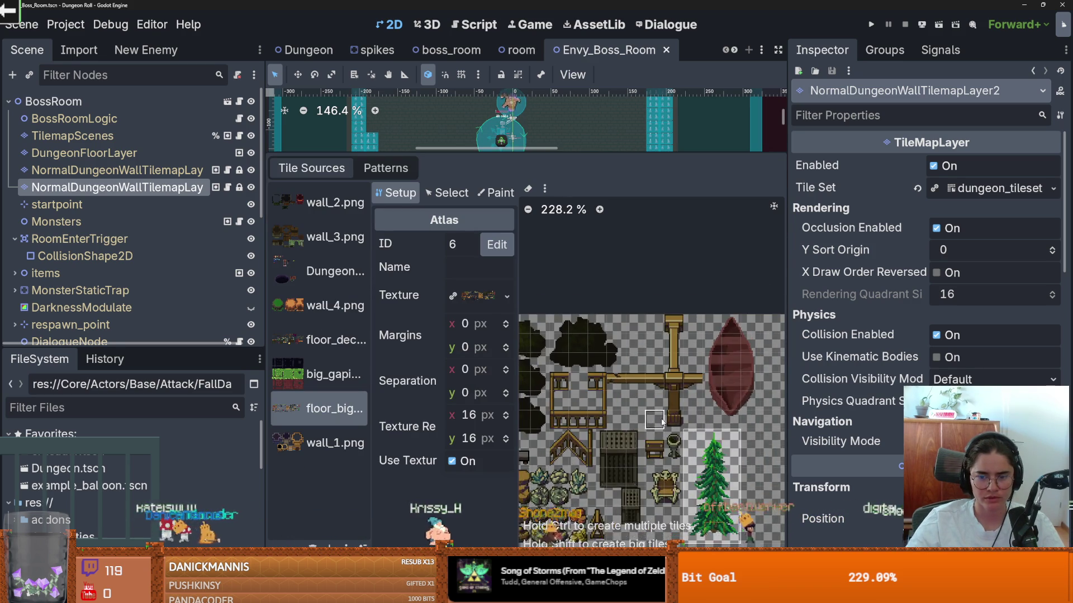
# Create atlas tiles from the vertical pillar and two crossbeam cells.
pyautogui.scroll(2, 578, 443)
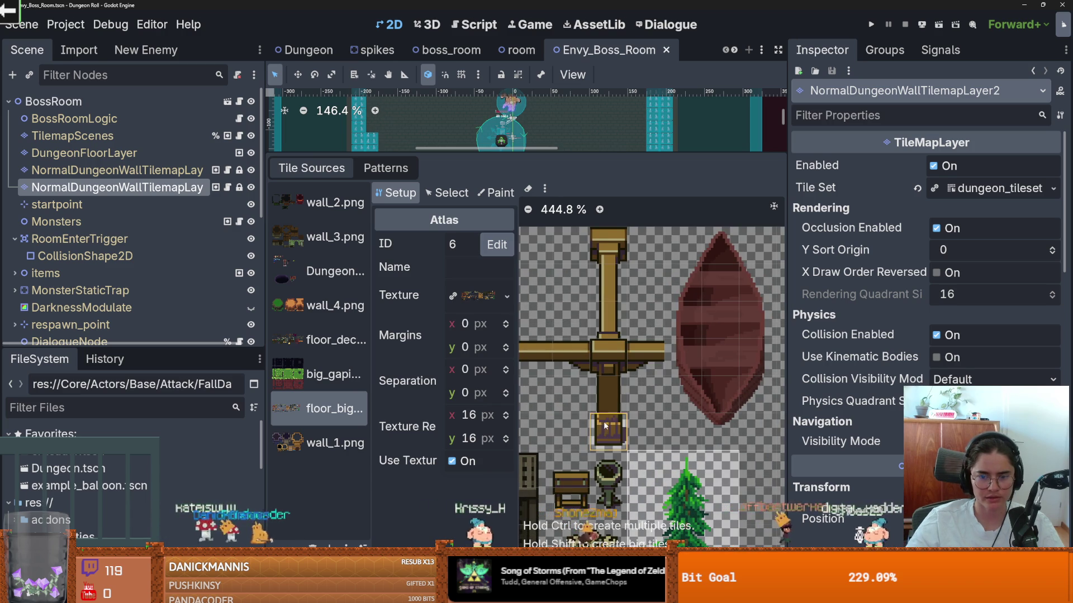
pyautogui.click(452, 193)
pyautogui.click(635, 414)
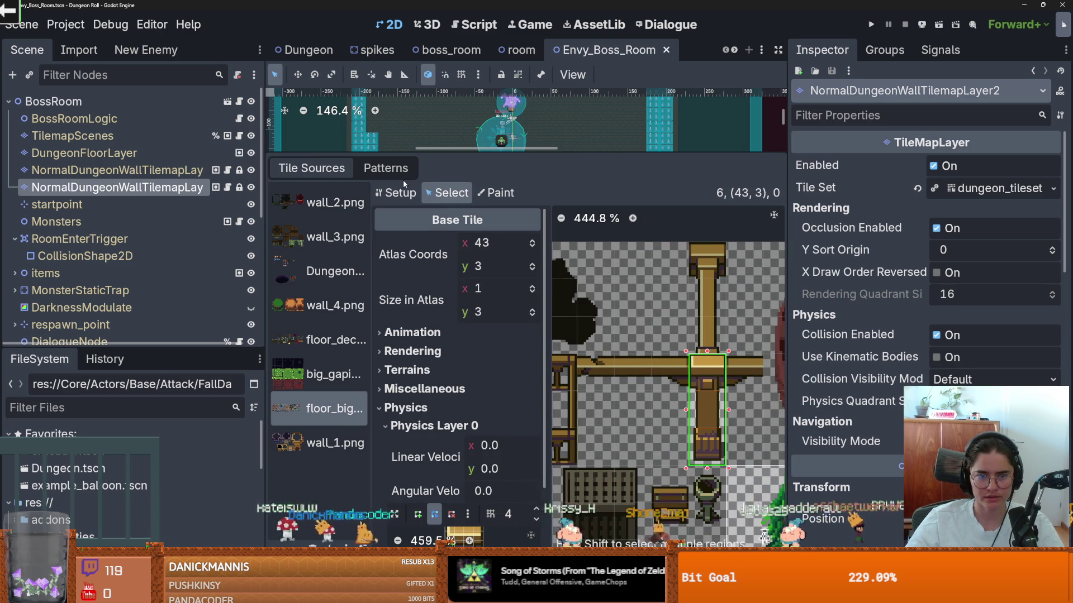
pyautogui.click(396, 193)
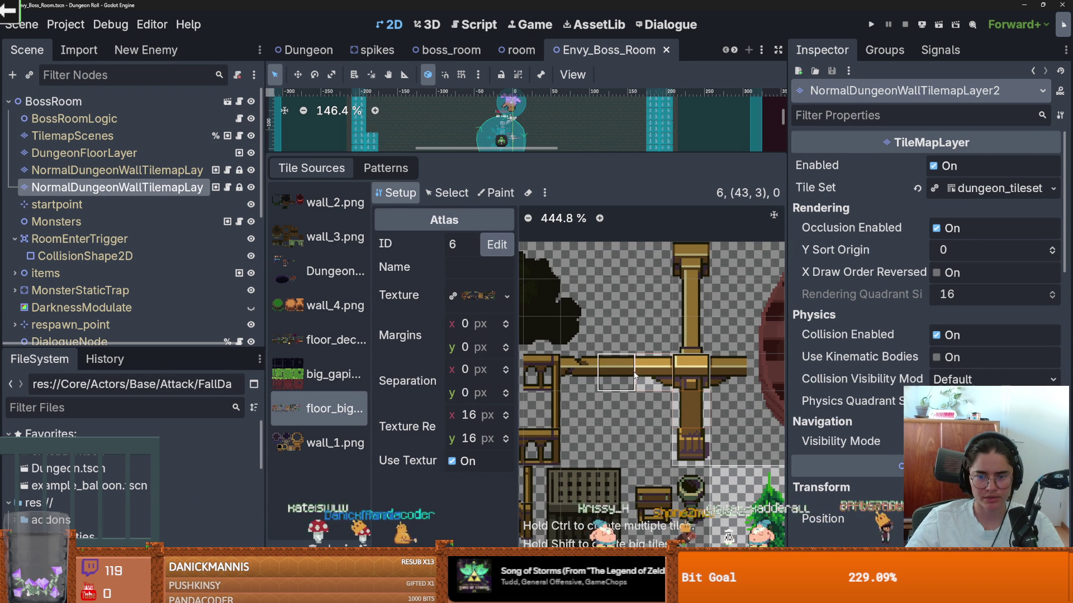
pyautogui.click(678, 355)
pyautogui.click(595, 389)
pyautogui.click(562, 389)
# Add a new terrain set to the tileset under the Inspector's Terrain Sets.
pyautogui.scroll(1, 562, 389)
pyautogui.scroll(-10, 927, 335)
pyautogui.scroll(-8, 938, 381)
pyautogui.click(892, 398)
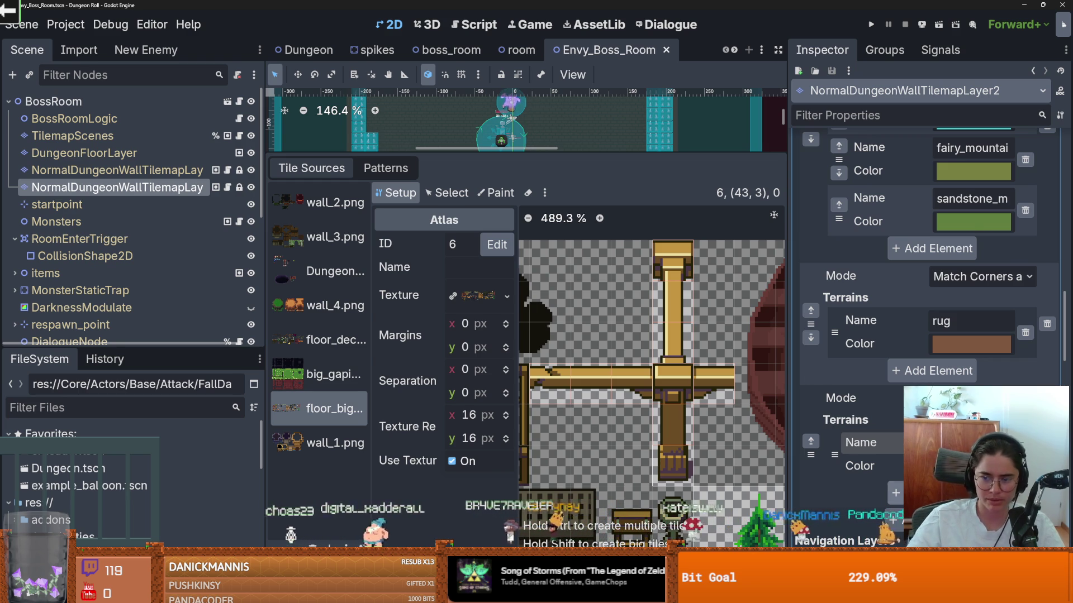
# Give the new terrain a bright yellow colour.
pyautogui.click(972, 466)
pyautogui.click(993, 202)
pyautogui.click(1039, 83)
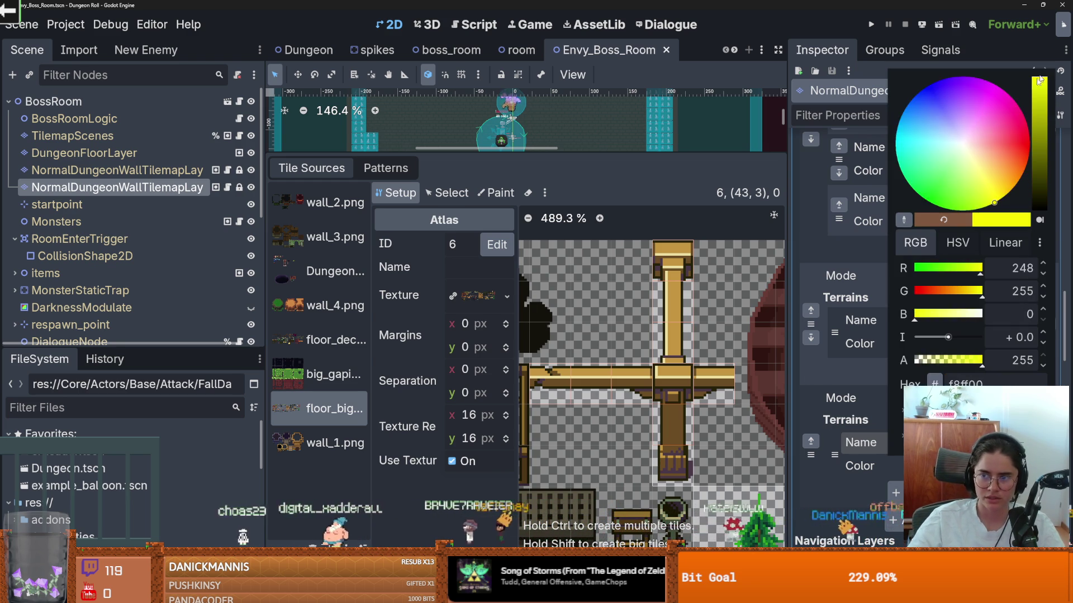
pyautogui.press('Escape')
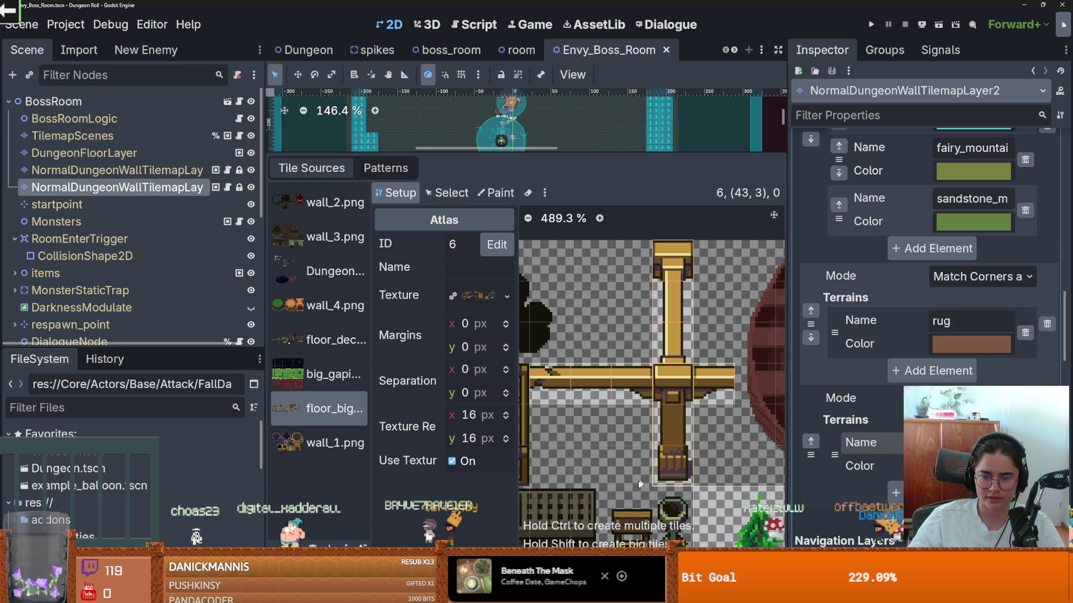
# Set the Paint tab to paint Terrains using Terrain Set 0 and the Pillar1 terrain.
pyautogui.click(495, 193)
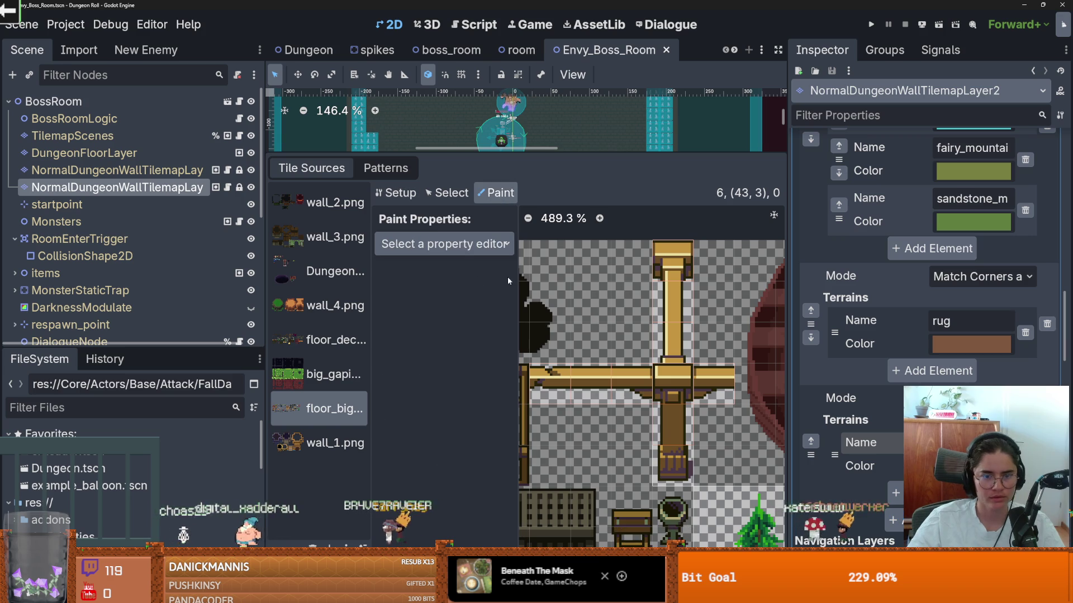
pyautogui.click(447, 244)
pyautogui.click(459, 361)
pyautogui.click(478, 291)
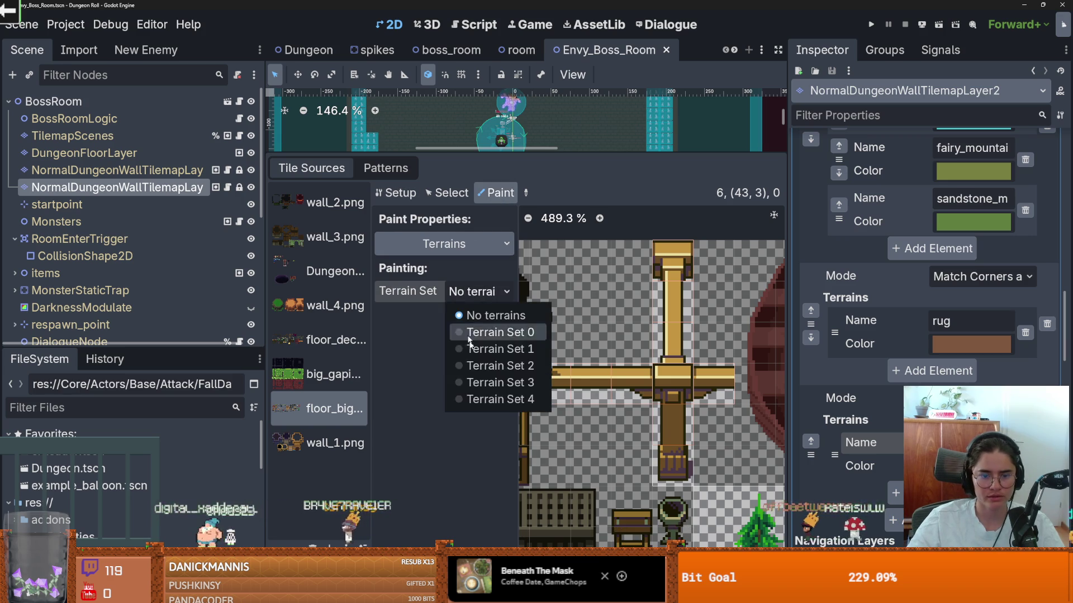
pyautogui.click(481, 391)
pyautogui.click(479, 315)
pyautogui.click(494, 356)
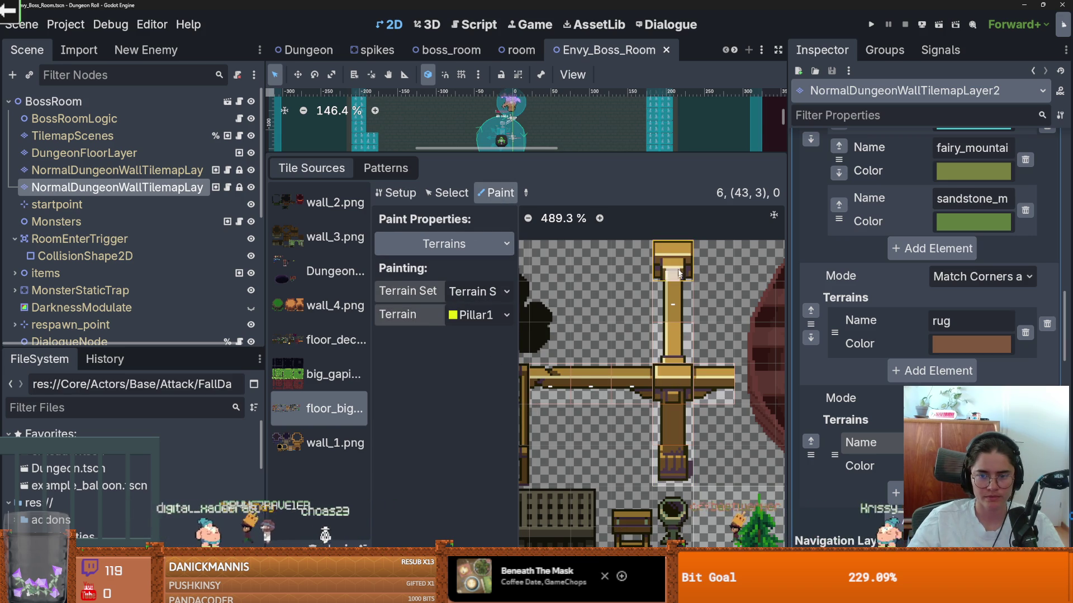
# Assign Pillar1 to the vertical pillar tiles down to the crossbeam.
pyautogui.scroll(2, 593, 384)
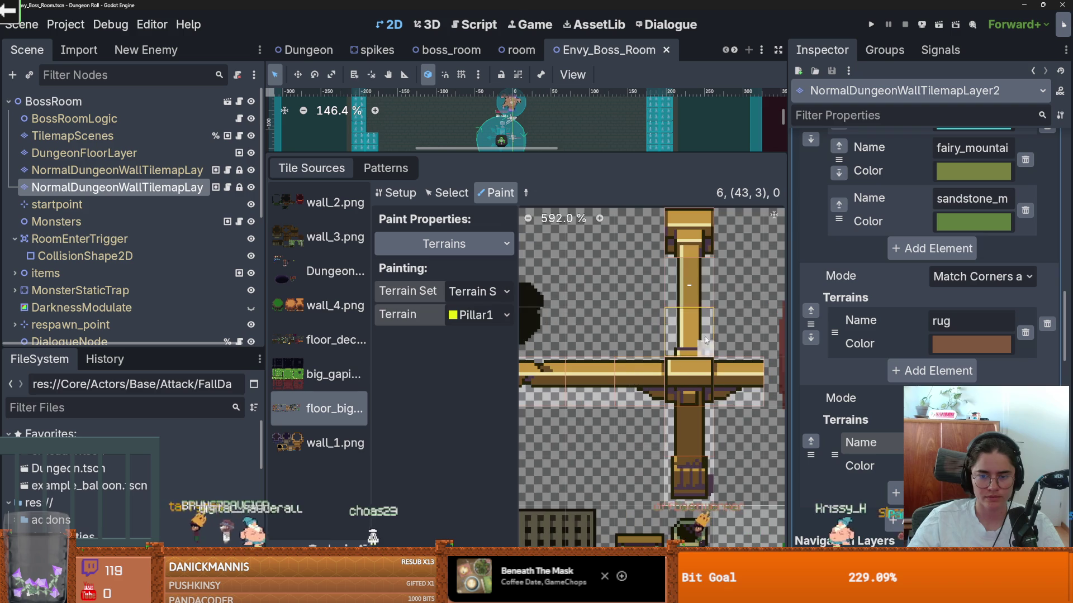
pyautogui.click(693, 232)
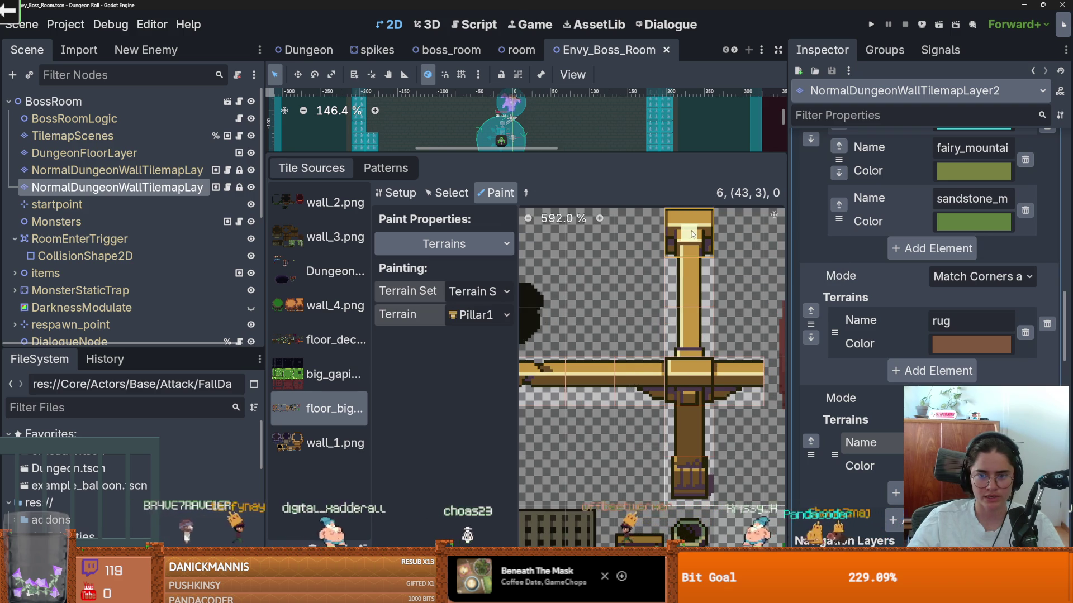
pyautogui.click(692, 267)
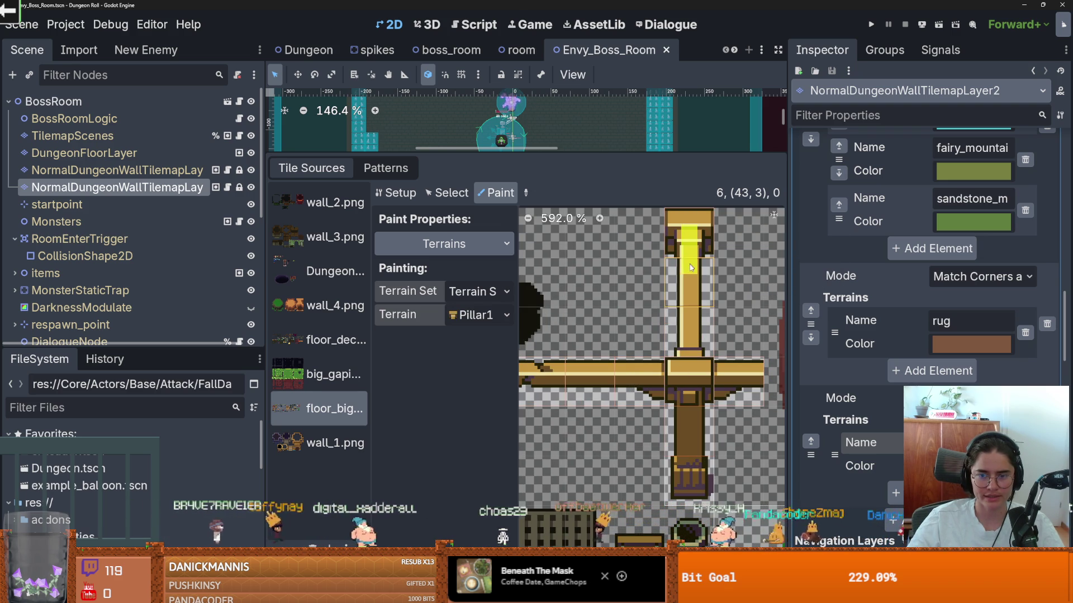
pyautogui.click(685, 336)
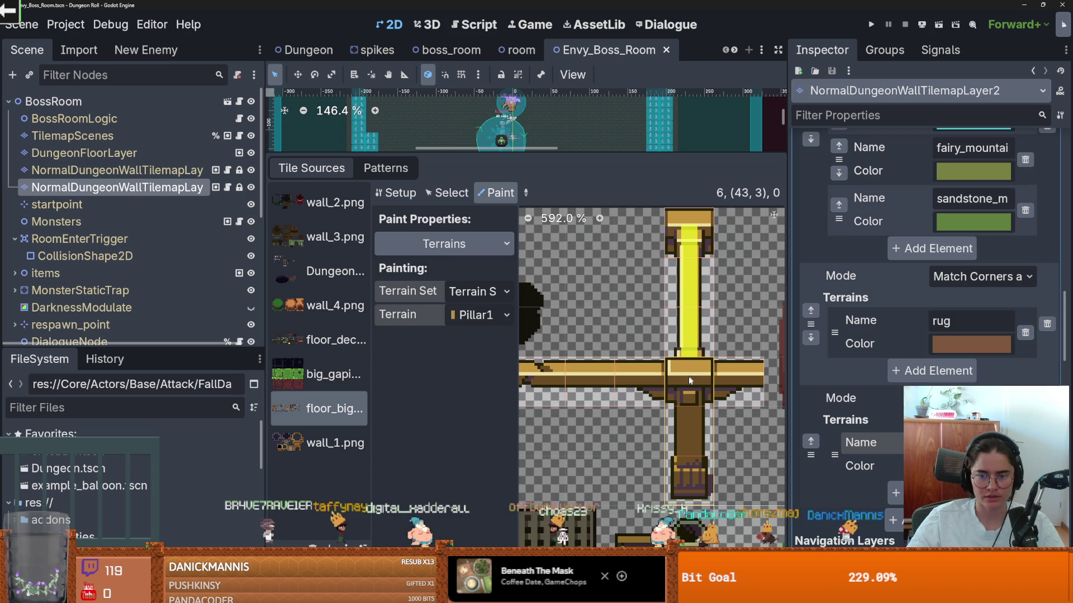
# Shift the pillar tile's texture origin upward in its Rendering settings.
pyautogui.click(447, 193)
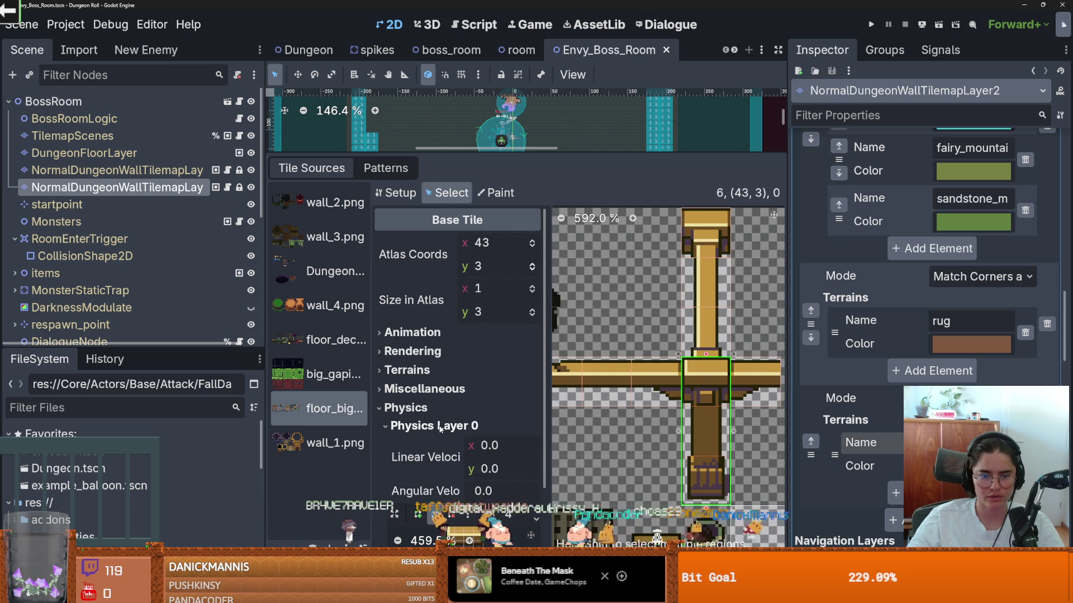
pyautogui.click(407, 408)
pyautogui.click(413, 352)
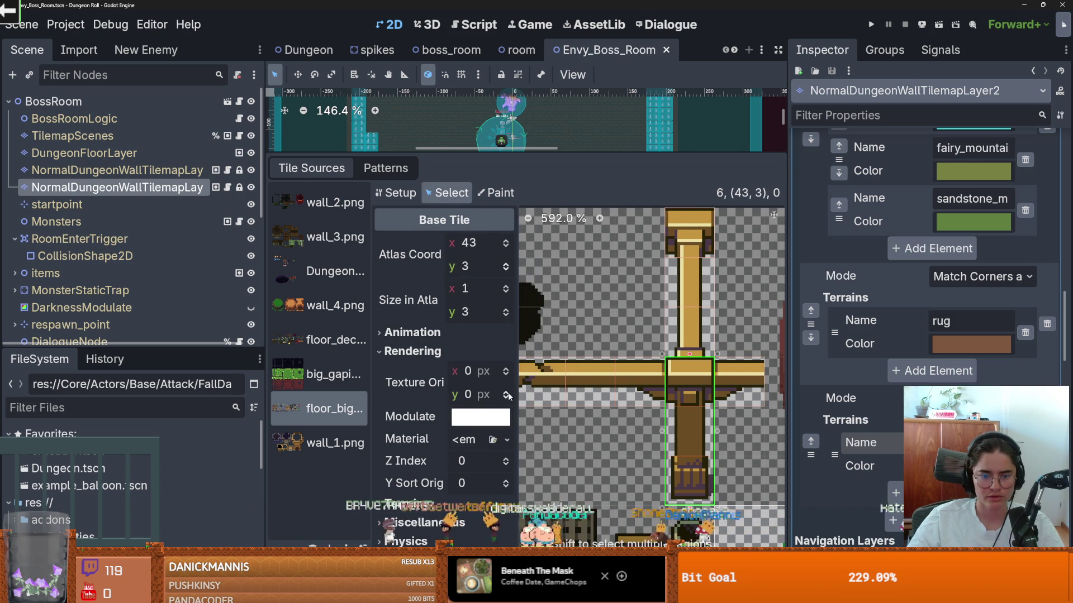
pyautogui.click(506, 398)
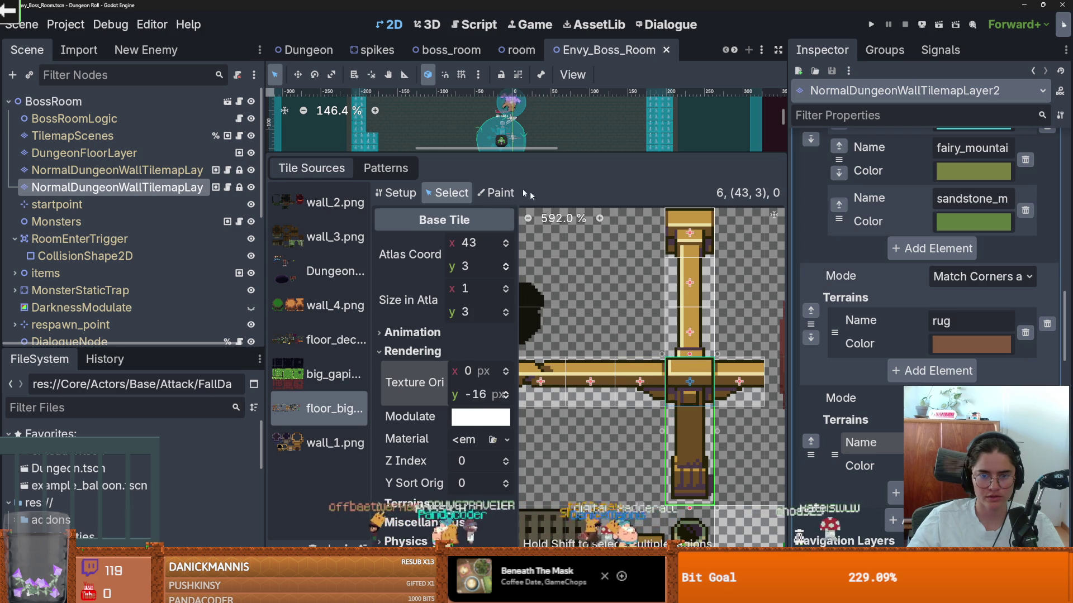
# Paint Pillar1 across the horizontal beam tiles of the cross.
pyautogui.click(497, 193)
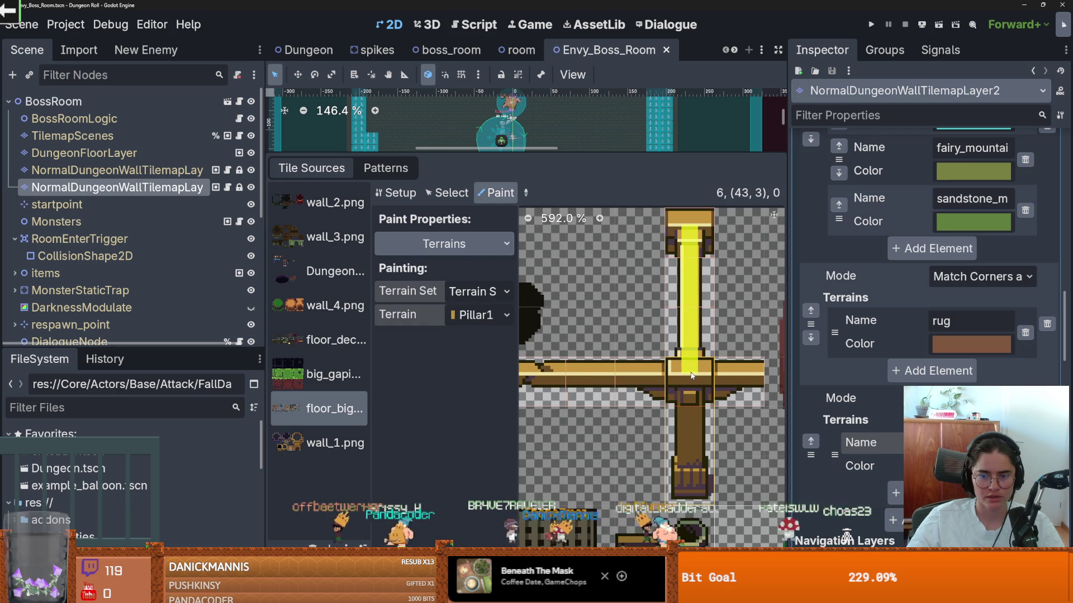
pyautogui.moveTo(690, 381); pyautogui.dragTo(654, 383)
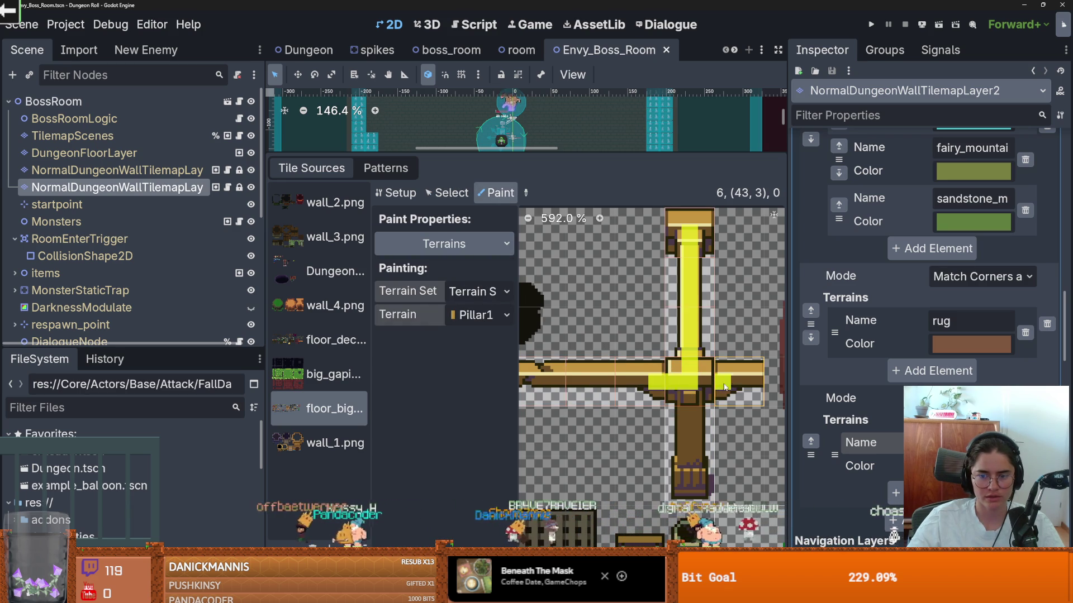
pyautogui.scroll(-1, 746, 390)
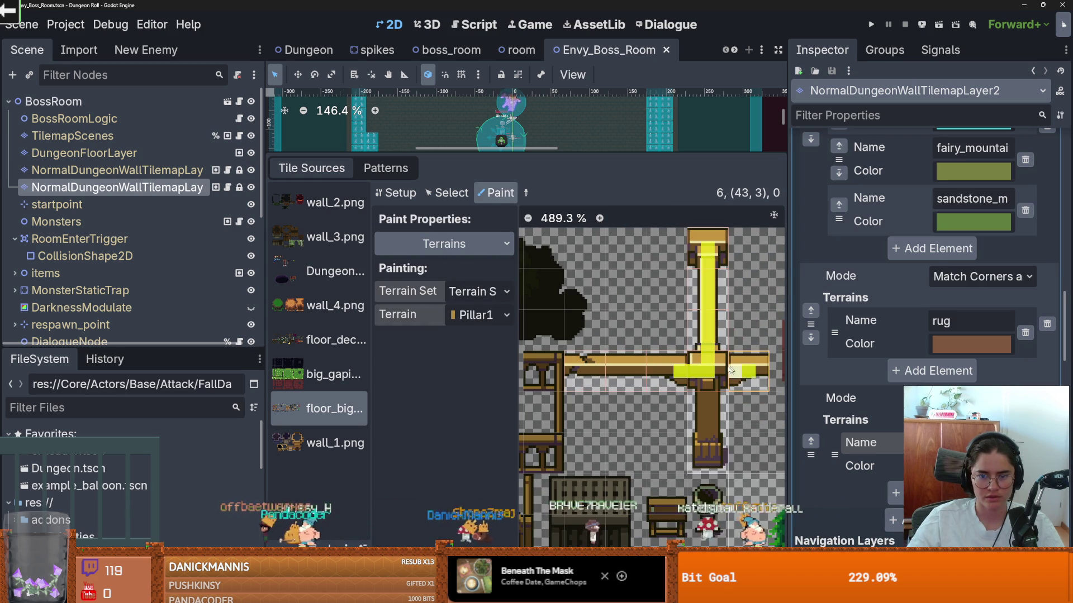
pyautogui.scroll(-2, 703, 363)
pyautogui.scroll(3, 692, 363)
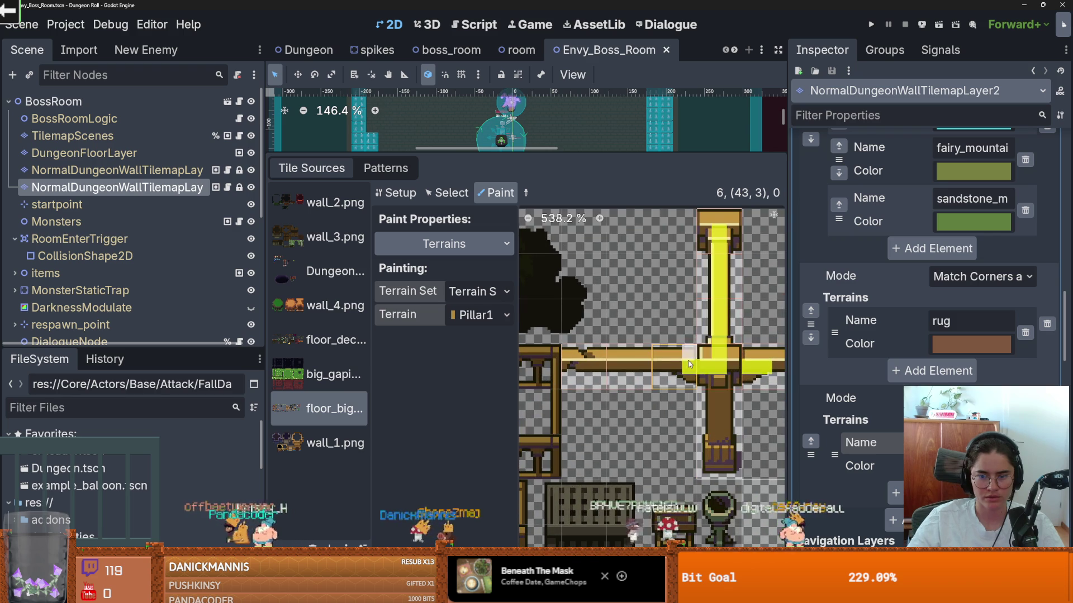
pyautogui.moveTo(656, 367); pyautogui.dragTo(593, 366)
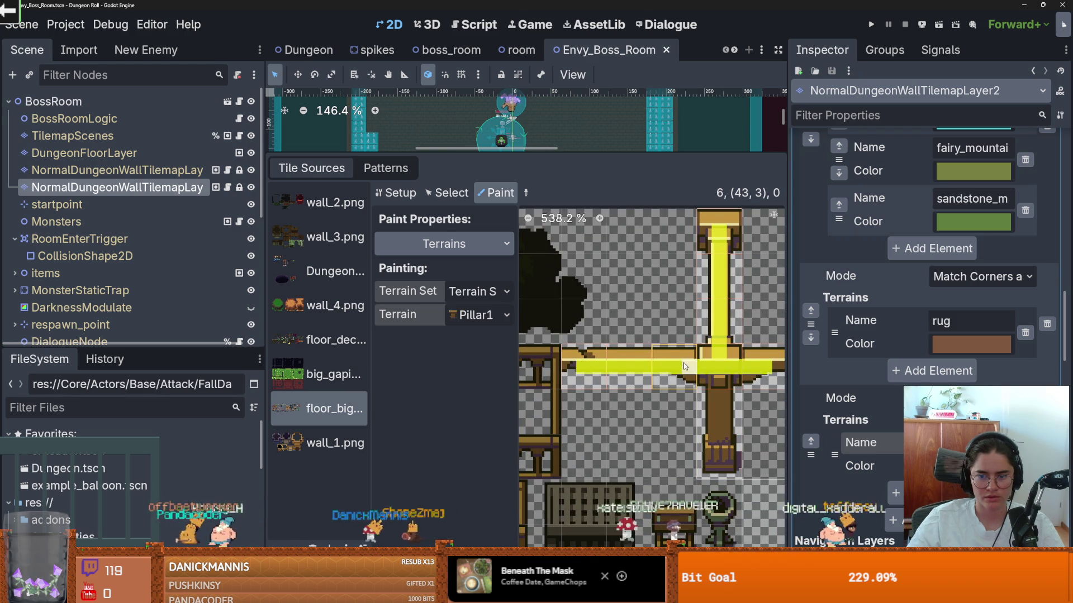
pyautogui.scroll(-4, 573, 366)
pyautogui.scroll(1, 625, 367)
# Save the scene with Ctrl+S.
pyautogui.hotkey('ctrl', 's')
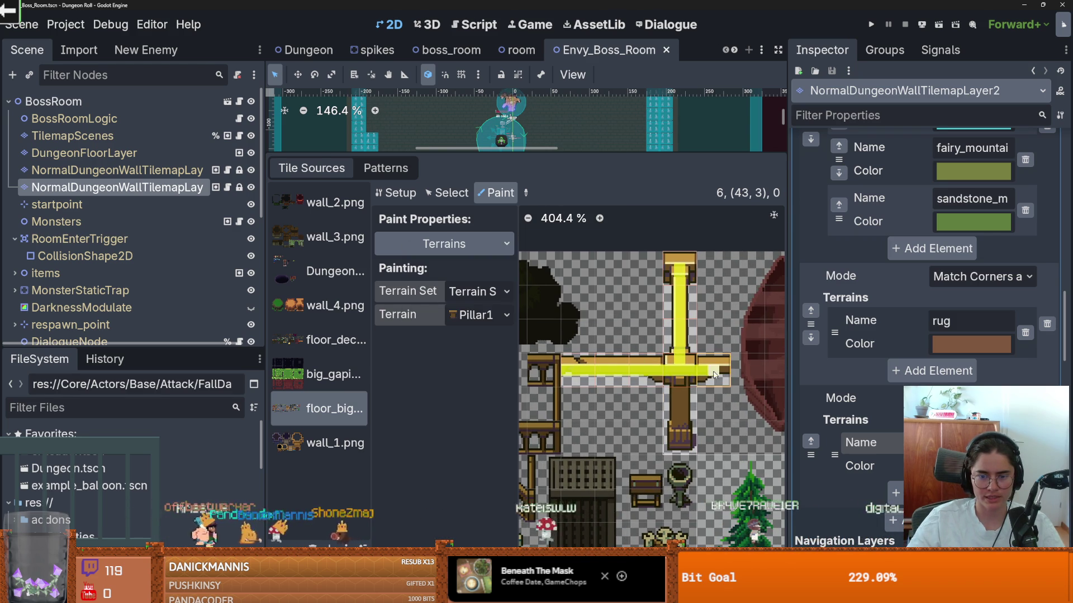
pyautogui.scroll(-3, 721, 372)
pyautogui.scroll(3, 704, 358)
pyautogui.scroll(2, 723, 341)
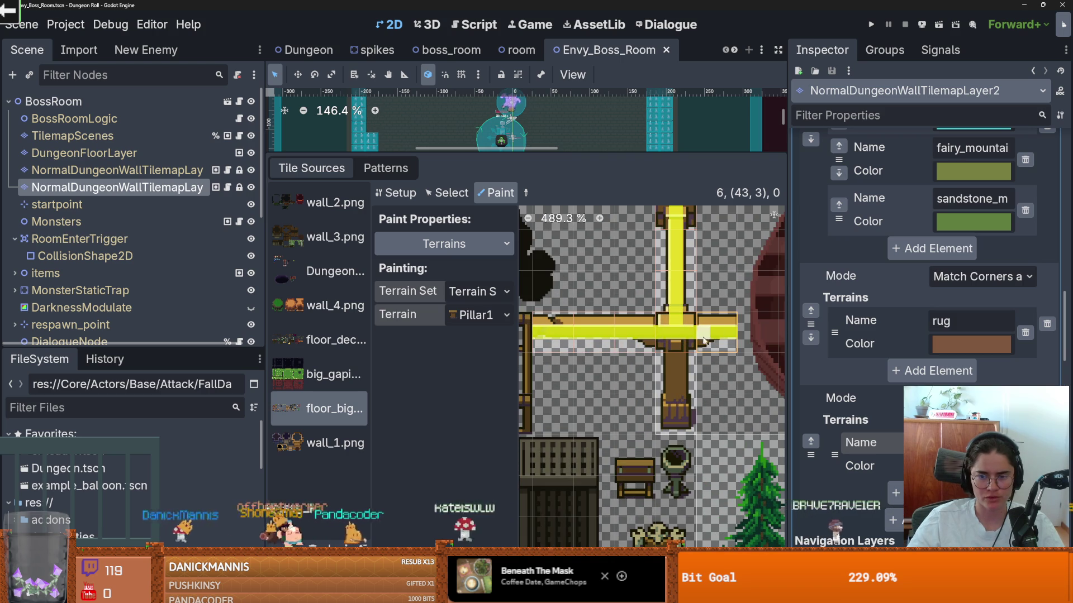
pyautogui.scroll(2, 651, 317)
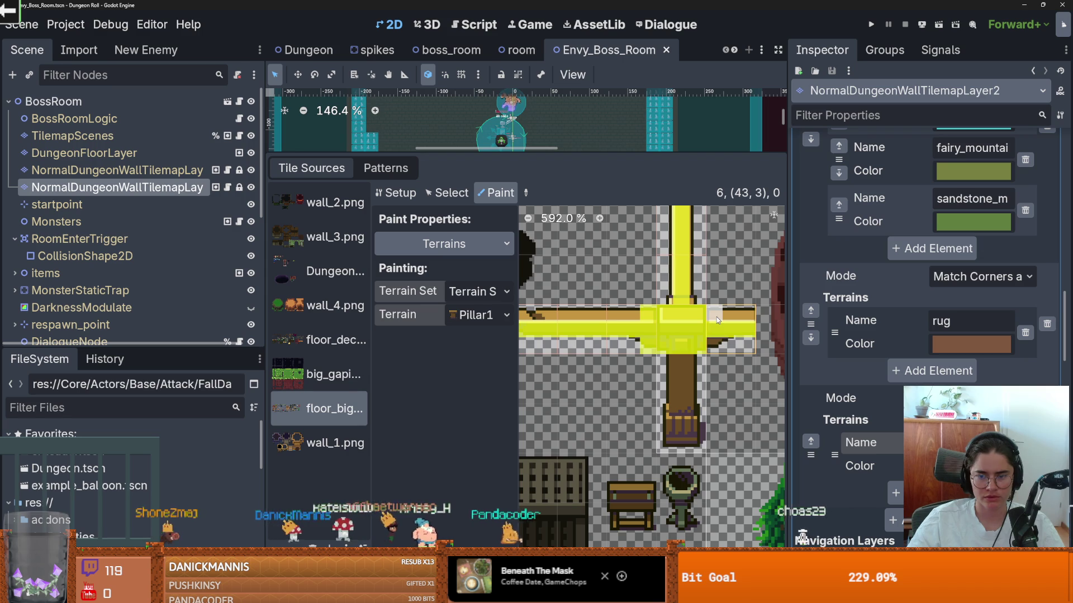
pyautogui.scroll(-1, 693, 304)
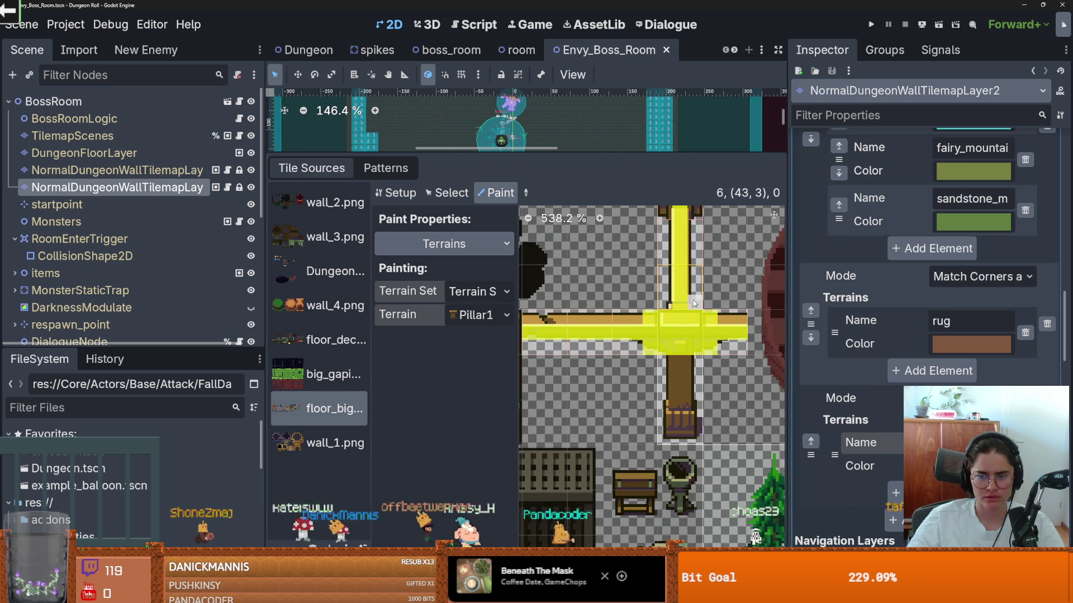
pyautogui.scroll(-3, 666, 304)
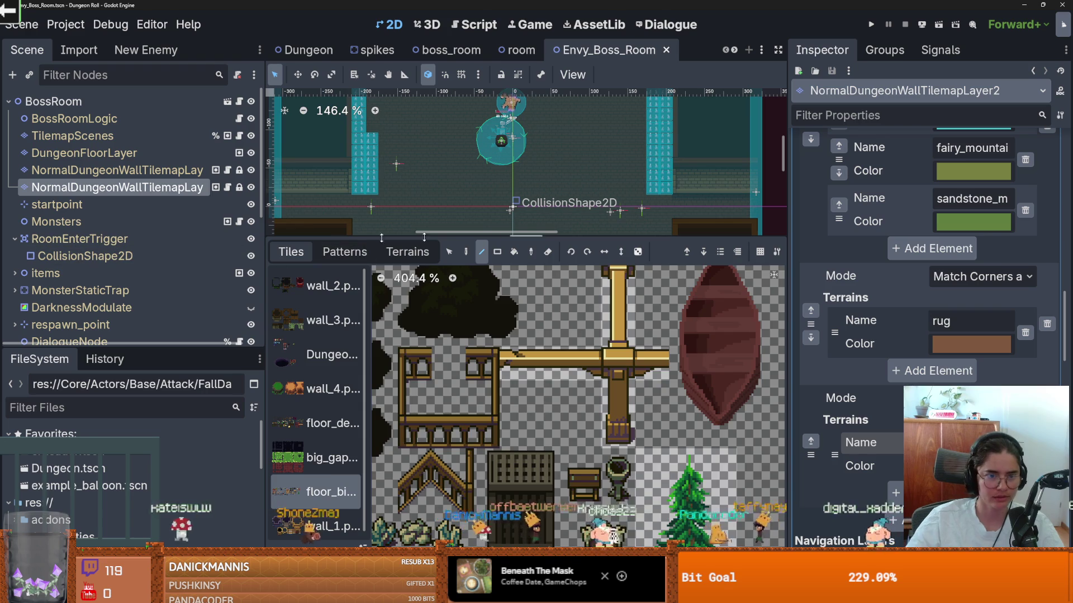
# Paint a tall golden pillar in the boss room with the terrain Rect tool.
pyautogui.click(408, 251)
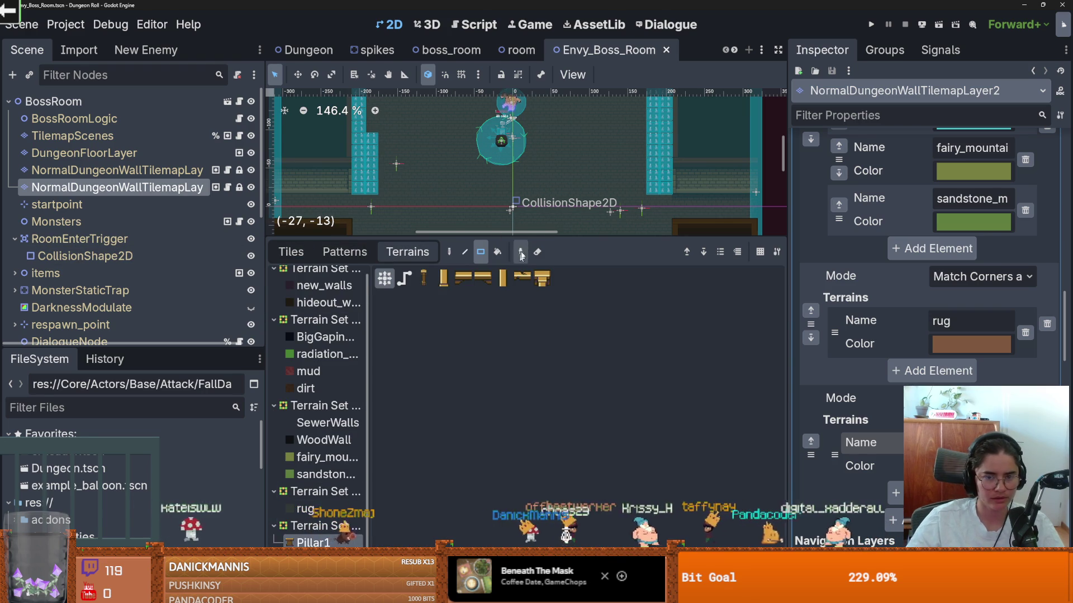
pyautogui.moveTo(519, 241); pyautogui.dragTo(518, 465)
pyautogui.scroll(2, 589, 260)
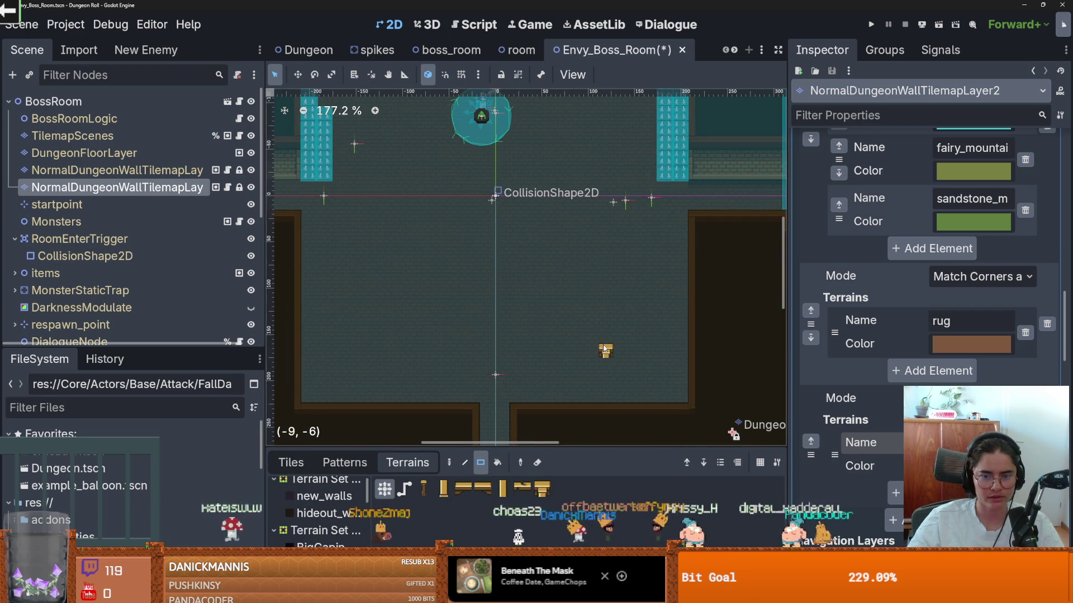
pyautogui.scroll(2, 605, 349)
pyautogui.moveTo(605, 352); pyautogui.dragTo(605, 401)
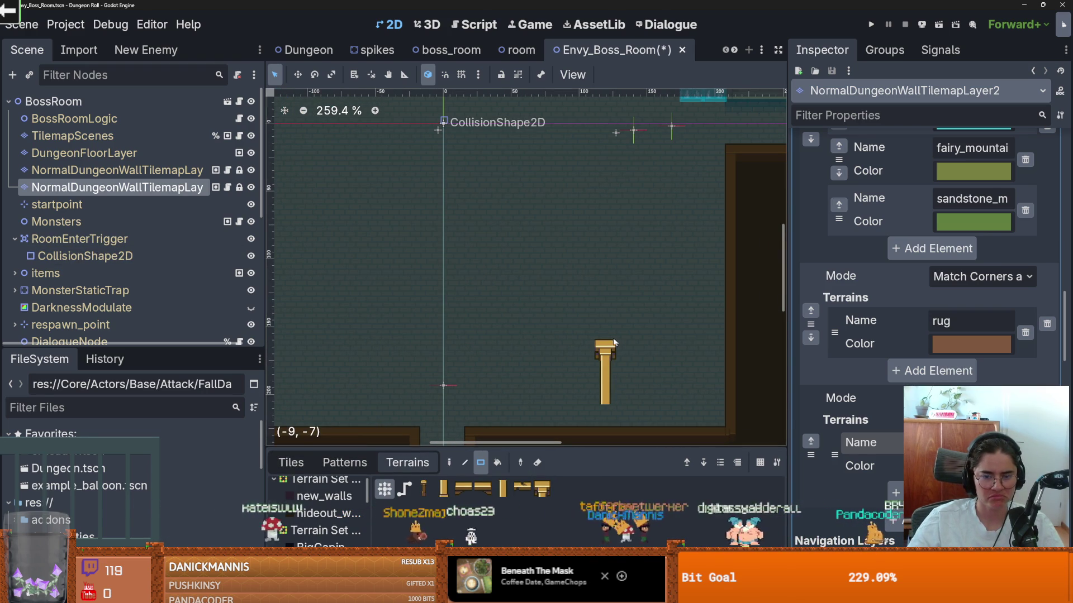
pyautogui.moveTo(615, 342)
pyautogui.mouseDown()
pyautogui.moveTo(633, 250)
pyautogui.moveTo(602, 331)
pyautogui.moveTo(606, 382)
pyautogui.mouseUp()
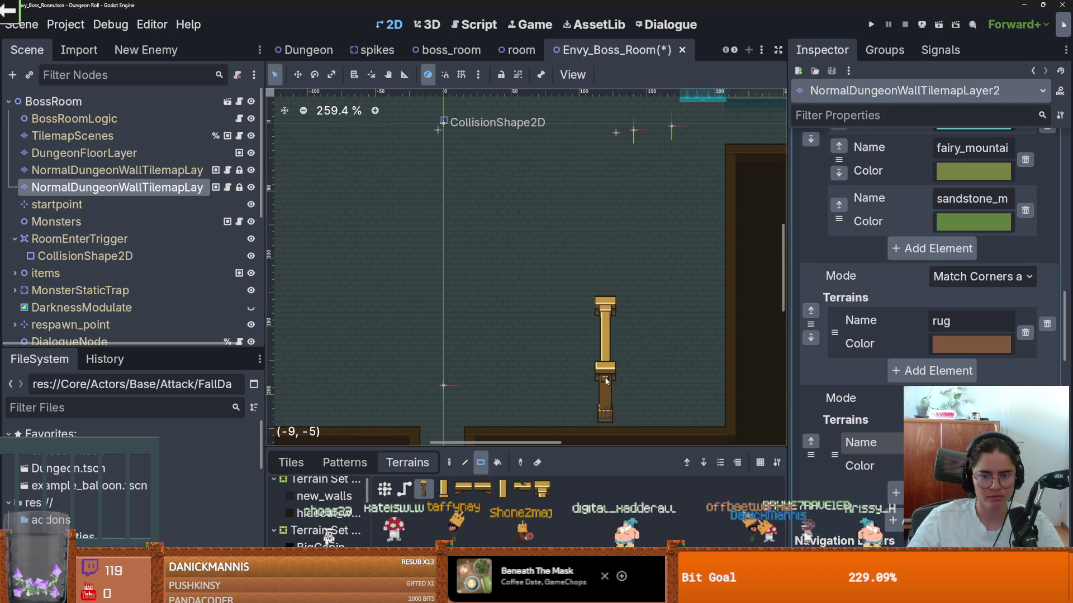
# Erase the extra pillars and paint a long beam leftward from the pillar's base.
pyautogui.press('s')
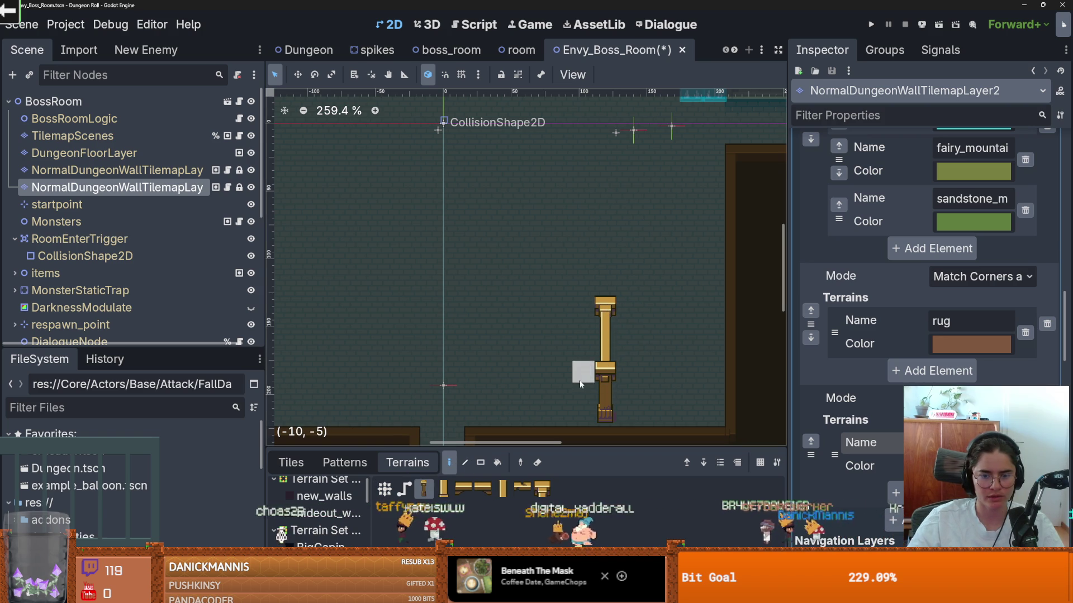
pyautogui.moveTo(582, 372); pyautogui.dragTo(561, 372)
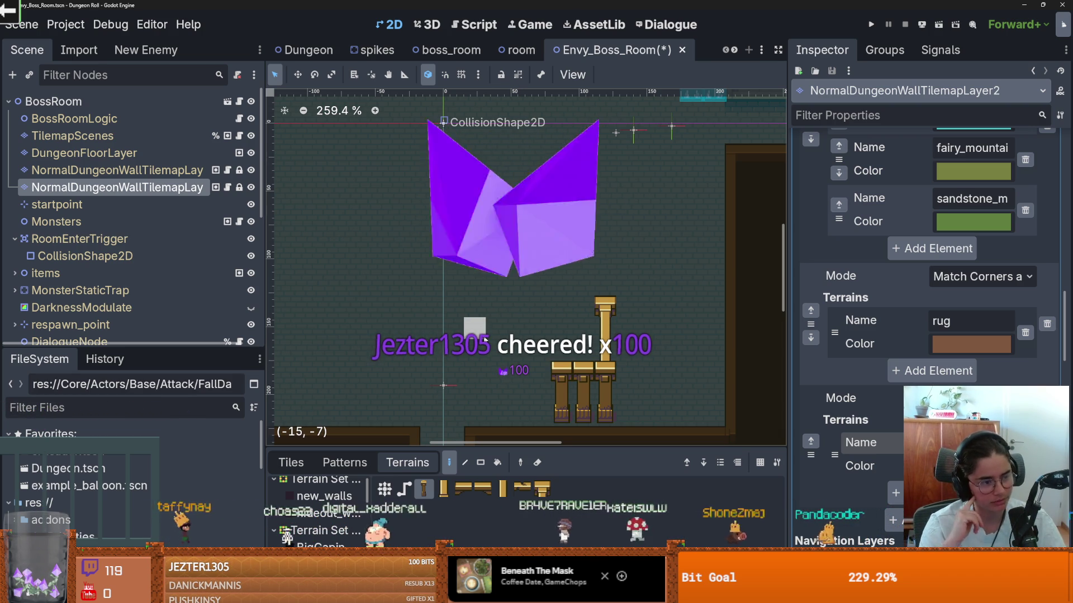
pyautogui.rightClick(573, 365)
pyautogui.rightClick(562, 372)
pyautogui.click(515, 489)
pyautogui.moveTo(592, 369); pyautogui.dragTo(361, 369)
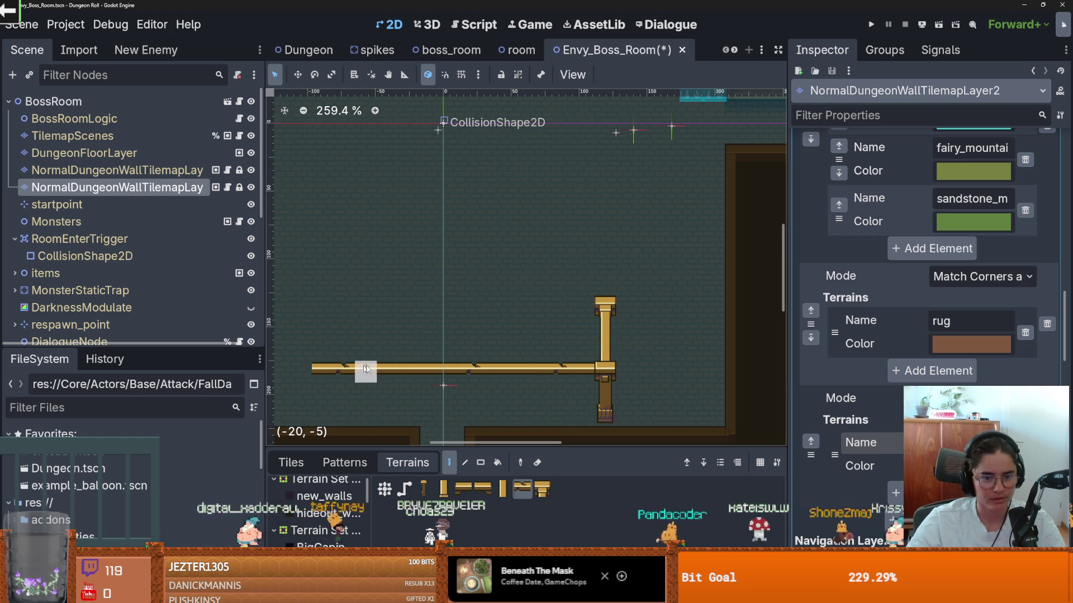
# Extend the golden beam leftward tile by tile to the room's left edge.
pyautogui.scroll(-1, 492, 354)
pyautogui.click(411, 328)
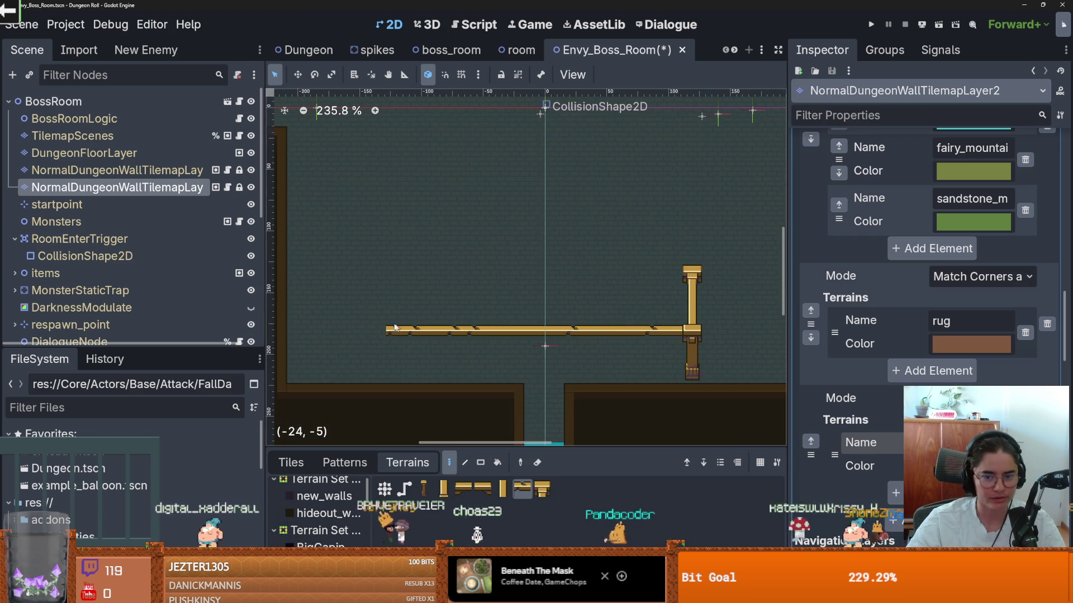
pyautogui.click(390, 330)
pyautogui.moveTo(389, 330); pyautogui.dragTo(334, 331)
# Select the vertical beam tile and paint the pillar upward through the top wall.
pyautogui.scroll(-1, 335, 334)
pyautogui.hscroll(-3, 391, 391)
pyautogui.click(502, 489)
pyautogui.scroll(2, 491, 313)
pyautogui.click(491, 311)
pyautogui.moveTo(491, 311); pyautogui.dragTo(504, 169)
# Shift the room view slightly down and pick the small post terrain tile.
pyautogui.scroll(-1, 506, 170)
pyautogui.scroll(1, 508, 210)
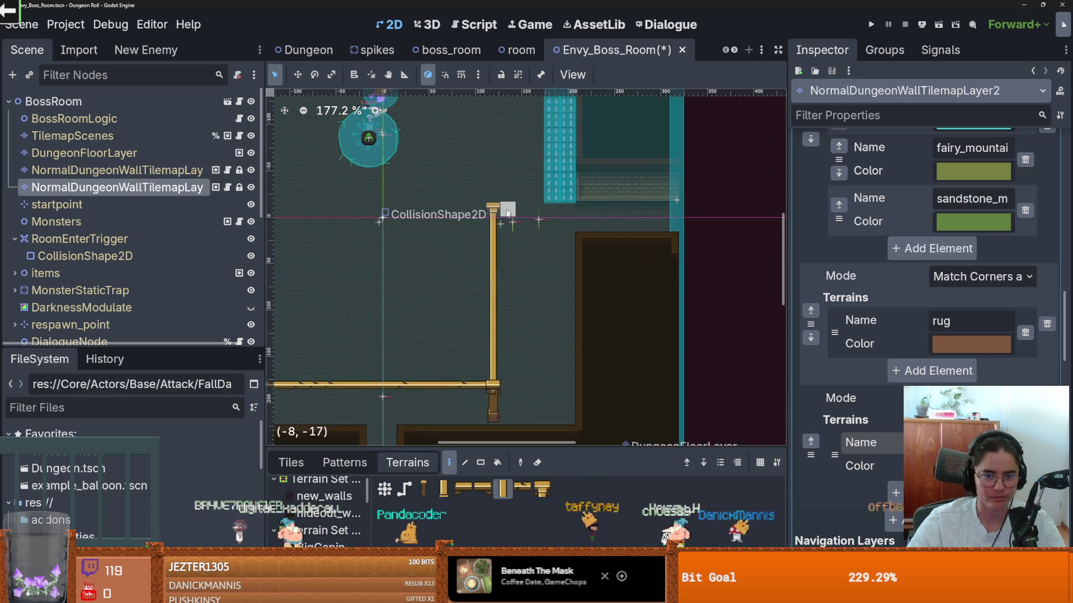
pyautogui.scroll(1, 503, 218)
pyautogui.scroll(2, 503, 223)
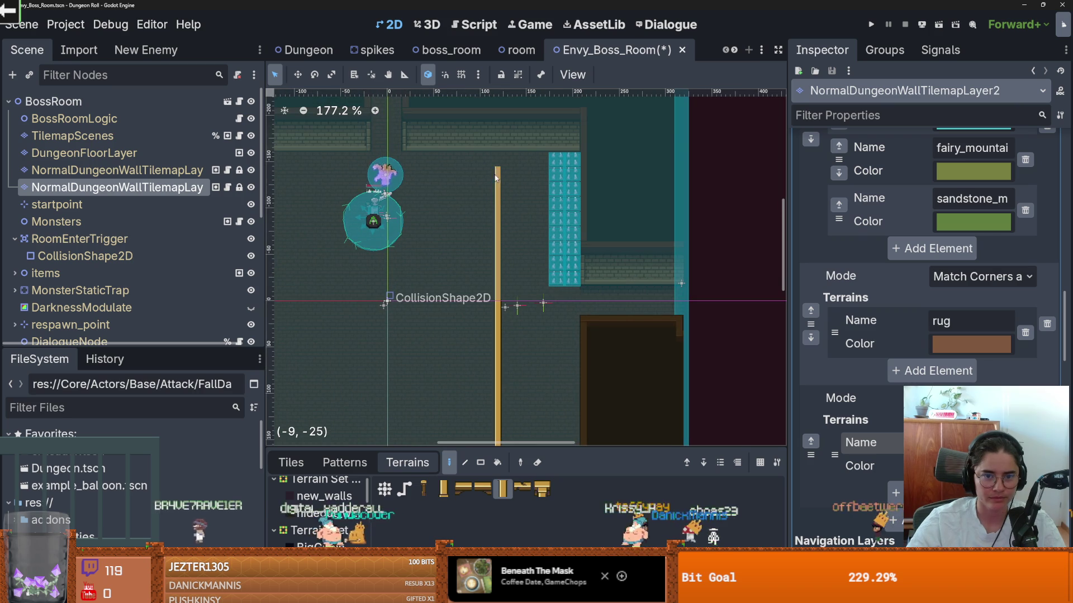
pyautogui.scroll(-2, 497, 202)
pyautogui.scroll(1, 531, 252)
pyautogui.scroll(-1, 559, 290)
pyautogui.hscroll(-2, 584, 334)
pyautogui.moveTo(584, 334); pyautogui.dragTo(584, 341)
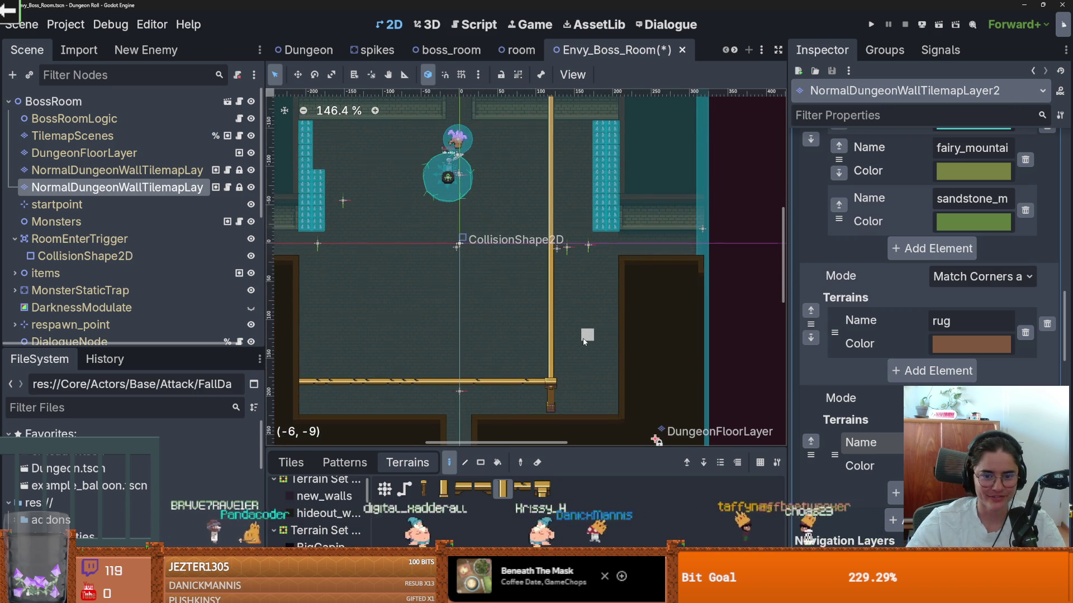
pyautogui.scroll(1, 584, 341)
pyautogui.scroll(-2, 581, 313)
pyautogui.hscroll(-2, 578, 283)
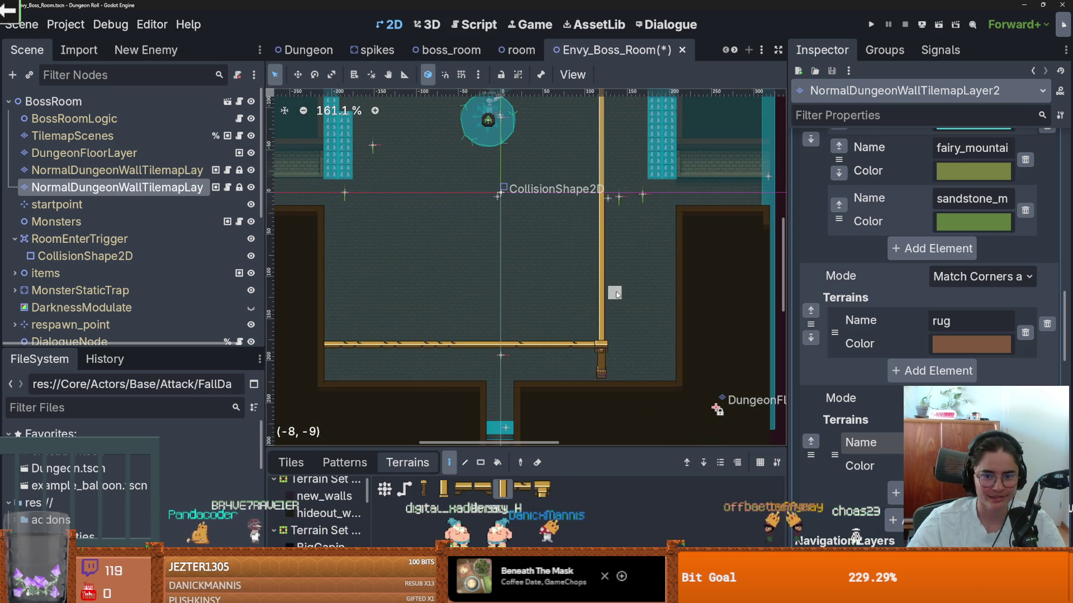
pyautogui.scroll(2, 613, 286)
pyautogui.hscroll(1, 613, 286)
pyautogui.scroll(-1, 613, 286)
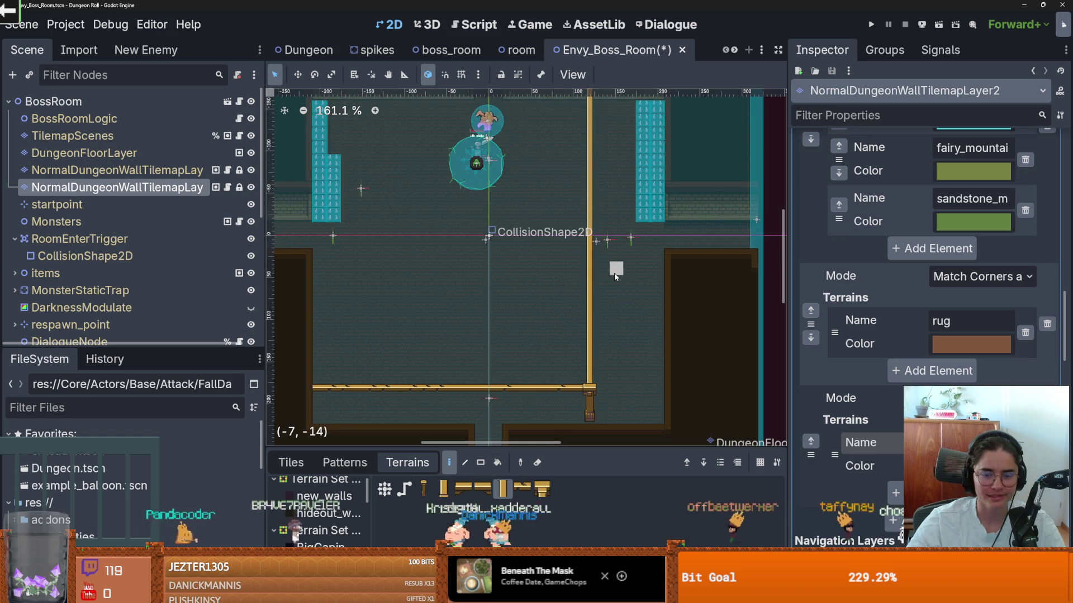
pyautogui.click(424, 490)
pyautogui.hscroll(1, 503, 308)
pyautogui.scroll(1, 531, 279)
pyautogui.scroll(1, 575, 250)
pyautogui.scroll(4, 575, 250)
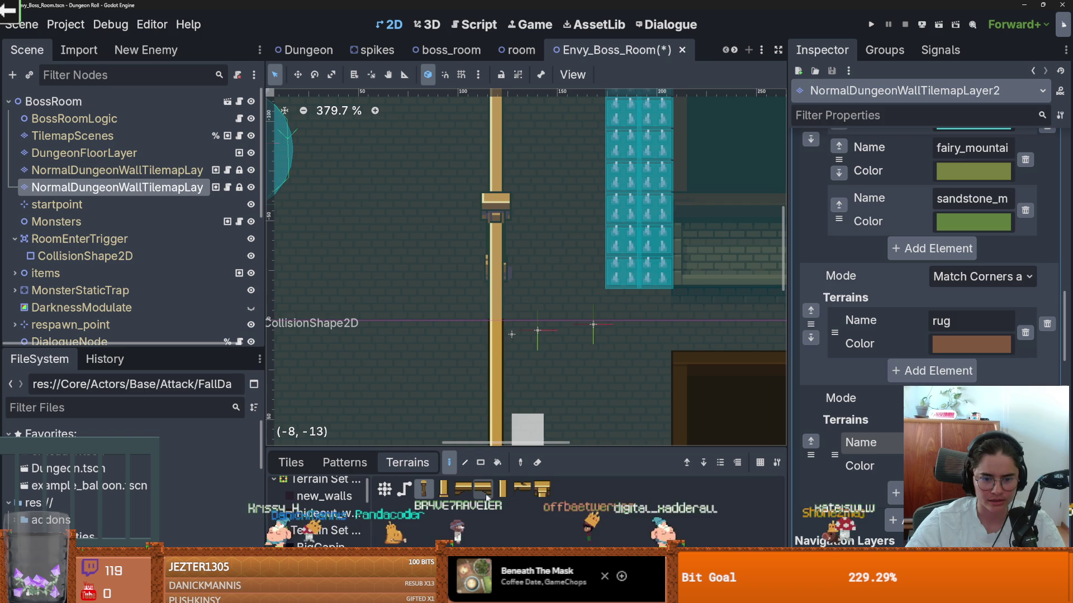
pyautogui.scroll(-5, 596, 294)
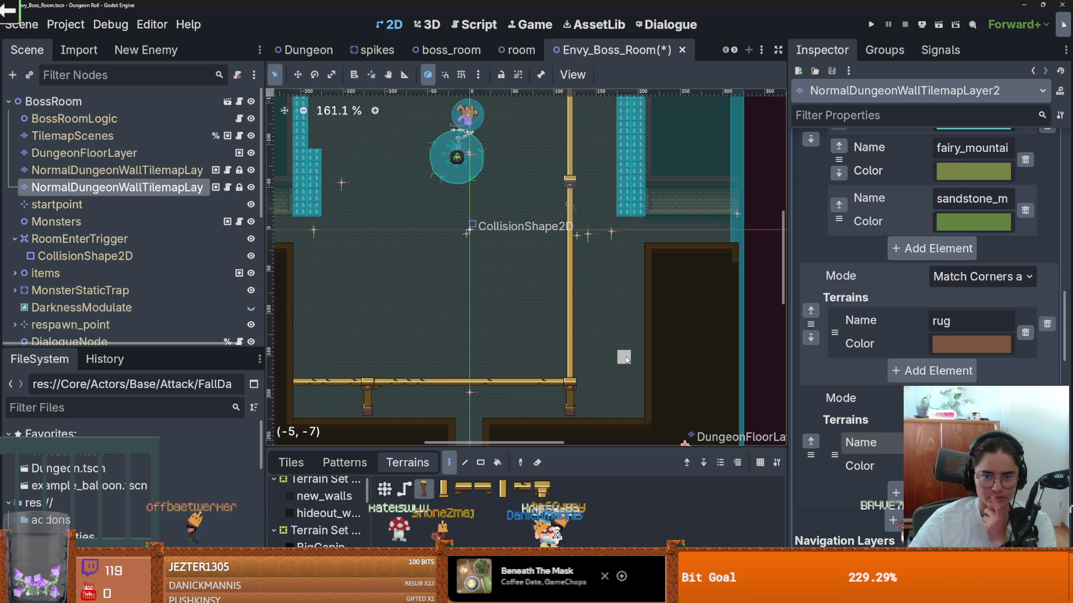
# Erase the horizontal golden beam and the vertical pillar from the TileMap.
pyautogui.scroll(2, 609, 355)
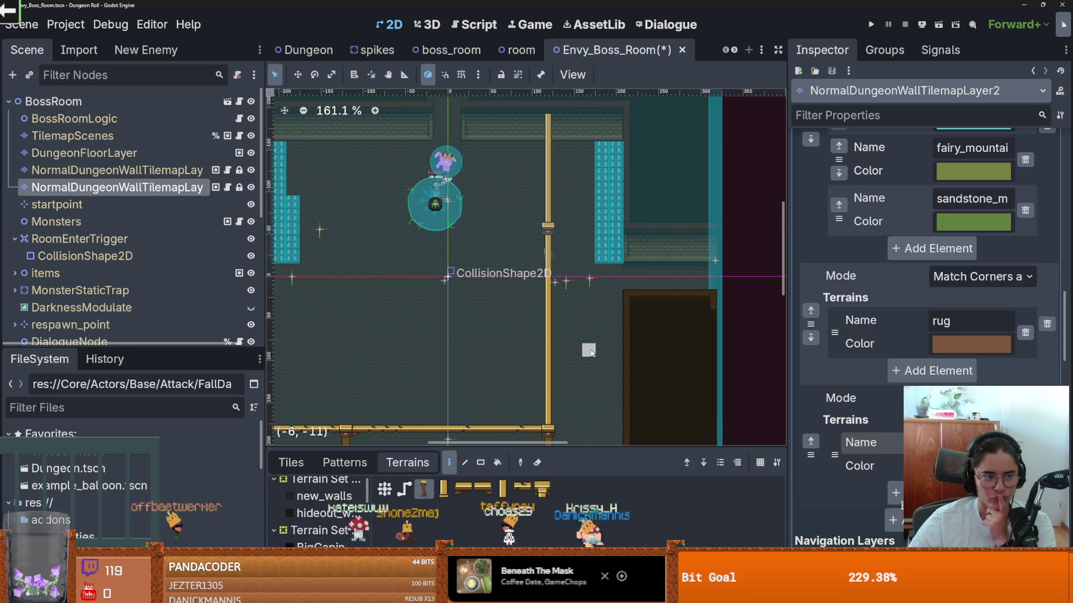
pyautogui.write('pandaco')
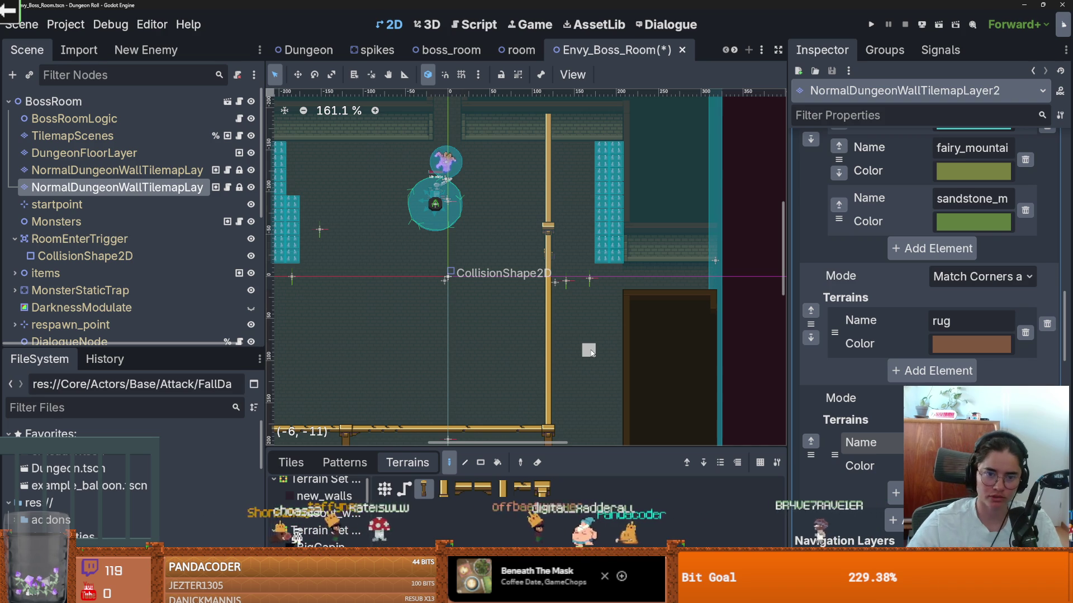
pyautogui.scroll(-2, 461, 225)
pyautogui.moveTo(345, 300); pyautogui.dragTo(411, 315)
pyautogui.moveTo(545, 303); pyautogui.dragTo(590, 302)
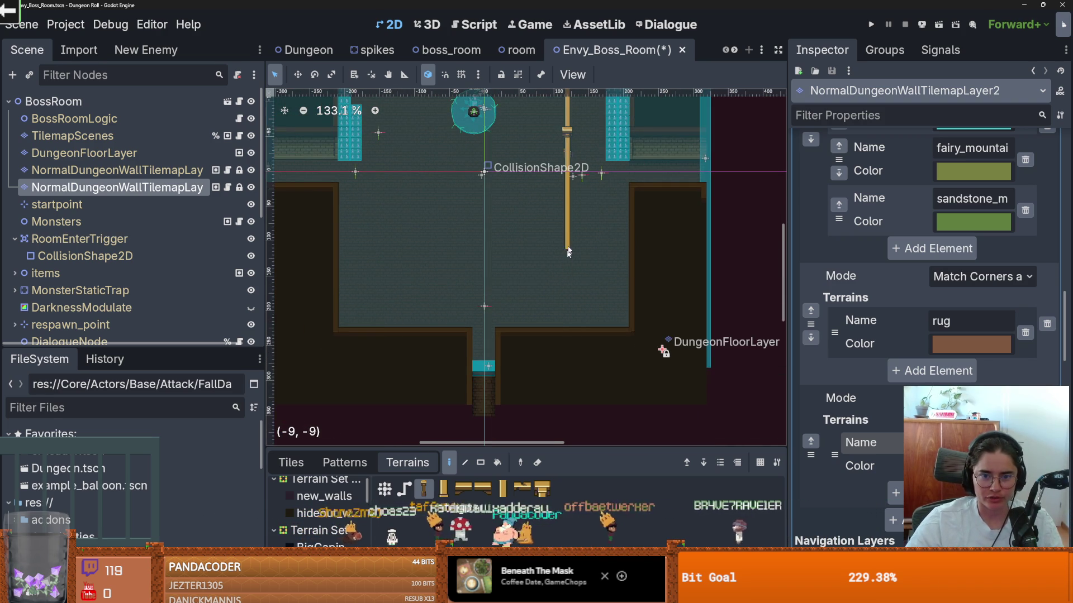
pyautogui.scroll(2, 565, 269)
pyautogui.scroll(1, 533, 251)
pyautogui.moveTo(545, 263)
pyautogui.mouseDown()
pyautogui.moveTo(549, 166)
pyautogui.moveTo(538, 166)
pyautogui.mouseUp()
# Paint a short row of support posts along the floor.
pyautogui.scroll(2, 550, 167)
pyautogui.scroll(-1, 528, 158)
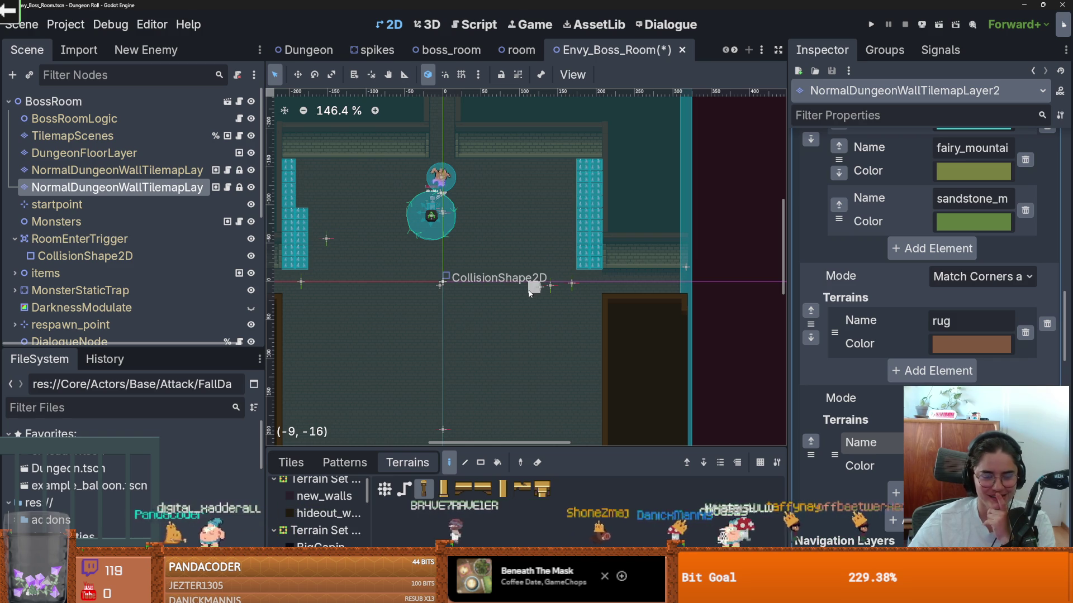
pyautogui.scroll(1, 529, 292)
pyautogui.scroll(-1, 615, 279)
pyautogui.moveTo(665, 288)
pyautogui.mouseDown()
pyautogui.moveTo(355, 288)
pyautogui.moveTo(617, 285)
pyautogui.moveTo(590, 291)
pyautogui.mouseUp()
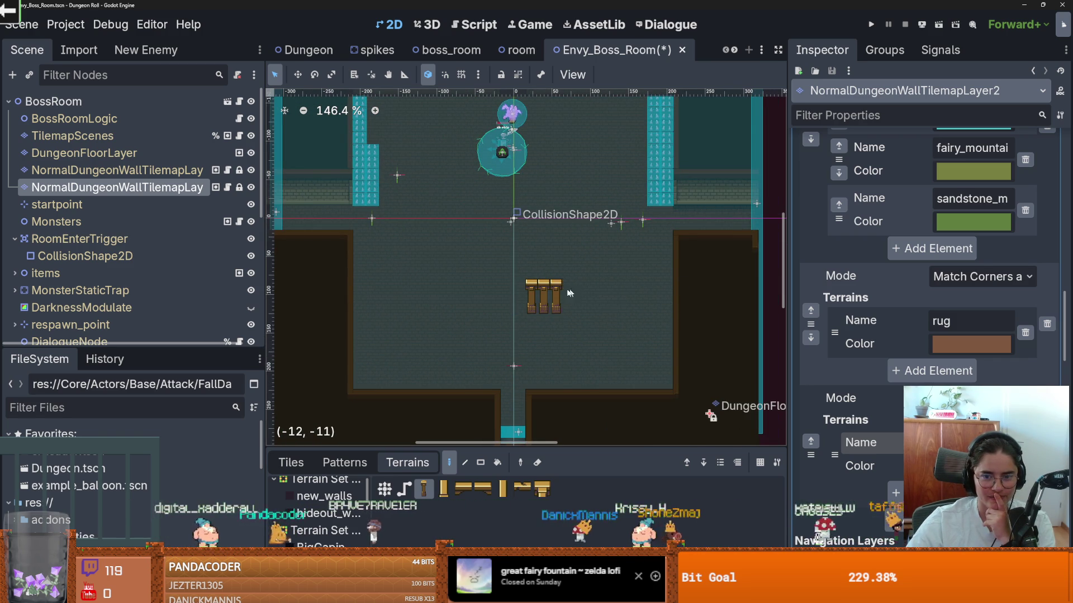
pyautogui.scroll(-1, 523, 277)
pyautogui.scroll(2, 525, 291)
pyautogui.scroll(-1, 526, 296)
pyautogui.scroll(1, 528, 302)
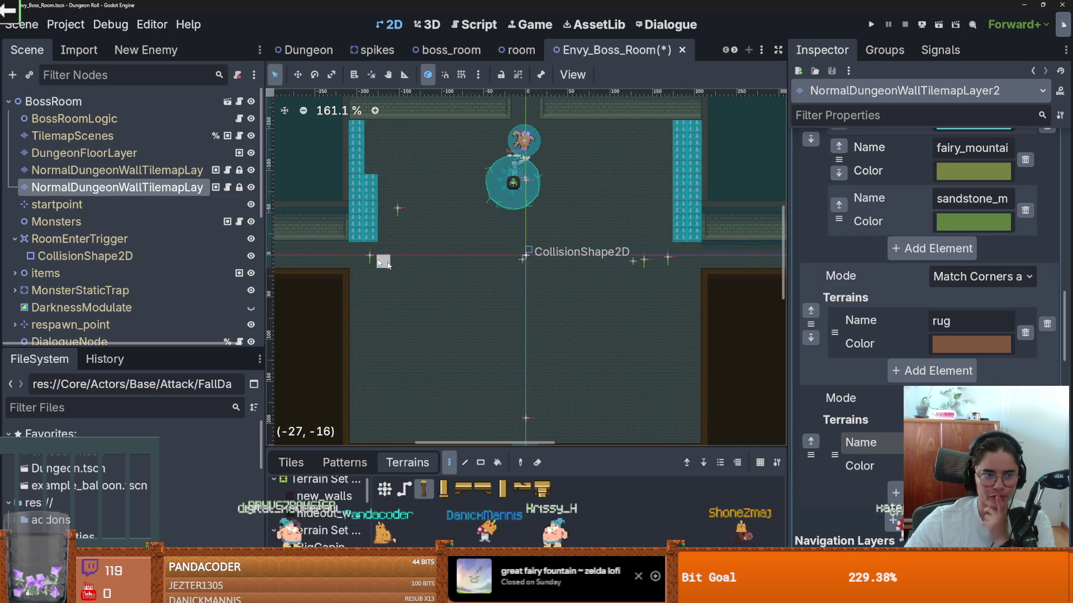
# Select the room trigger's collision shape, collapse RoomEnterTrigger, and save the scene.
pyautogui.click(112, 119)
pyautogui.rightClick(368, 233)
pyautogui.click(416, 195)
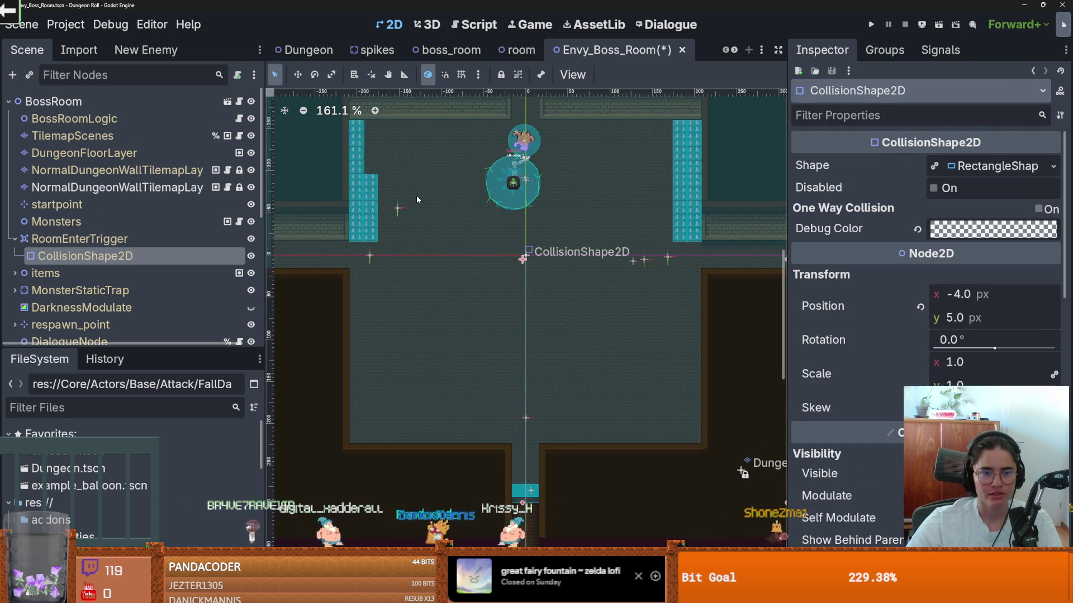
pyautogui.click(12, 240)
pyautogui.hotkey('ctrl', 's')
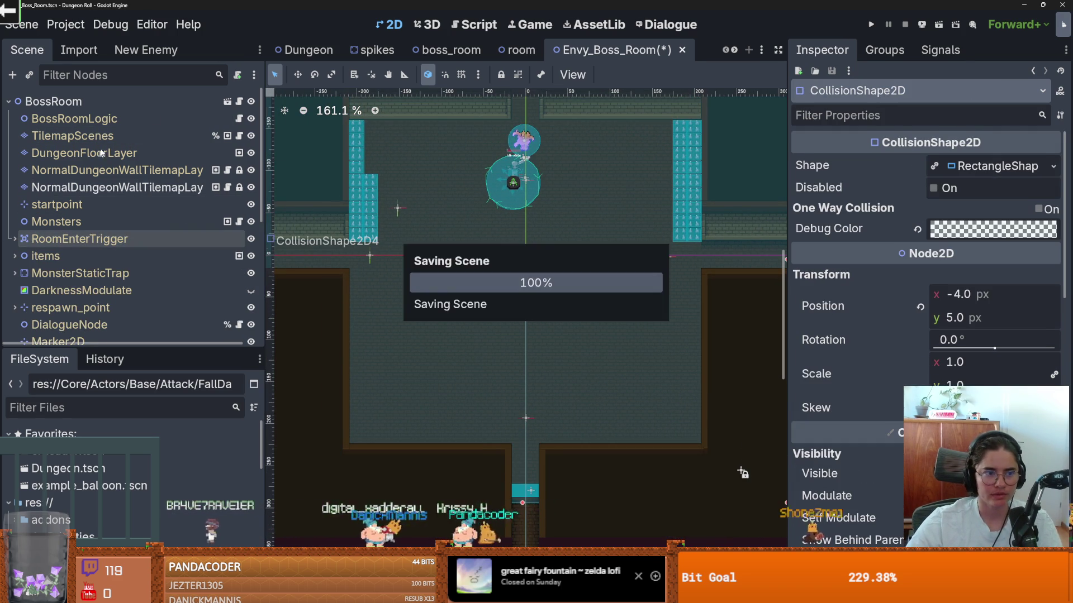
pyautogui.scroll(-5, 162, 304)
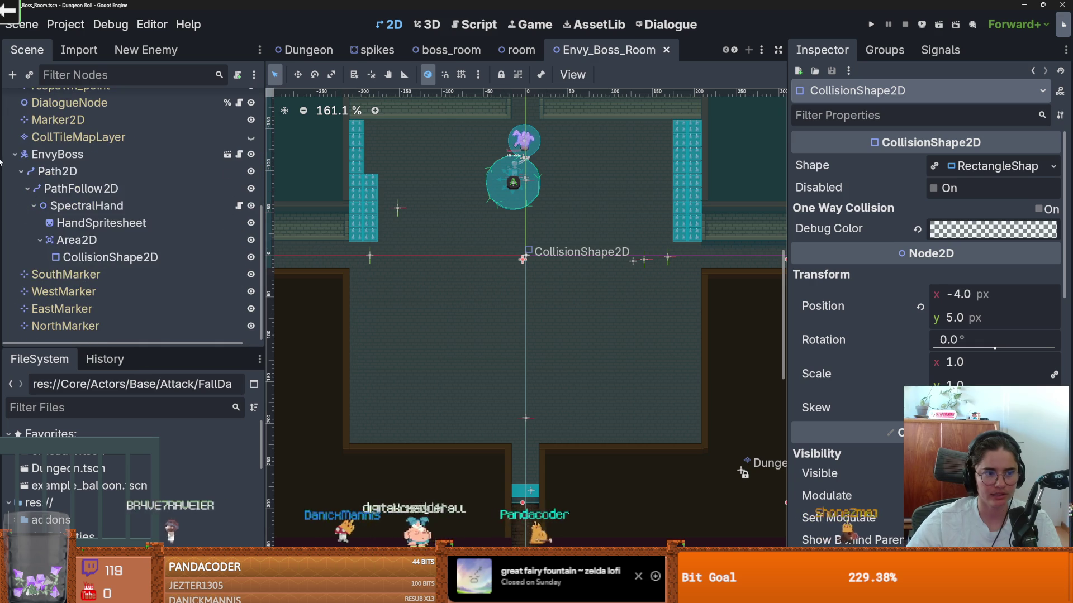
pyautogui.scroll(3, 112, 279)
pyautogui.hotkey('ctrl', 's')
pyautogui.scroll(-3, 59, 271)
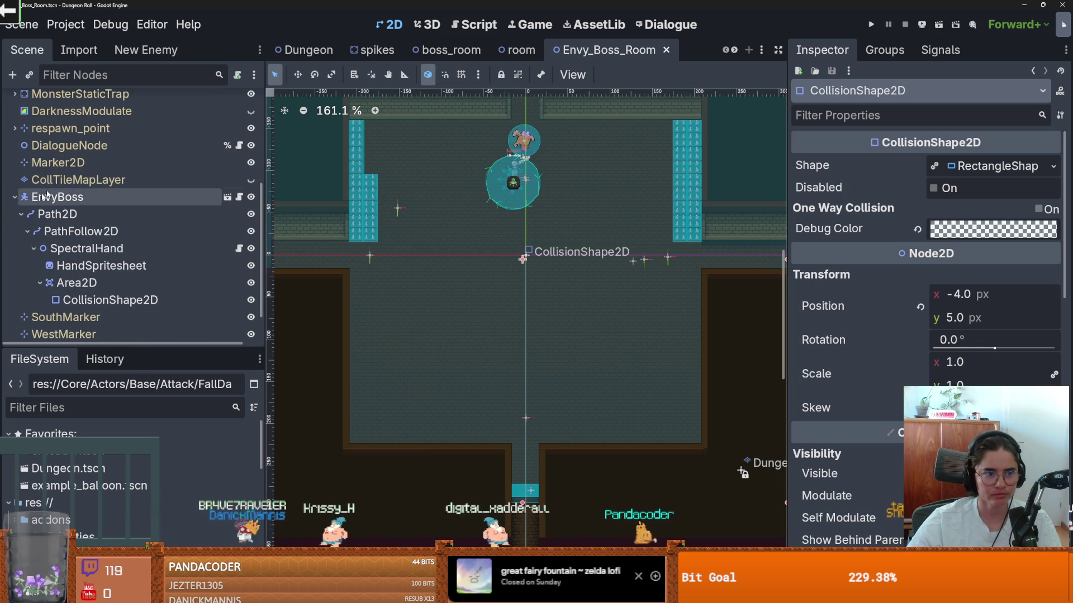
# Open the EnvyBoss and BodyAnimations scenes, then switch to the crusader scene tab.
pyautogui.click(234, 195)
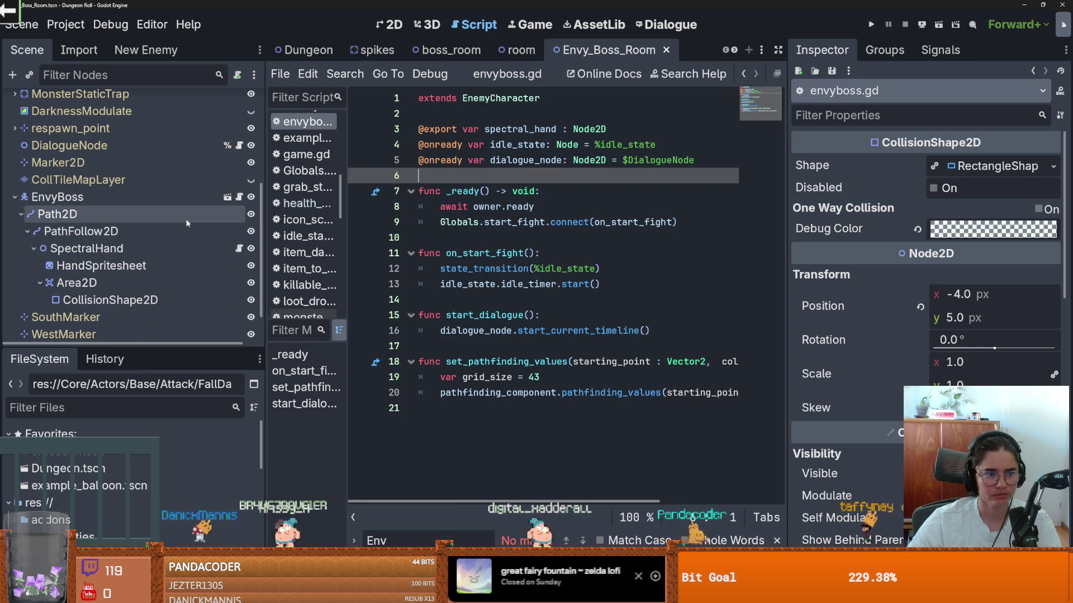
pyautogui.click(228, 197)
pyautogui.click(228, 136)
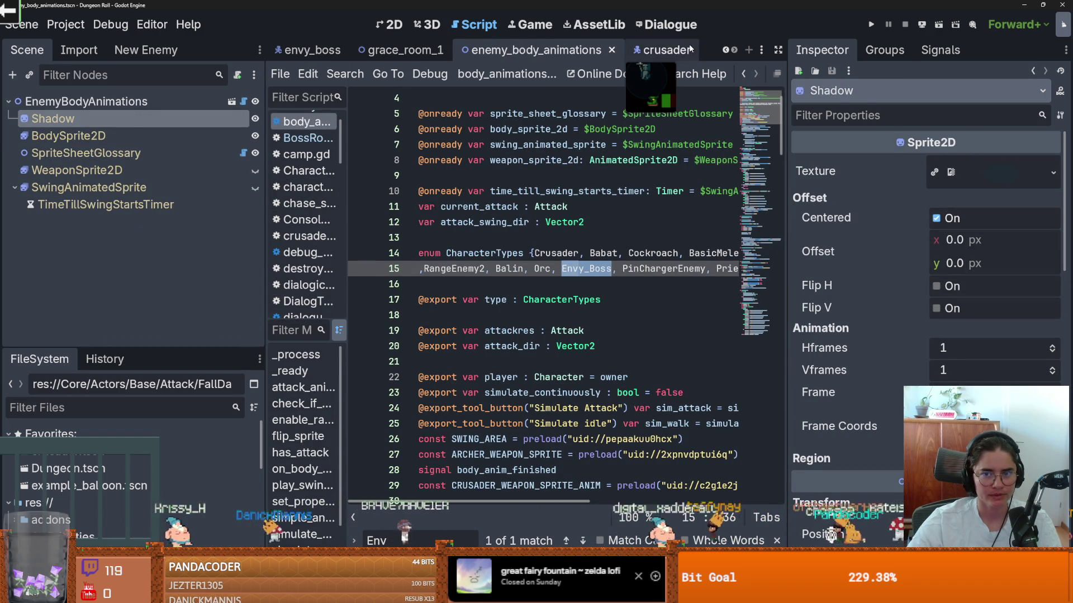
pyautogui.click(725, 51)
pyautogui.click(725, 50)
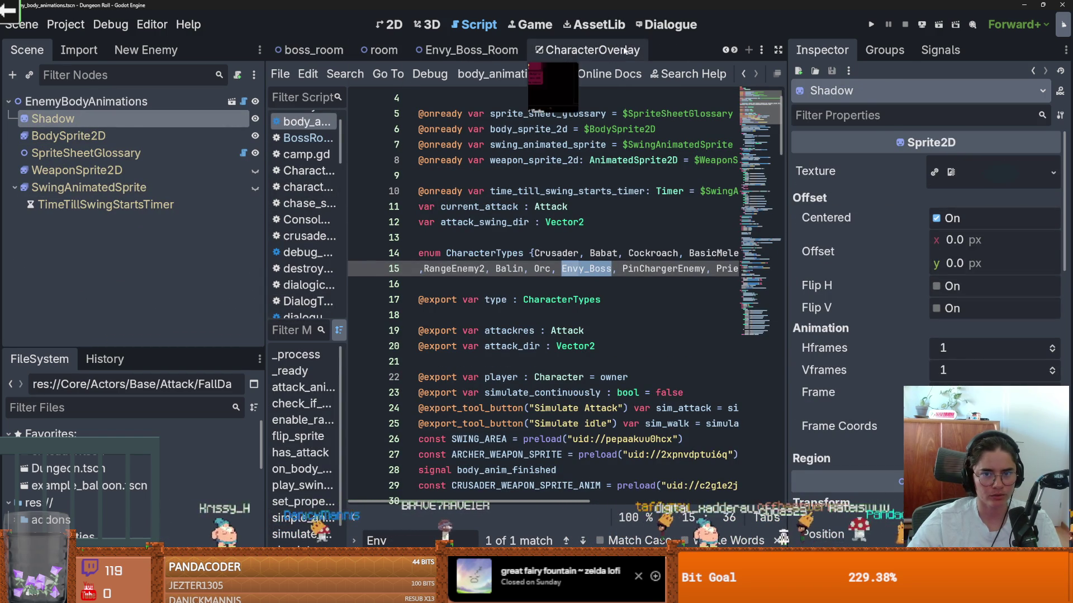
pyautogui.click(735, 51)
pyautogui.click(735, 51)
pyautogui.click(735, 50)
pyautogui.click(735, 51)
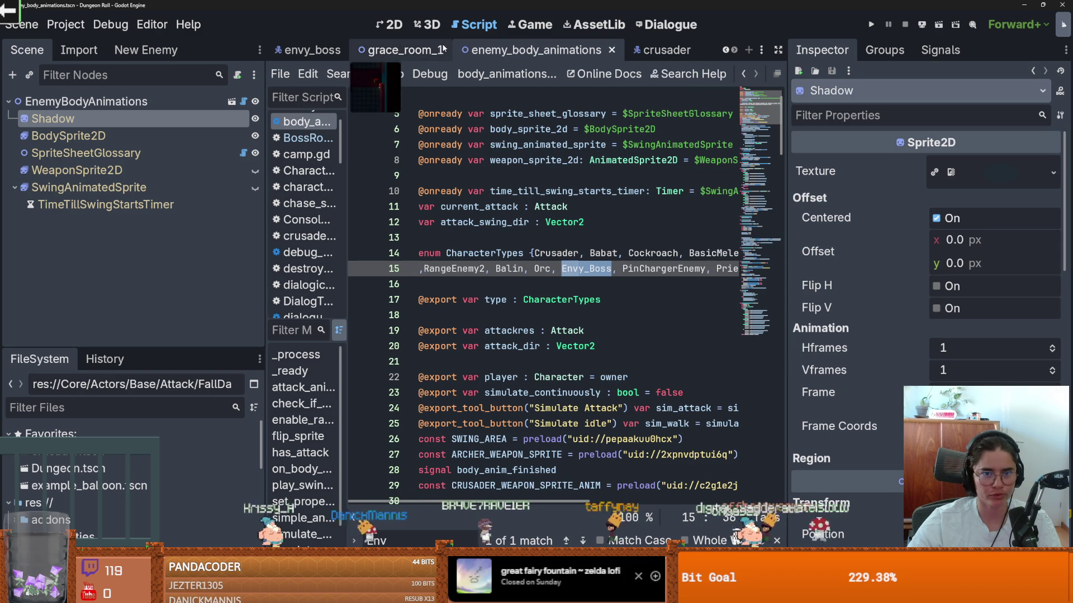
pyautogui.click(665, 50)
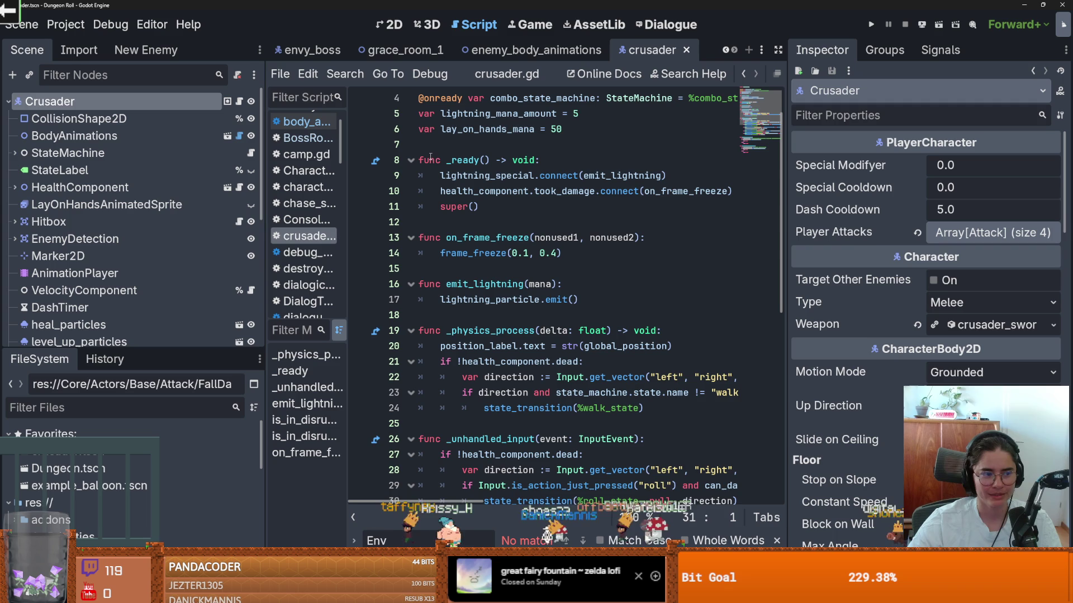
# Review crusader.gd's on_frame_freeze and emit_lightning functions.
pyautogui.scroll(1, 497, 224)
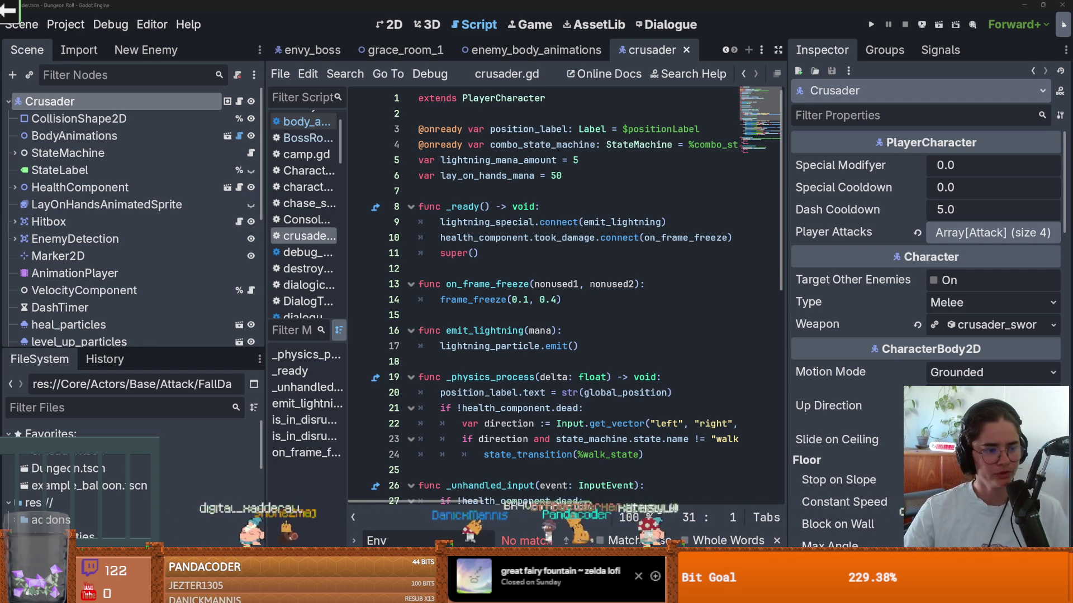
pyautogui.click(470, 279)
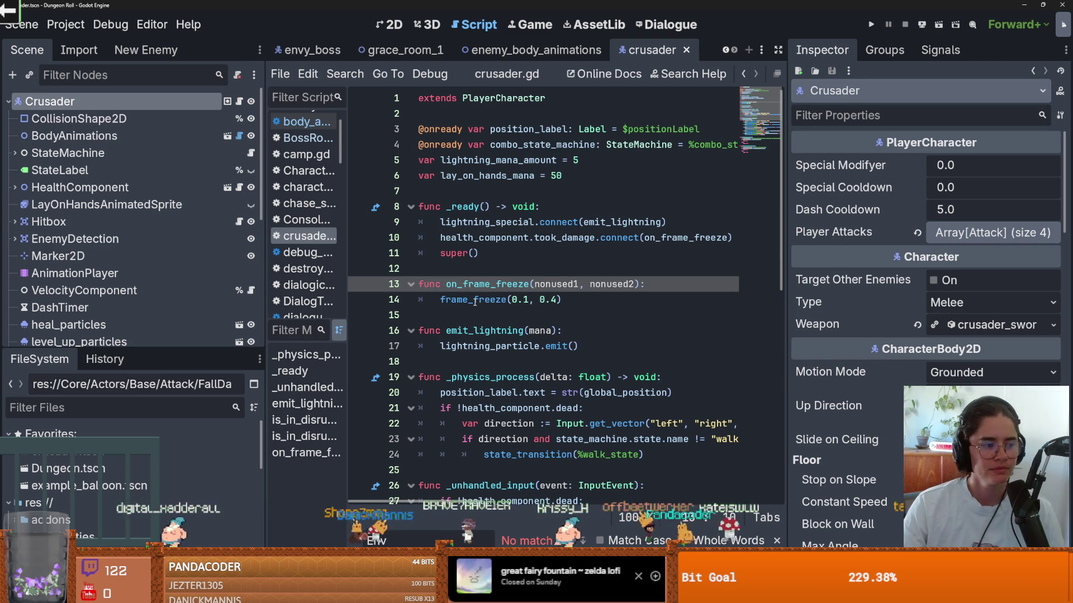
pyautogui.click(508, 339)
pyautogui.scroll(-1, 507, 339)
pyautogui.scroll(1, 507, 339)
# In the envy_boss scene's envyboss.gd, add blank lines after the variable declarations.
pyautogui.click(308, 50)
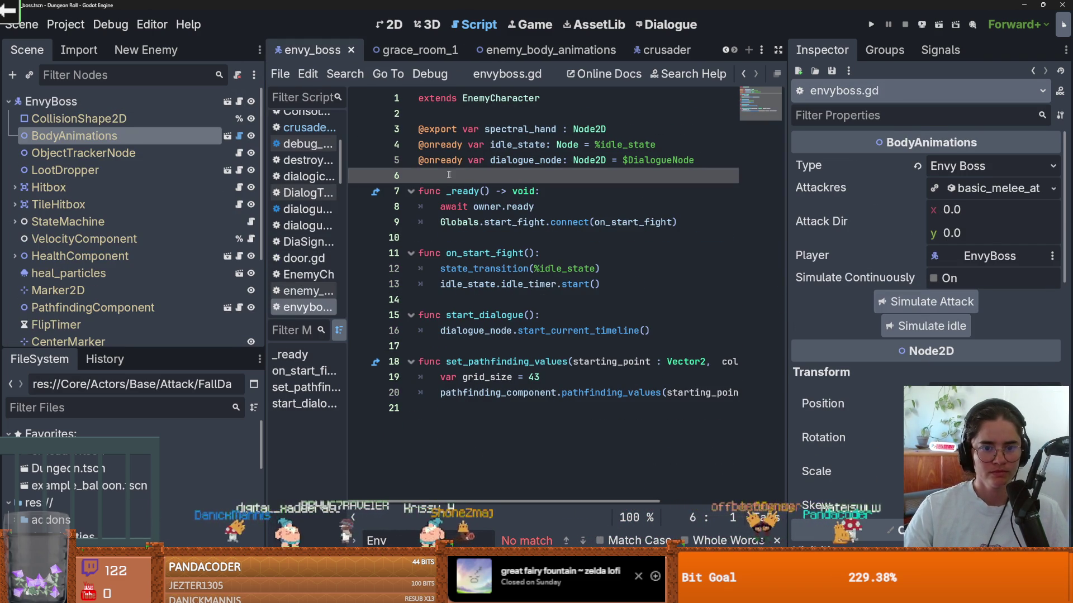
pyautogui.press('Return')
pyautogui.press('Return')
pyautogui.click(438, 191)
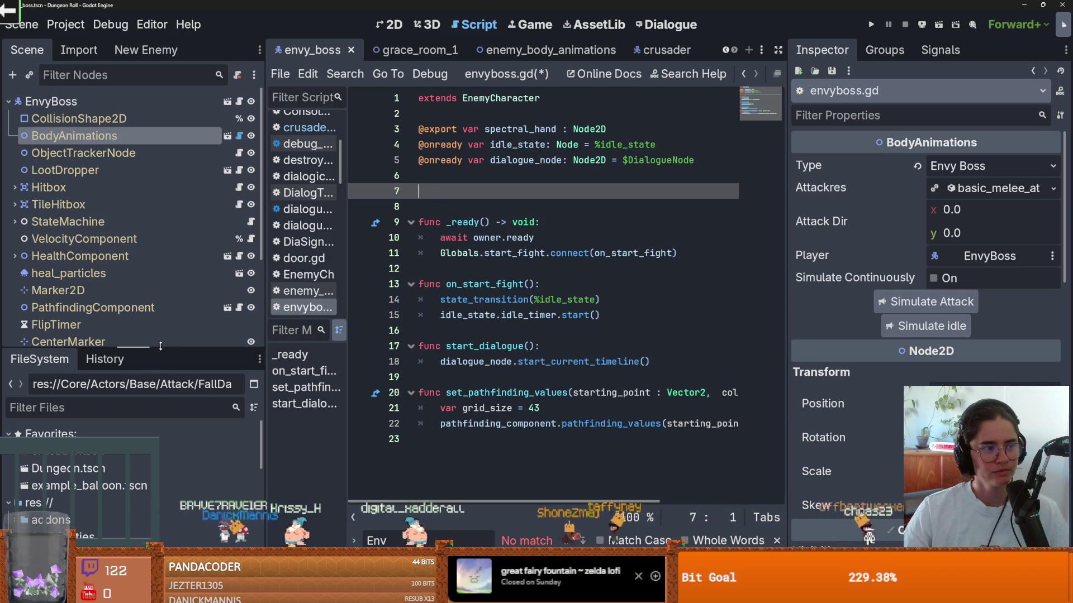
# Resize the Scene/FileSystem splitter to reveal StateMachine's children and open idle_state.gd.
pyautogui.moveTo(163, 350); pyautogui.dragTo(163, 213)
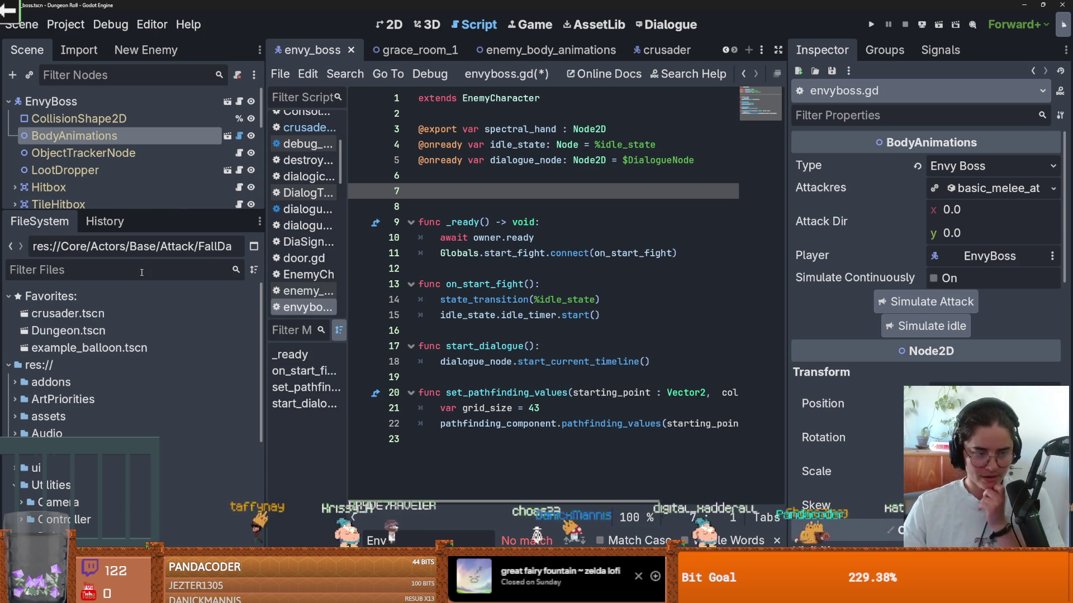
pyautogui.moveTo(148, 214); pyautogui.dragTo(147, 391)
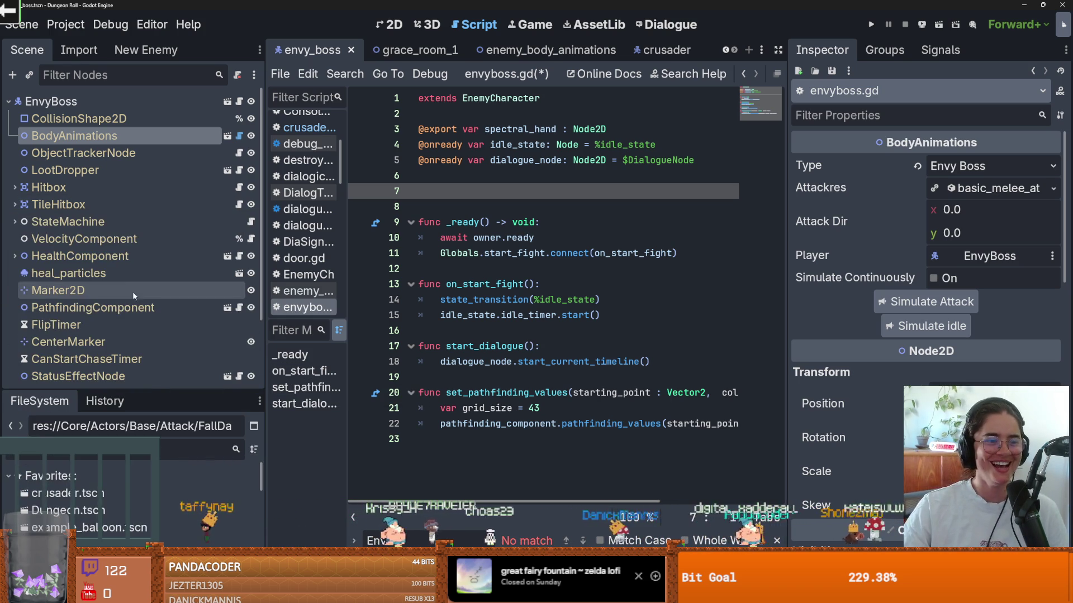
pyautogui.click(251, 238)
pyautogui.scroll(6, 601, 270)
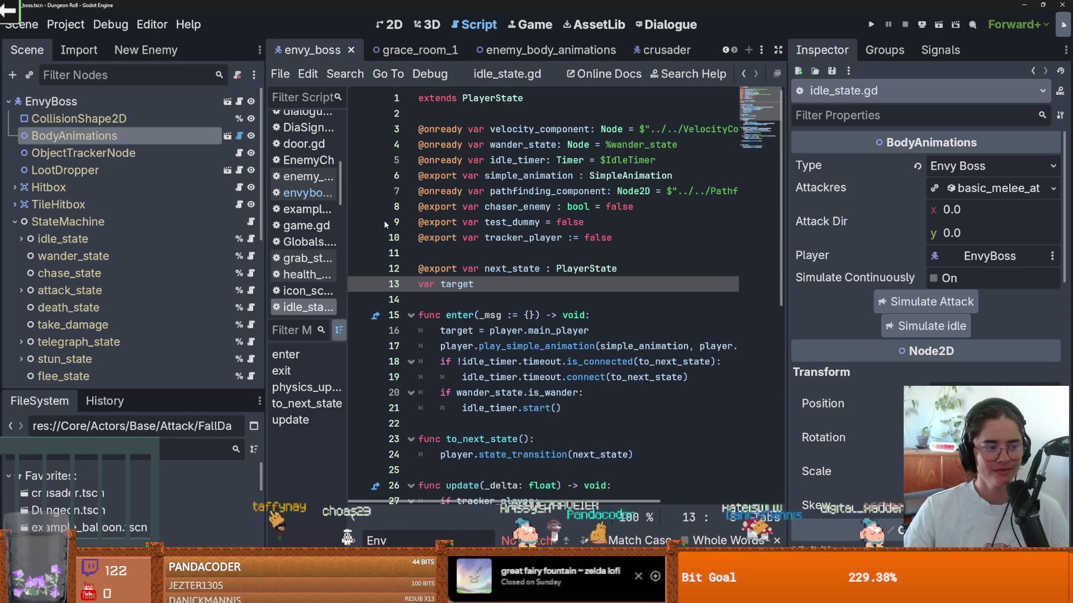
# Jump from idle_state.gd to the PlayerState class definition.
pyautogui.click(492, 208)
pyautogui.click(503, 109)
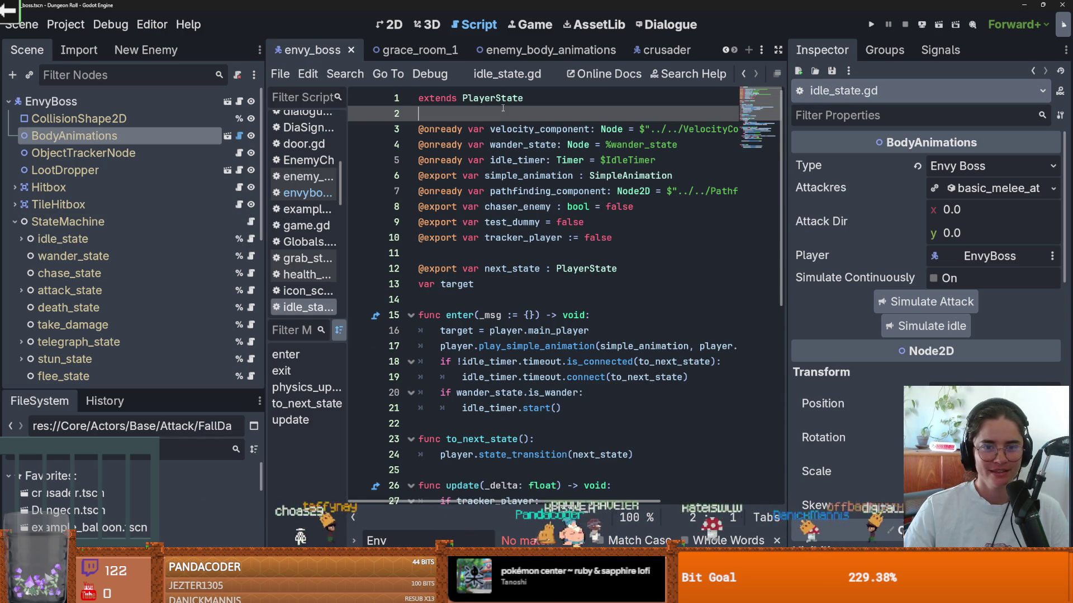
pyautogui.keyDown('ctrl'); pyautogui.click(497, 99); pyautogui.keyUp('ctrl')
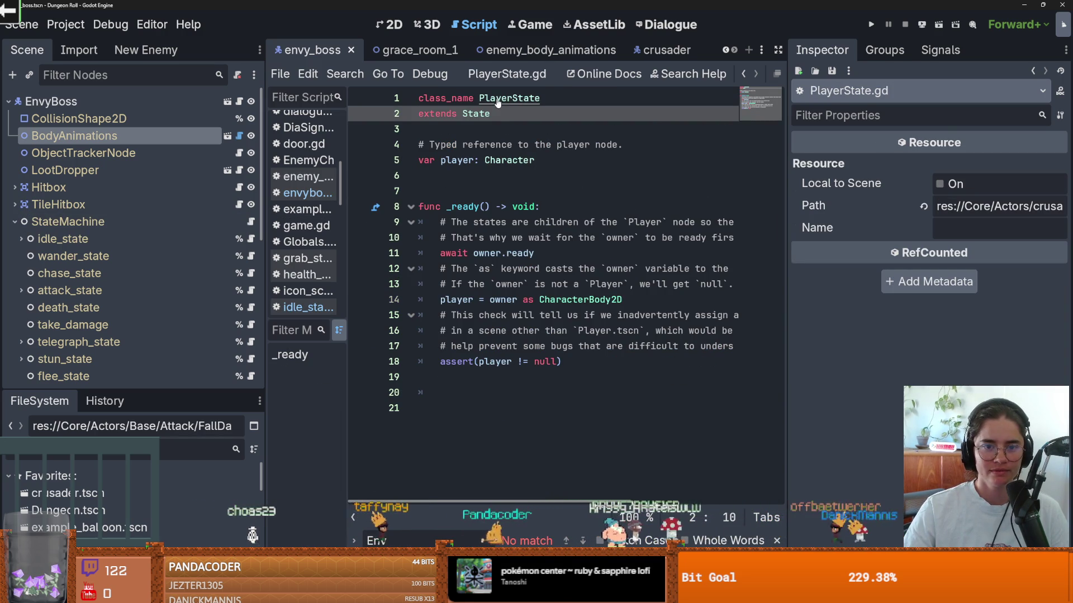
pyautogui.click(496, 99)
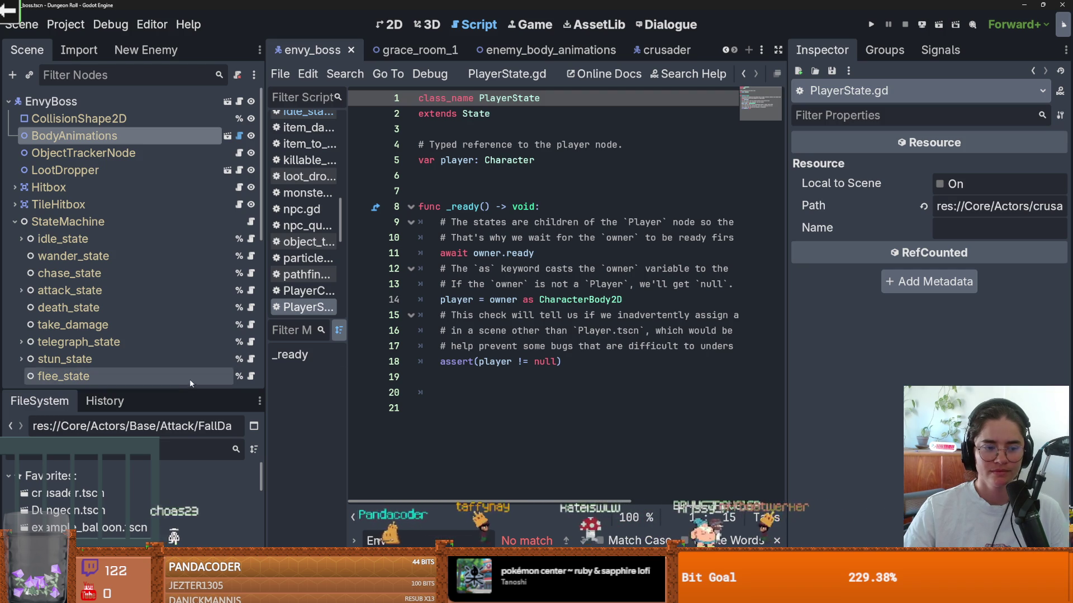
# Filter FileSystem by 'loot', then 'rdst', and open RDSTable.gd.
pyautogui.click(161, 450)
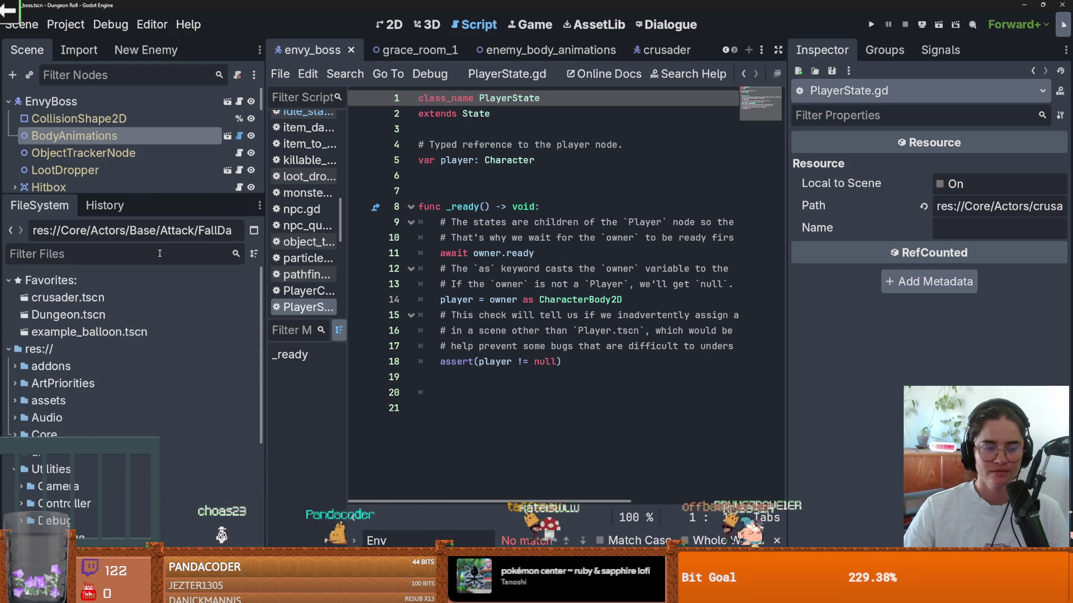
pyautogui.write('loot')
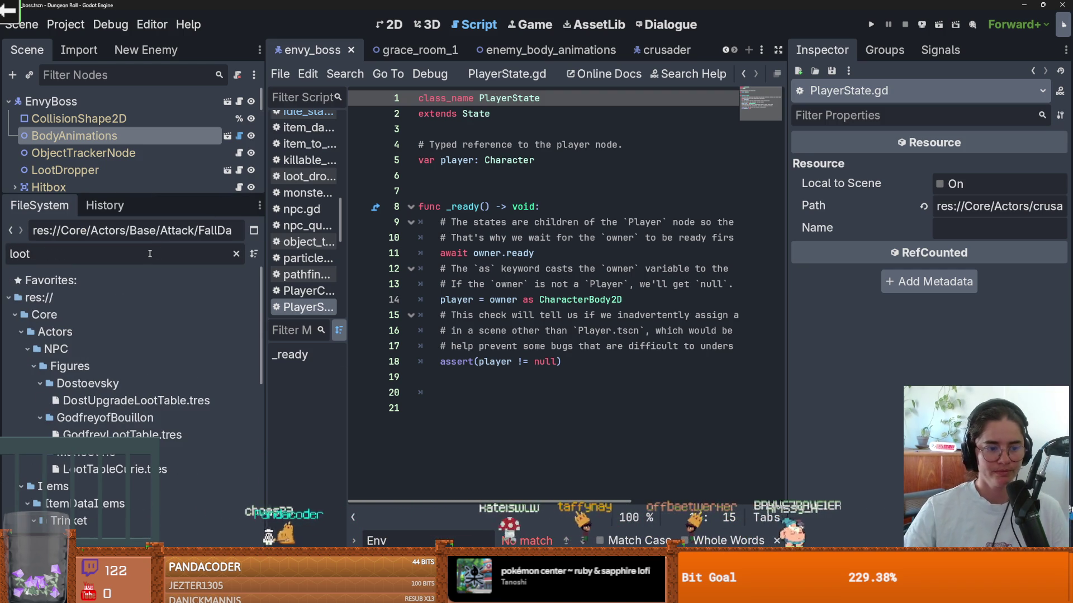
pyautogui.scroll(-10, 168, 474)
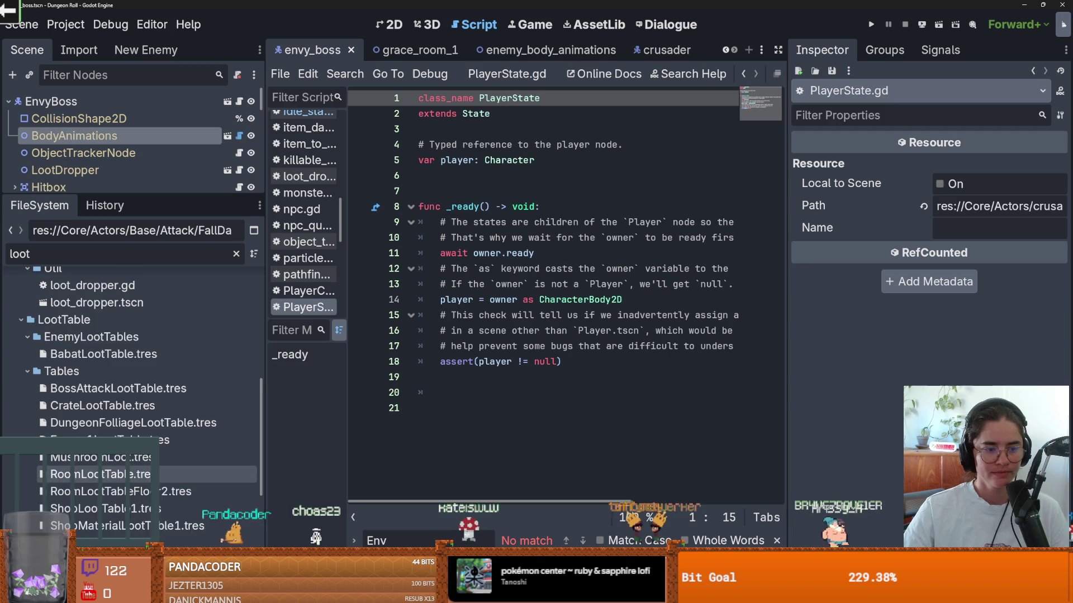
pyautogui.scroll(-2, 146, 402)
pyautogui.scroll(5, 145, 482)
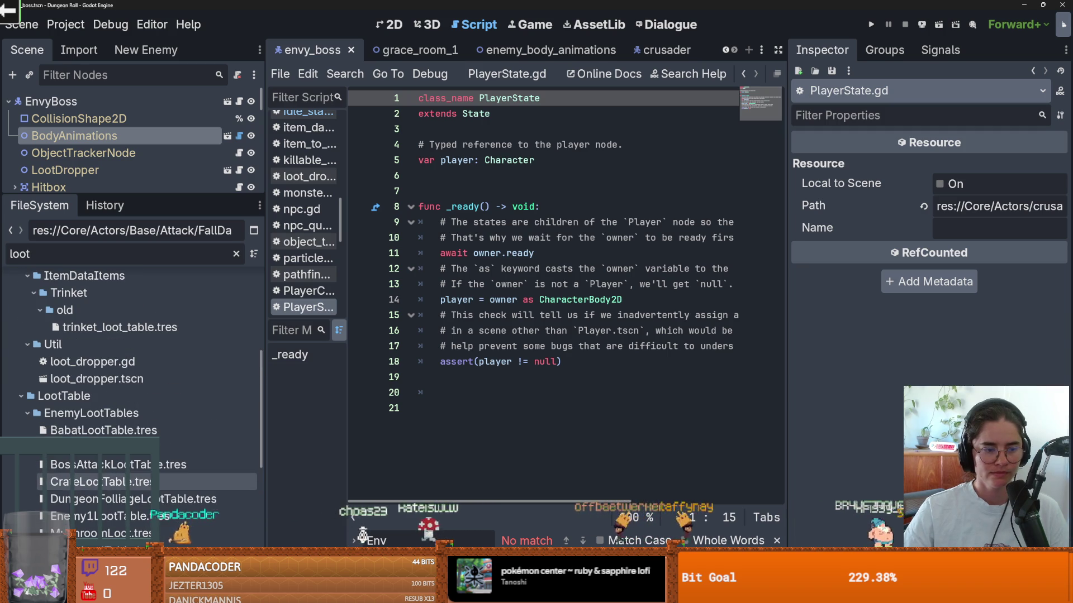
pyautogui.click(119, 328)
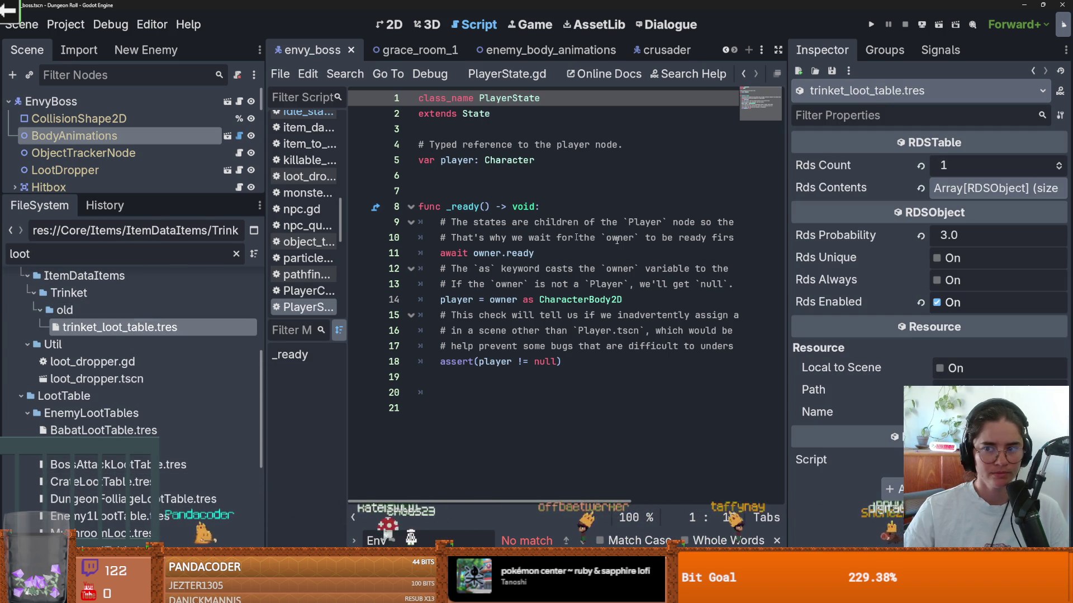
pyautogui.doubleClick(20, 254)
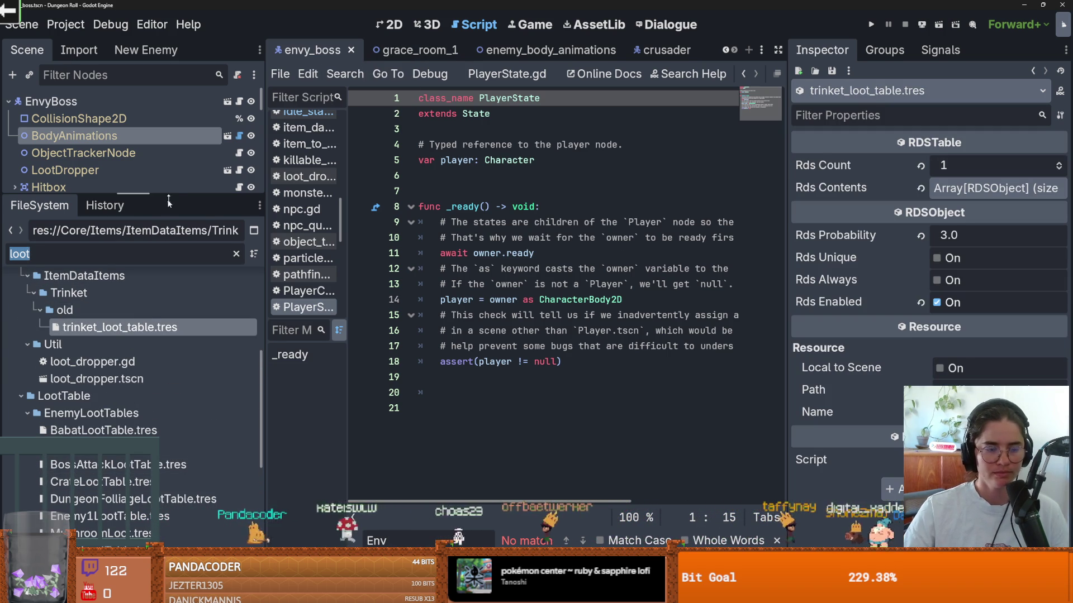
pyautogui.write('rdst')
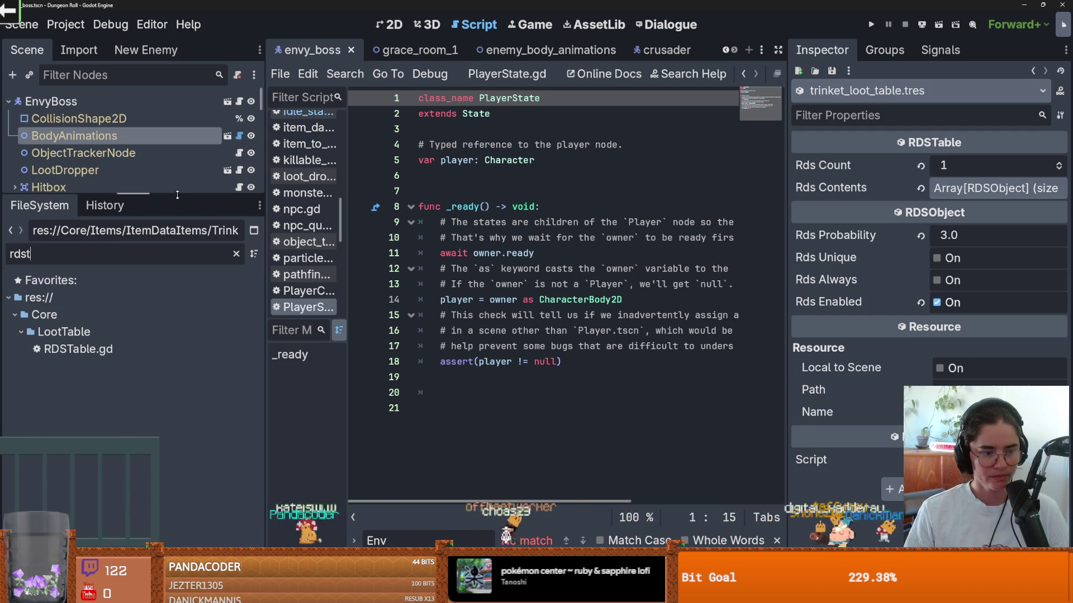
pyautogui.doubleClick(78, 349)
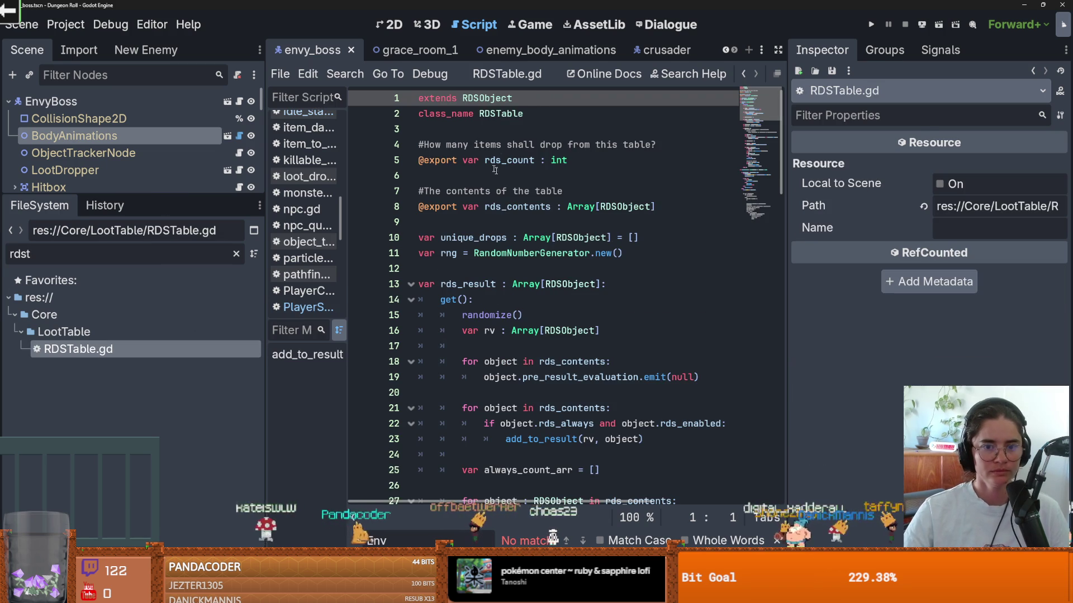
# Jump from RDSTable.gd's rds_contents to the RDSObject class definition.
pyautogui.click(531, 158)
pyautogui.scroll(-1, 511, 206)
pyautogui.click(534, 161)
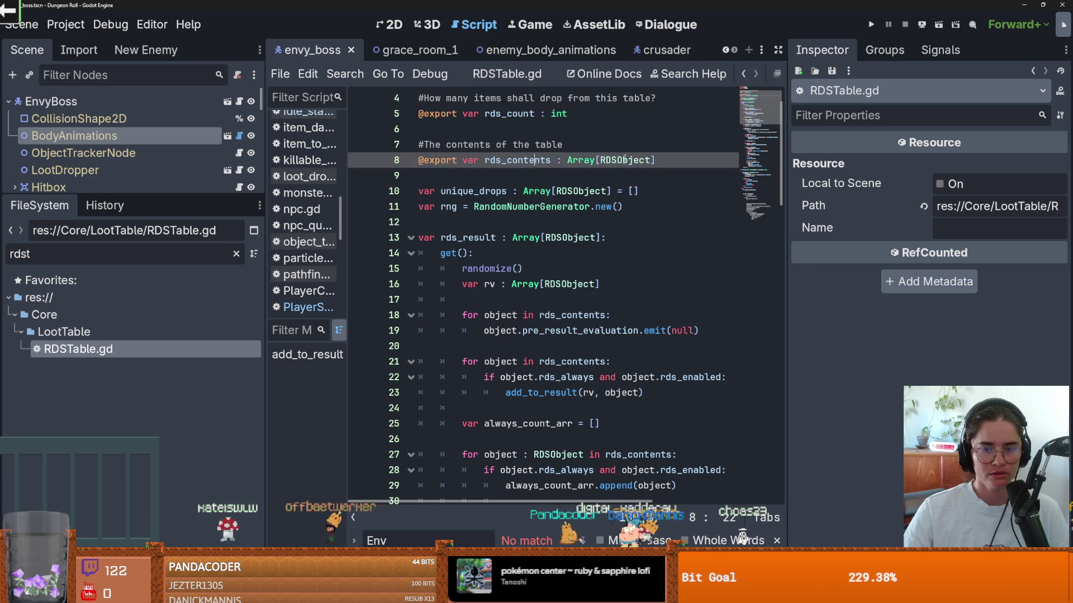
pyautogui.keyDown('ctrl'); pyautogui.click(624, 160); pyautogui.keyUp('ctrl')
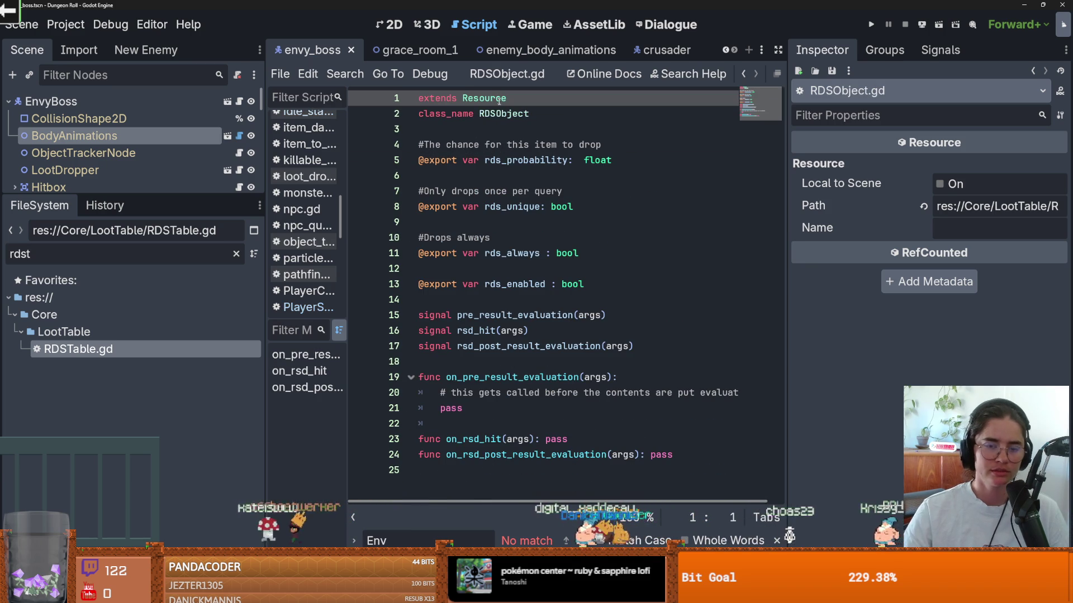
# Clear the file filter and collapse the Actors, LootTable, Rooms and Tiles folders.
pyautogui.moveTo(180, 194); pyautogui.dragTo(181, 189)
pyautogui.click(237, 247)
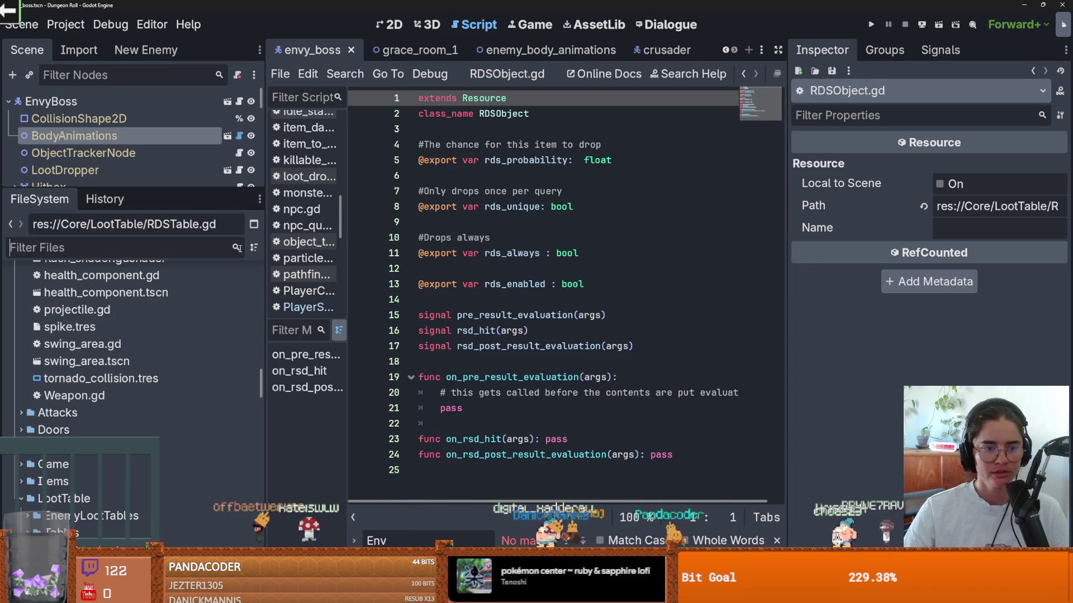
pyautogui.scroll(15, 113, 413)
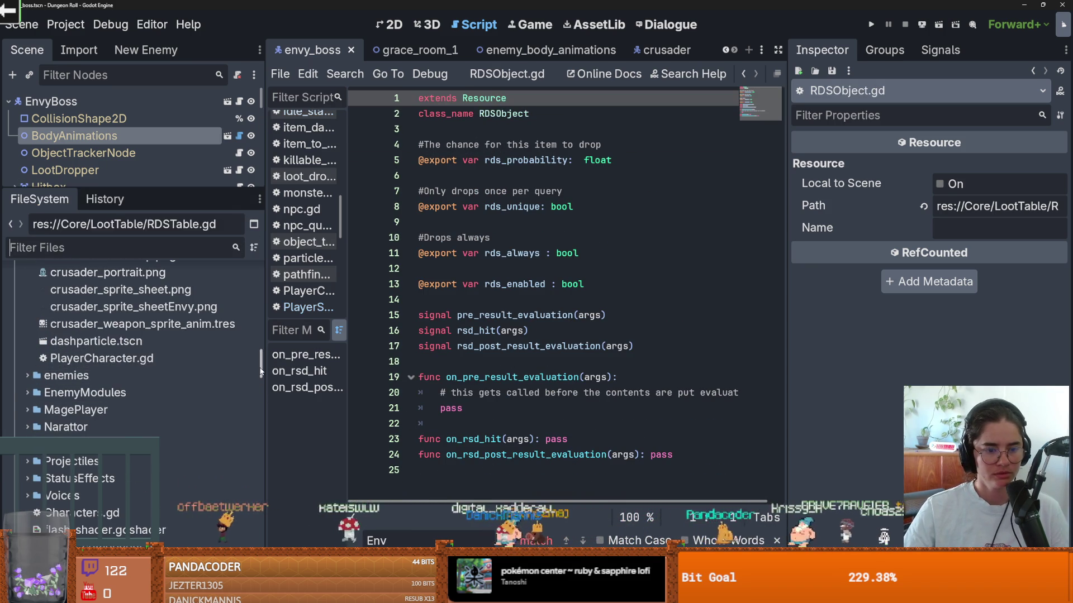
pyautogui.scroll(-3, 123, 393)
pyautogui.click(27, 403)
pyautogui.click(19, 369)
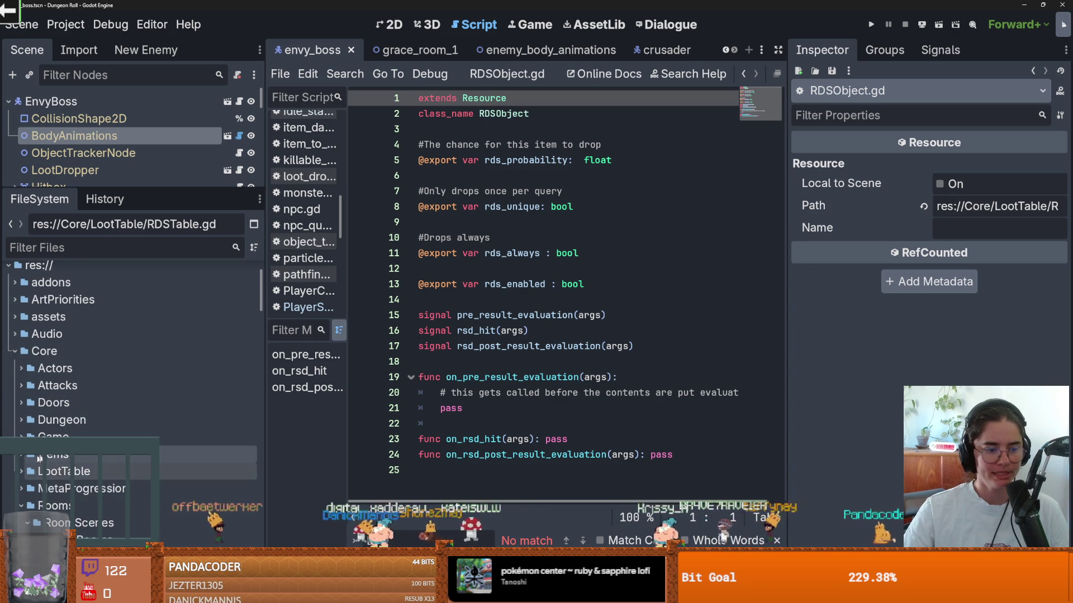
pyautogui.doubleClick(62, 471)
pyautogui.scroll(-2, 67, 392)
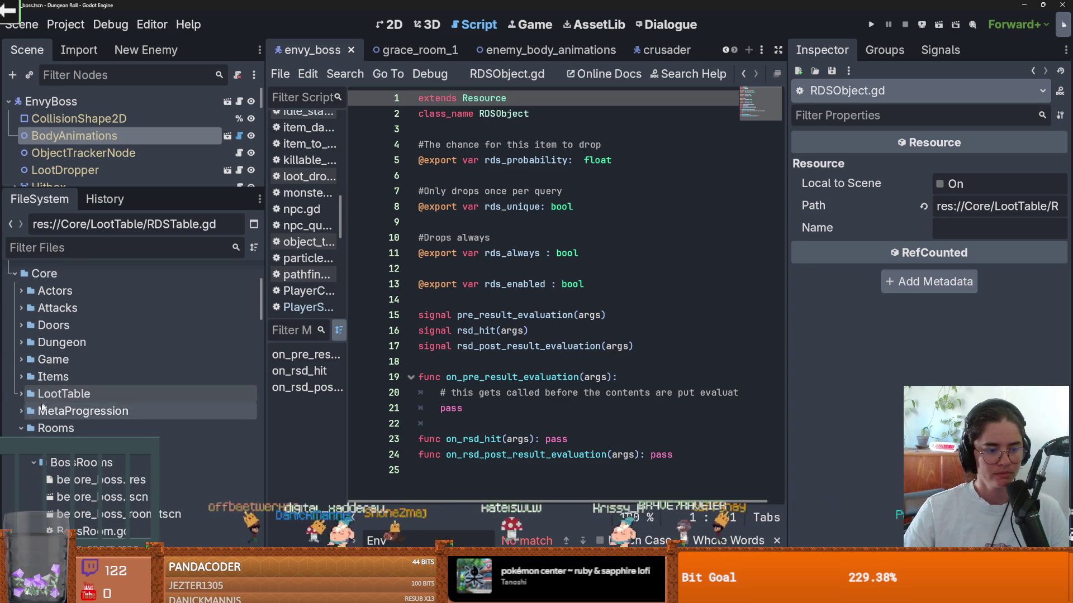
pyautogui.click(22, 428)
pyautogui.scroll(-3, 33, 413)
pyautogui.click(21, 385)
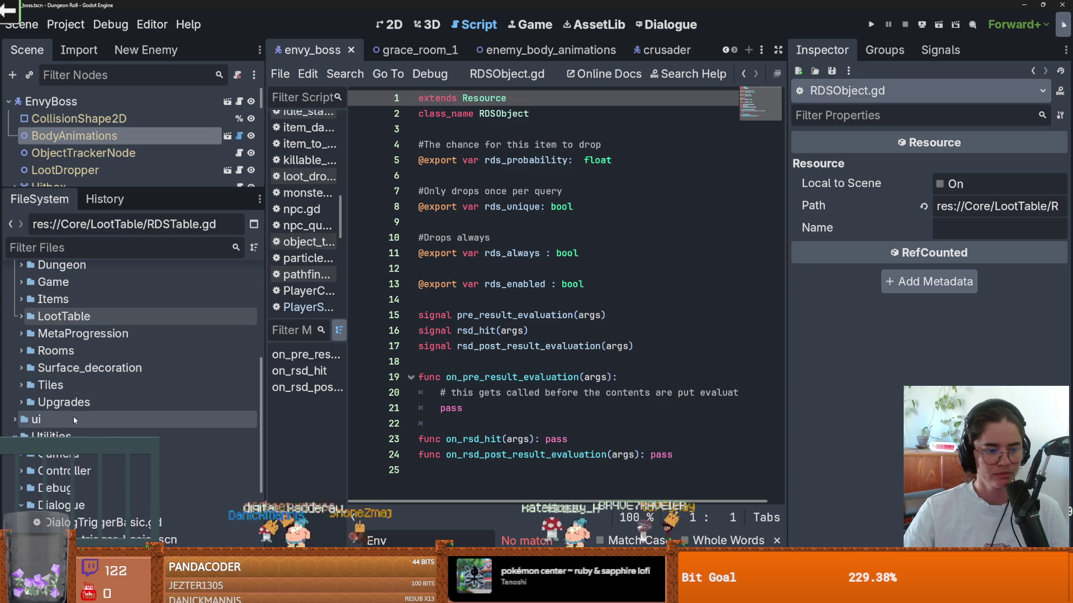
pyautogui.scroll(3, 11, 363)
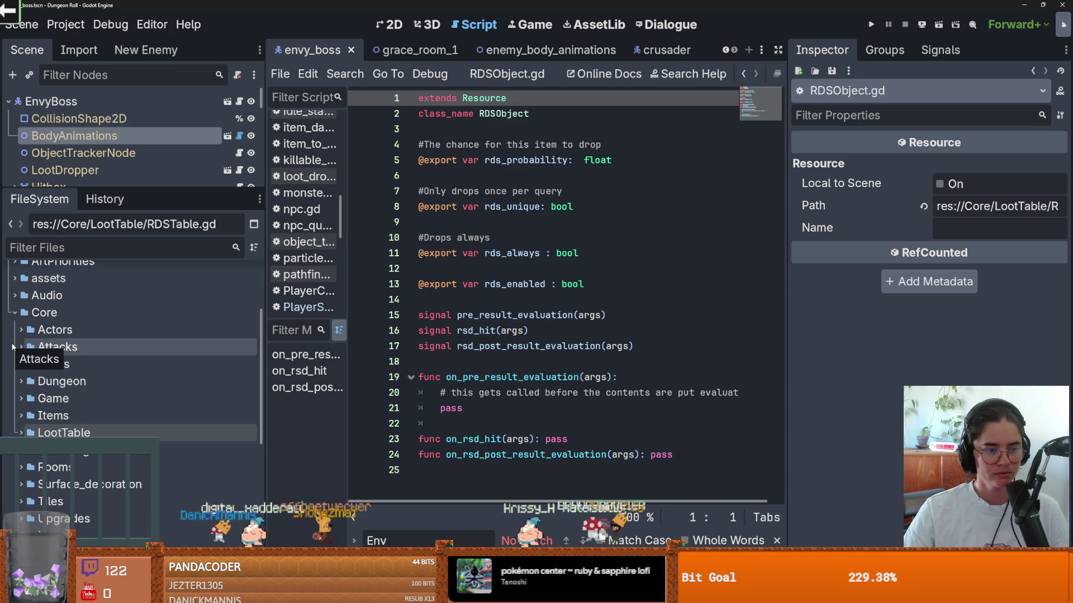
# Expand Core's Actors and enemies folders and open the Util folder's context menu.
pyautogui.click(21, 330)
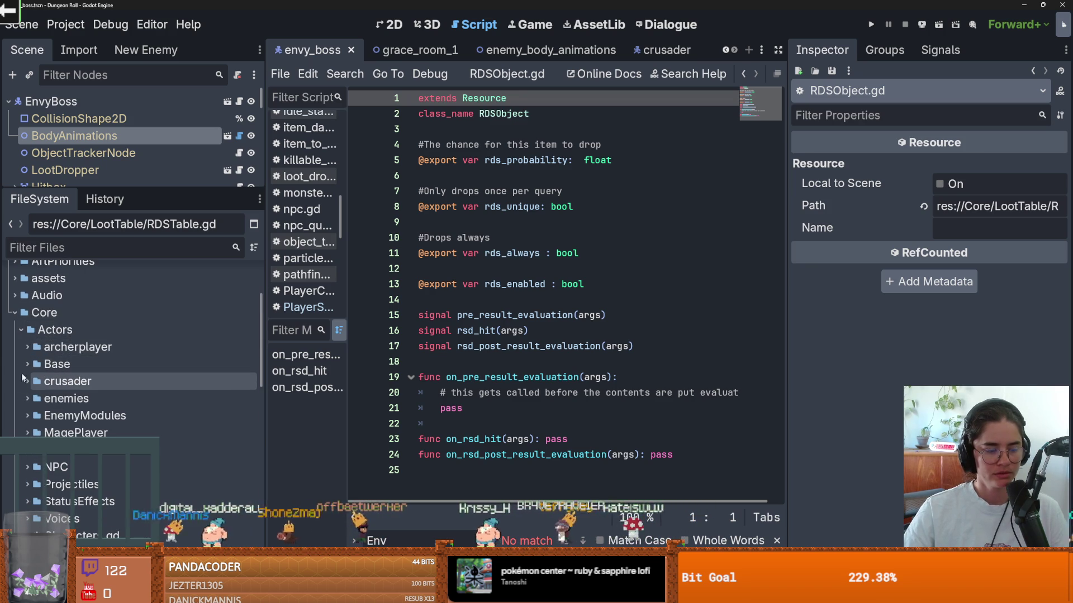
pyautogui.click(26, 401)
pyautogui.scroll(-2, 111, 410)
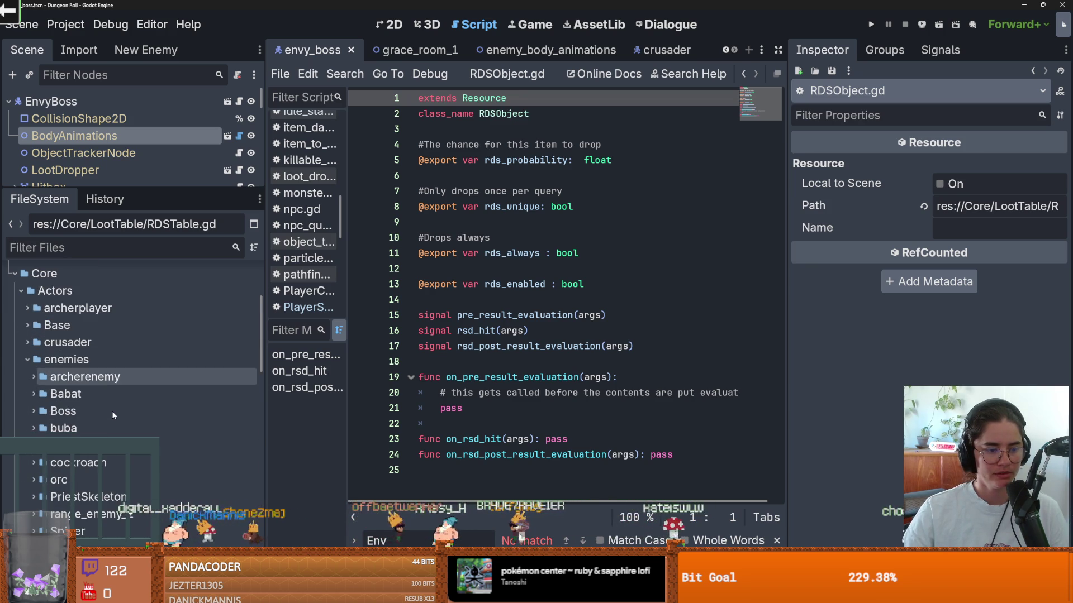
pyautogui.click(31, 412)
pyautogui.click(31, 412)
pyautogui.scroll(-5, 84, 413)
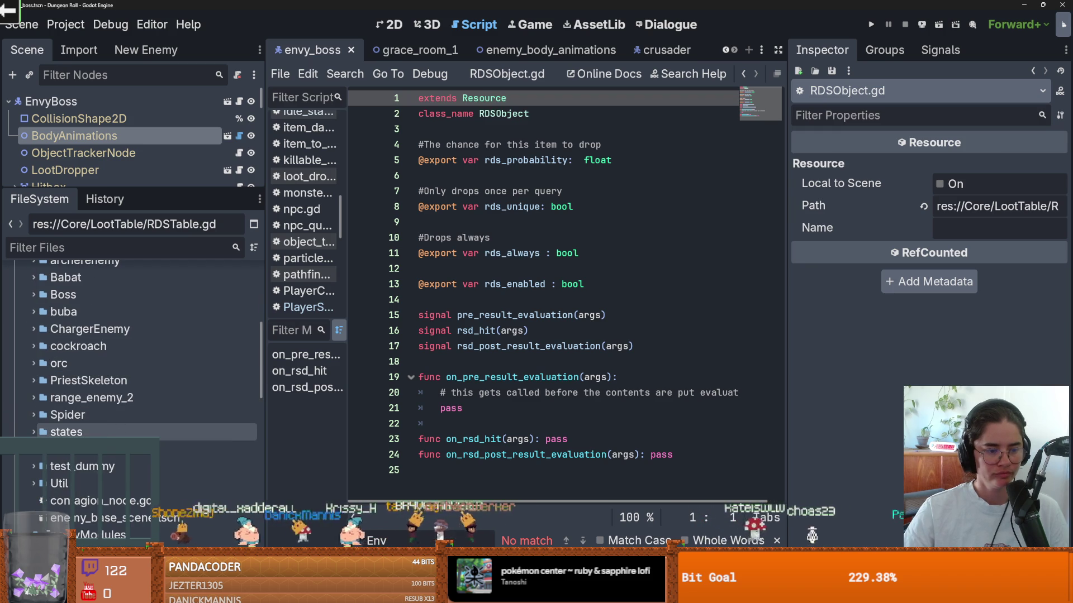
pyautogui.scroll(3, 94, 447)
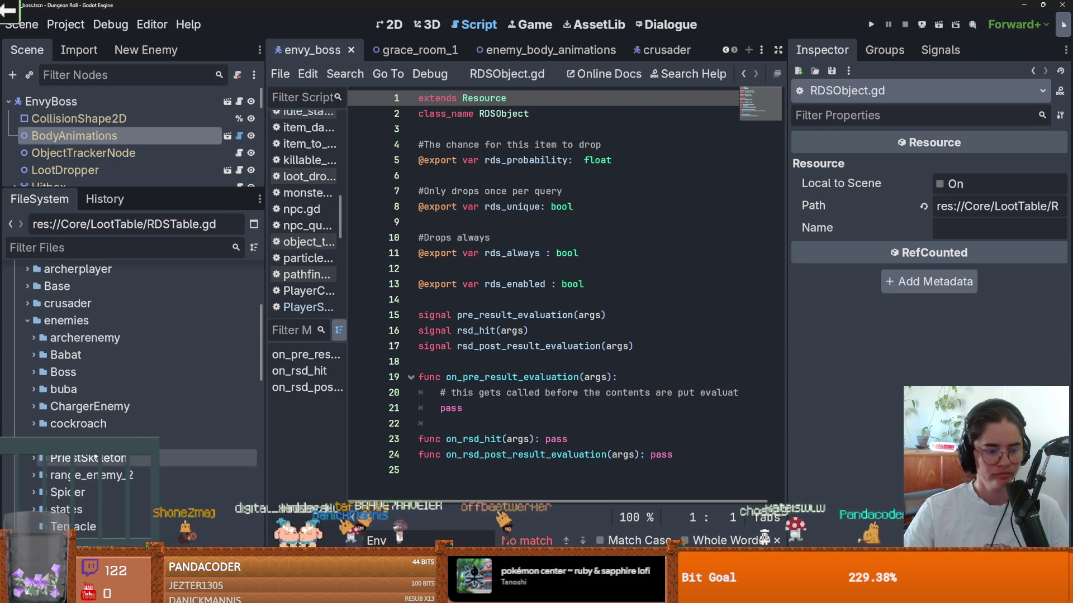
pyautogui.scroll(-3, 96, 436)
pyautogui.scroll(-3, 103, 413)
pyautogui.rightClick(110, 404)
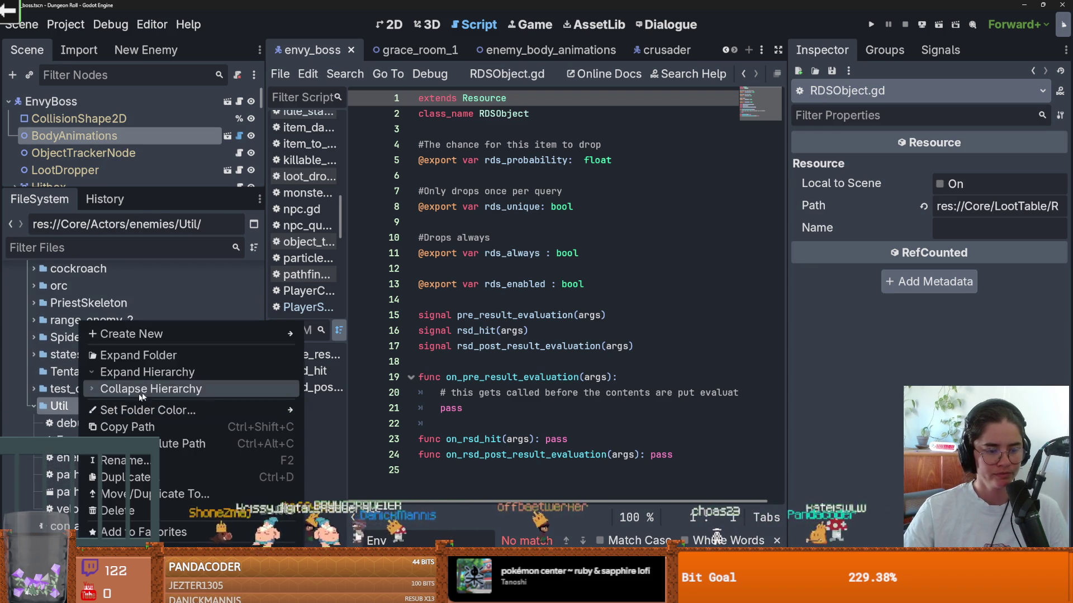
# Start a new resource in Util, then cancel the resource chooser.
pyautogui.moveTo(186, 334)
pyautogui.click(323, 382)
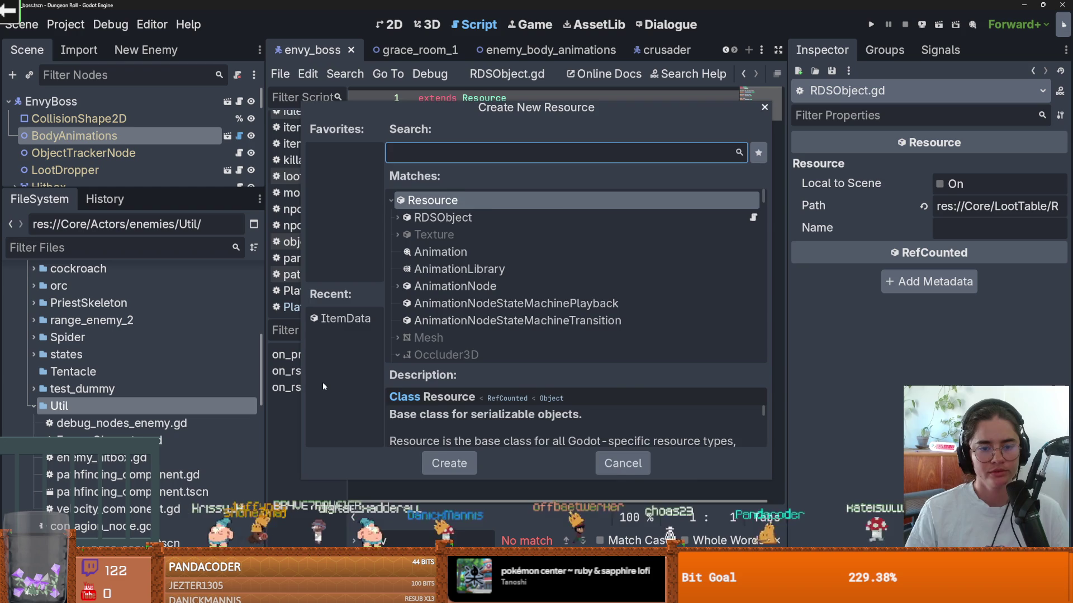
pyautogui.press('Escape')
# Create StateLootObject.gd in the Util folder inheriting from RDSObject.
pyautogui.rightClick(110, 406)
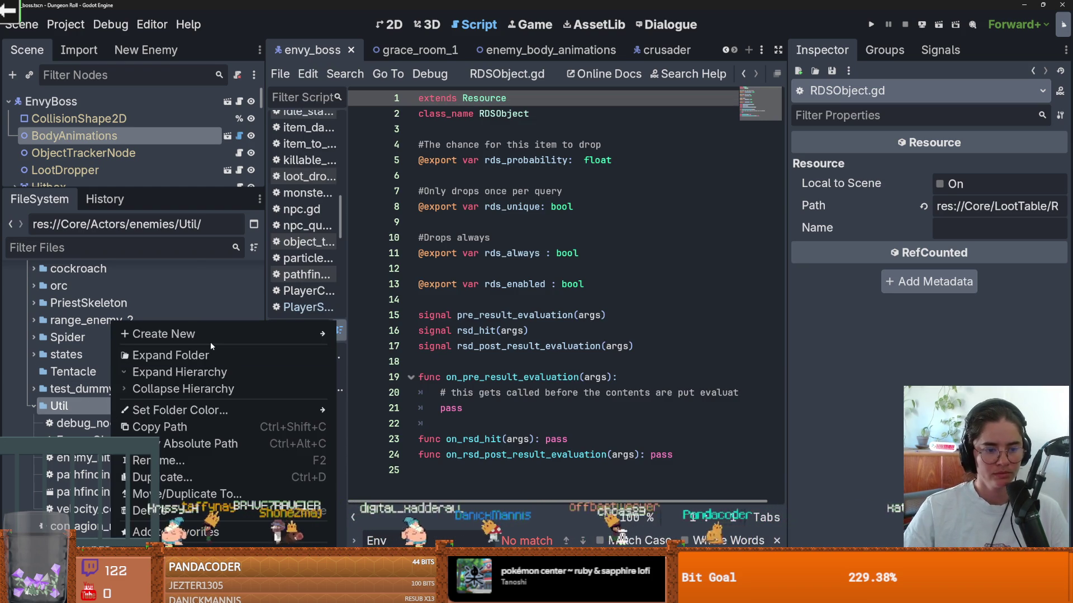
pyautogui.moveTo(212, 333)
pyautogui.click(369, 368)
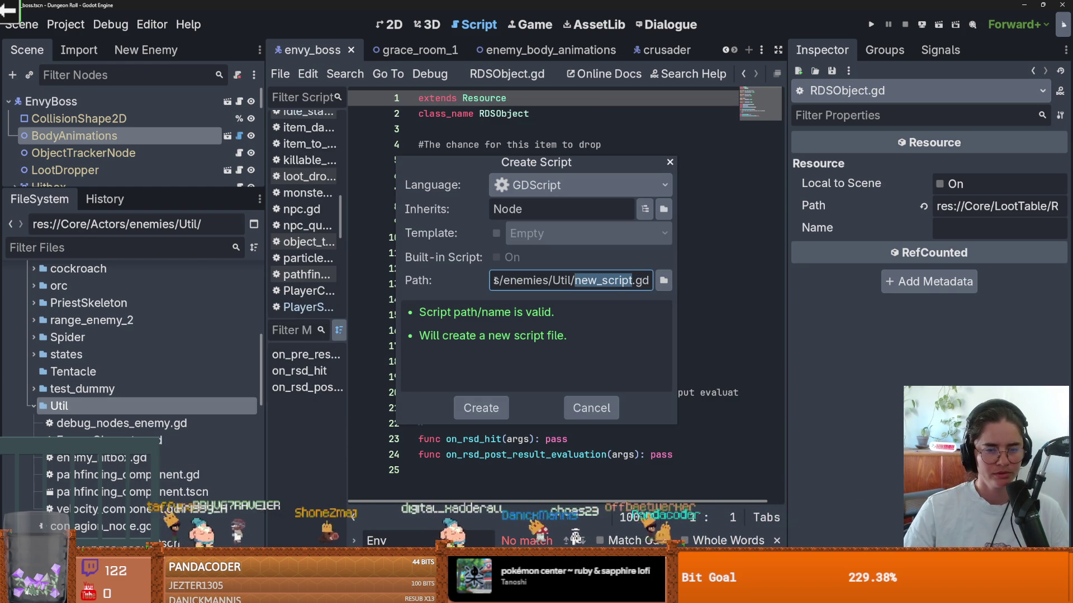
pyautogui.doubleClick(514, 209)
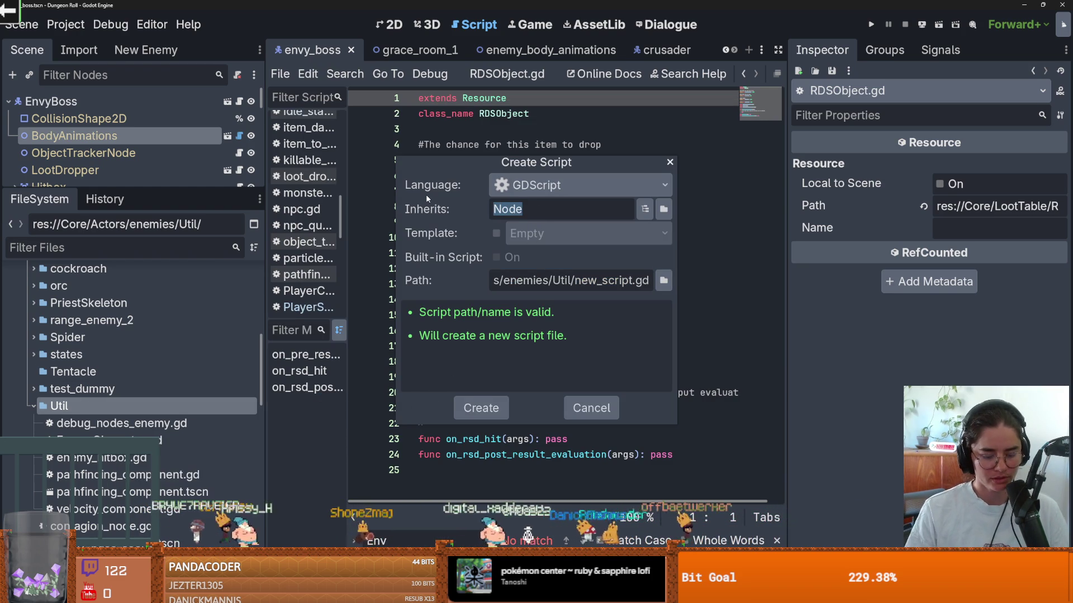
pyautogui.write('RDSObje')
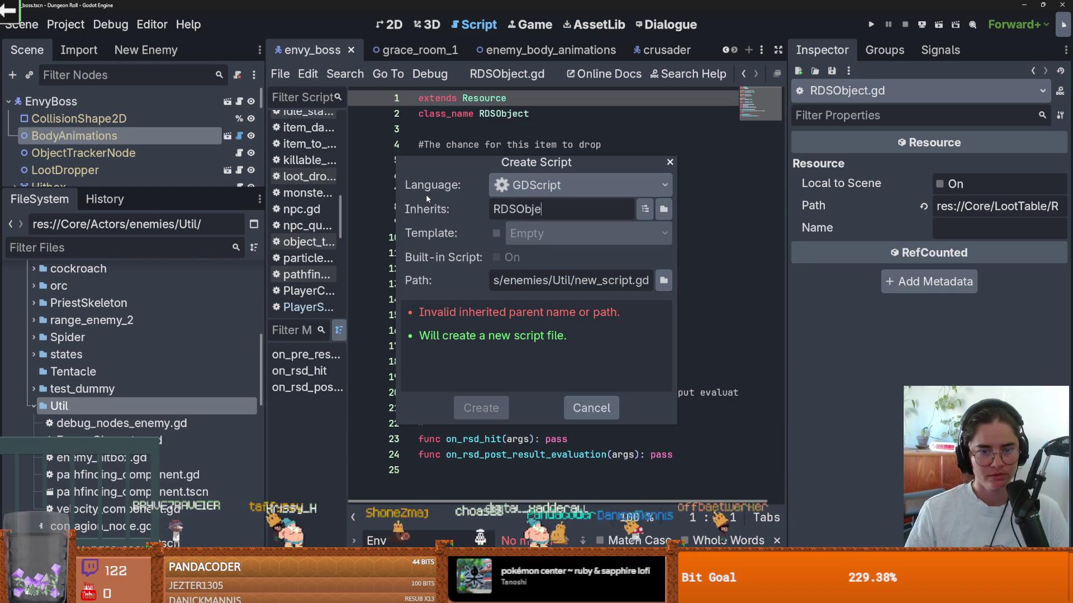
pyautogui.write('ct')
pyautogui.moveTo(633, 280); pyautogui.dragTo(575, 280)
pyautogui.write('StateLootObject')
pyautogui.press('Return')
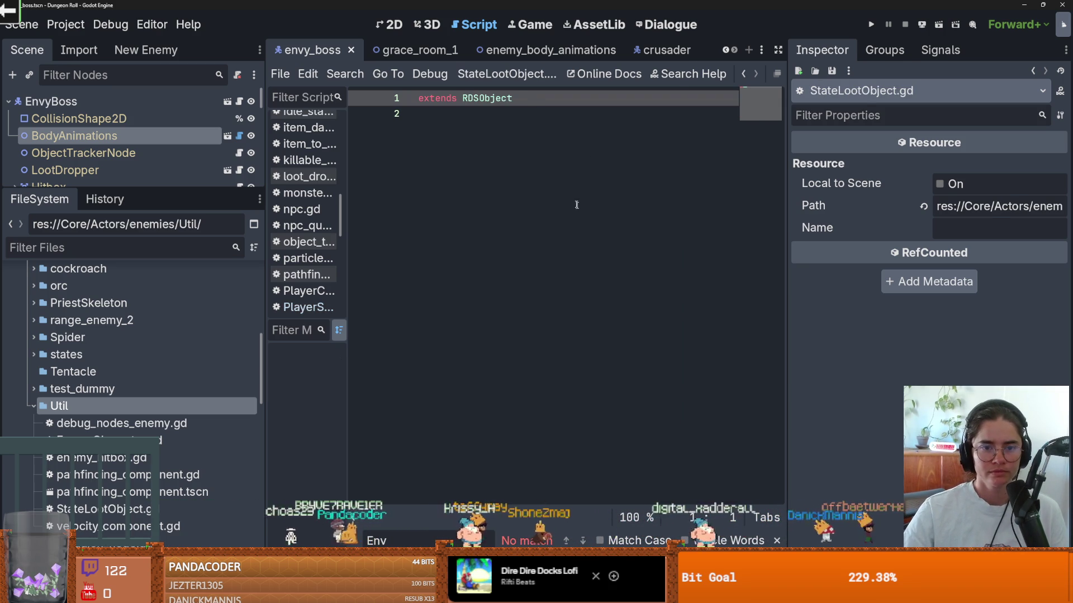
pyautogui.click(469, 144)
pyautogui.press('Return')
pyautogui.write('@export var')
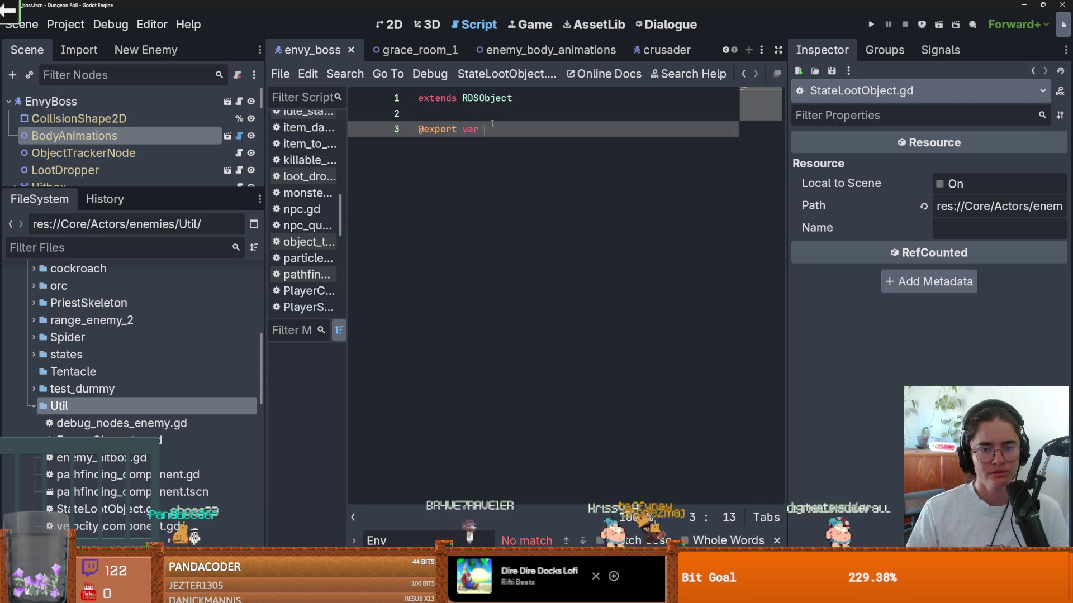
pyautogui.write('state_name ')
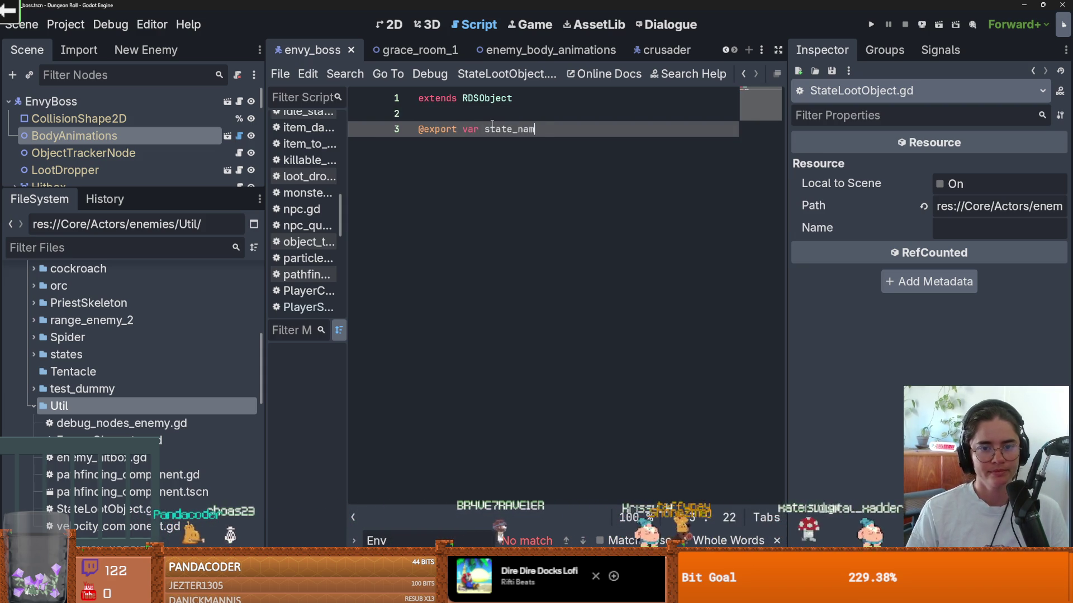
pyautogui.write(': String')
pyautogui.hotkey('ctrl', 's')
pyautogui.scroll(3, 130, 375)
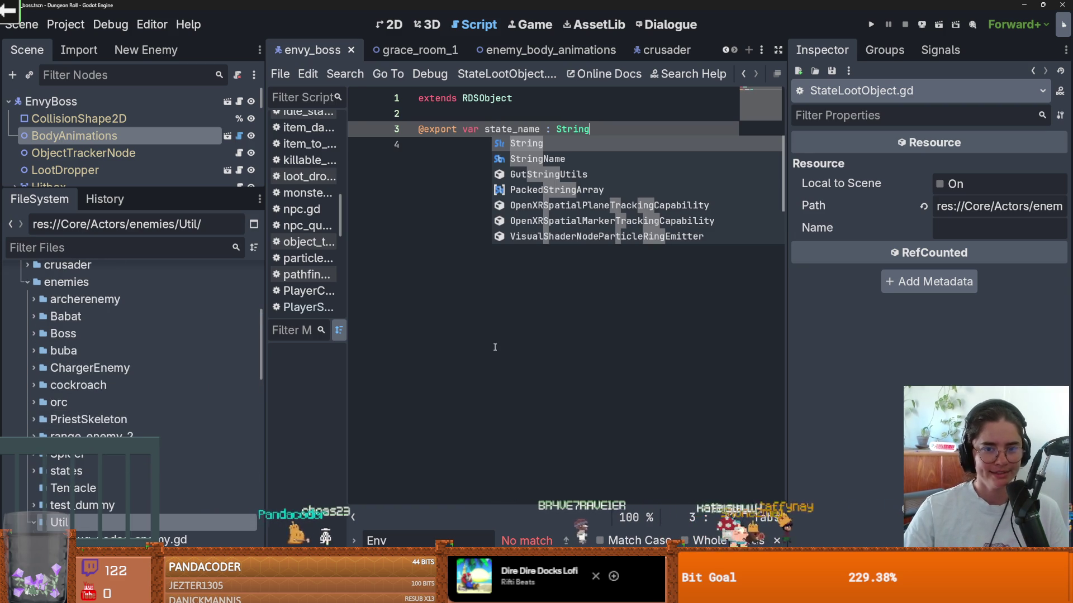
pyautogui.press('Return')
pyautogui.press('Return')
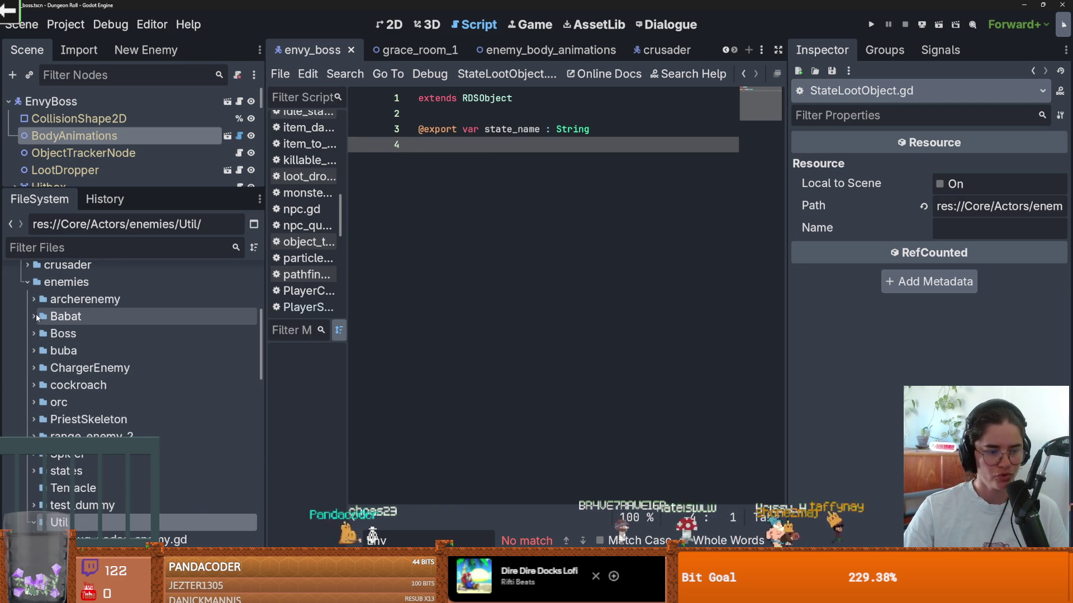
pyautogui.click(33, 334)
# Create a new folder named 'states' inside the Boss/EnvyBoss folder.
pyautogui.click(37, 369)
pyautogui.doubleClick(82, 350)
pyautogui.rightClick(85, 352)
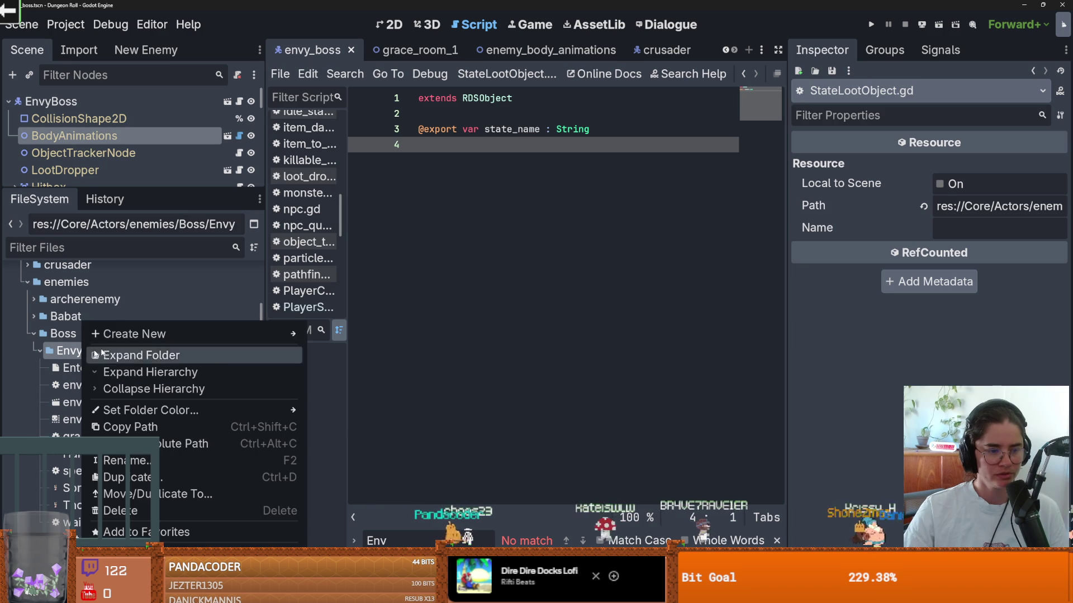
pyautogui.moveTo(171, 334)
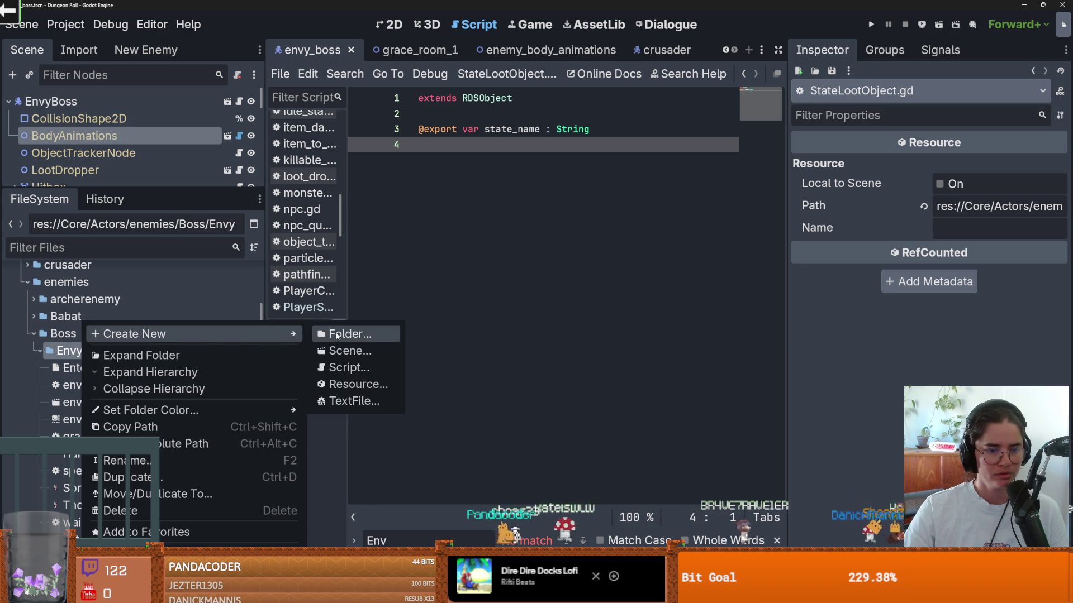
pyautogui.click(338, 334)
pyautogui.write('states')
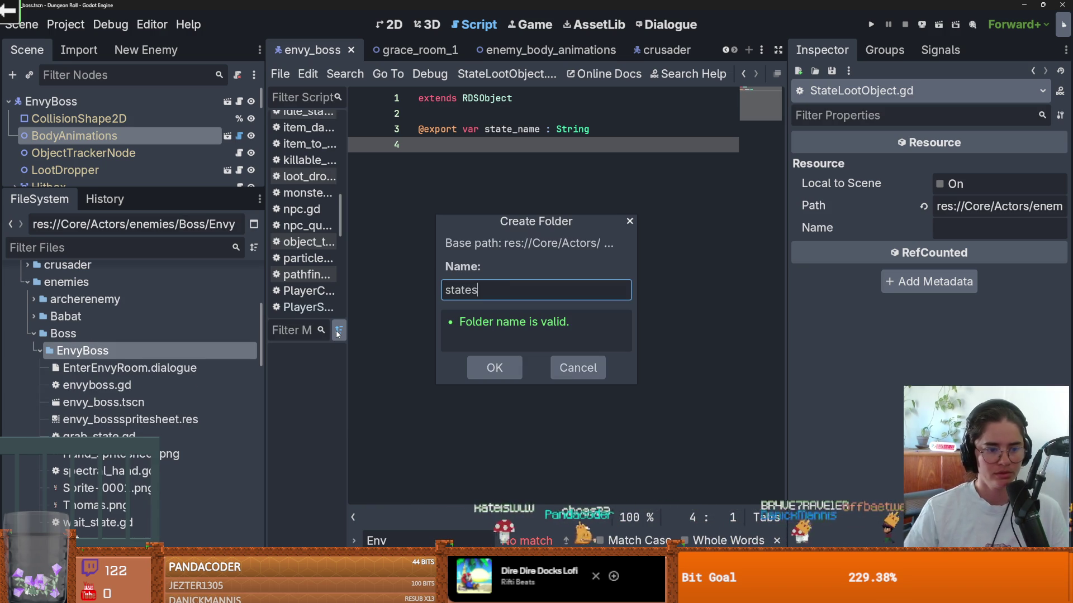
pyautogui.press('Return')
# Start creating a new resource in the states folder.
pyautogui.rightClick(82, 368)
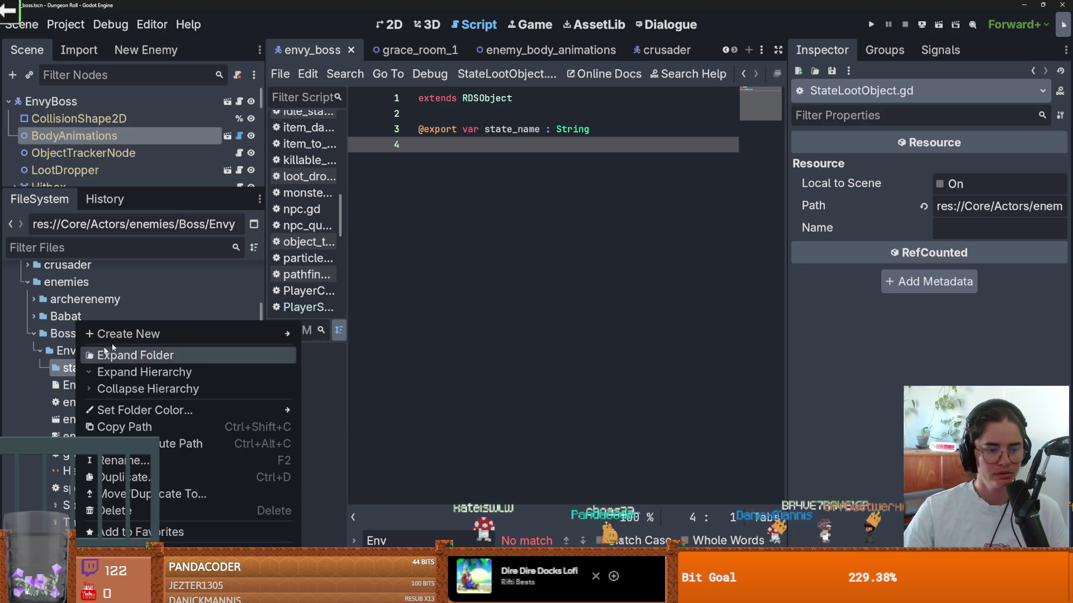
pyautogui.moveTo(193, 334)
pyautogui.click(346, 383)
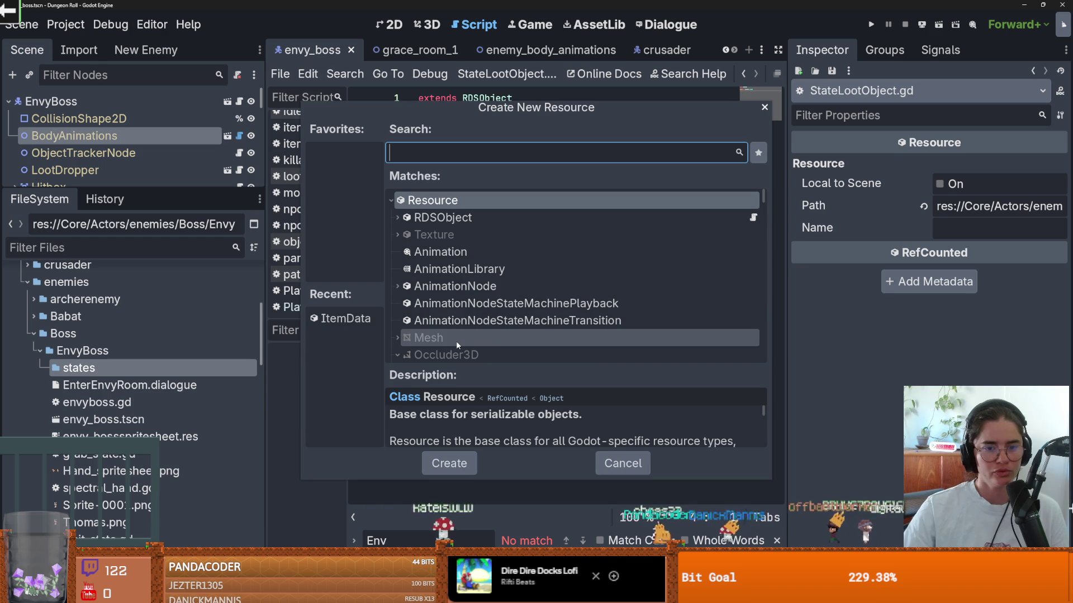
# Cancel the resource chooser, add 'class_name StateLootObject' on line 2, and save the script.
pyautogui.write('S')
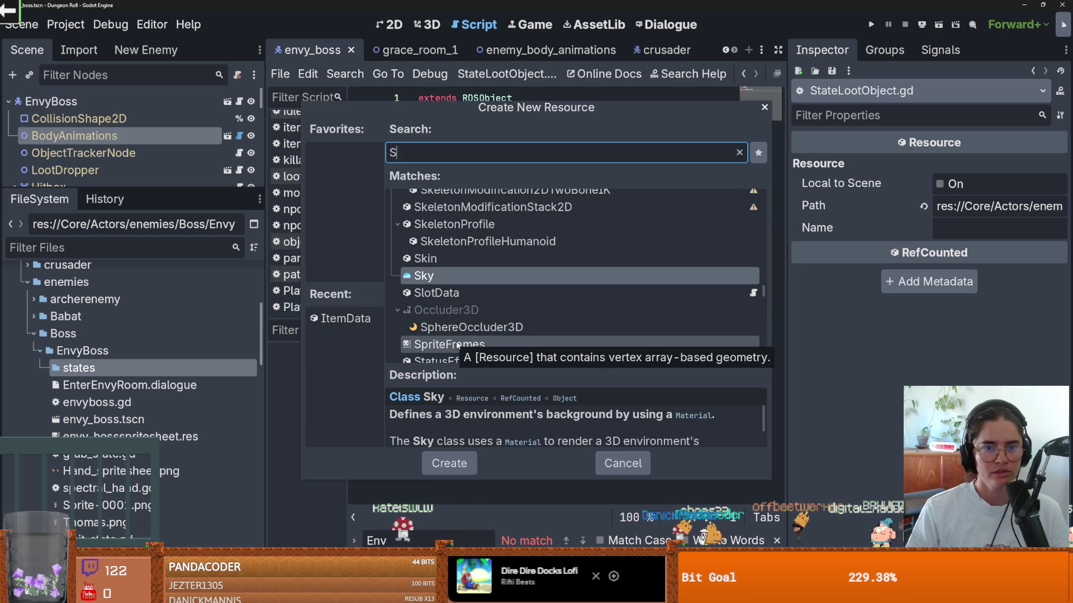
pyautogui.press('Escape')
pyautogui.click(529, 100)
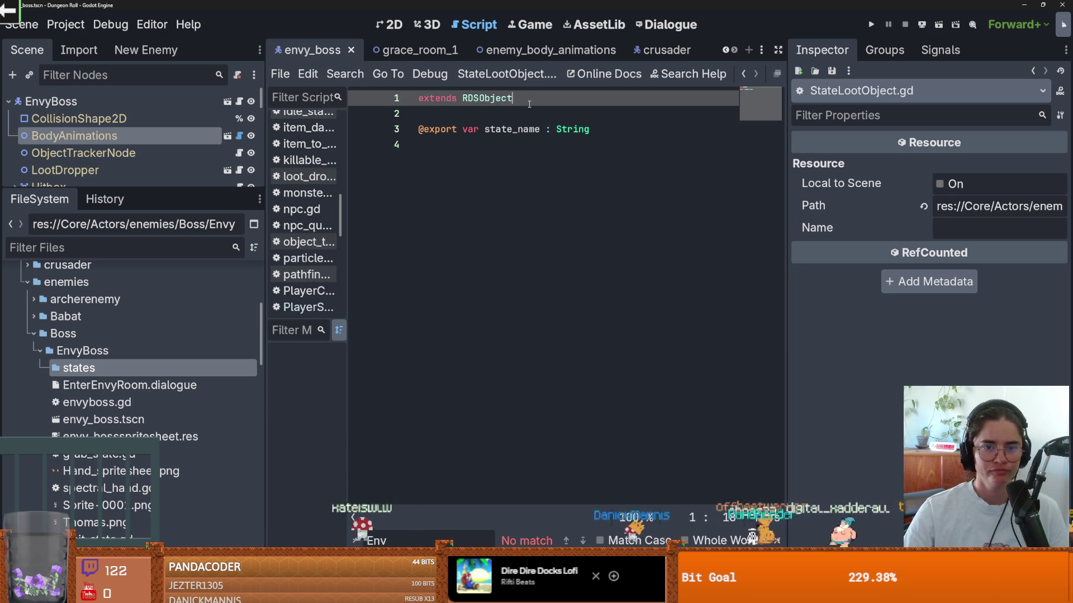
pyautogui.press('Down')
pyautogui.write('class_n')
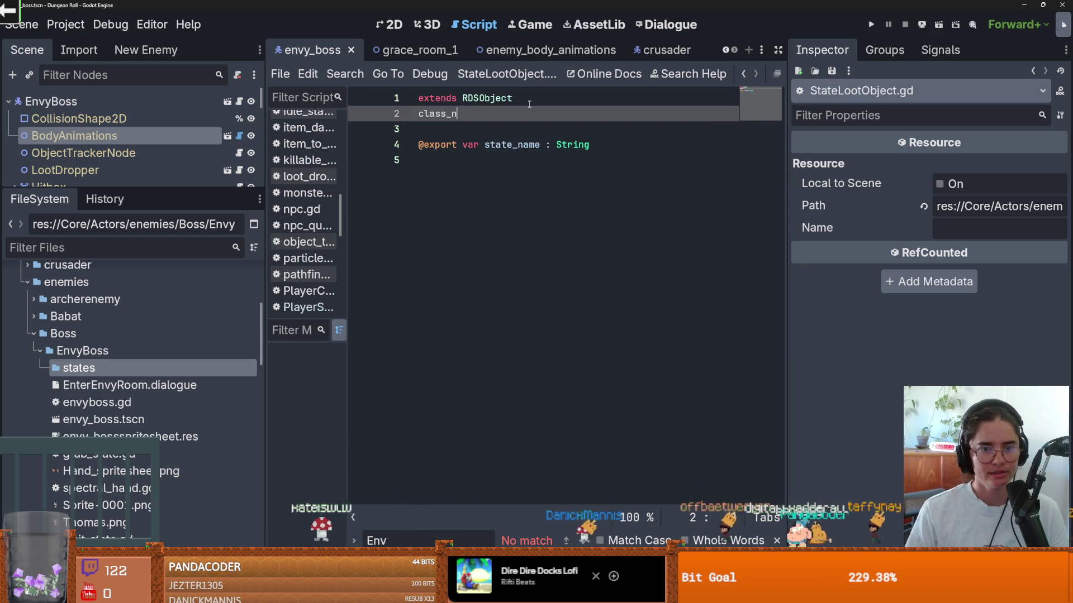
pyautogui.write('ame State')
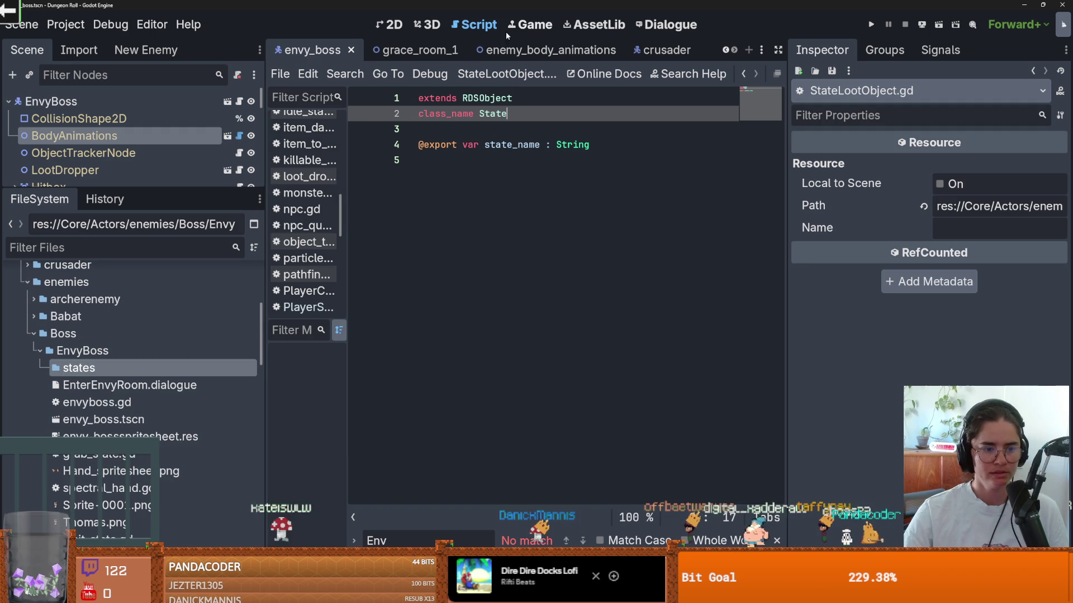
pyautogui.scroll(-5, 169, 405)
pyautogui.scroll(-3, 169, 406)
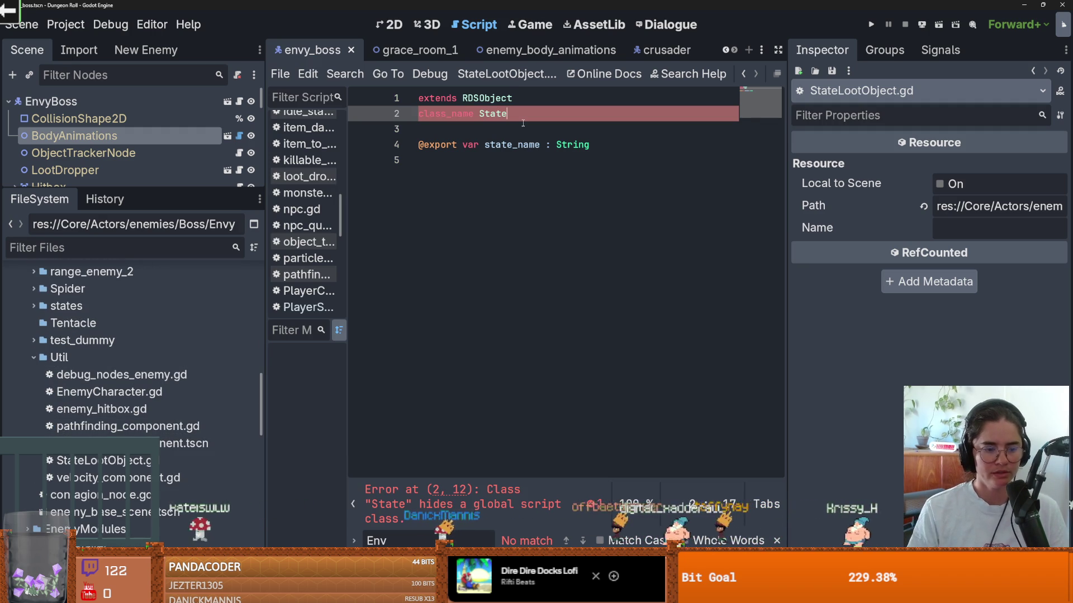
pyautogui.write('LootObject')
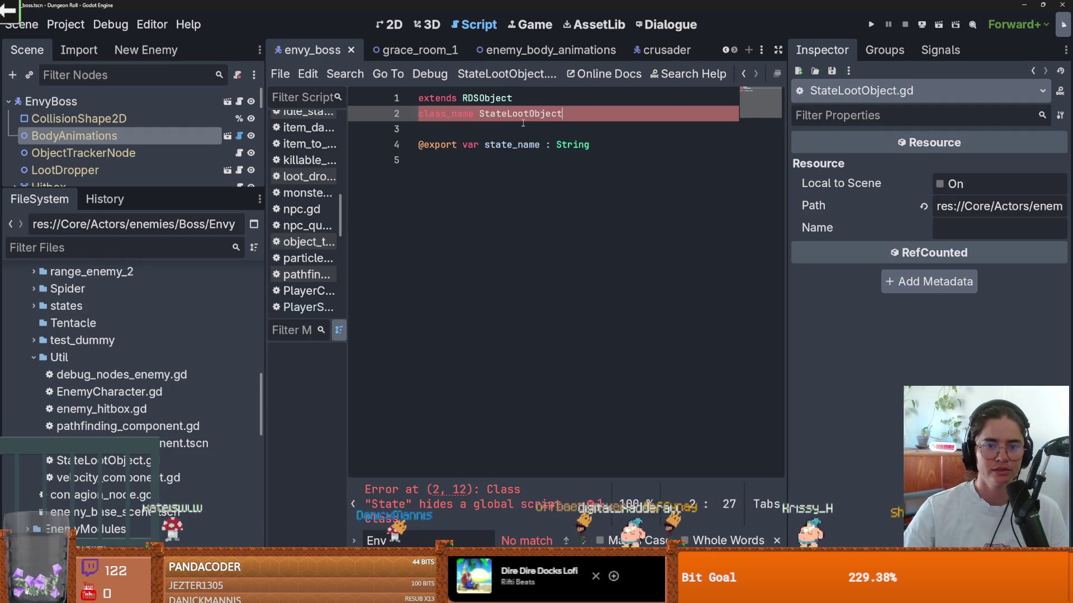
pyautogui.hotkey('ctrl', 's')
pyautogui.scroll(10, 180, 294)
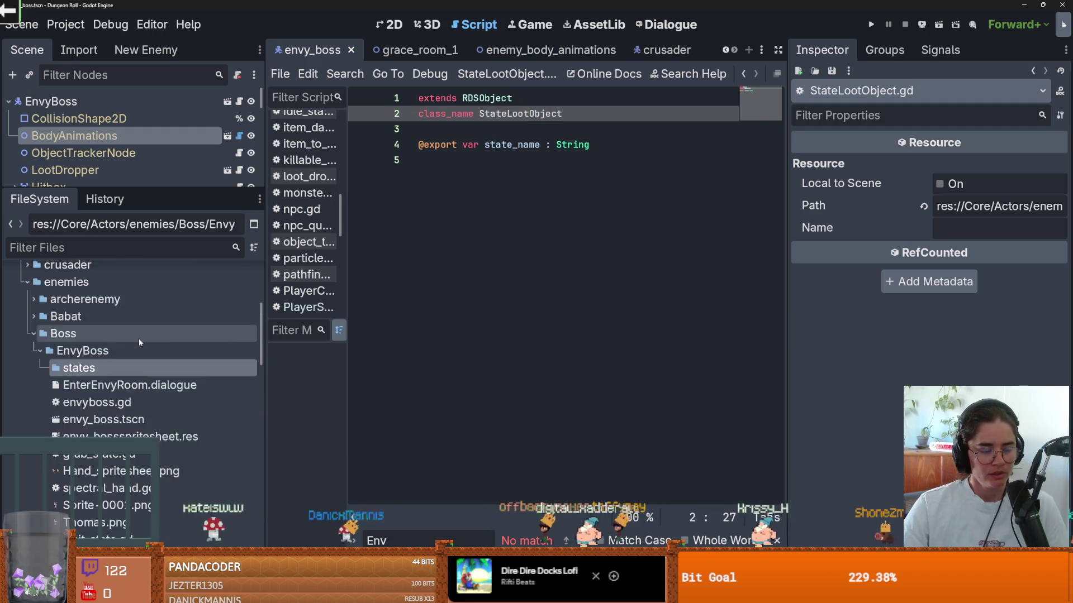
pyautogui.rightClick(104, 407)
# Create a StateLootObject resource in states and save it as grab.tres.
pyautogui.moveTo(167, 334)
pyautogui.click(347, 382)
pyautogui.write('stat')
pyautogui.press('Up')
pyautogui.press('Return')
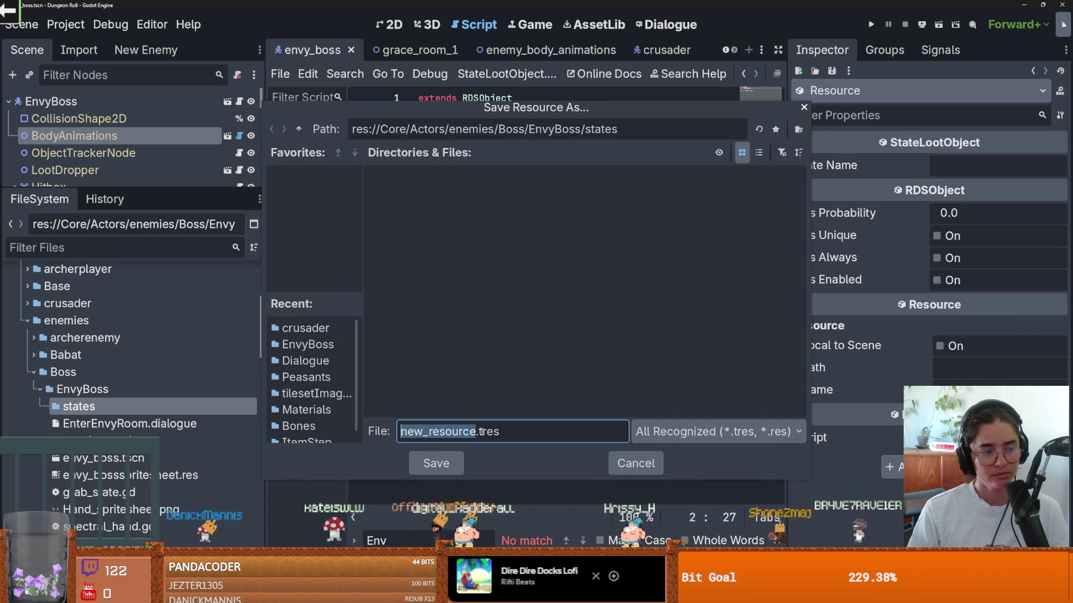
pyautogui.write('grab')
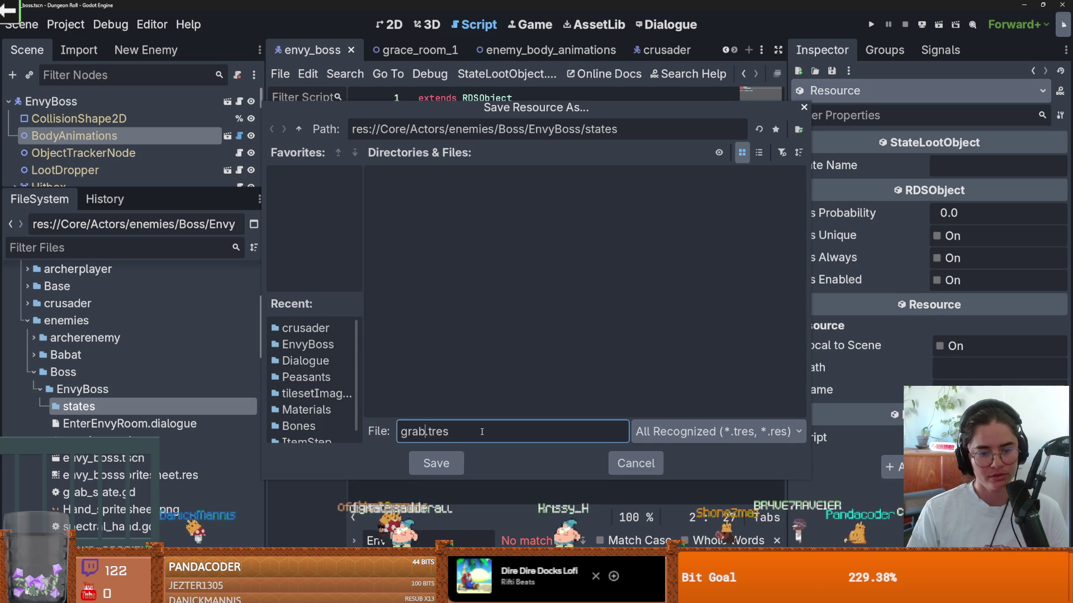
pyautogui.press('Return')
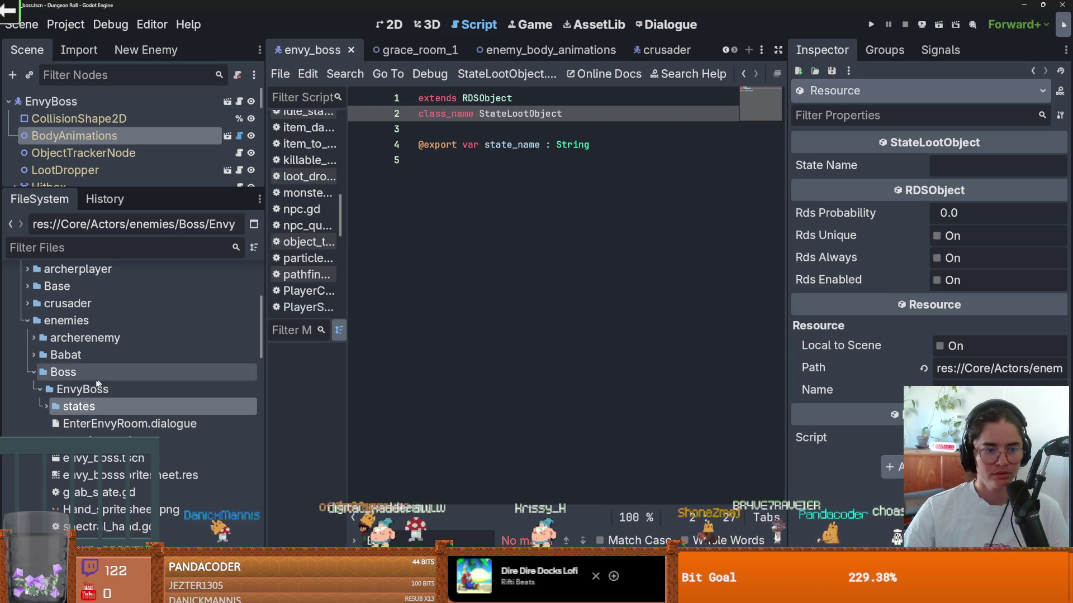
# Rename grab.tres to grab_state.tres.
pyautogui.rightClick(90, 408)
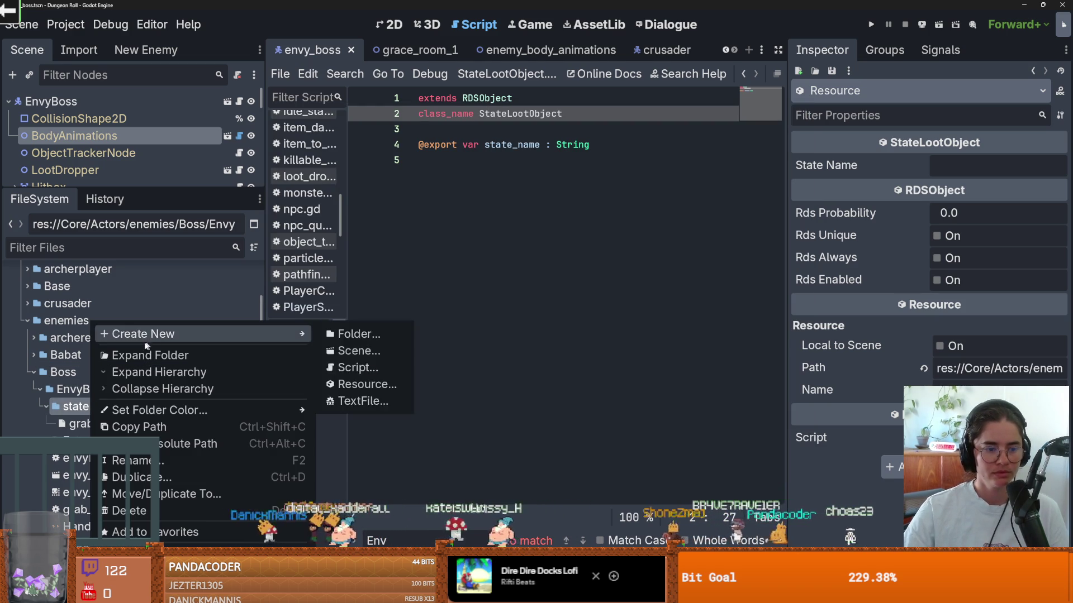
pyautogui.click(92, 424)
pyautogui.rightClick(93, 425)
pyautogui.click(160, 446)
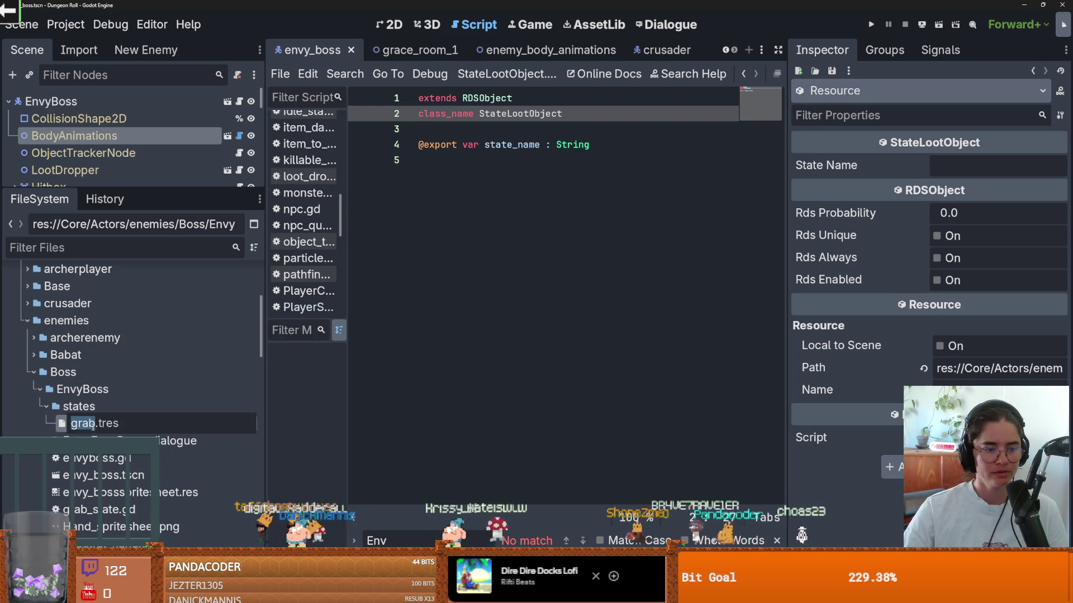
pyautogui.press('Return')
pyautogui.rightClick(83, 406)
# Create another StateLootObject resource and save it as chase_and_attack_state.tres.
pyautogui.moveTo(230, 341)
pyautogui.click(343, 384)
pyautogui.write('stat')
pyautogui.press('Up')
pyautogui.press('Return')
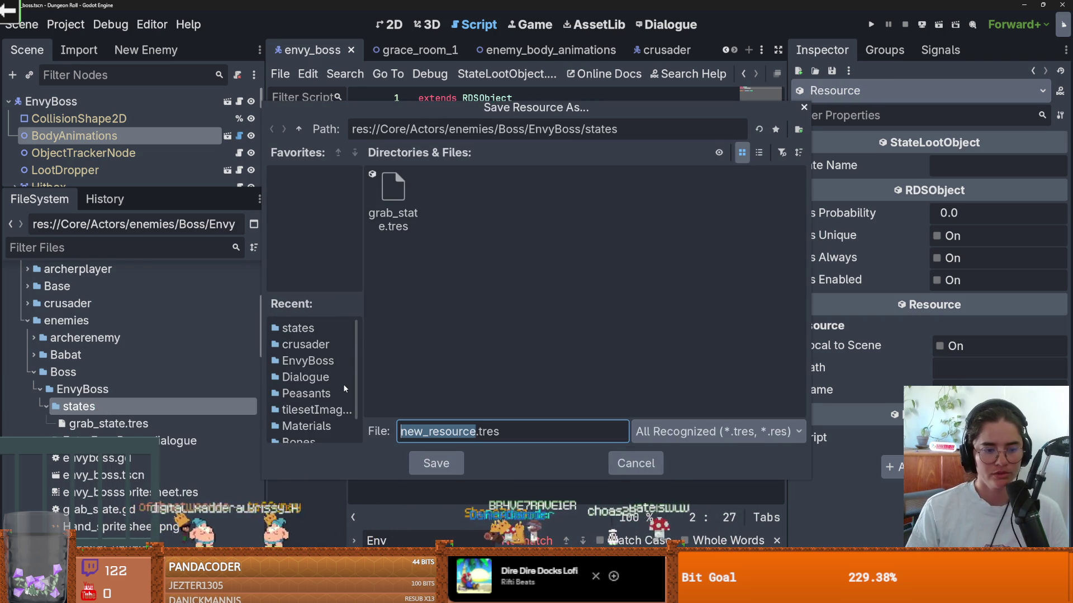
pyautogui.write('ch')
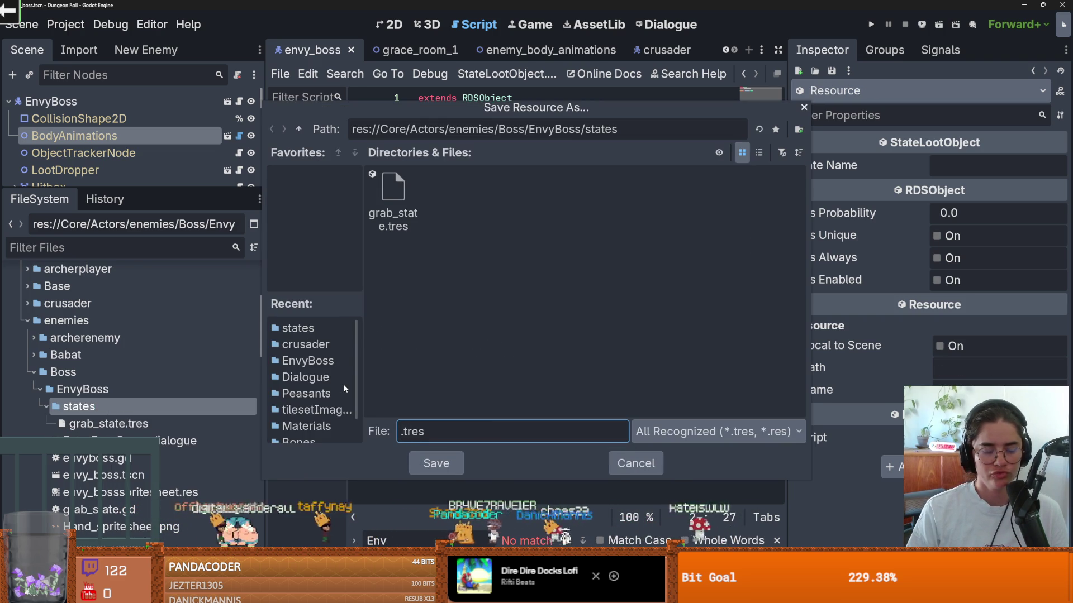
pyautogui.write('hase')
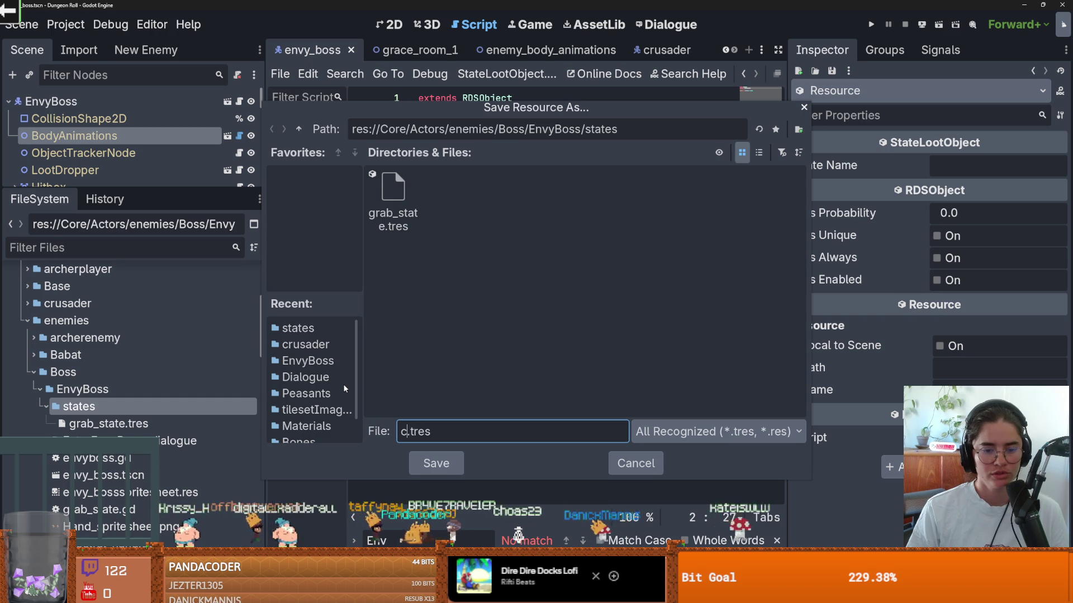
pyautogui.write('_and_attack')
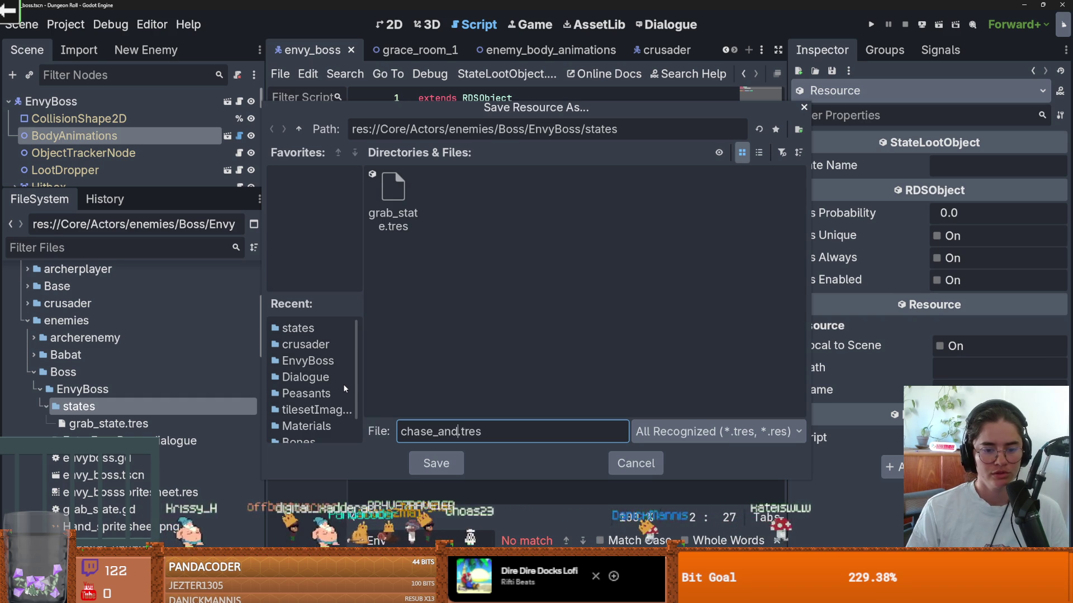
pyautogui.write('_state')
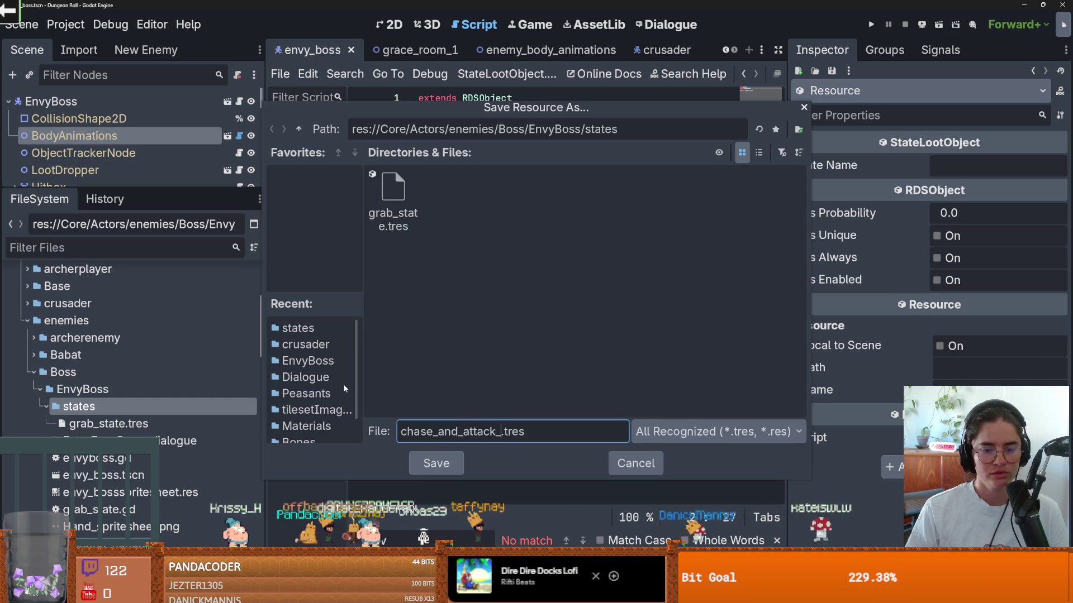
pyautogui.press('Return')
# Compare the grab_state.tres and chase_and_attack_state.tres properties in the Inspector.
pyautogui.click(137, 424)
pyautogui.click(136, 439)
pyautogui.click(138, 426)
pyautogui.click(137, 440)
pyautogui.click(139, 426)
pyautogui.click(137, 439)
pyautogui.click(139, 425)
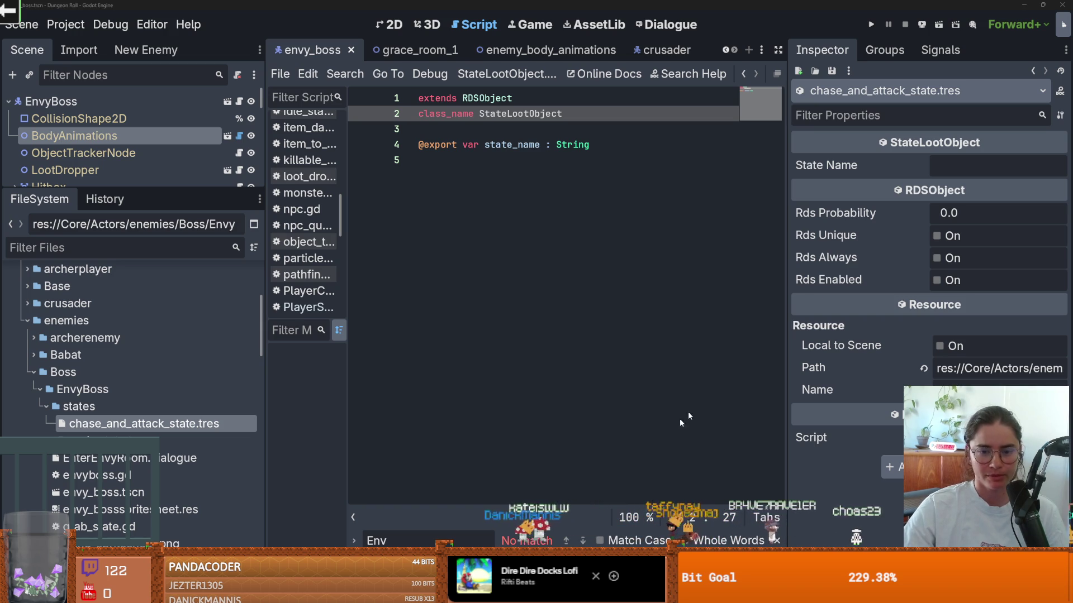
# Switch to the jackie-overlay-custom-modules repository in GitHub Desktop and show its uncommitted changes.
pyautogui.hotkey('alt', 'Tab')
pyautogui.click(128, 23)
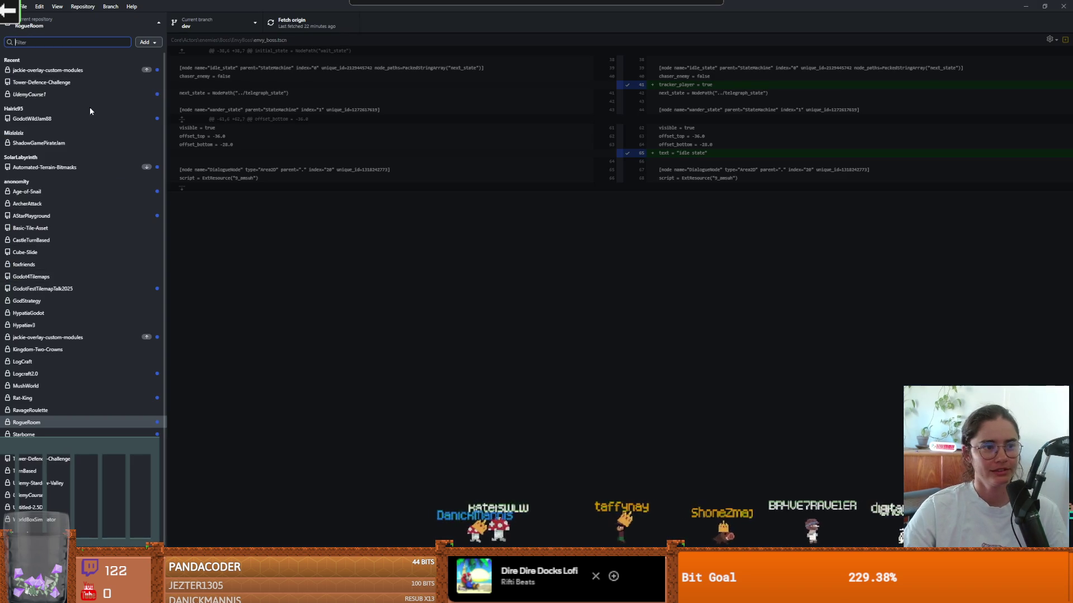
pyautogui.click(80, 72)
pyautogui.hotkey('ctrl', 't')
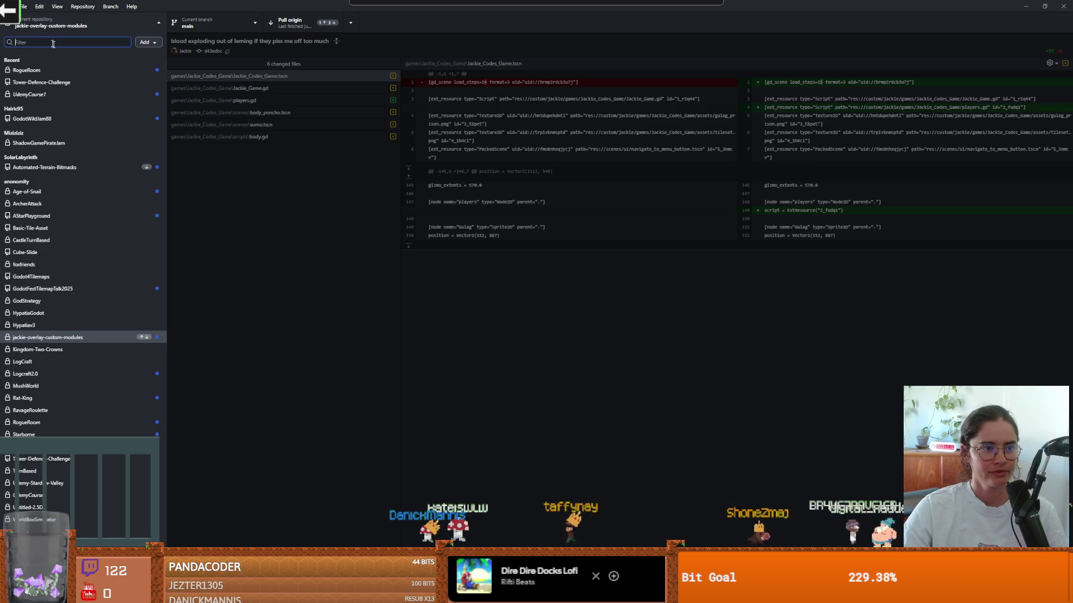
pyautogui.press('Escape')
pyautogui.click(56, 40)
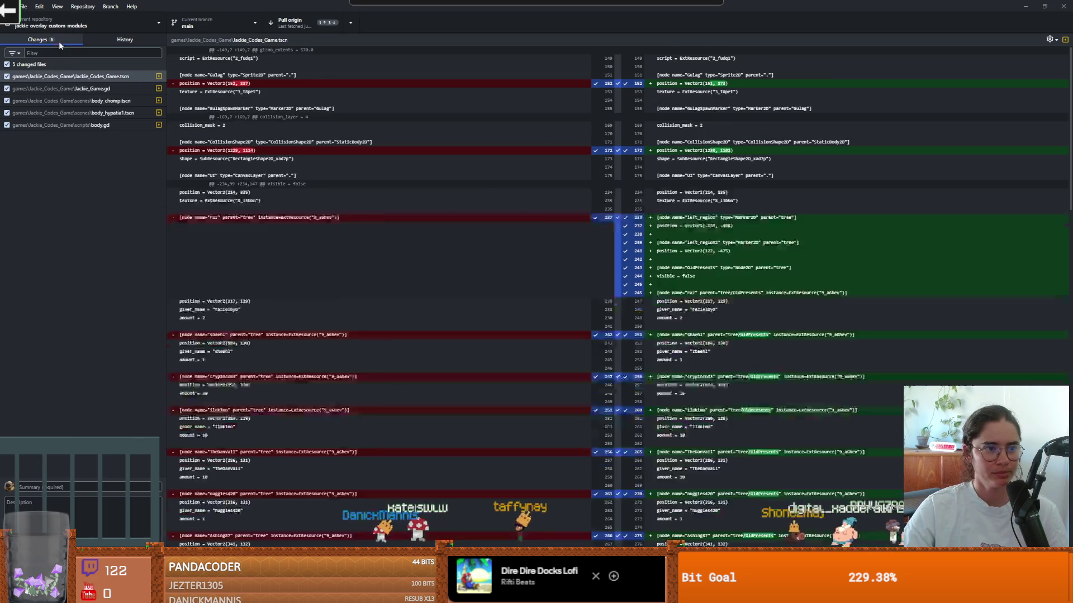
# Review the diffs of Jackie_Game.gd, body_chomp.tscn, body_hypatia1.tscn, body.gd and Jackie_Codes_Game.tscn.
pyautogui.click(78, 90)
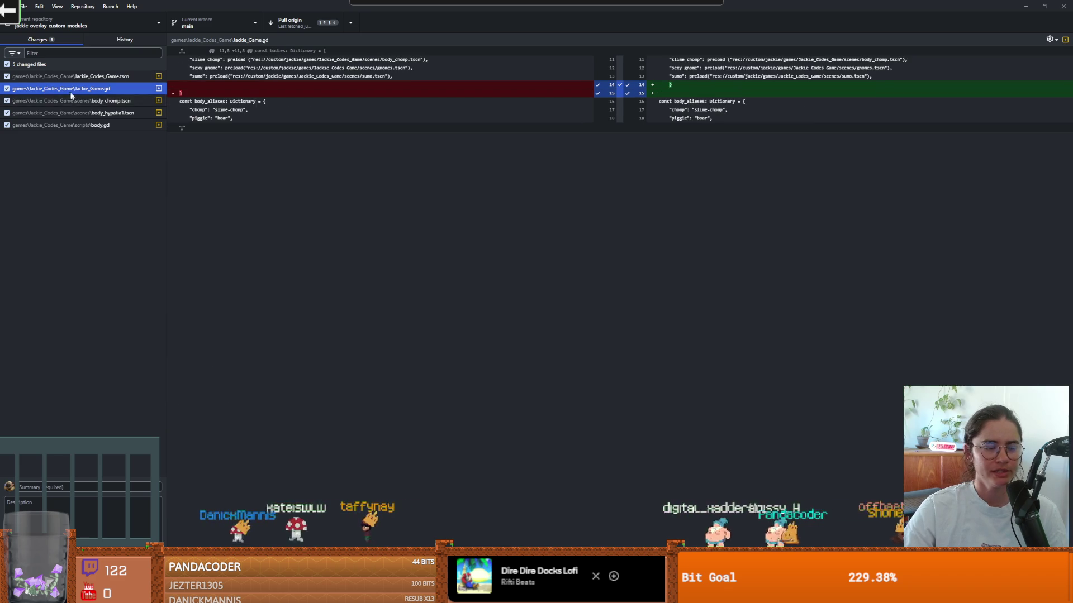
pyautogui.click(78, 100)
pyautogui.click(130, 114)
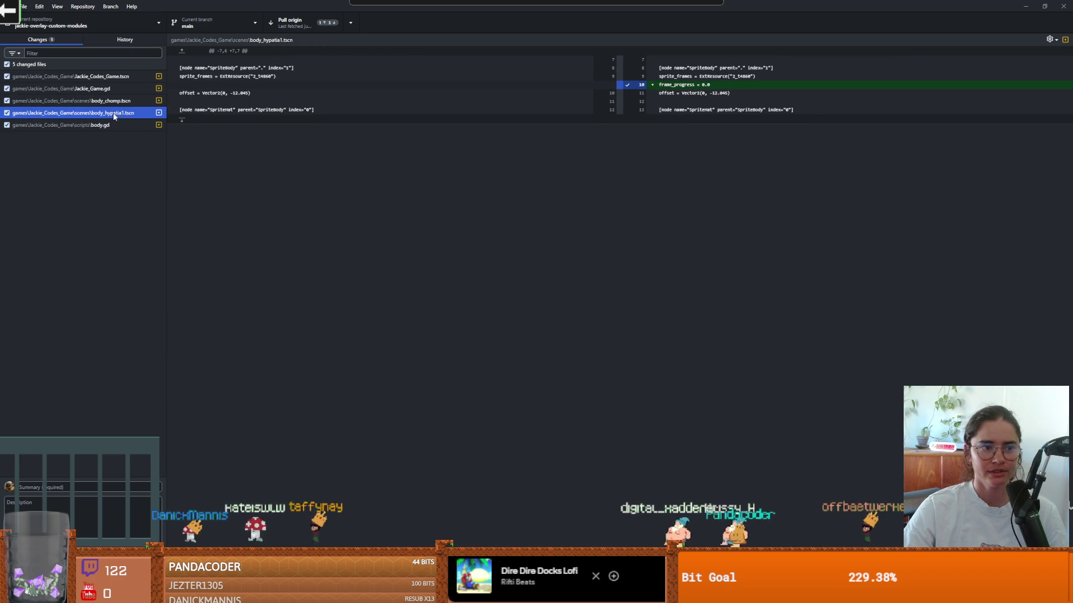
pyautogui.click(105, 125)
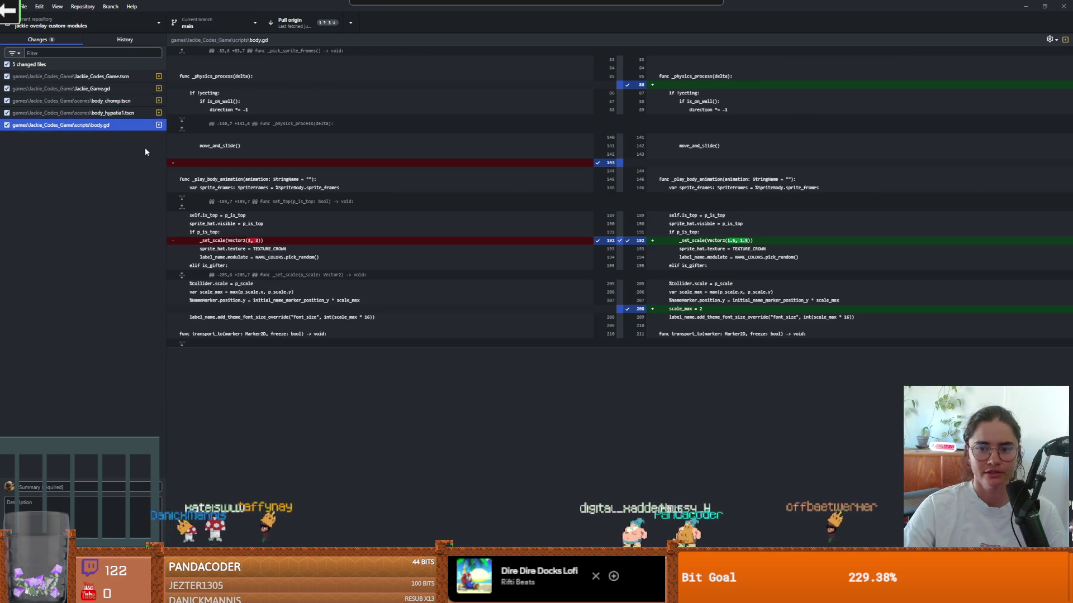
pyautogui.click(105, 115)
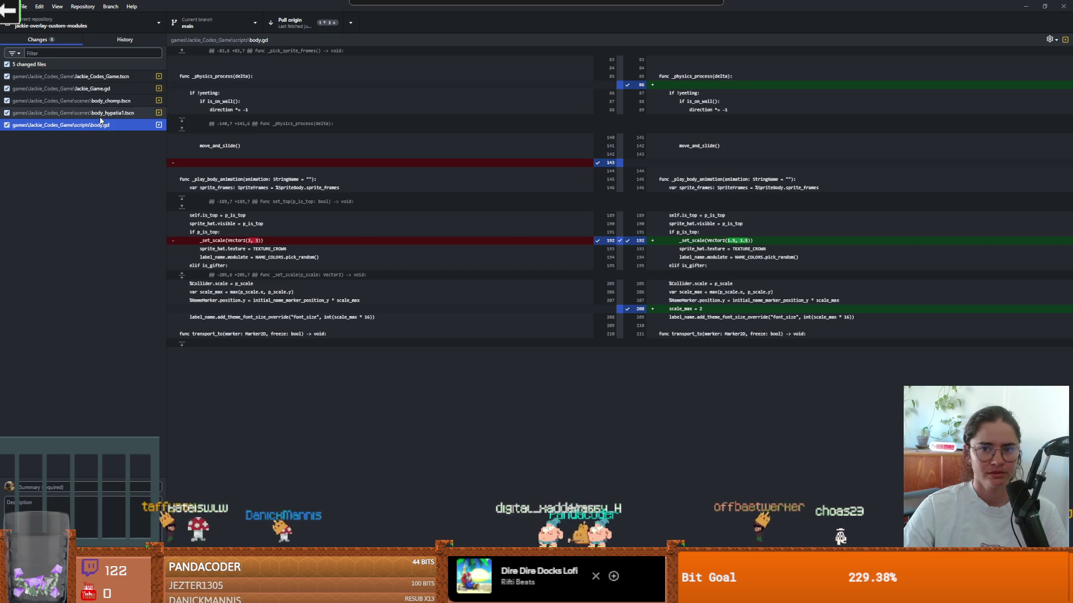
pyautogui.click(103, 101)
pyautogui.click(102, 88)
pyautogui.click(101, 77)
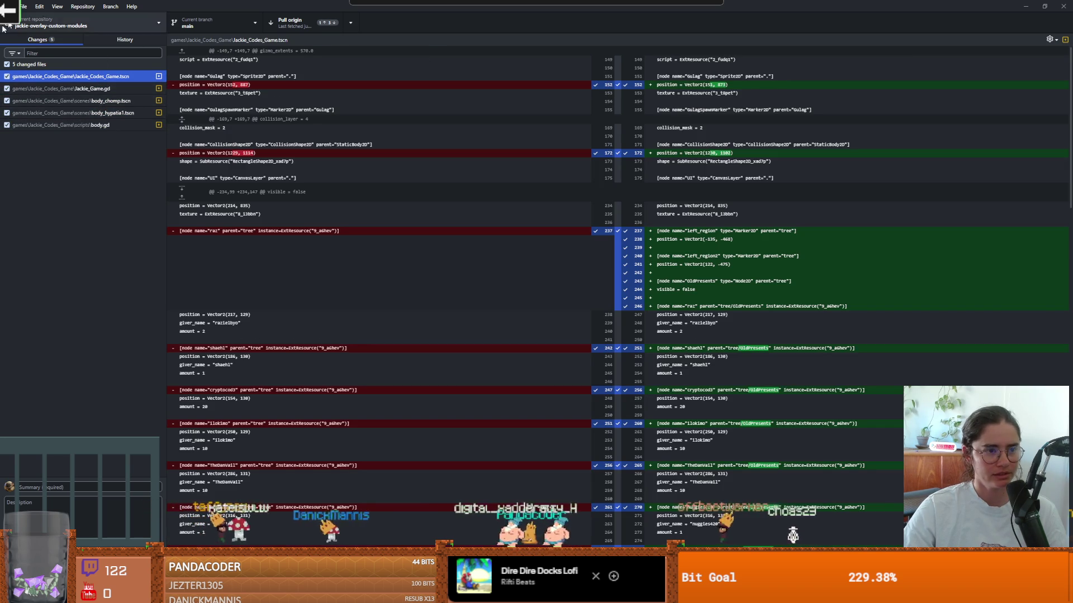
# Recheck the Jackie_Game.gd, body_chomp.tscn, body_hypatia1.tscn and body.gd diffs, then bring up the changed-files options.
pyautogui.rightClick(79, 64)
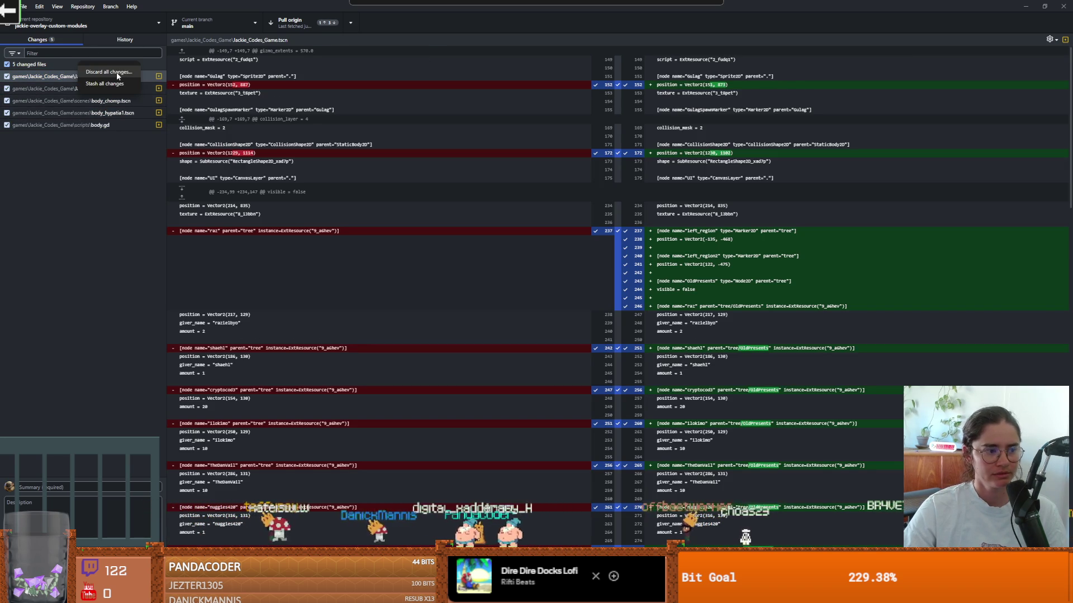
pyautogui.click(124, 161)
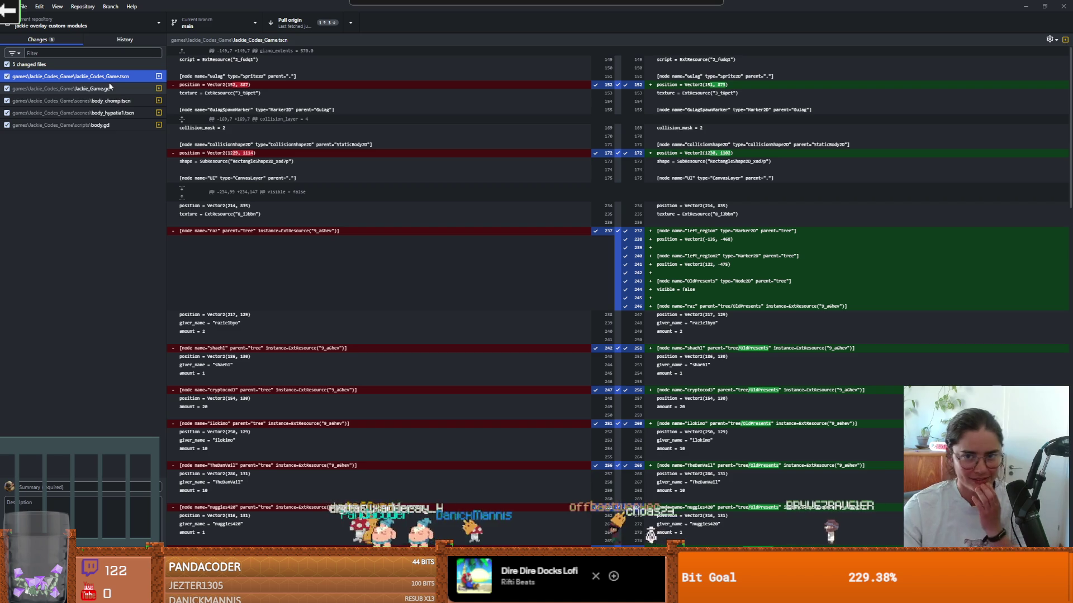
pyautogui.scroll(-10, 701, 252)
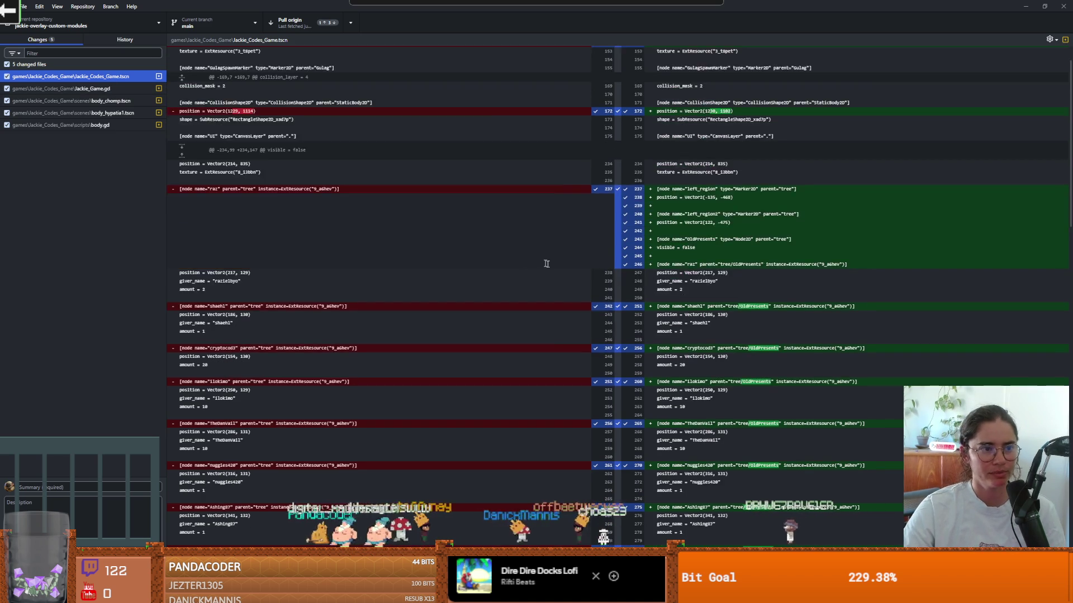
pyautogui.scroll(-4, 659, 302)
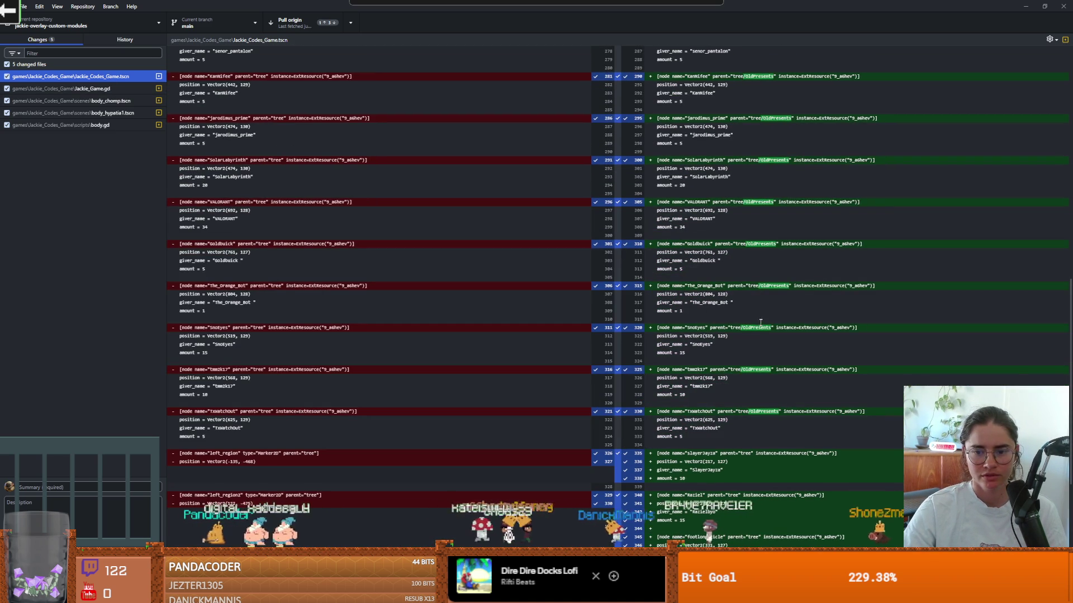
pyautogui.scroll(10, 747, 335)
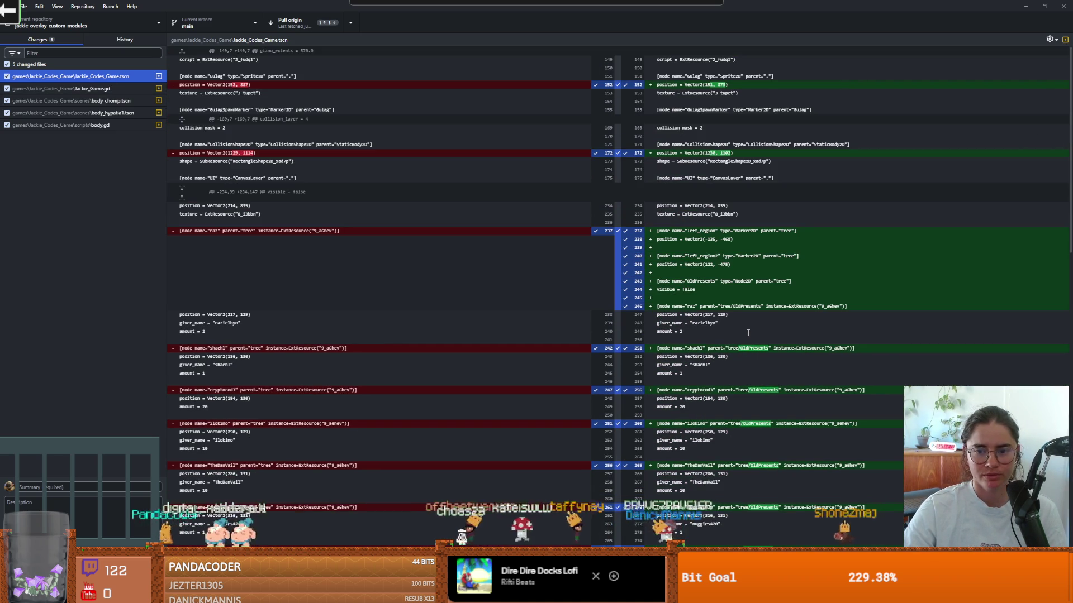
pyautogui.click(93, 89)
pyautogui.click(109, 100)
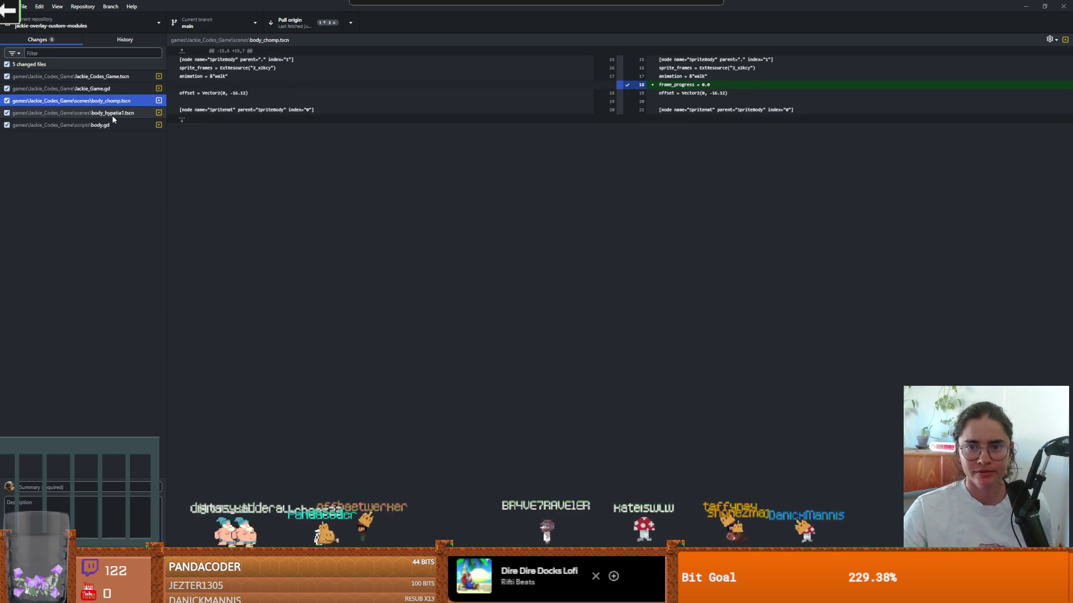
pyautogui.click(112, 114)
pyautogui.click(110, 126)
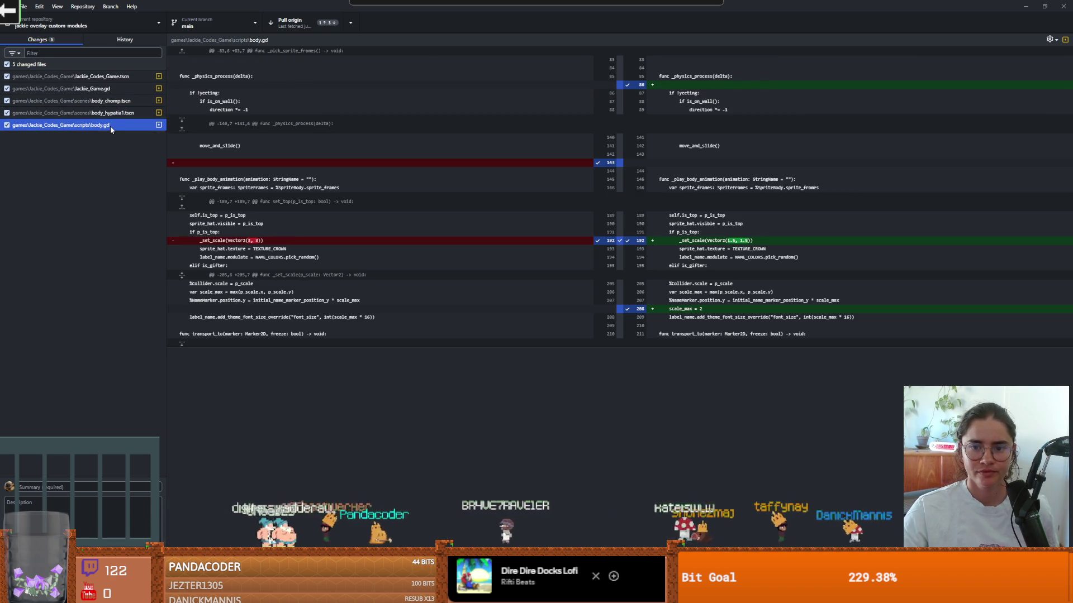
pyautogui.rightClick(104, 64)
# Discard all 5 local changes and pull the latest commits from origin.
pyautogui.click(140, 73)
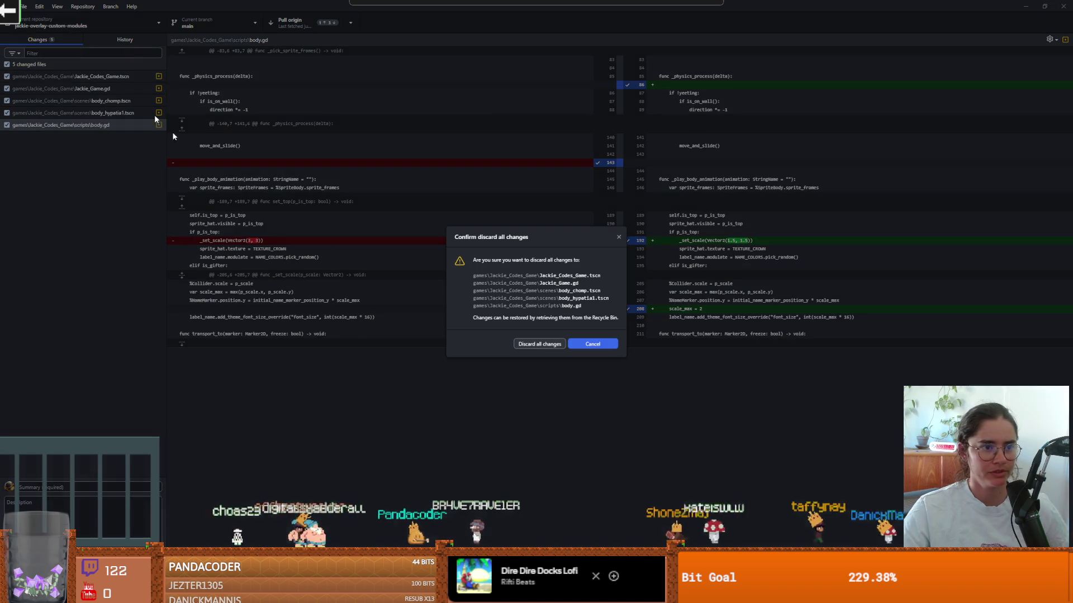
pyautogui.click(538, 344)
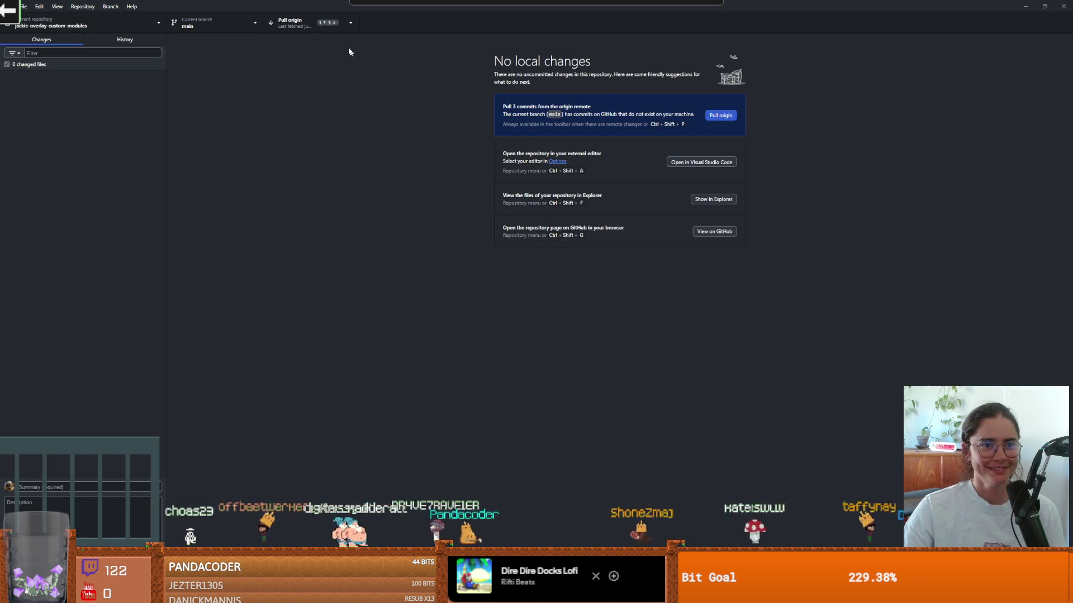
pyautogui.click(311, 30)
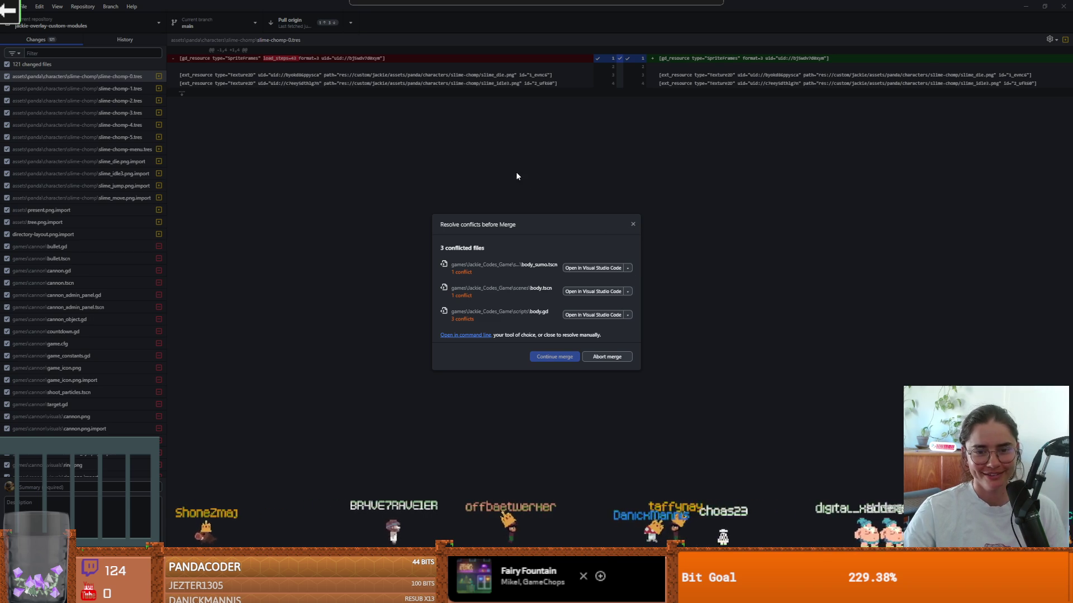
# Open the conflicted body_sumo.tscn in Visual Studio Code.
pyautogui.click(627, 268)
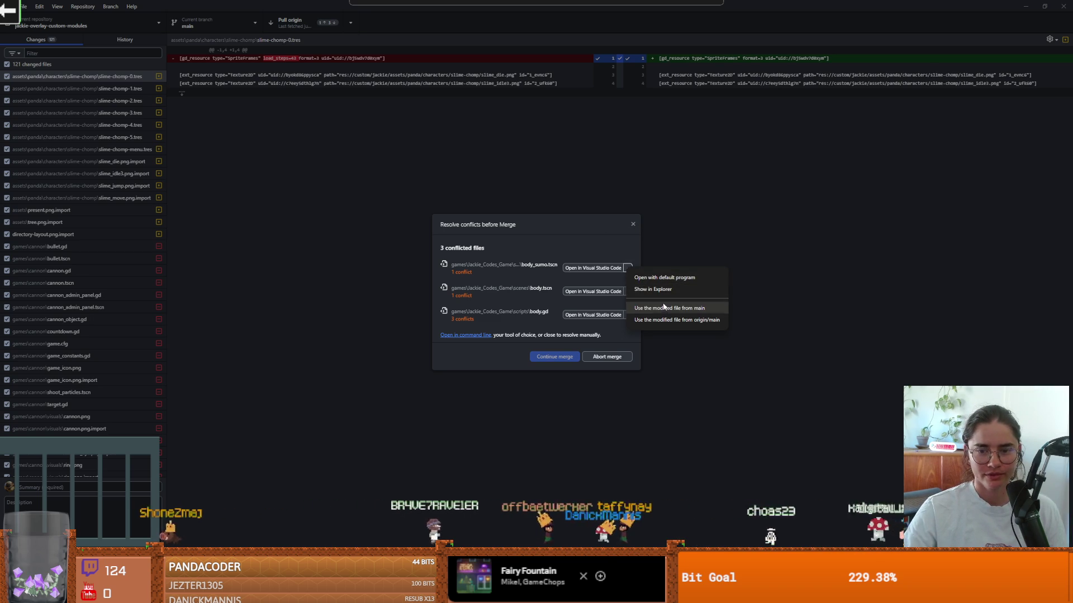
pyautogui.click(570, 276)
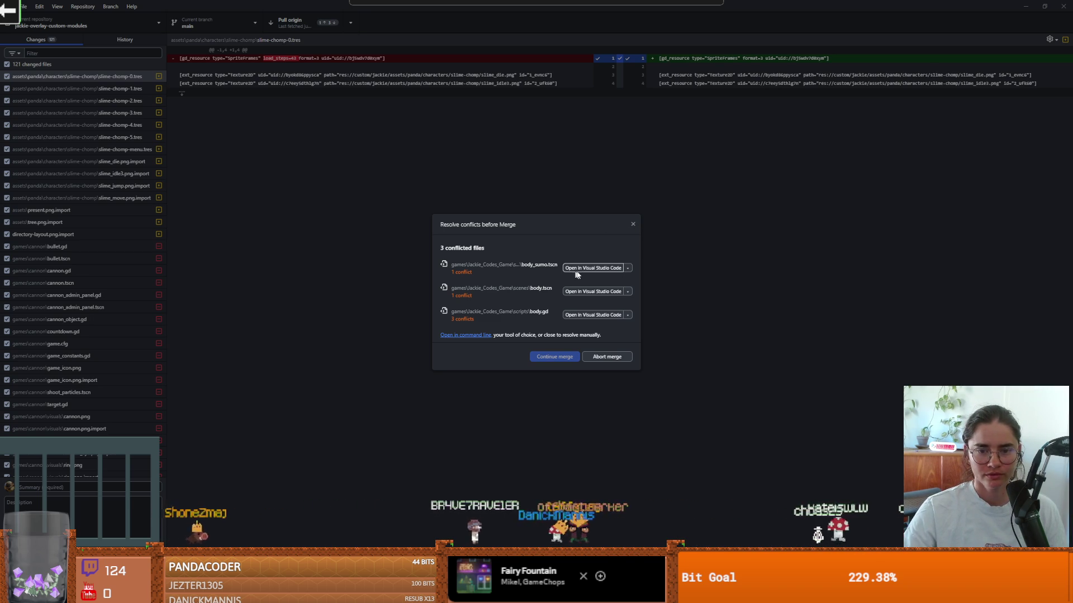
pyautogui.click(580, 273)
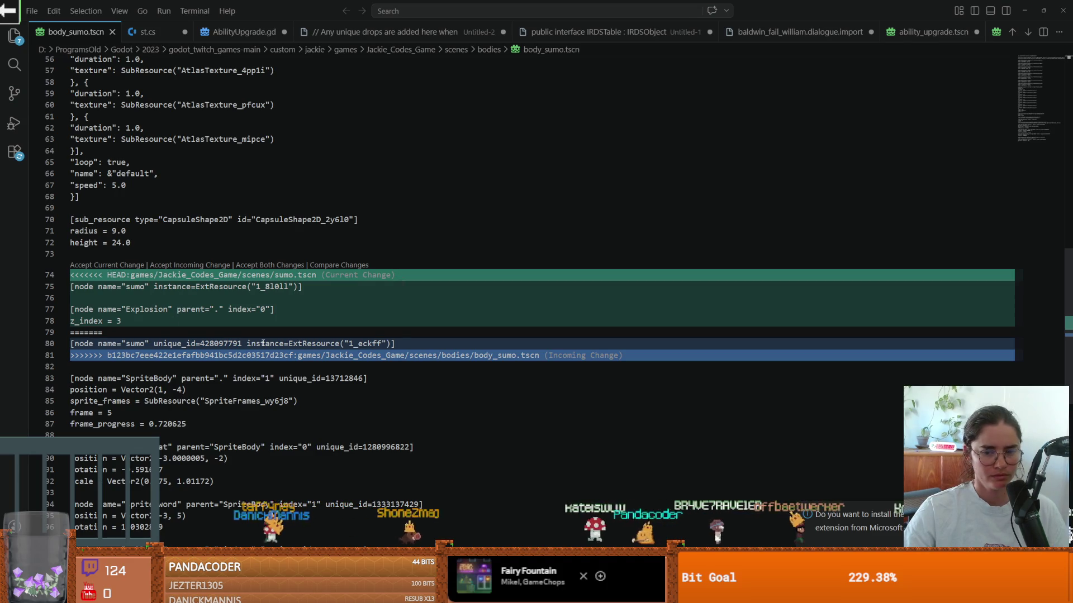
# Scroll down to the conflict markers in body_sumo.tscn.
pyautogui.scroll(-1, 264, 324)
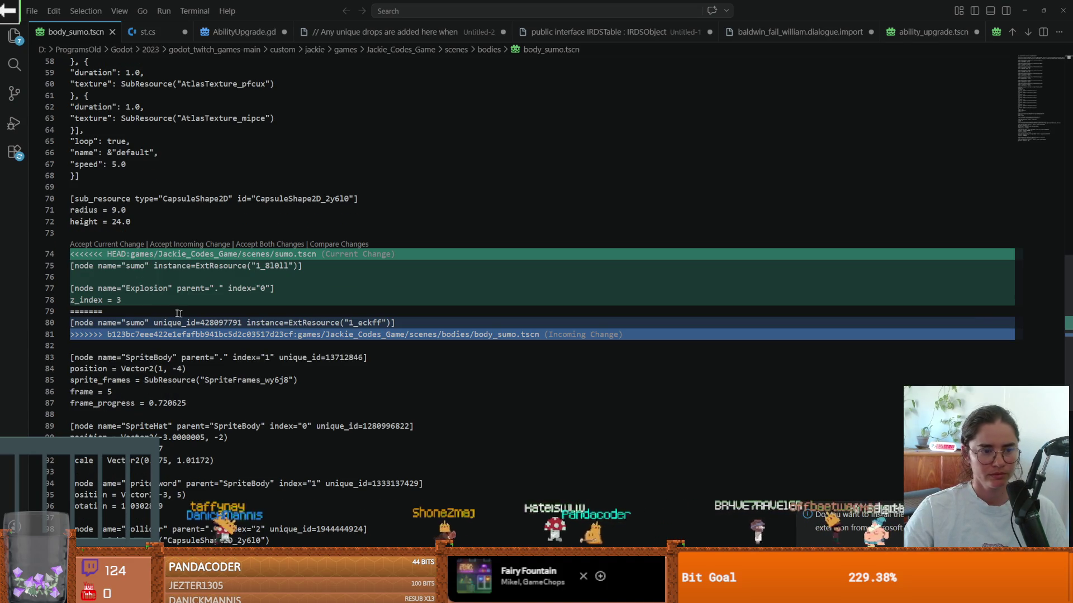
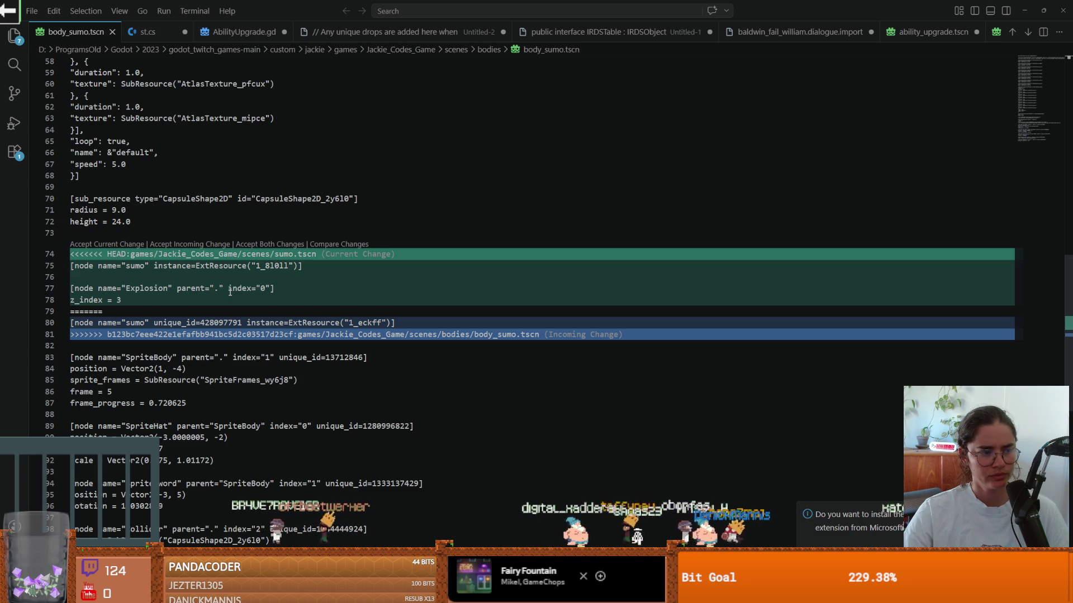
# Open body.tscn from GitHub Desktop's conflict list in a maximized VS Code window.
pyautogui.scroll(-10, 369, 335)
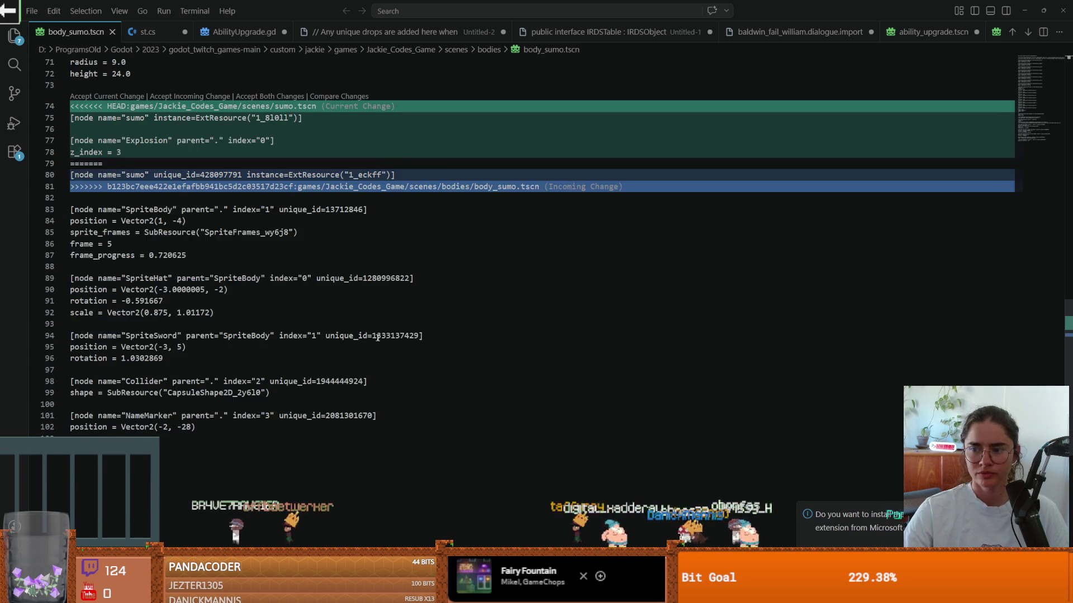
pyautogui.scroll(12, 390, 336)
pyautogui.scroll(15, 390, 336)
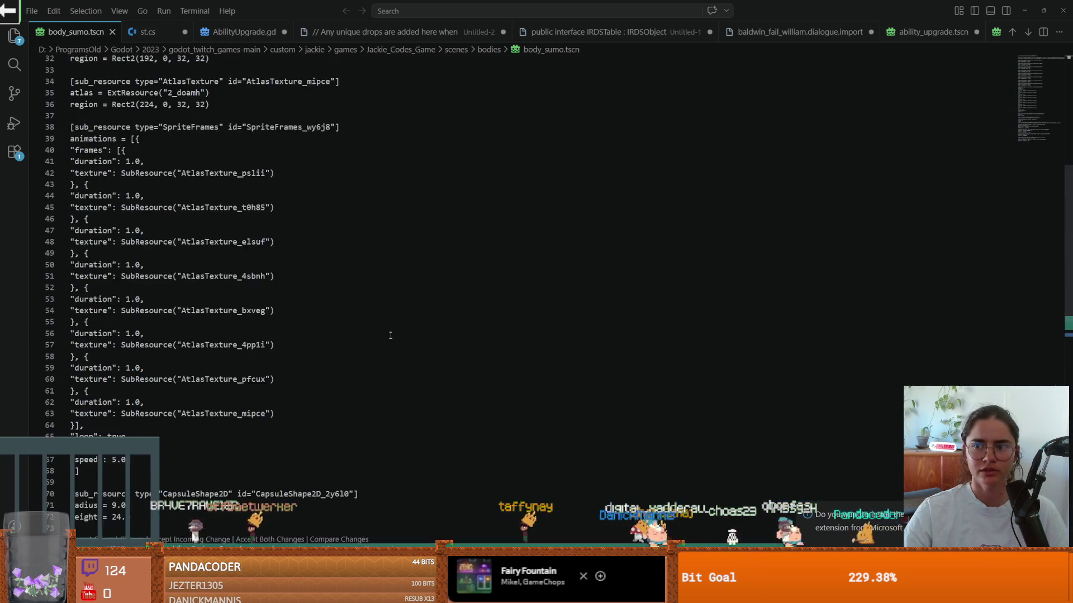
pyautogui.scroll(-14, 390, 335)
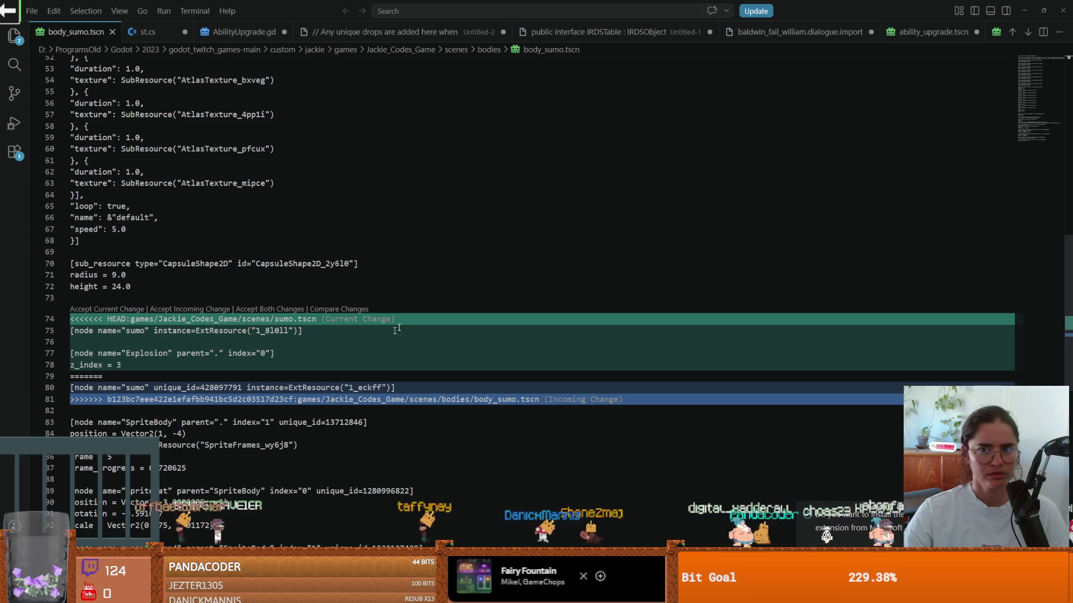
pyautogui.doubleClick(838, 10)
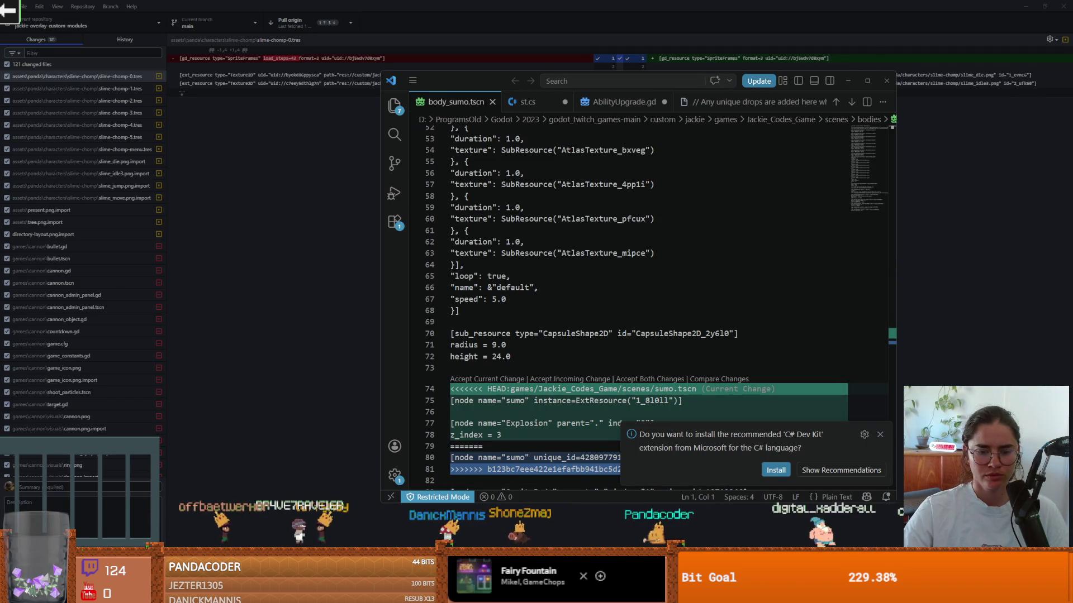
pyautogui.hotkey('alt', 'Tab')
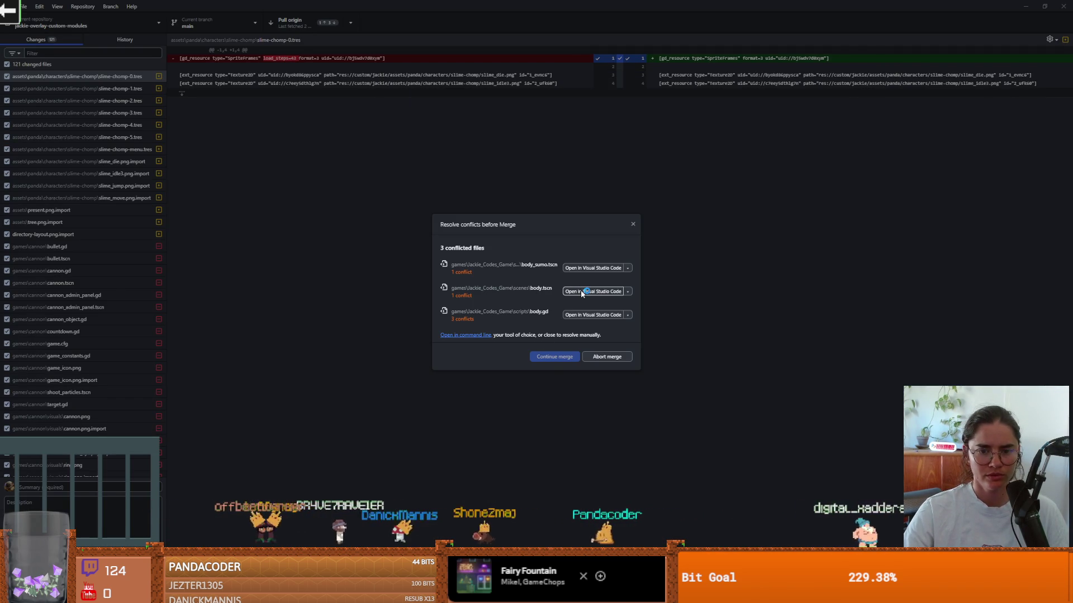
pyautogui.click(583, 292)
pyautogui.click(869, 84)
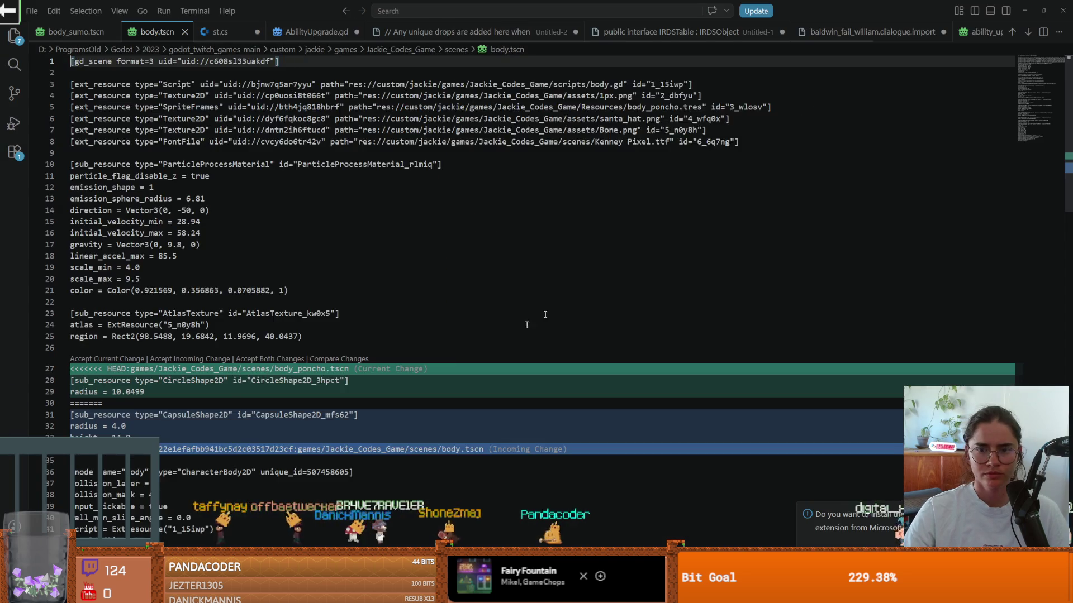
# Accept the incoming CapsuleShape2D block in body.tscn, then minimize VS Code.
pyautogui.scroll(-2, 350, 344)
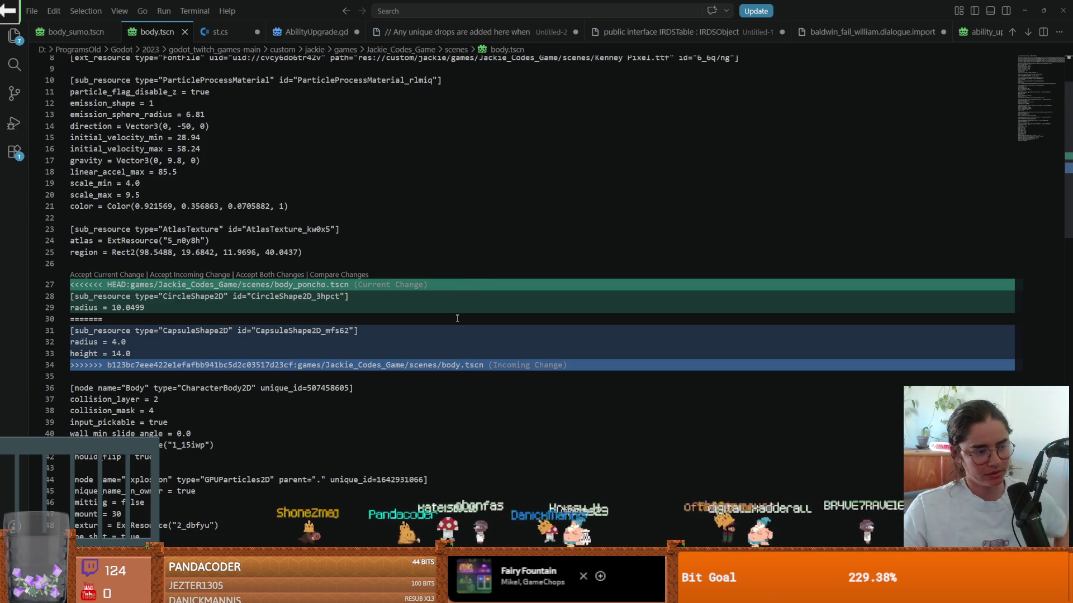
pyautogui.scroll(1, 386, 289)
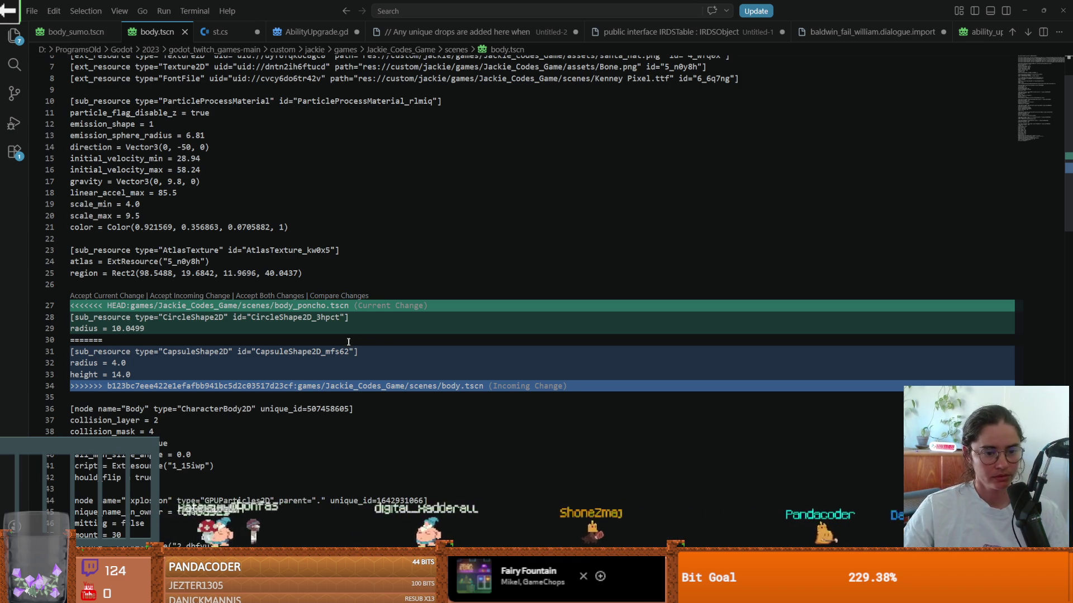
pyautogui.scroll(-1, 251, 356)
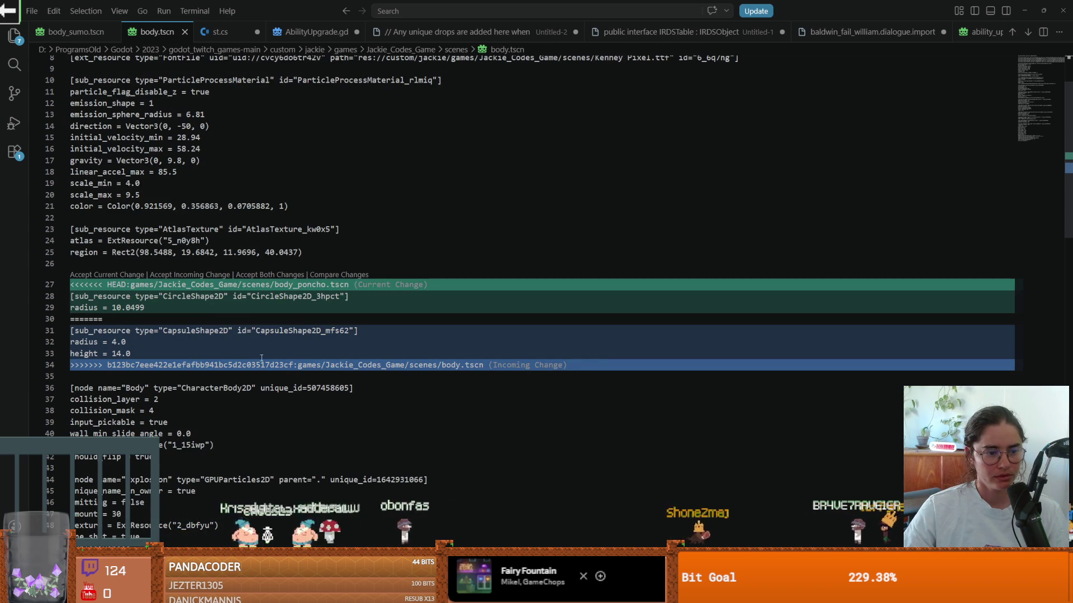
pyautogui.click(428, 285)
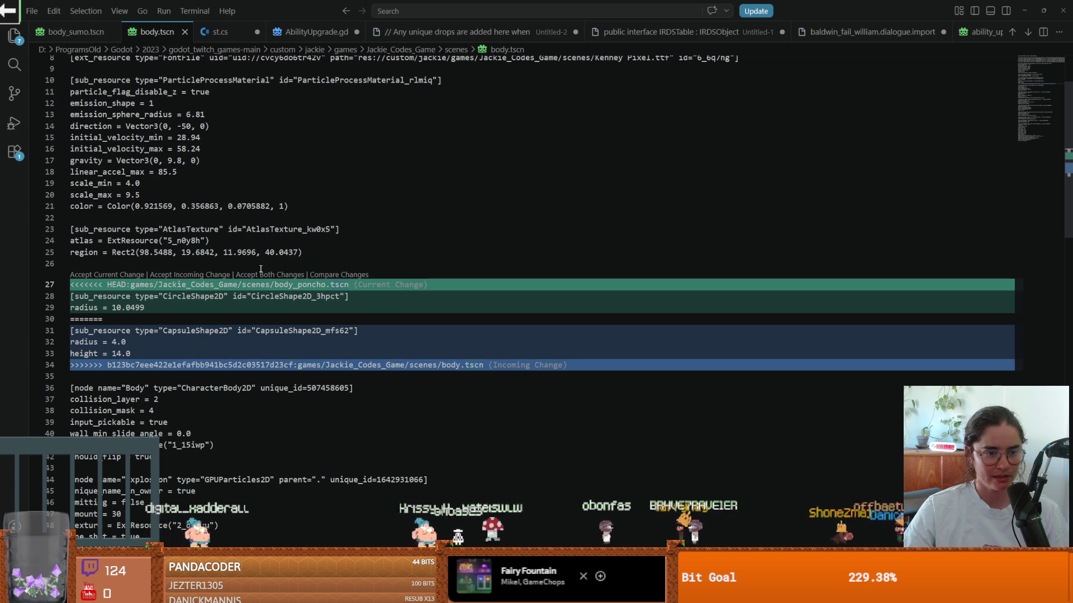
pyautogui.click(185, 278)
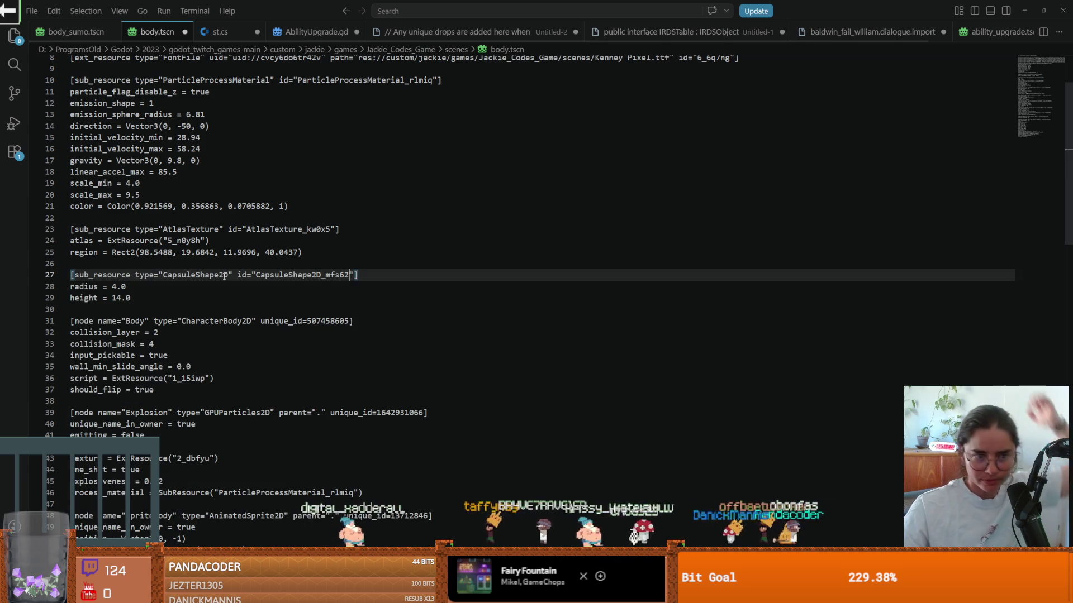
pyautogui.click(439, 227)
pyautogui.click(1025, 11)
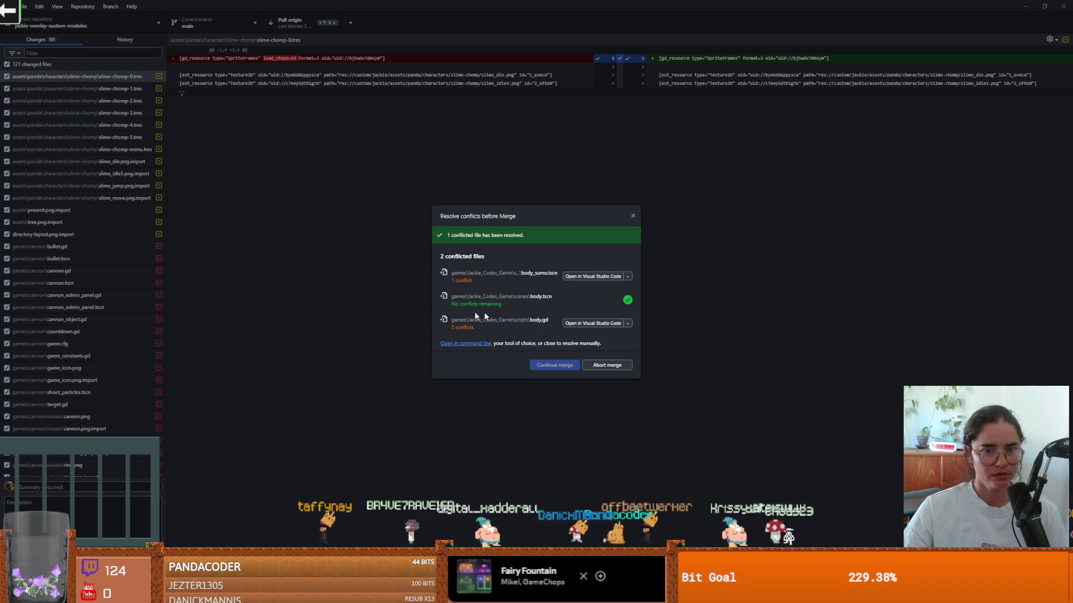
# Open body_sumo.tscn in Visual Studio Code from the Resolve conflicts dialog.
pyautogui.click(584, 278)
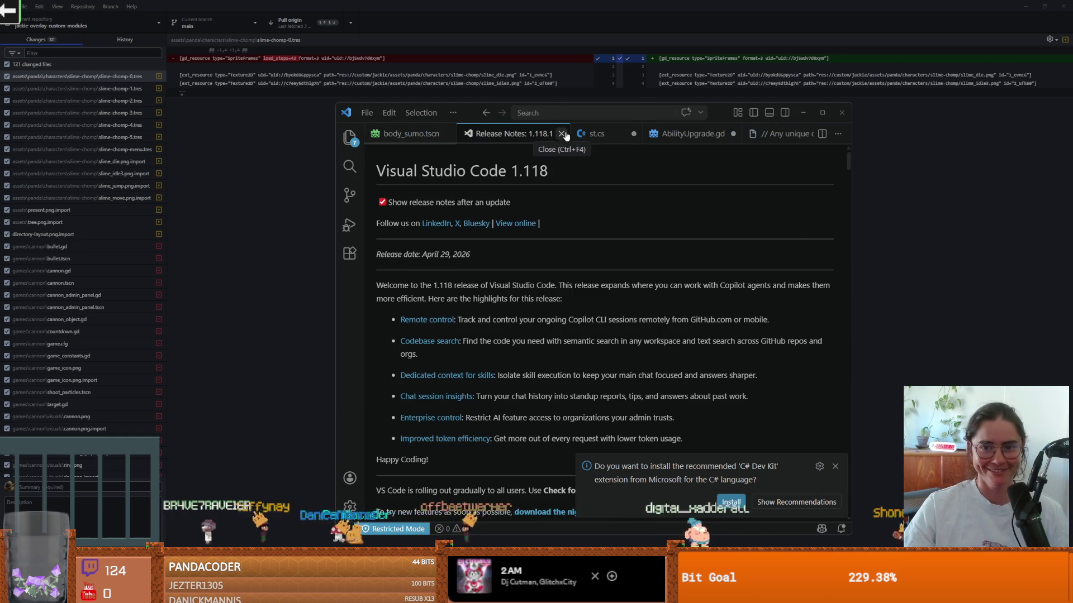
# In the body_sumo.tscn tab, accept the incoming sumo node change.
pyautogui.hotkey('ctrl', 'pageup')
pyautogui.scroll(-10, 637, 296)
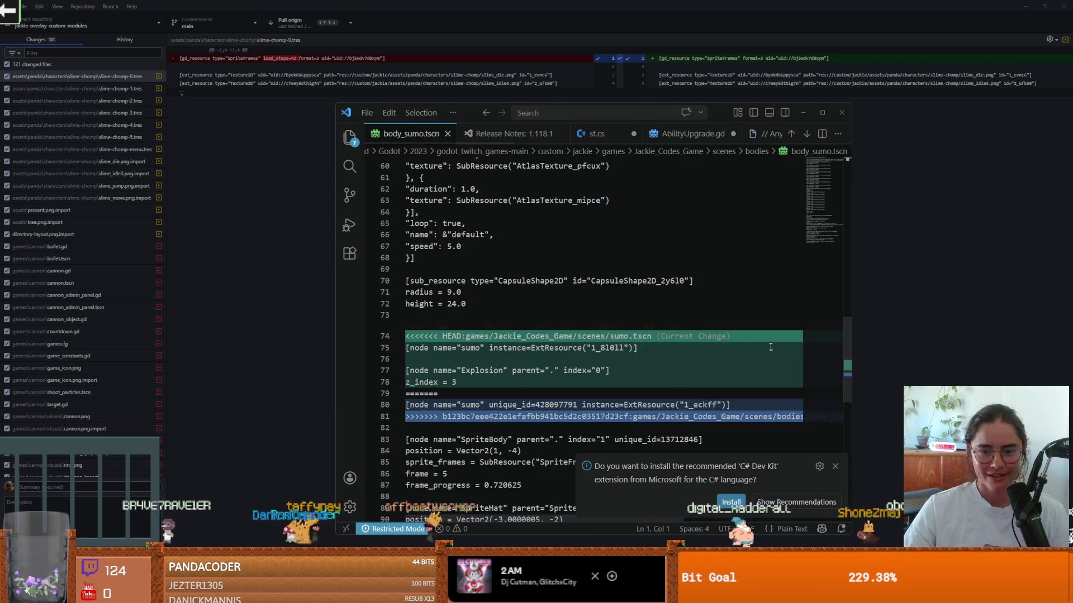
pyautogui.click(822, 113)
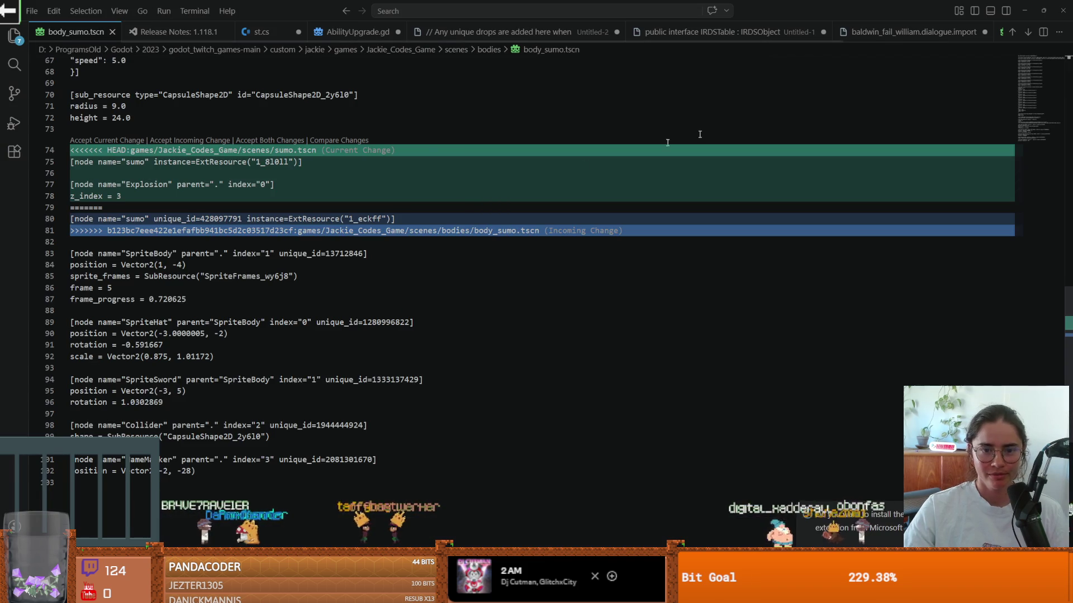
pyautogui.scroll(1, 448, 288)
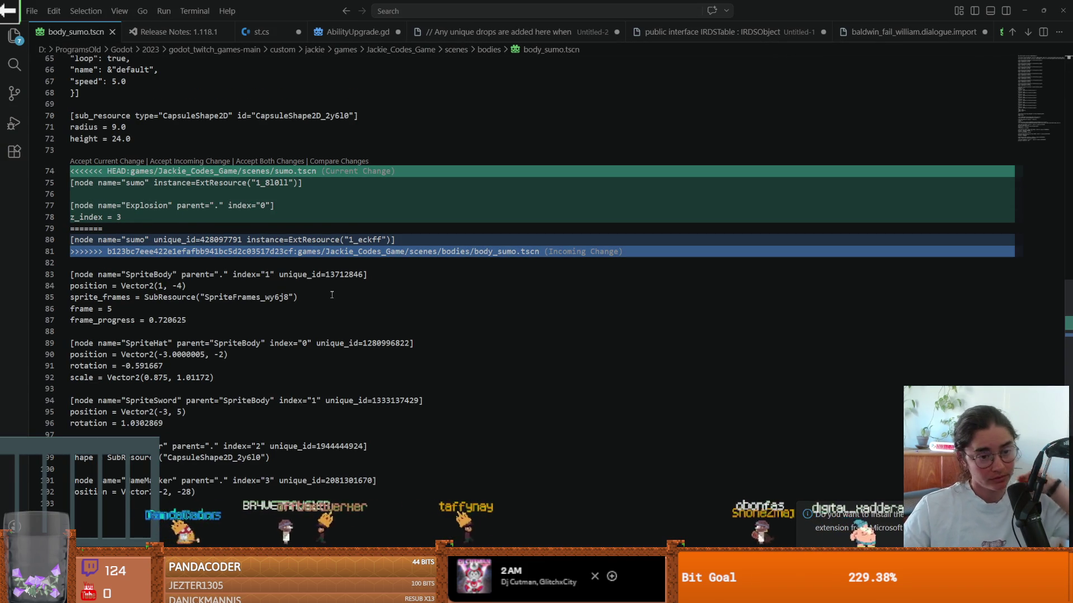
pyautogui.scroll(2, 235, 263)
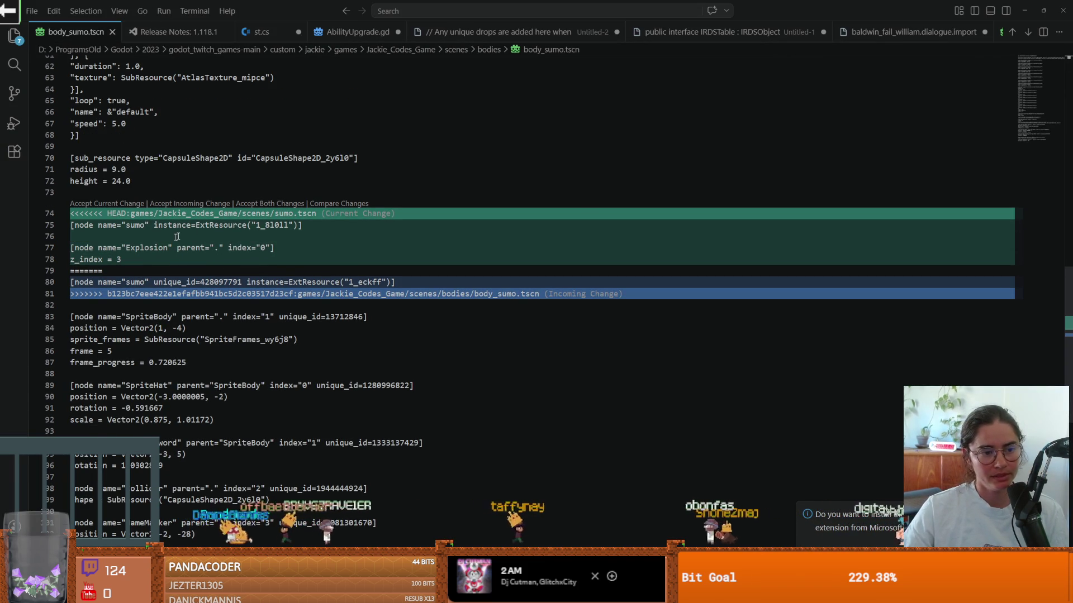
pyautogui.click(183, 204)
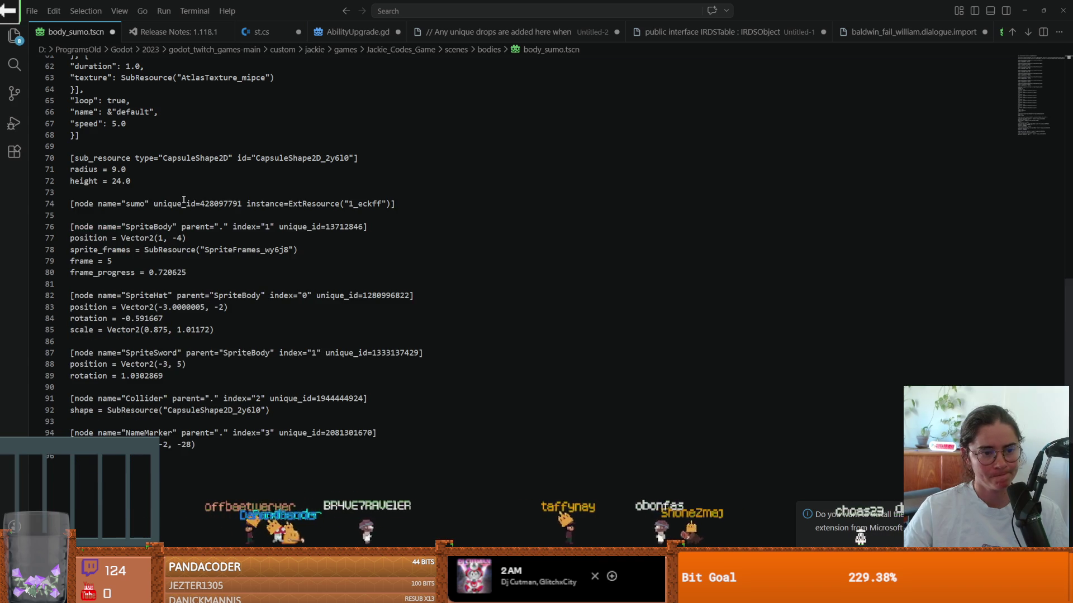
# Open body.gd from the conflicts dialog in a maximized VS Code window.
pyautogui.click(1043, 10)
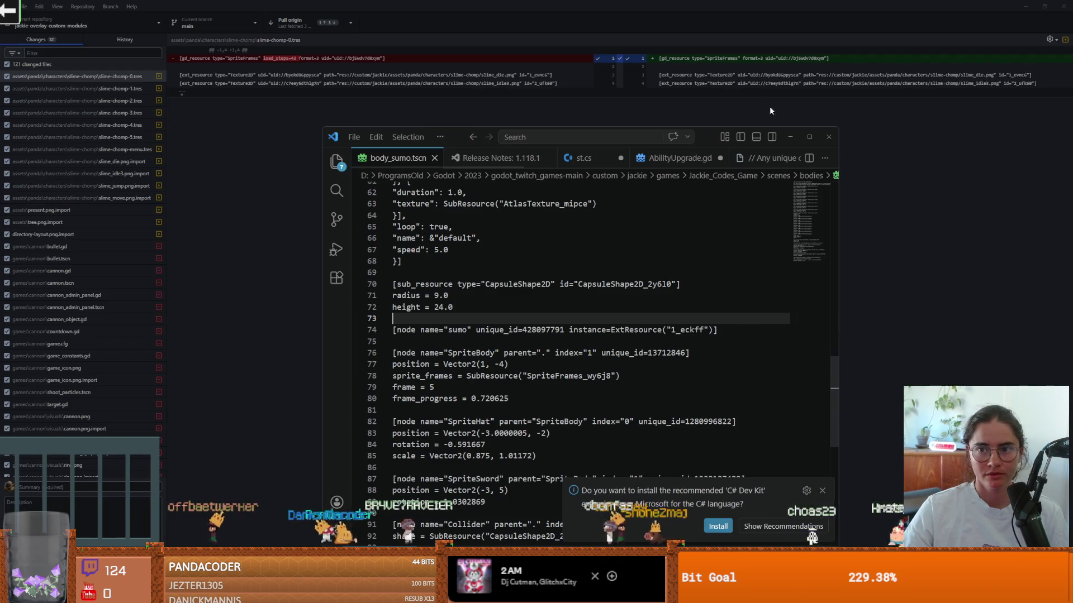
pyautogui.click(790, 137)
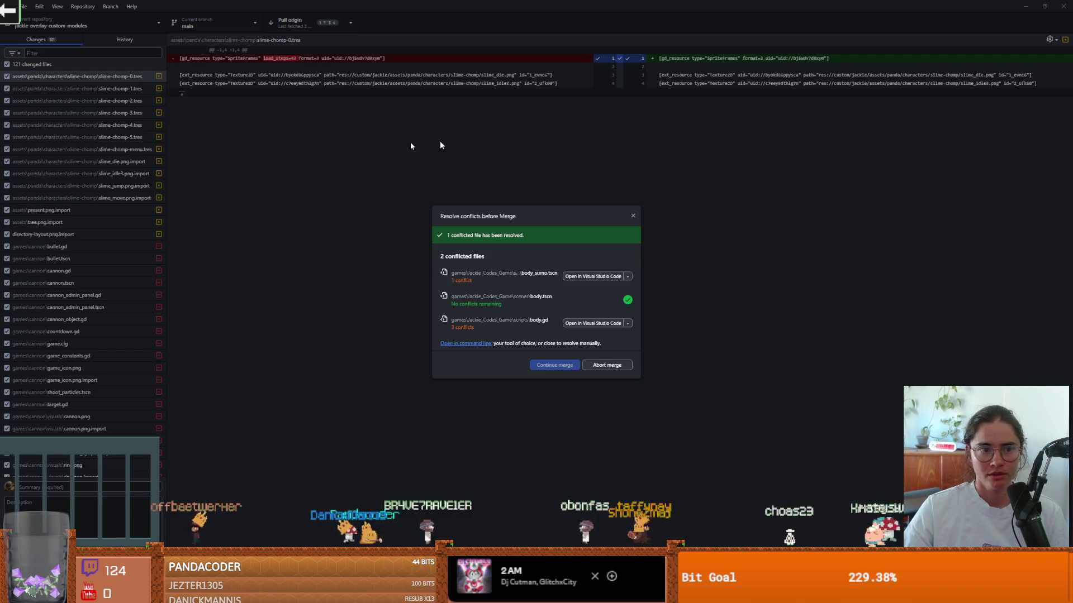
pyautogui.click(585, 324)
pyautogui.doubleClick(811, 139)
pyautogui.scroll(-9, 428, 327)
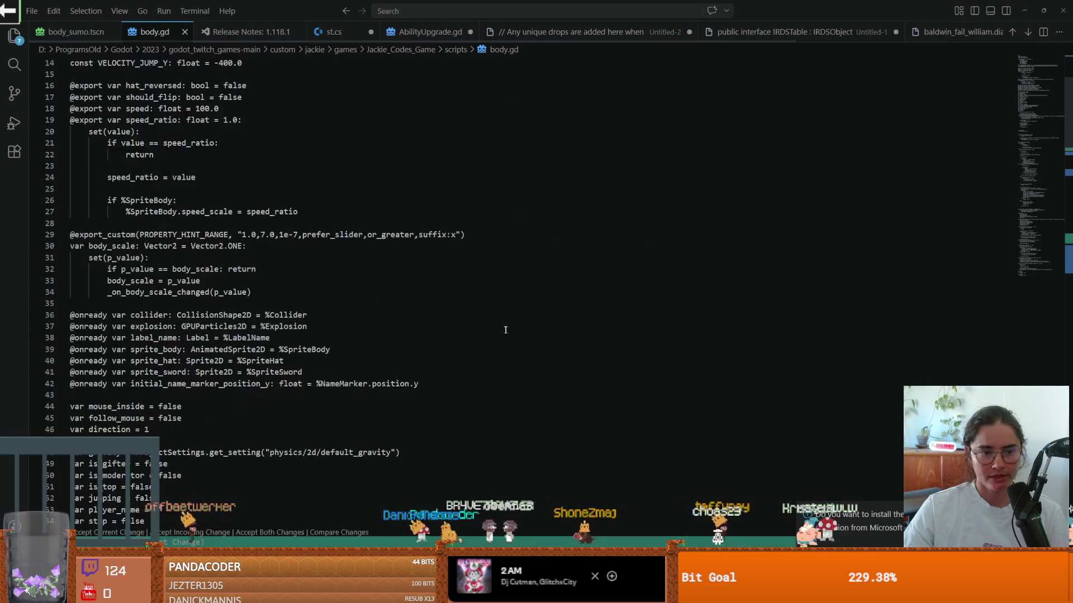
# Keep the incoming code for body.gd's _ready conflict.
pyautogui.scroll(-3, 429, 326)
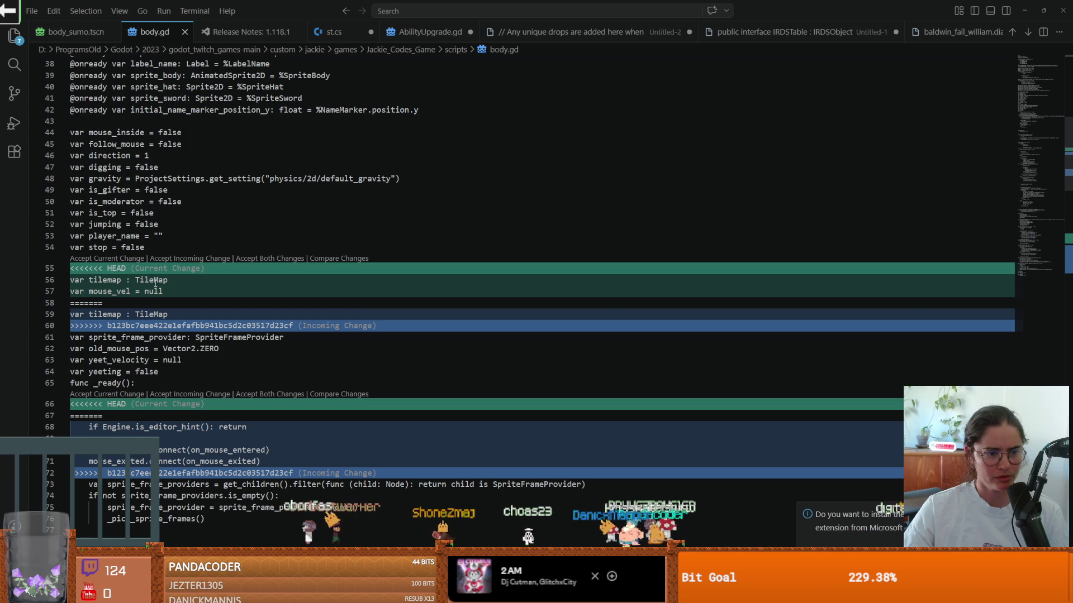
pyautogui.scroll(-1, 223, 366)
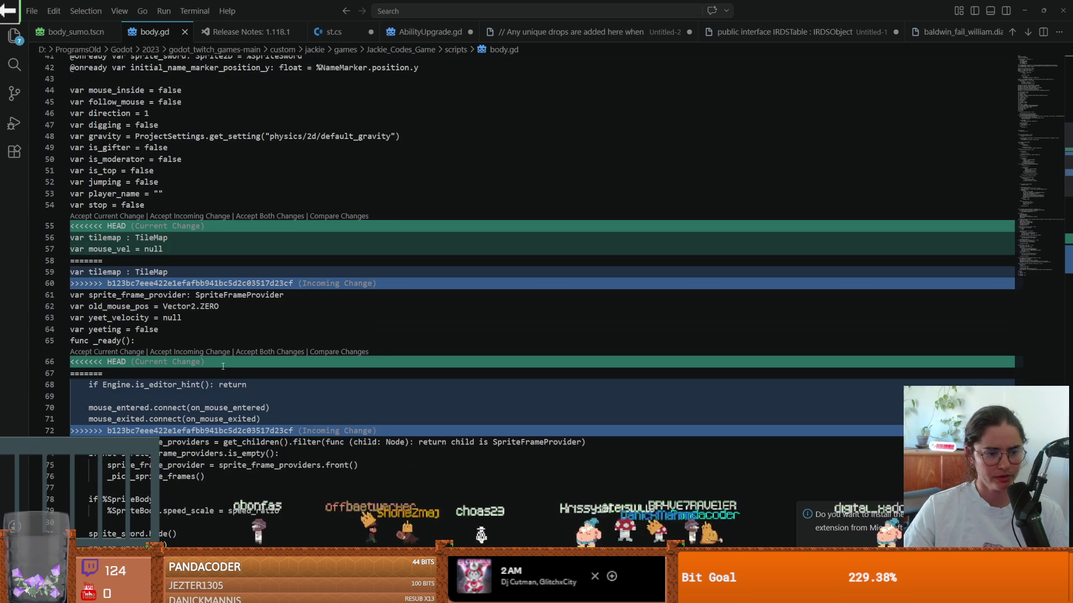
pyautogui.scroll(-2, 223, 366)
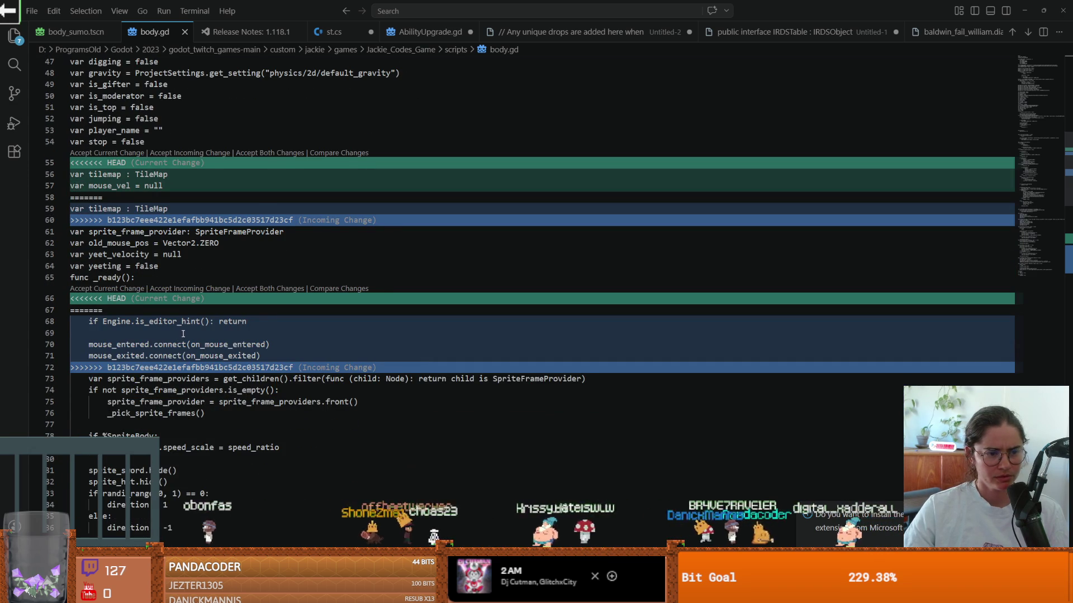
pyautogui.scroll(-1, 183, 334)
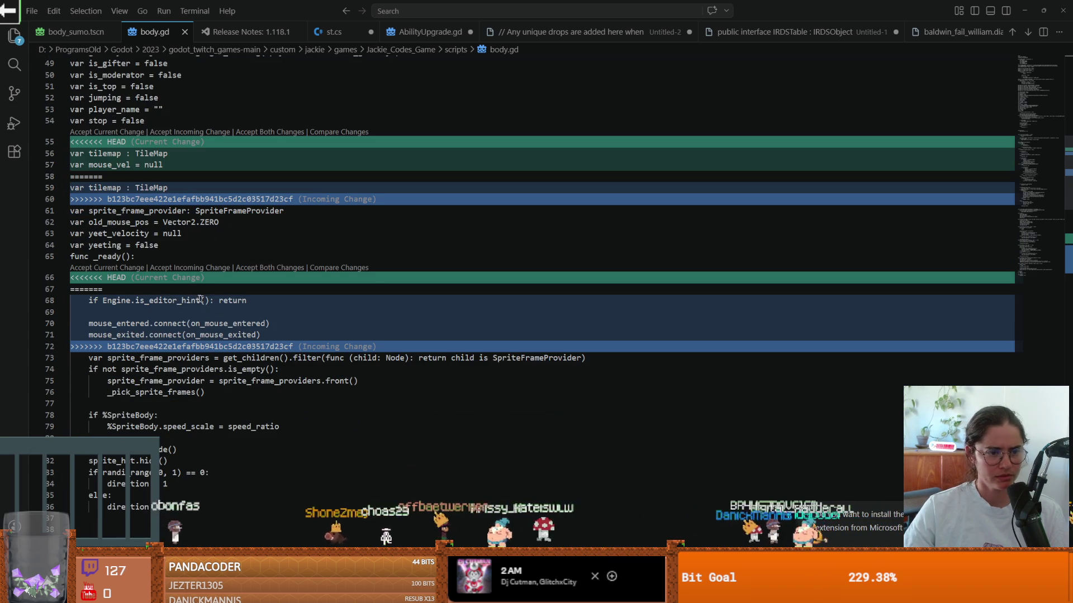
pyautogui.click(170, 269)
pyautogui.scroll(-14, 211, 332)
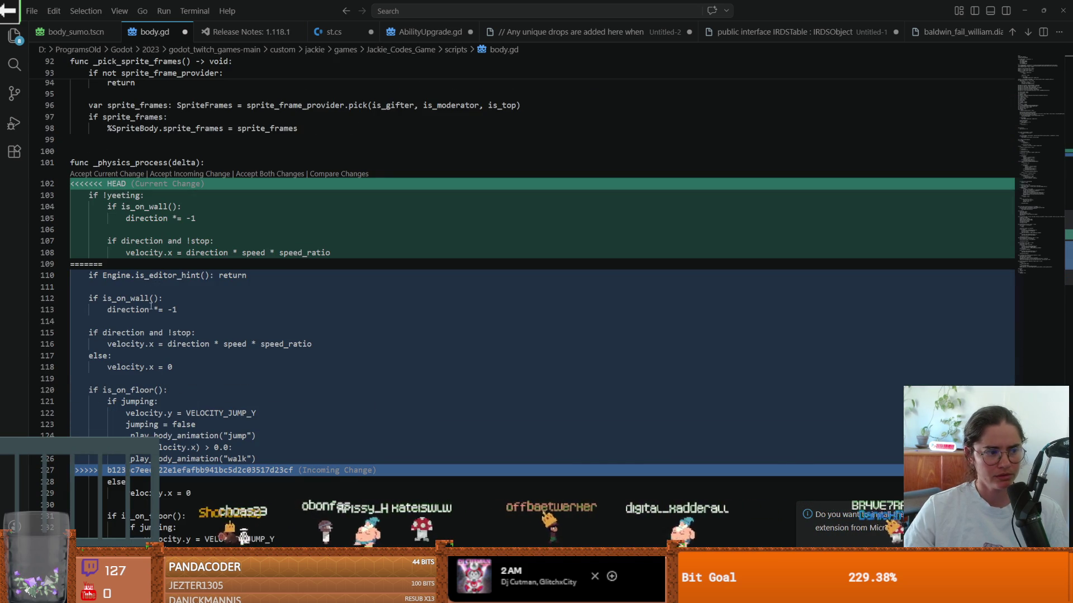
pyautogui.scroll(-1, 193, 324)
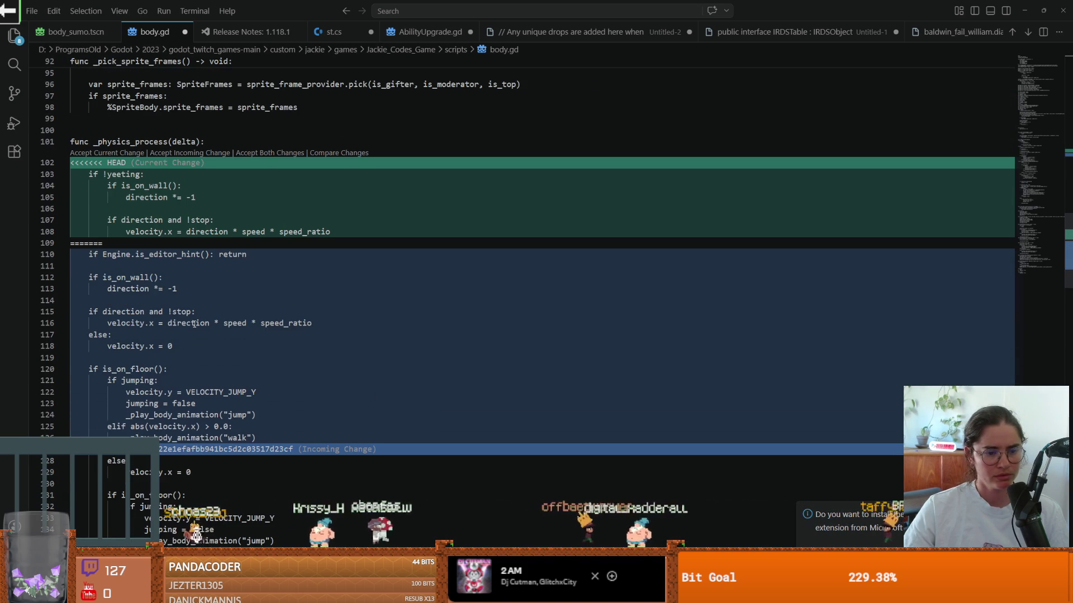
pyautogui.scroll(-1, 194, 324)
pyautogui.scroll(1, 196, 325)
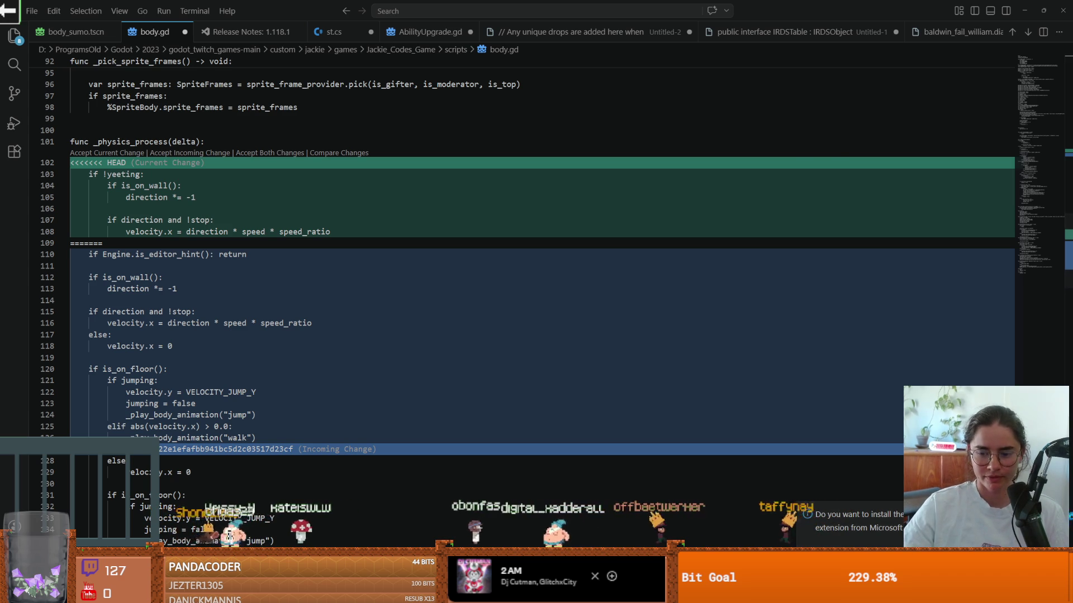
# After checking the direction usages, accept both changes in the _physics_process conflict.
pyautogui.hotkey('alt', 'Tab')
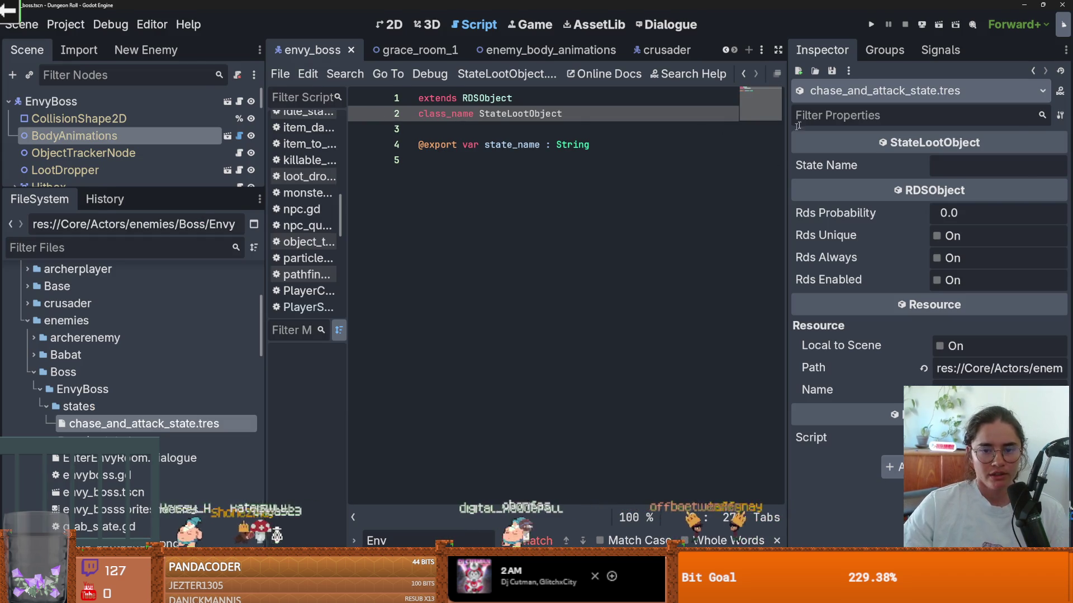
pyautogui.hotkey('alt', 'Tab')
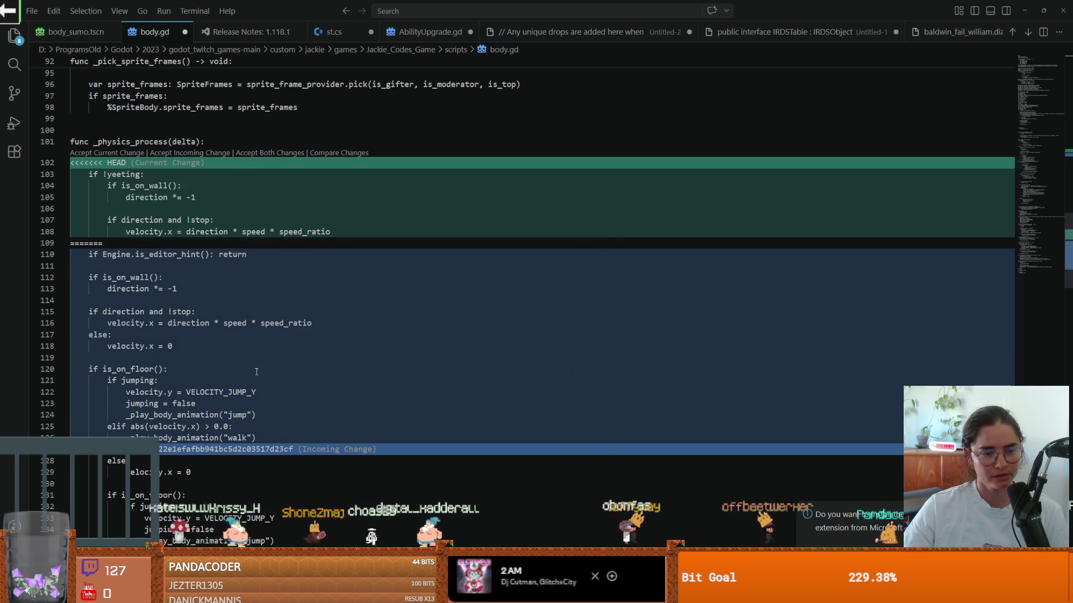
pyautogui.scroll(1, 256, 371)
pyautogui.click(170, 343)
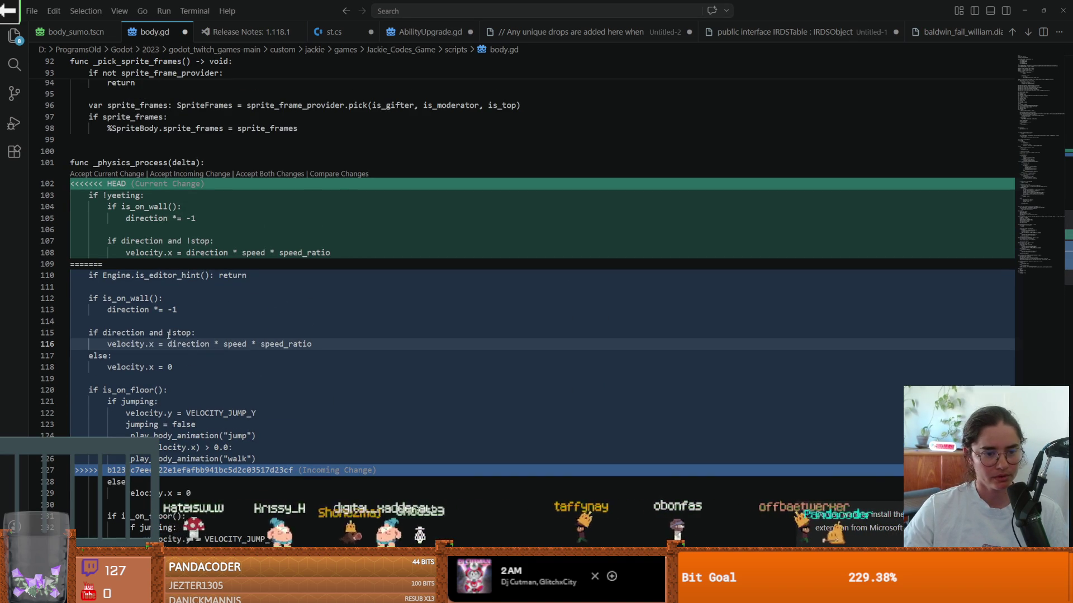
pyautogui.doubleClick(173, 344)
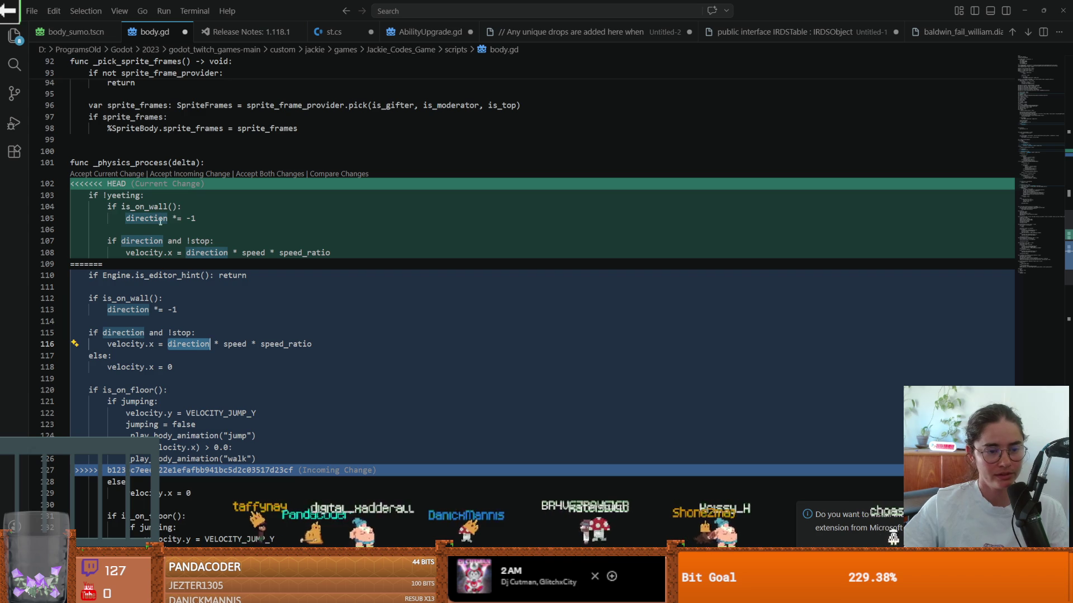
pyautogui.scroll(1, 157, 219)
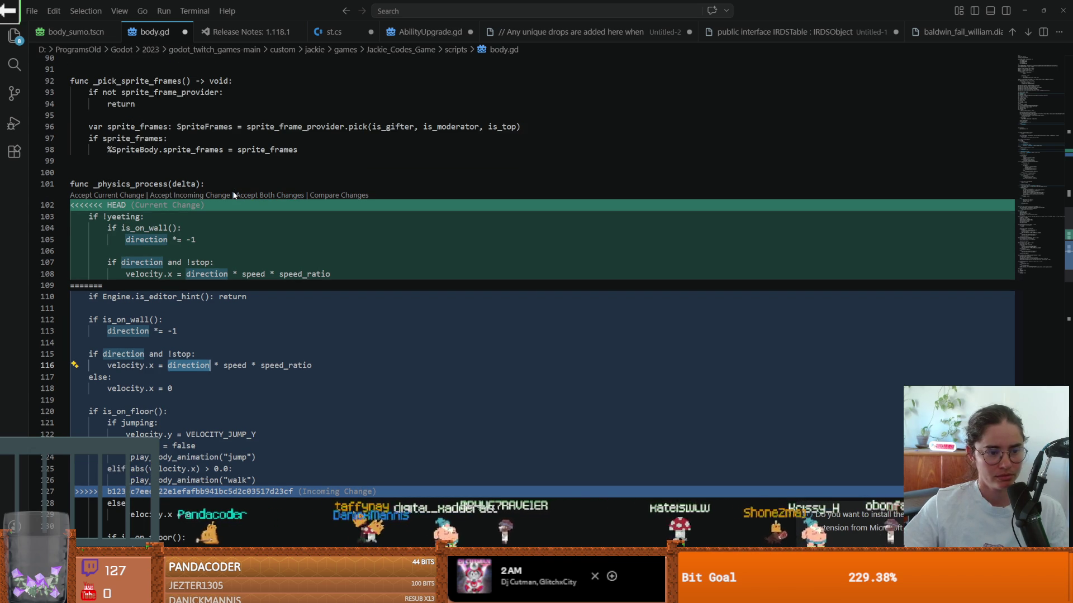
pyautogui.click(264, 195)
# Save the partly merged body.gd.
pyautogui.click(341, 234)
pyautogui.hotkey('ctrl', 's')
pyautogui.scroll(-8, 357, 279)
pyautogui.scroll(-20, 358, 308)
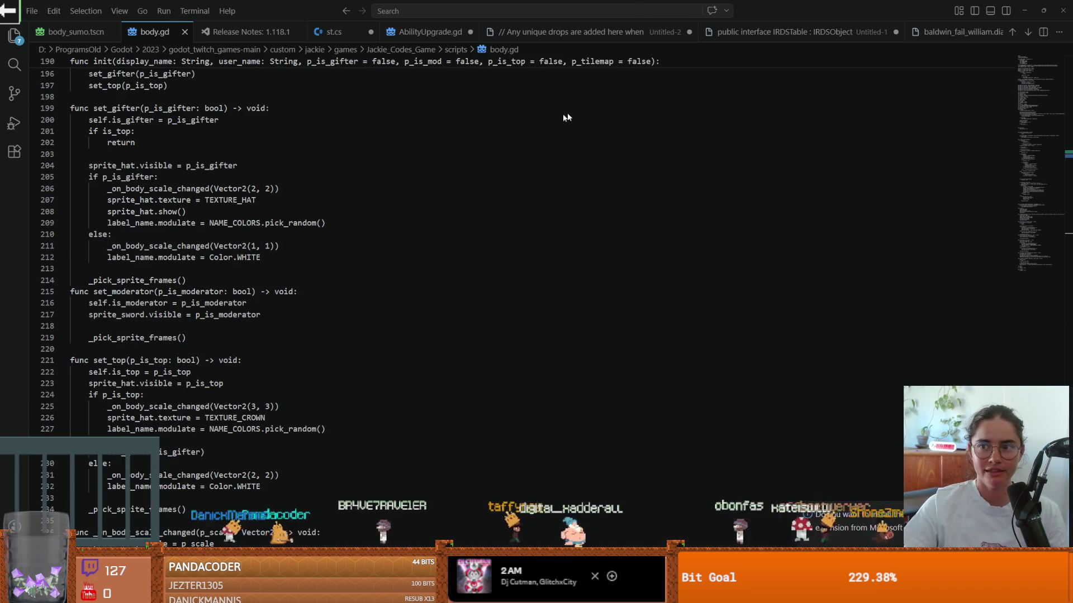
# Accept the current tilemap and mouse_vel lines in body.gd's variables conflict.
pyautogui.hotkey('alt', 'Tab')
pyautogui.click(567, 324)
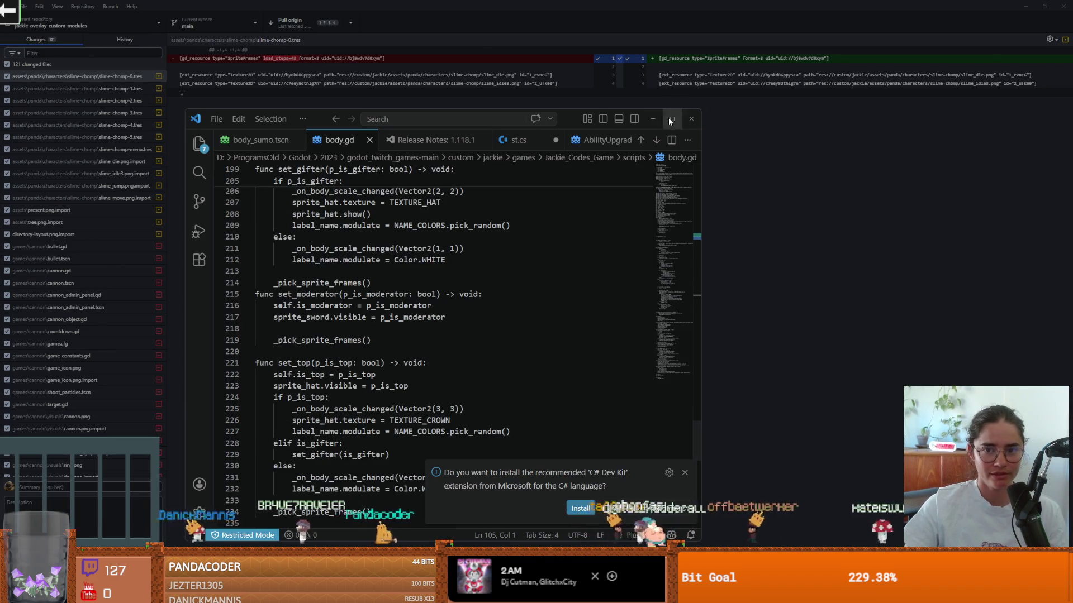
pyautogui.click(670, 122)
pyautogui.scroll(-14, 442, 354)
pyautogui.scroll(19, 441, 354)
pyautogui.scroll(10, 1031, 162)
pyautogui.moveTo(1033, 163)
pyautogui.mouseDown()
pyautogui.moveTo(1027, 126)
pyautogui.moveTo(1034, 182)
pyautogui.moveTo(1047, 95)
pyautogui.moveTo(1019, 109)
pyautogui.mouseUp()
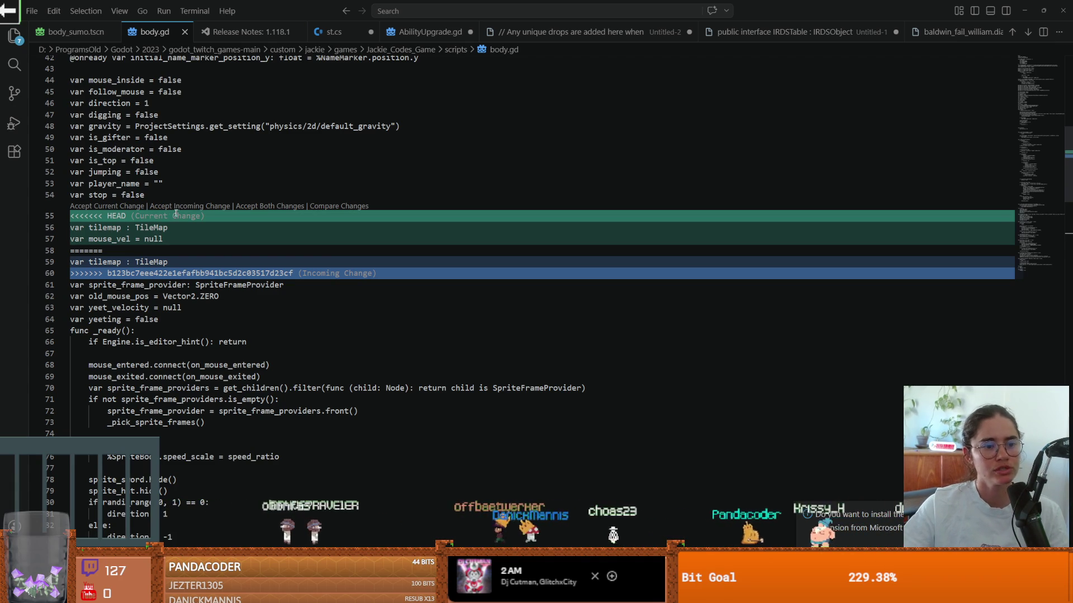
pyautogui.click(132, 206)
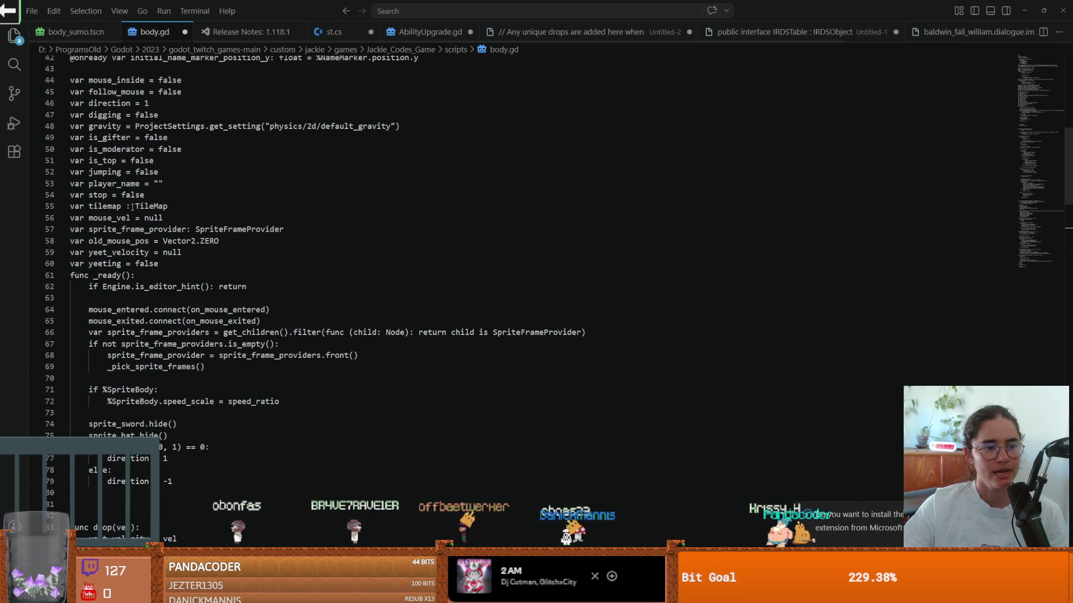
pyautogui.click(253, 191)
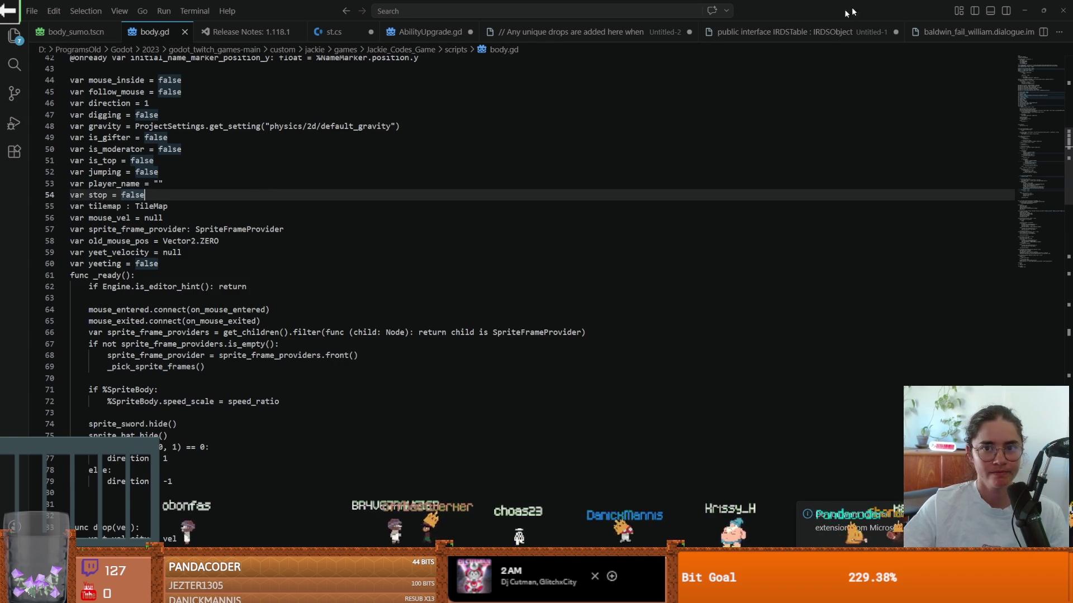
pyautogui.click(1024, 11)
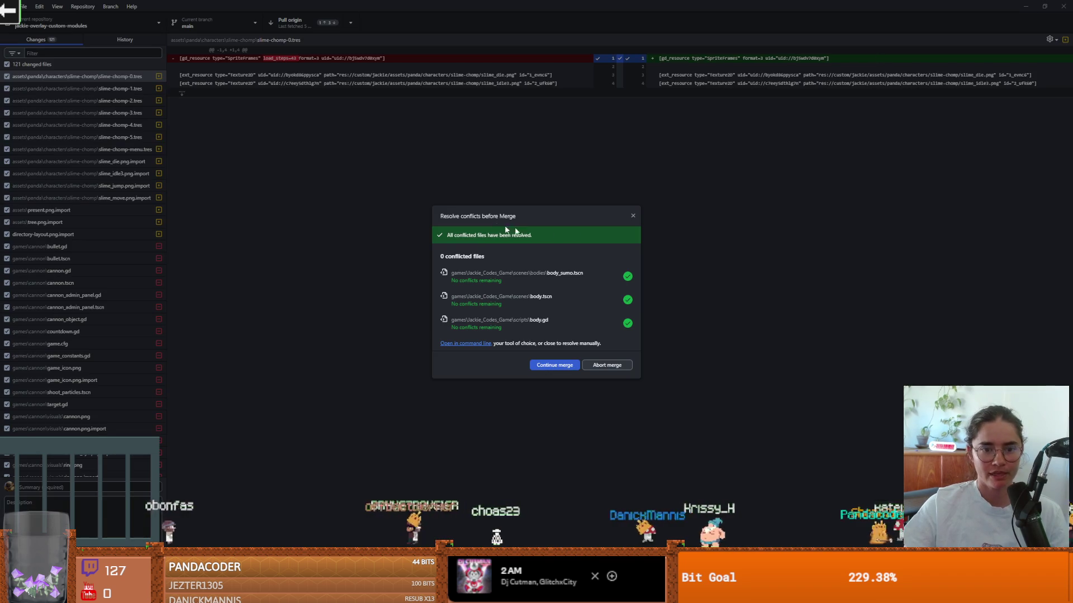
# Continue the merge of origin/main into main, then return to Godot.
pyautogui.click(555, 365)
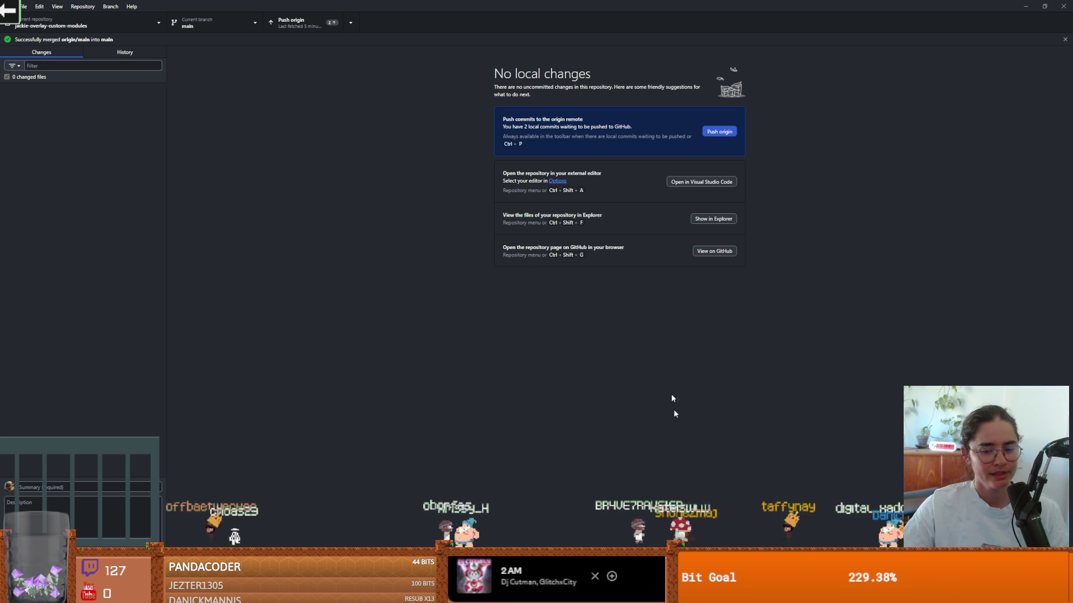
pyautogui.hotkey('alt', 'Tab')
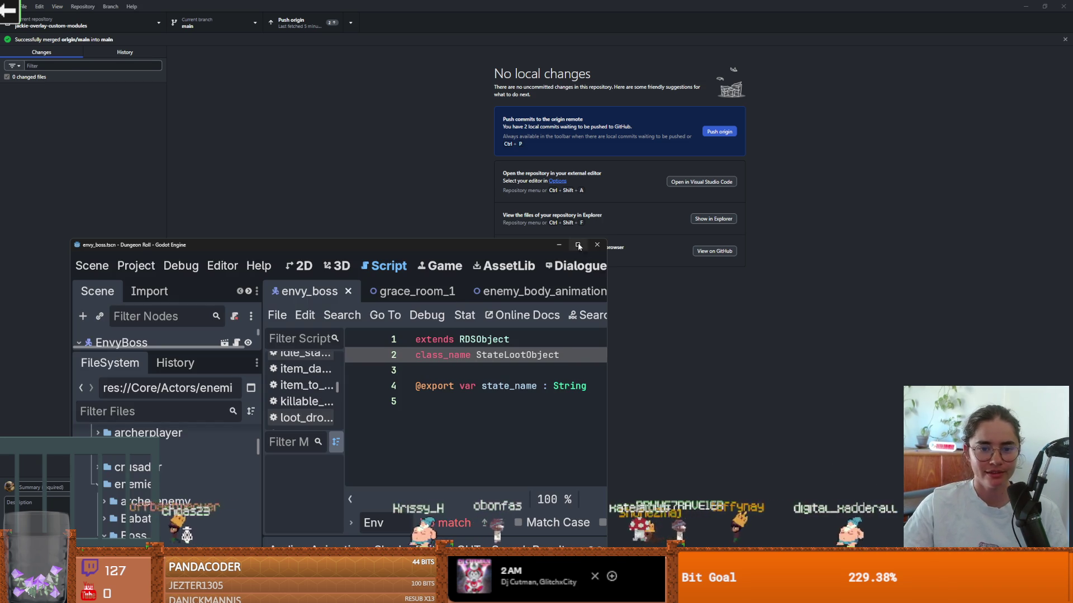
# Maximize the Godot editor, then in Twitch Games drag a viewer's avatar toward the upper right.
pyautogui.doubleClick(571, 243)
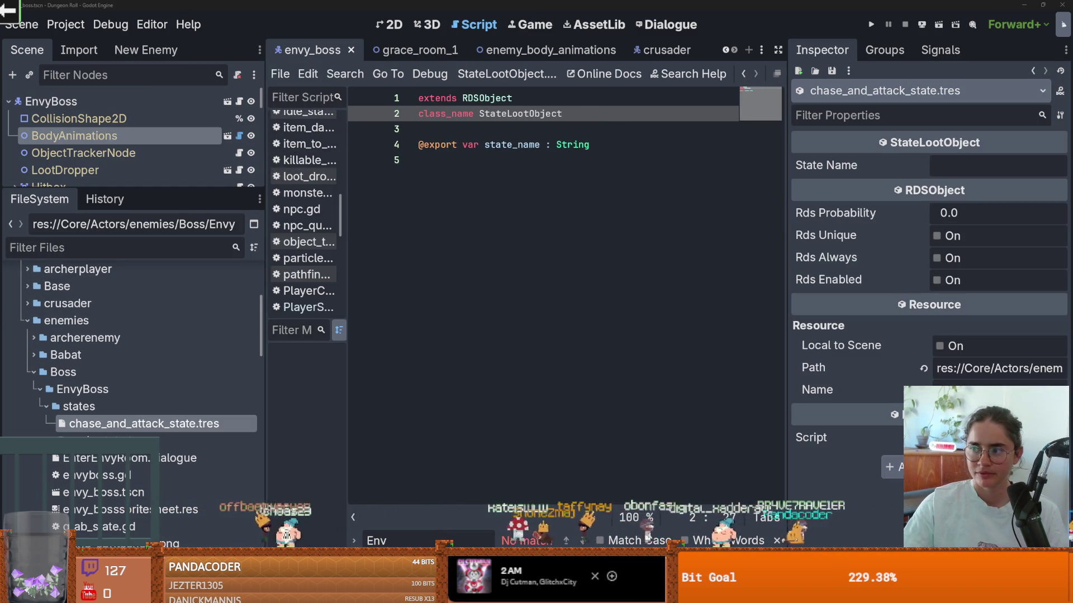
pyautogui.hotkey('alt', 'Tab')
pyautogui.moveTo(293, 537)
pyautogui.mouseDown()
pyautogui.moveTo(112, 428)
pyautogui.moveTo(344, 336)
pyautogui.moveTo(628, 305)
pyautogui.moveTo(916, 190)
pyautogui.moveTo(857, 287)
pyautogui.moveTo(472, 264)
pyautogui.moveTo(335, 232)
pyautogui.moveTo(472, 274)
pyautogui.mouseUp()
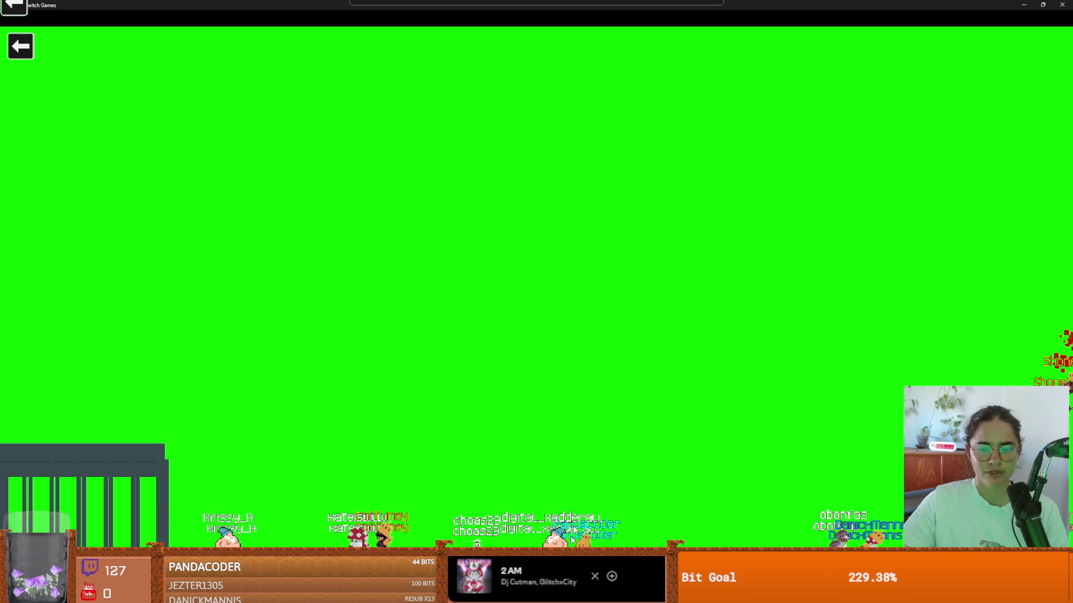
# Fling four more viewer avatars around the stage and restore the game to a small window.
pyautogui.moveTo(823, 535)
pyautogui.mouseDown()
pyautogui.moveTo(337, 211)
pyautogui.moveTo(312, 383)
pyautogui.moveTo(190, 391)
pyautogui.mouseUp()
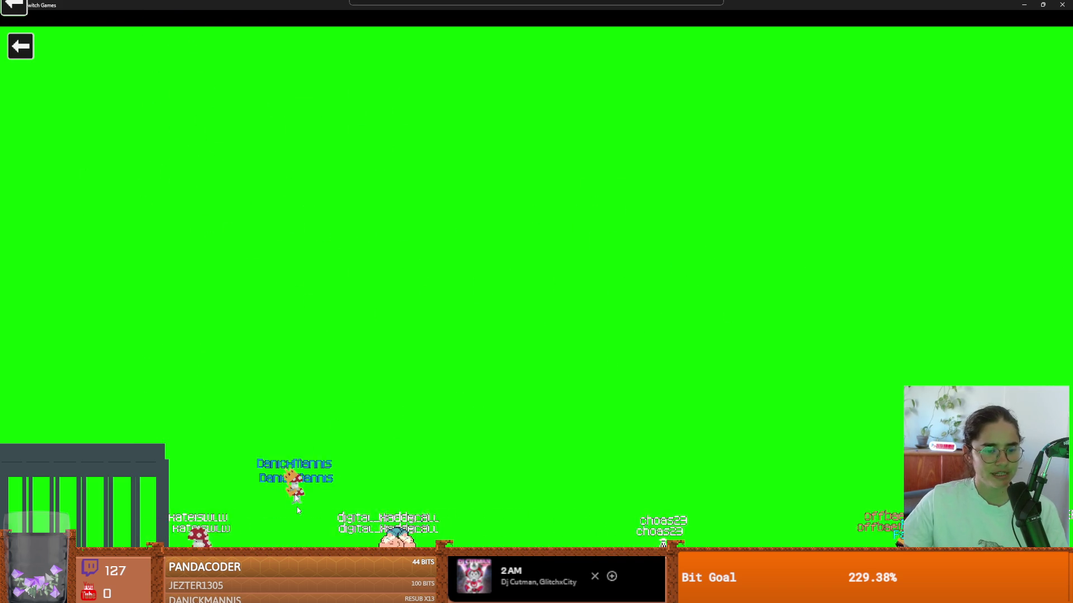
pyautogui.moveTo(352, 534)
pyautogui.mouseDown()
pyautogui.moveTo(595, 373)
pyautogui.moveTo(500, 360)
pyautogui.moveTo(480, 335)
pyautogui.moveTo(405, 362)
pyautogui.moveTo(427, 373)
pyautogui.moveTo(279, 441)
pyautogui.moveTo(475, 193)
pyautogui.mouseUp()
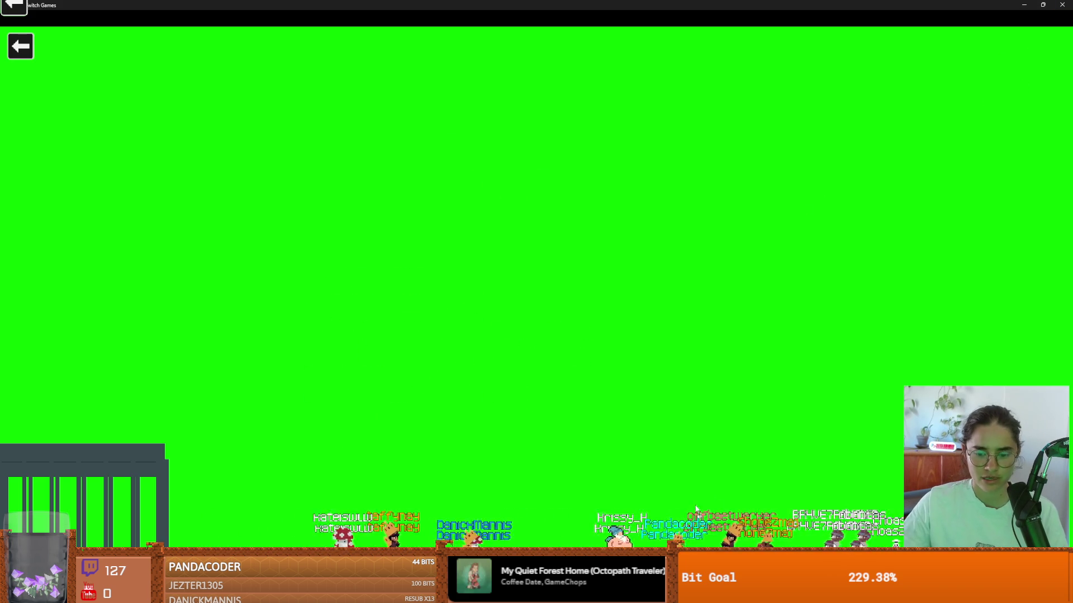
pyautogui.moveTo(815, 534)
pyautogui.mouseDown()
pyautogui.moveTo(822, 500)
pyautogui.moveTo(808, 452)
pyautogui.mouseUp()
pyautogui.moveTo(382, 537); pyautogui.dragTo(462, 369)
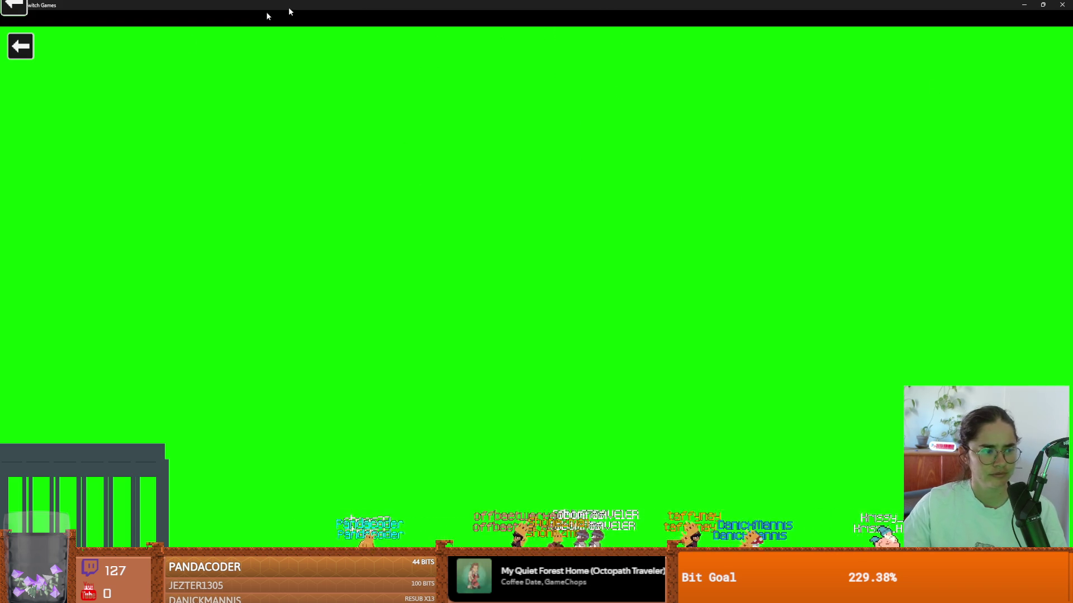
pyautogui.doubleClick(455, 6)
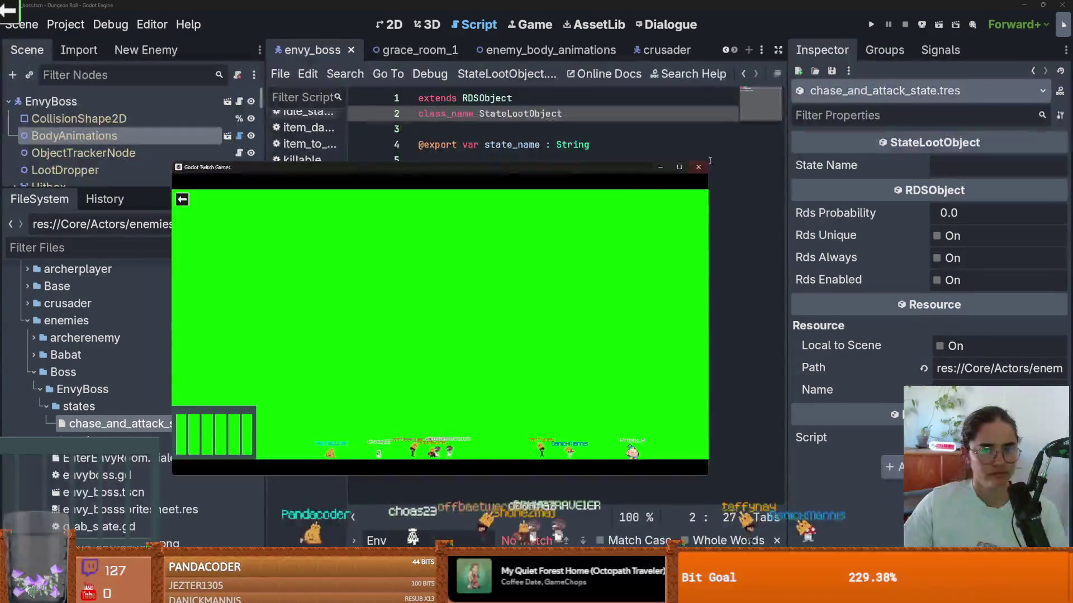
# Close Twitch Games, run Dungeon Roll, take the zombie-head item and enter the next room.
pyautogui.click(705, 165)
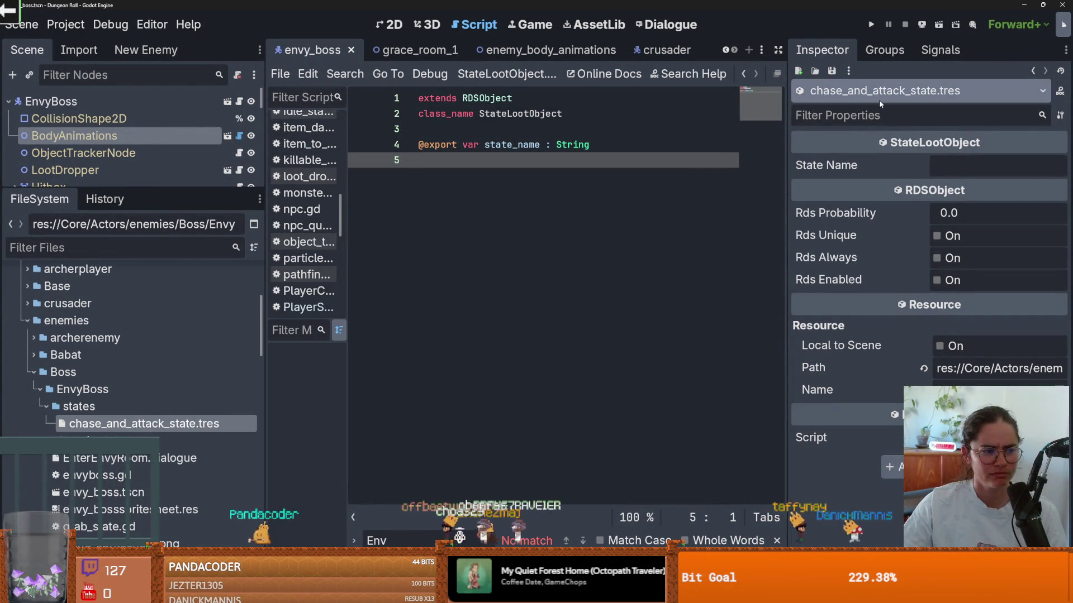
pyautogui.click(870, 24)
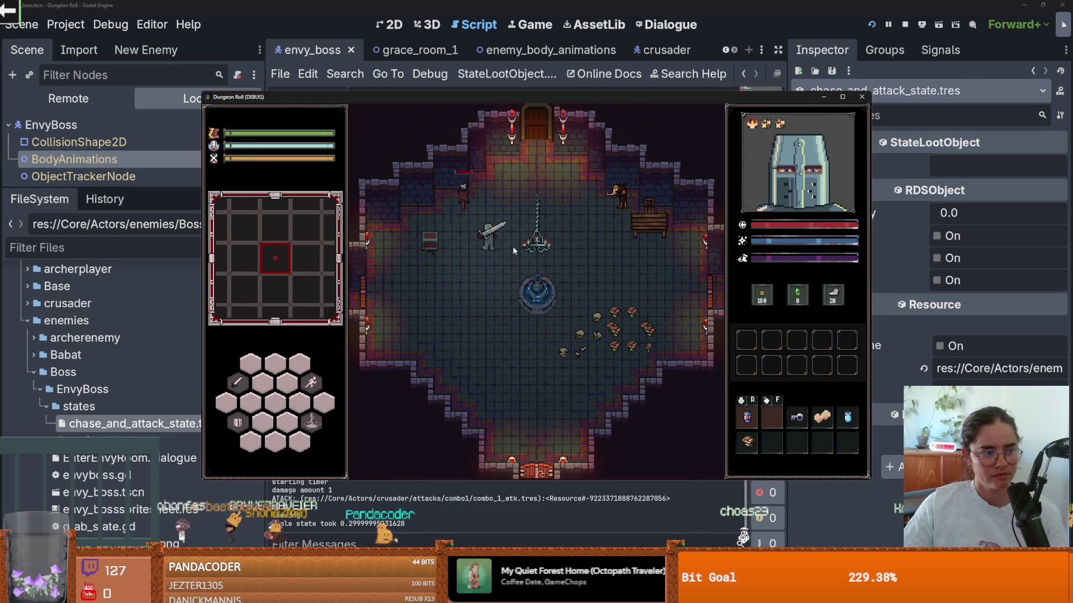
pyautogui.press('d')
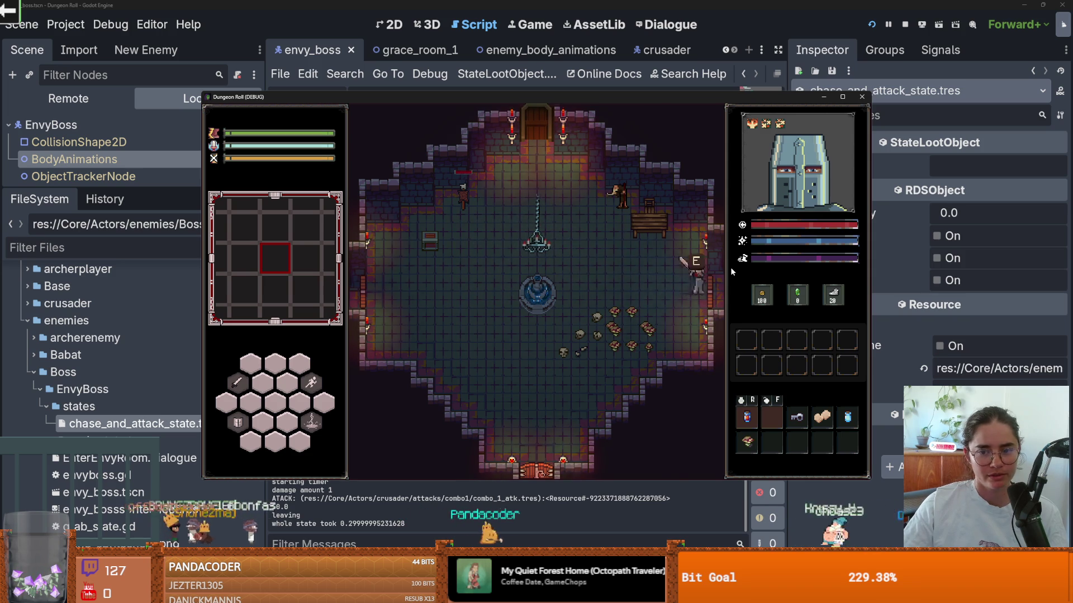
pyautogui.press('e')
pyautogui.click(626, 244)
pyautogui.press('s')
# Cast lightning and land a three-hit sword combo on the room's enemies.
pyautogui.click(539, 250)
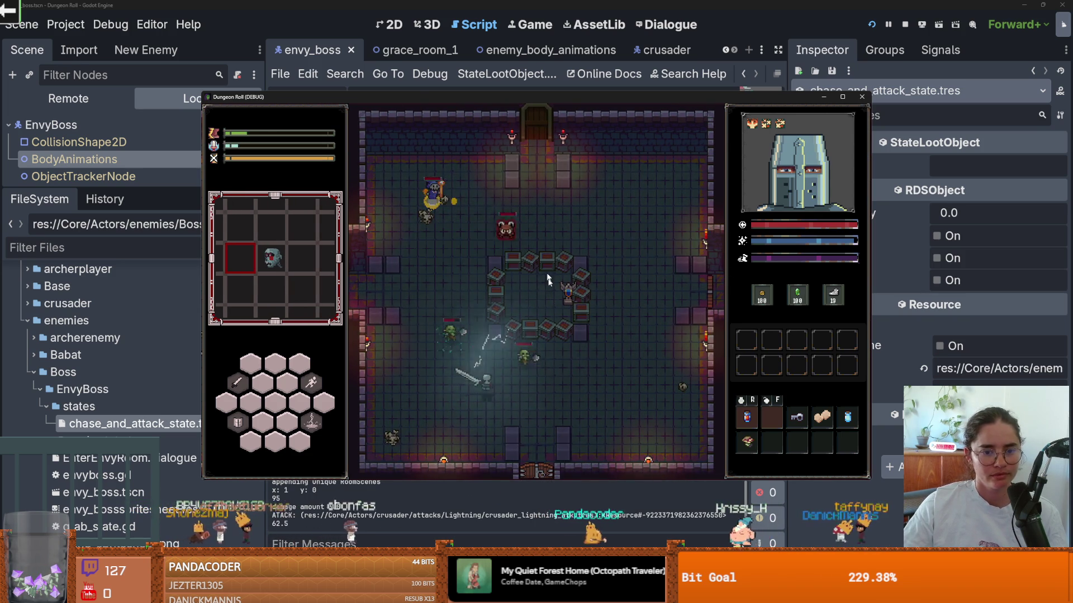
pyautogui.press('d')
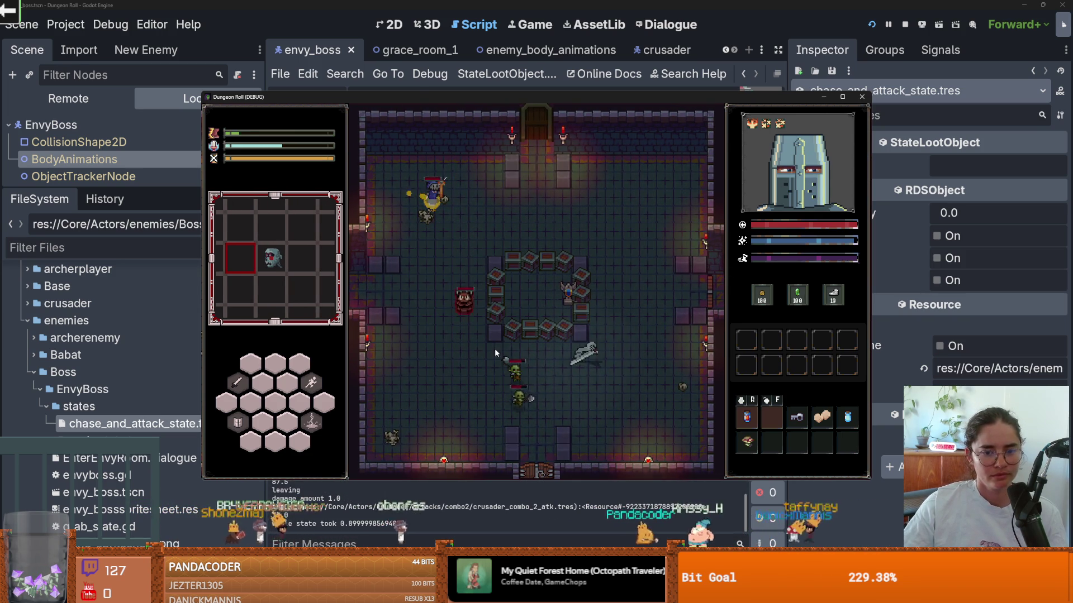
pyautogui.press('w')
pyautogui.press('a')
pyautogui.click(391, 230)
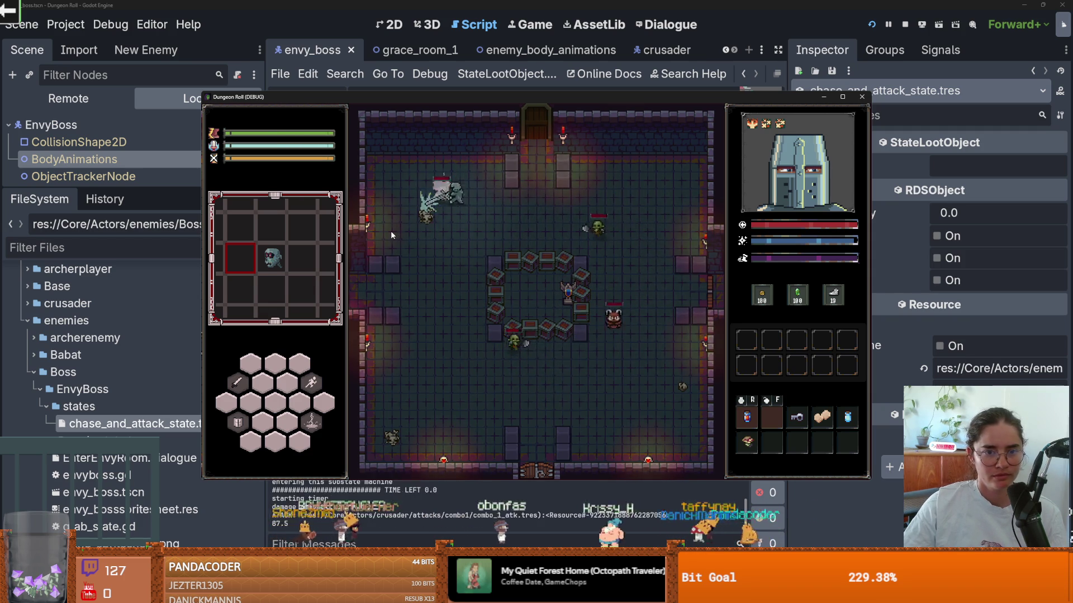
pyautogui.click(390, 230)
pyautogui.click(494, 251)
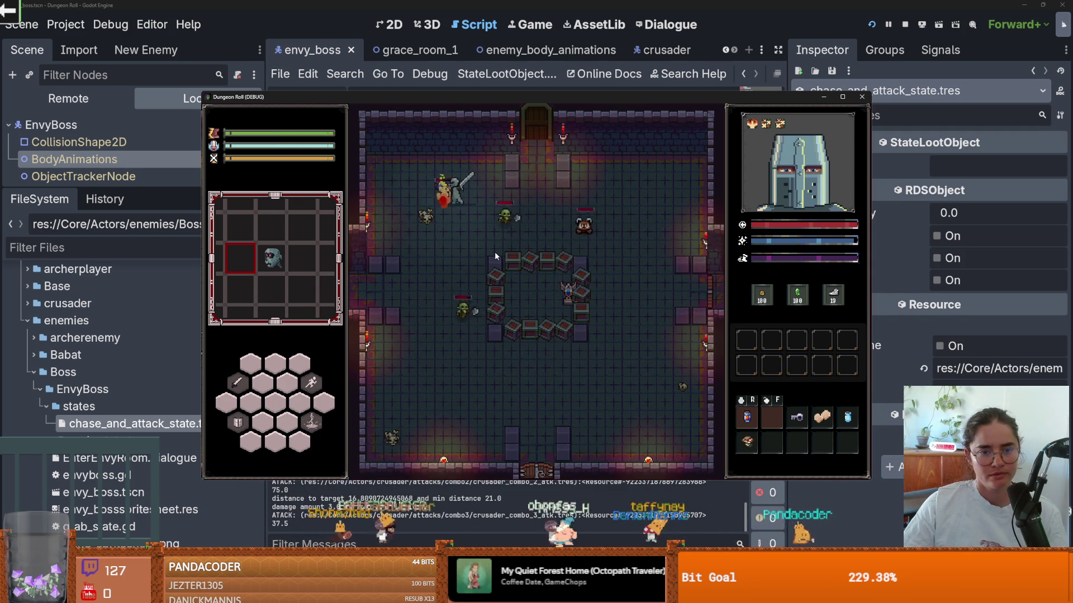
# Retreat downward casting lightning and slashing, then close the game to stop debugging.
pyautogui.press('s')
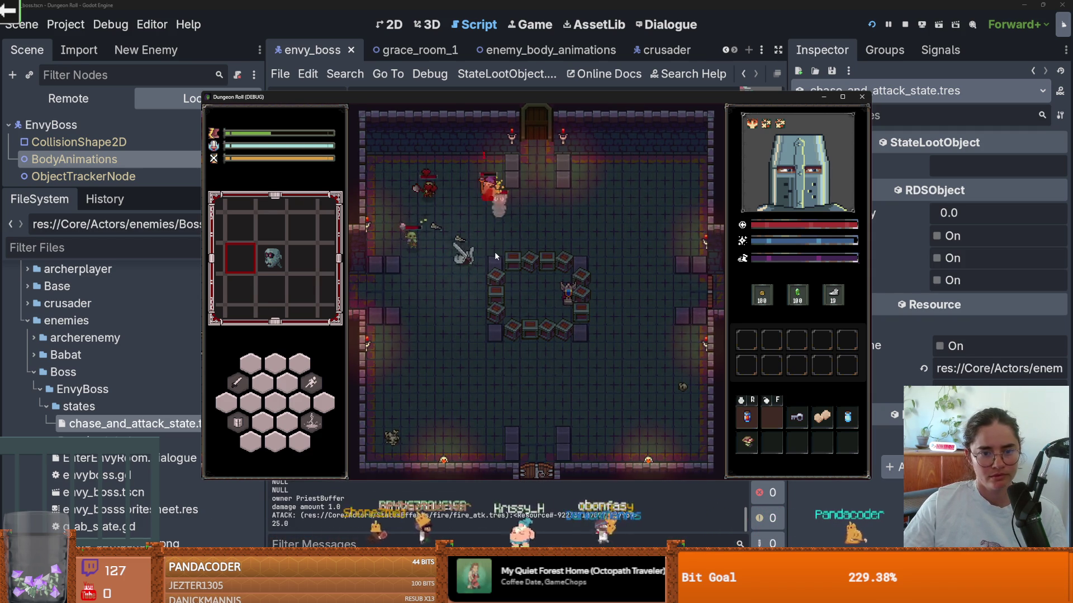
pyautogui.rightClick(491, 284)
pyautogui.press('s')
pyautogui.click(492, 283)
pyautogui.click(862, 97)
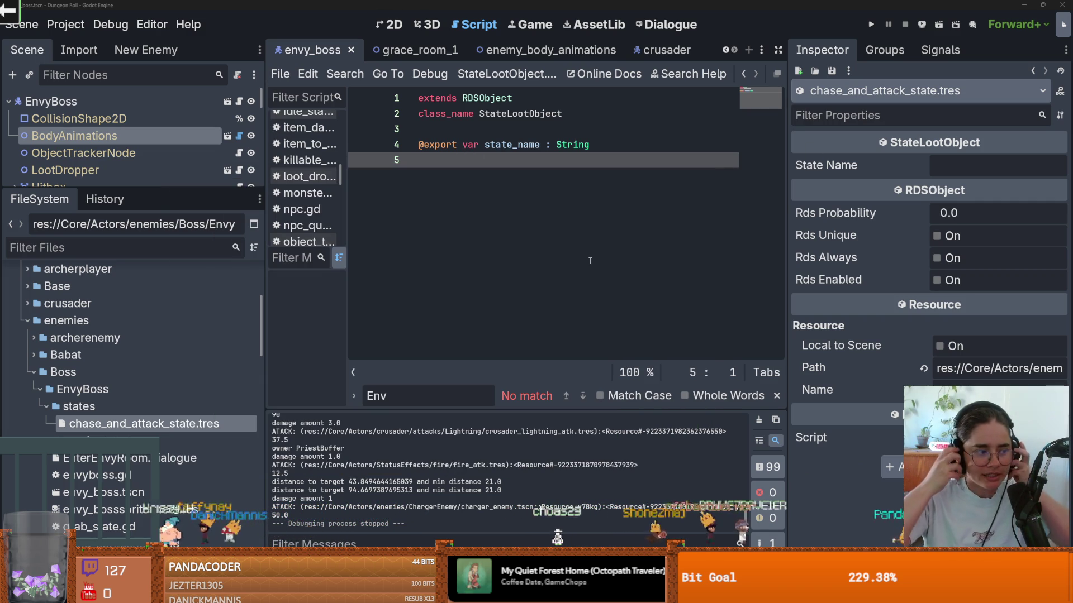
# Save the scene and create a new RDSTable resource in the states folder.
pyautogui.hotkey('ctrl', 's')
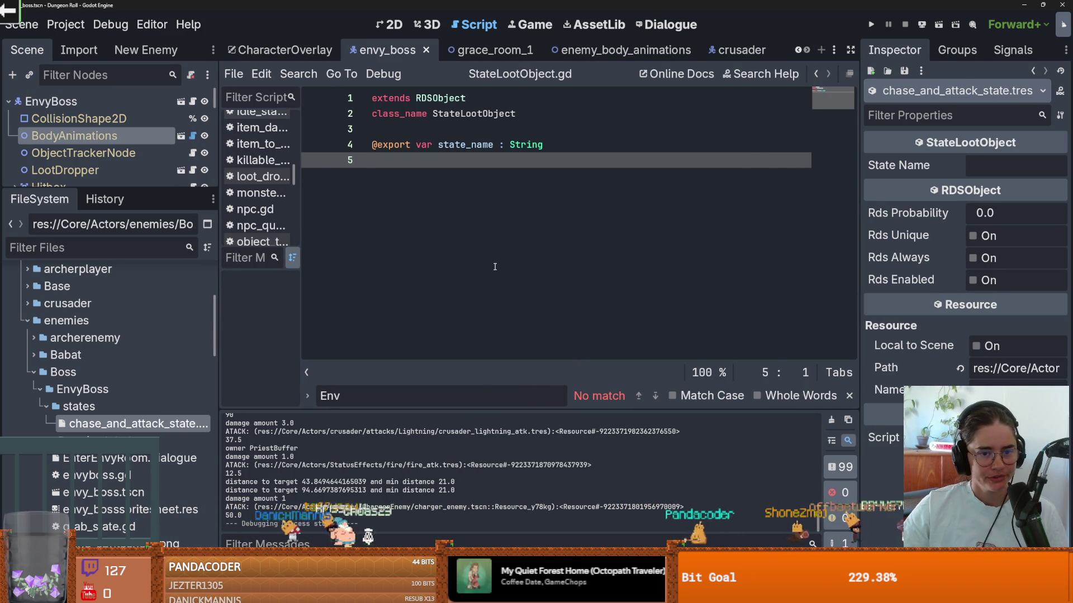
pyautogui.moveTo(154, 189)
pyautogui.mouseDown()
pyautogui.moveTo(154, 326)
pyautogui.moveTo(154, 186)
pyautogui.mouseUp()
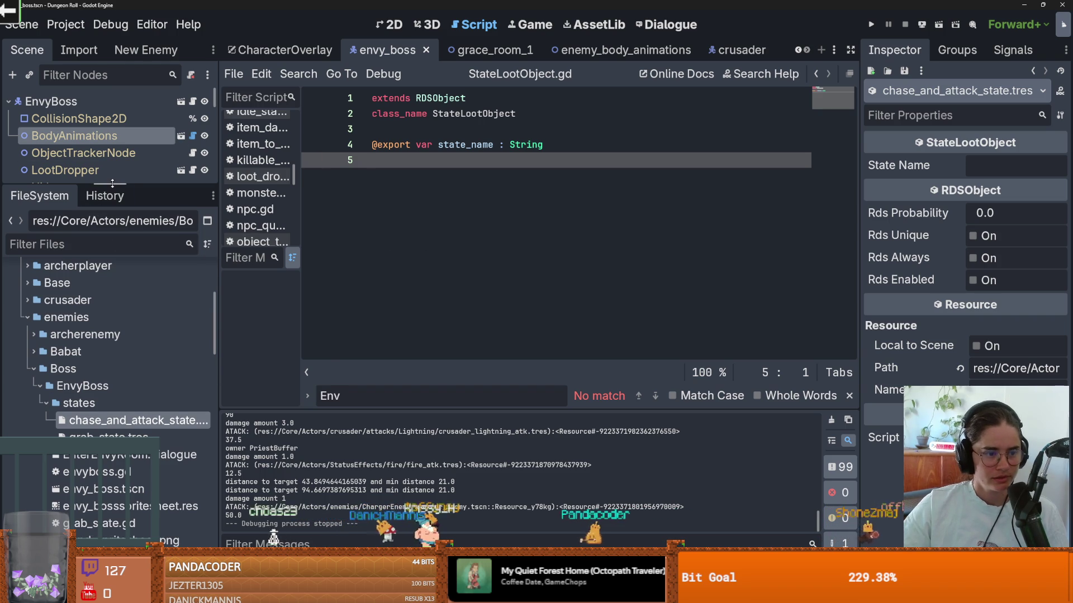
pyautogui.rightClick(105, 398)
pyautogui.moveTo(187, 335)
pyautogui.click(386, 385)
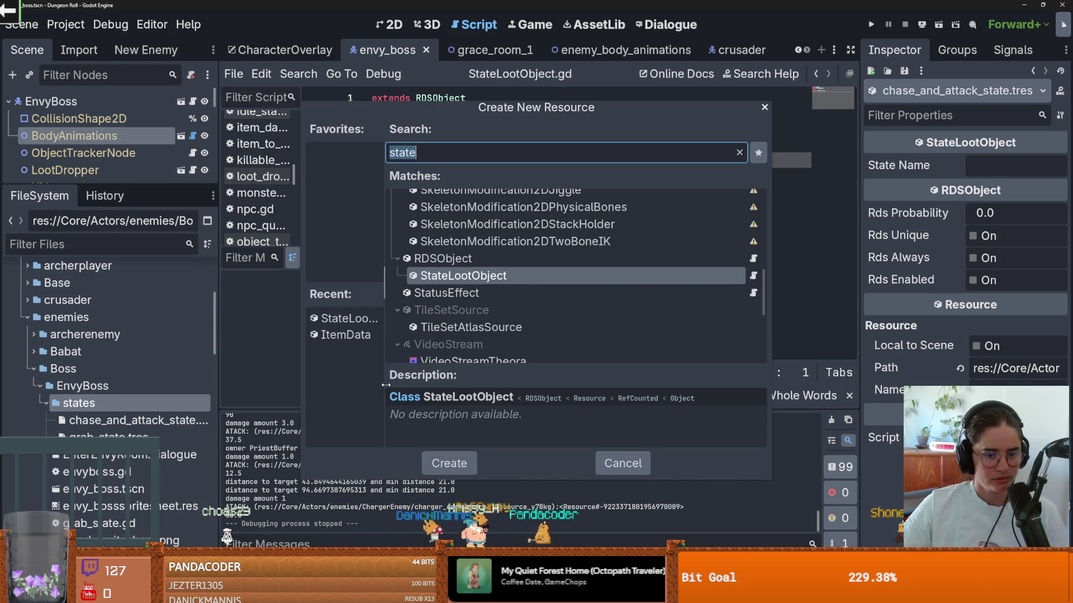
pyautogui.write('loottabl')
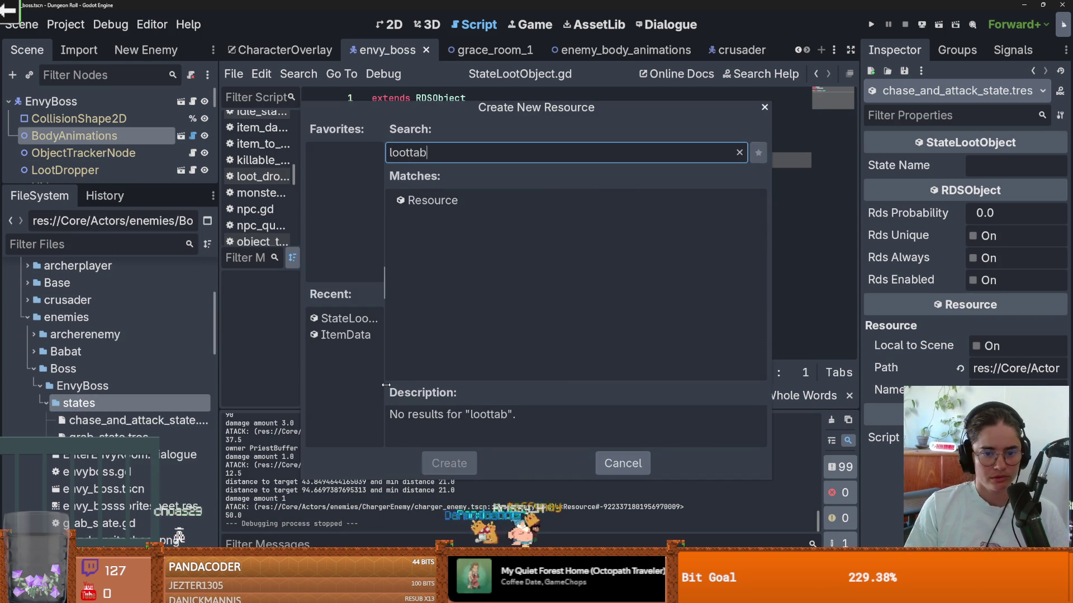
pyautogui.hotkey('ctrl', 'a')
pyautogui.write('RDST')
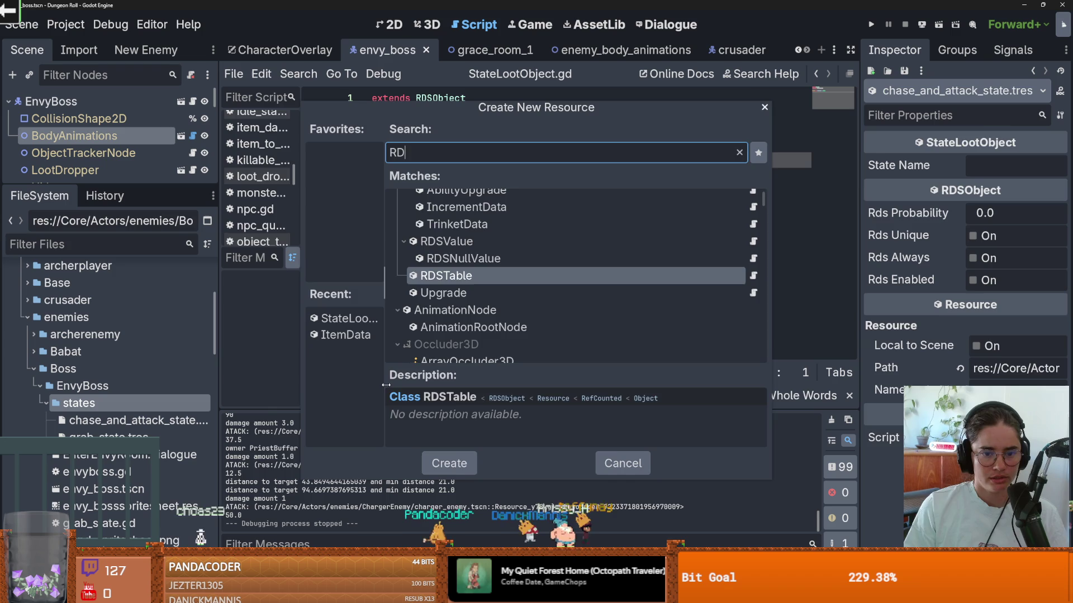
pyautogui.press('Return')
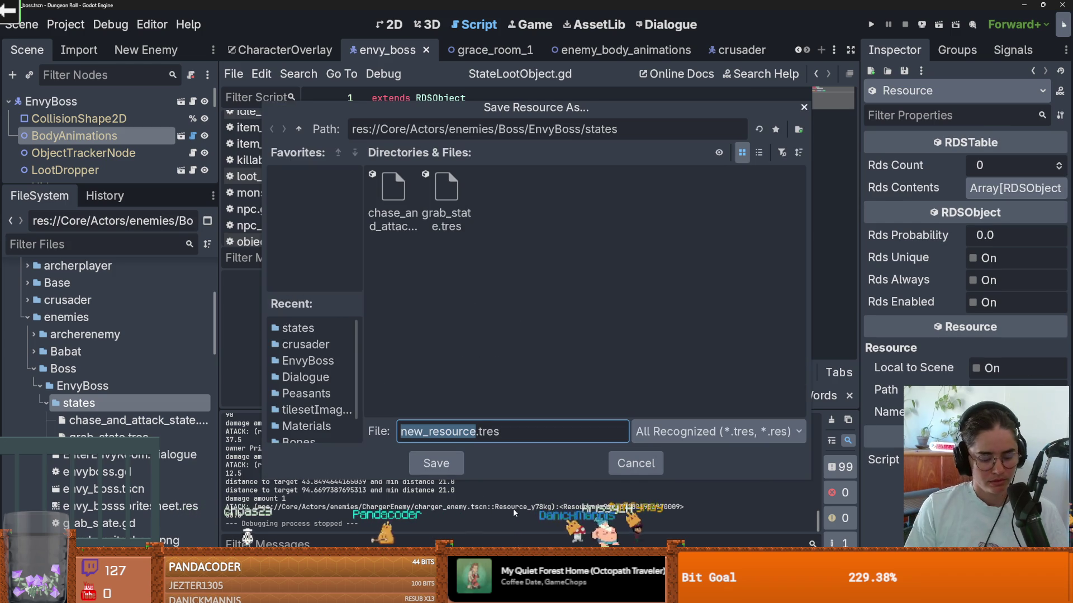
# Save the table as EnvyBossTable.tres and open it for editing.
pyautogui.write('EnvyBoss')
pyautogui.write('Lo')
pyautogui.press('BackSpace')
pyautogui.press('BackSpace')
pyautogui.write('Table')
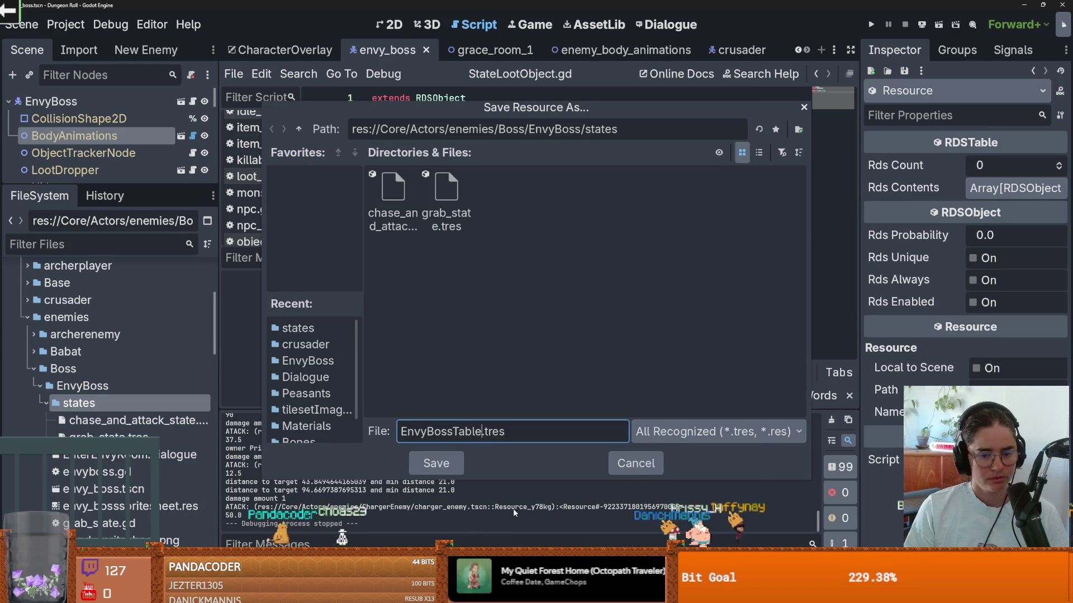
pyautogui.press('Return')
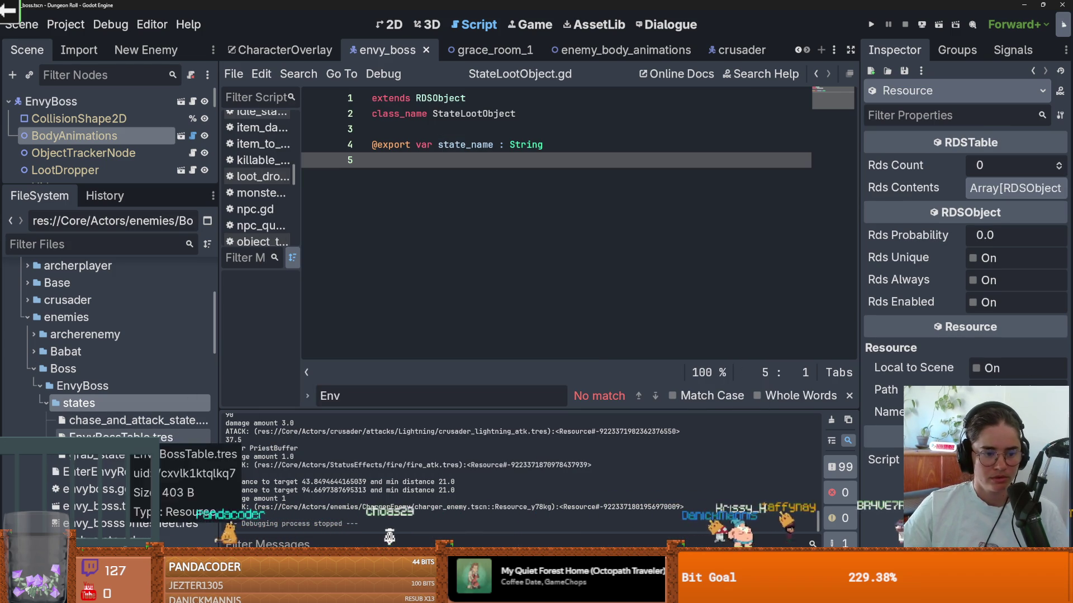
pyautogui.click(185, 437)
# Set Rds Count to 1 and fill two Rds Contents entries with chase_and_attack_state.tres and grab_state.tres.
pyautogui.click(1058, 165)
pyautogui.click(1009, 197)
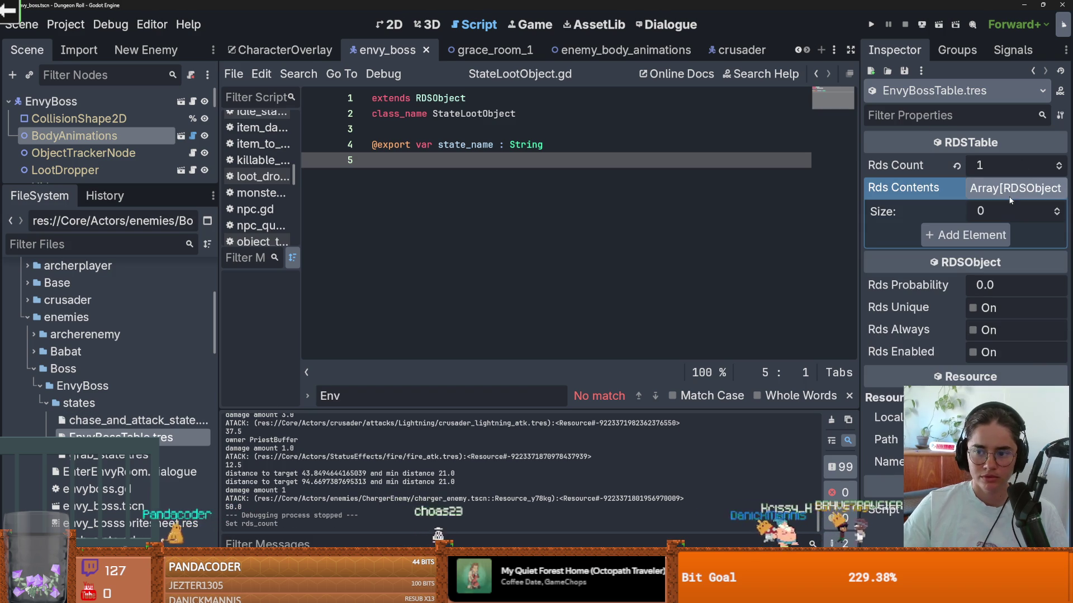
pyautogui.click(1054, 208)
pyautogui.click(1054, 207)
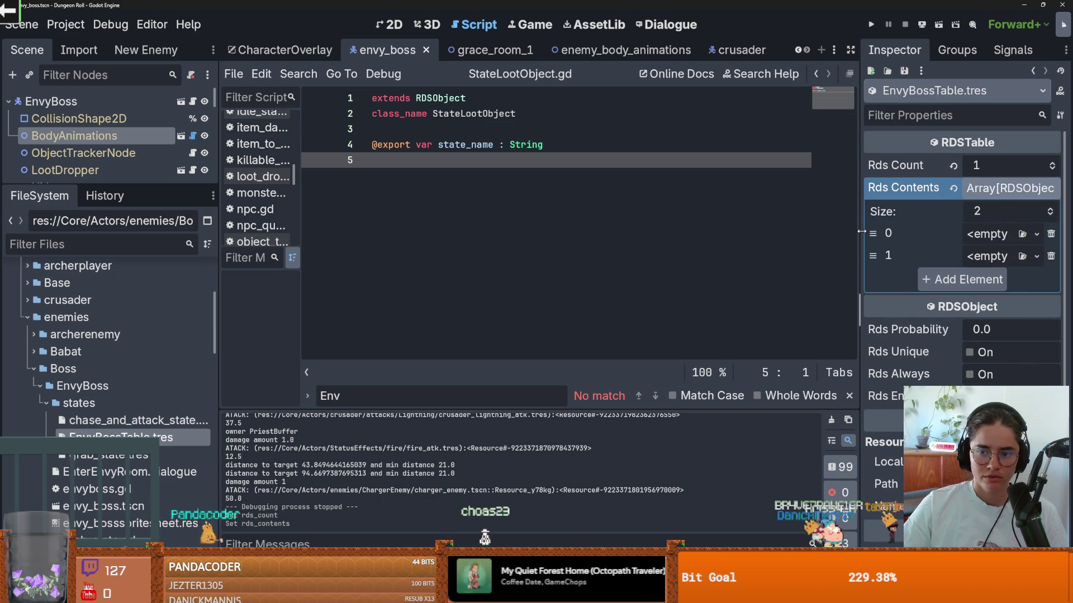
pyautogui.moveTo(861, 231); pyautogui.dragTo(682, 244)
pyautogui.moveTo(134, 420)
pyautogui.mouseDown()
pyautogui.moveTo(961, 246)
pyautogui.moveTo(961, 234)
pyautogui.mouseUp()
pyautogui.moveTo(106, 456)
pyautogui.mouseDown()
pyautogui.moveTo(782, 316)
pyautogui.moveTo(961, 256)
pyautogui.mouseUp()
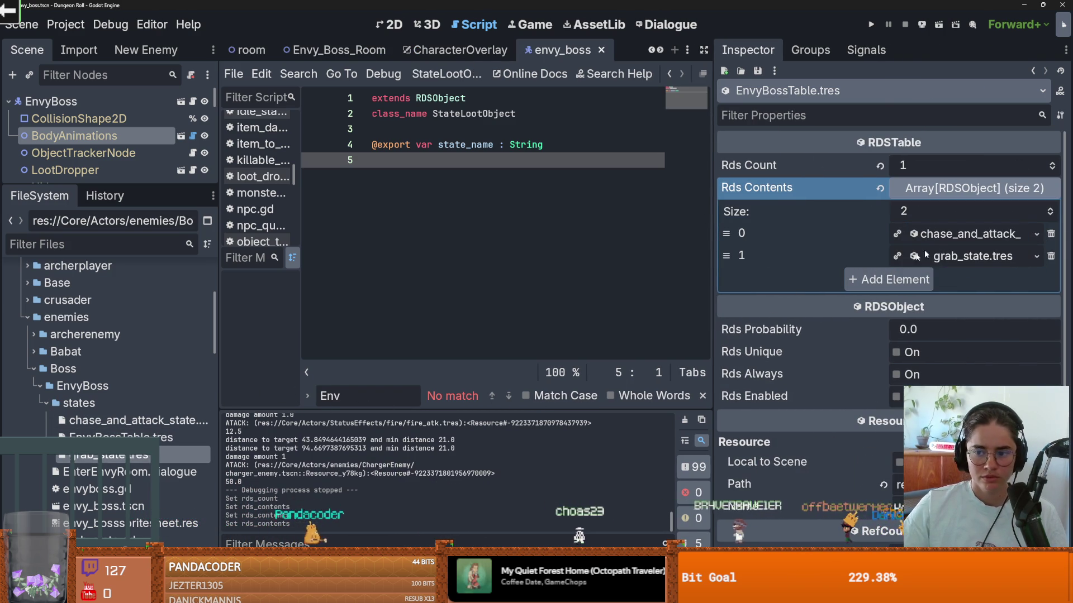
# Start naming the grab entry, and give the chase_and_attack entry probability 1 and enable it.
pyautogui.click(106, 455)
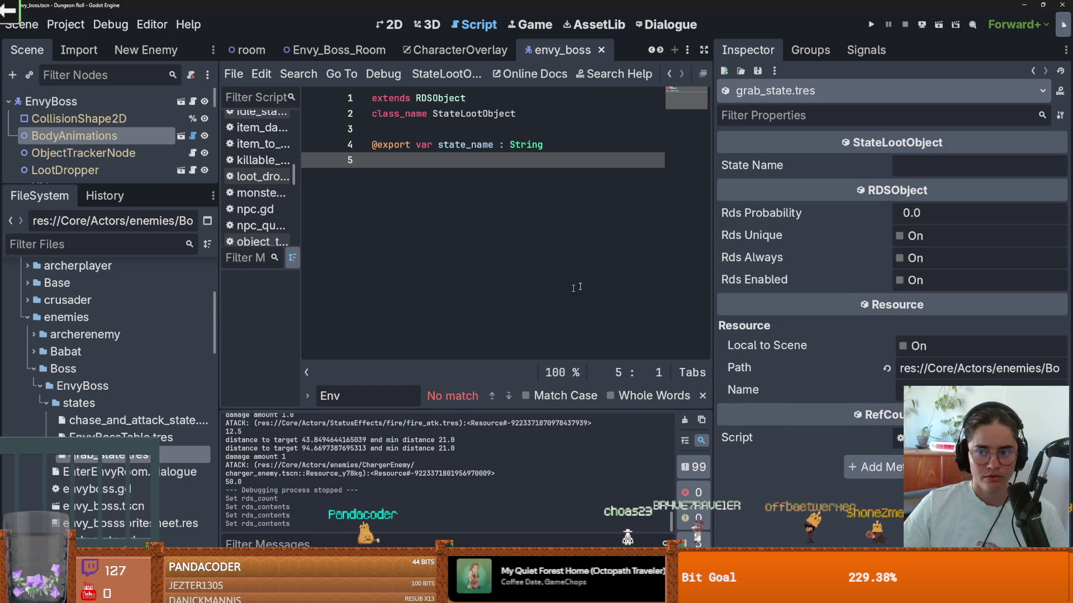
pyautogui.click(977, 165)
pyautogui.write('grab_state')
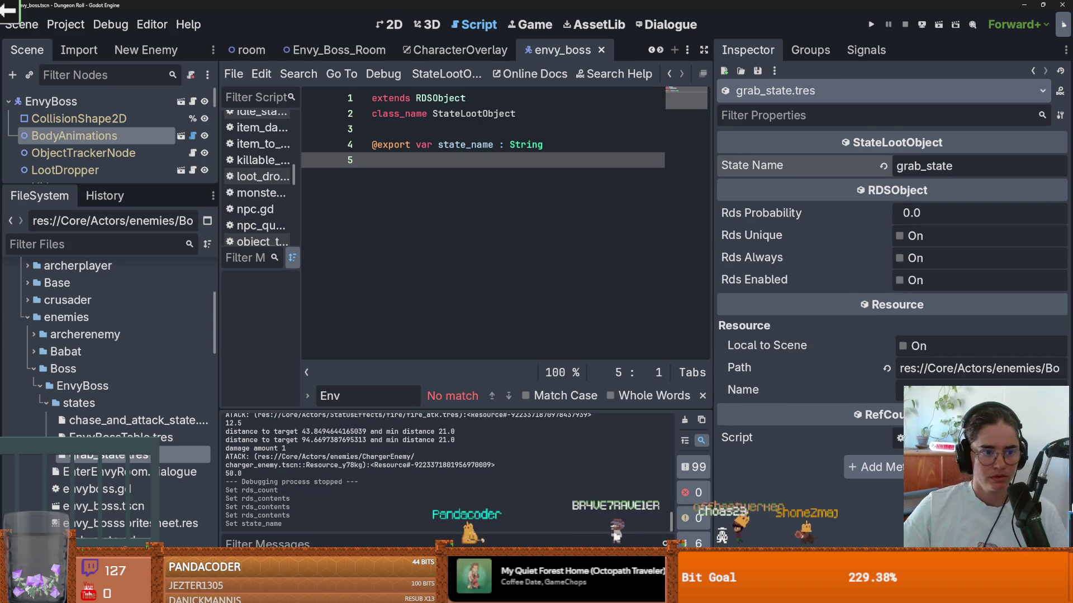
pyautogui.click(118, 421)
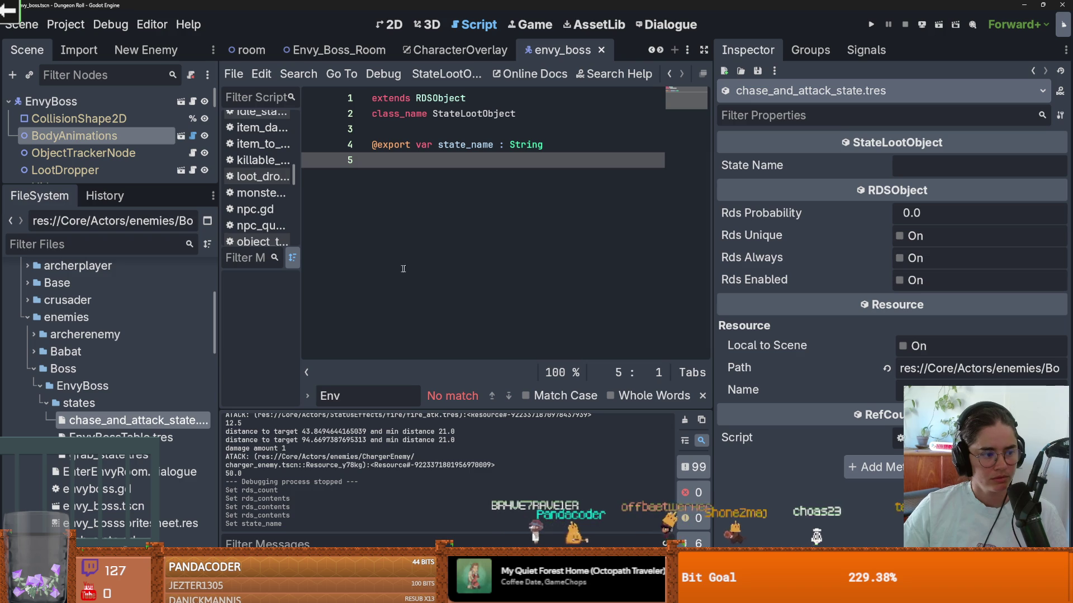
pyautogui.click(924, 170)
pyautogui.click(914, 213)
pyautogui.write('1')
pyautogui.click(899, 280)
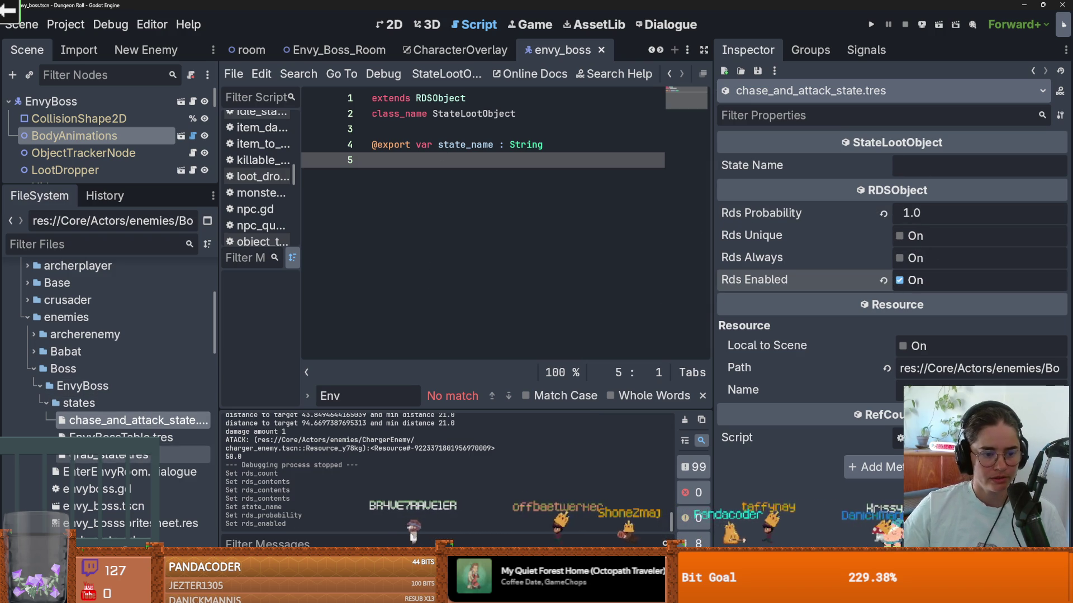
# Give the grab_state entry Rds Probability 1, enable it, and save.
pyautogui.click(120, 437)
pyautogui.click(106, 454)
pyautogui.click(914, 213)
pyautogui.write('1')
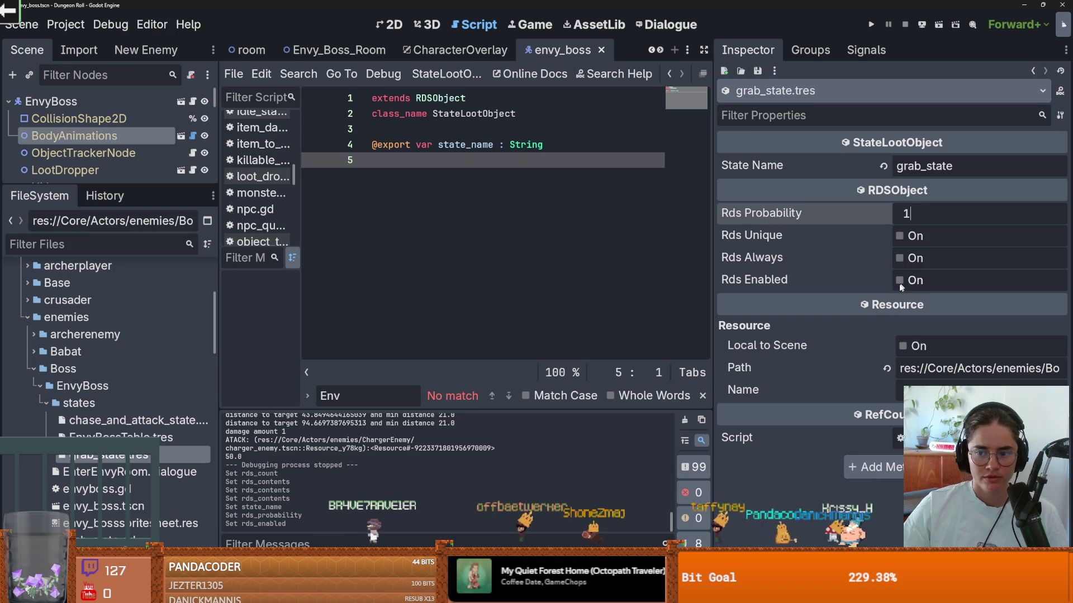
pyautogui.click(901, 280)
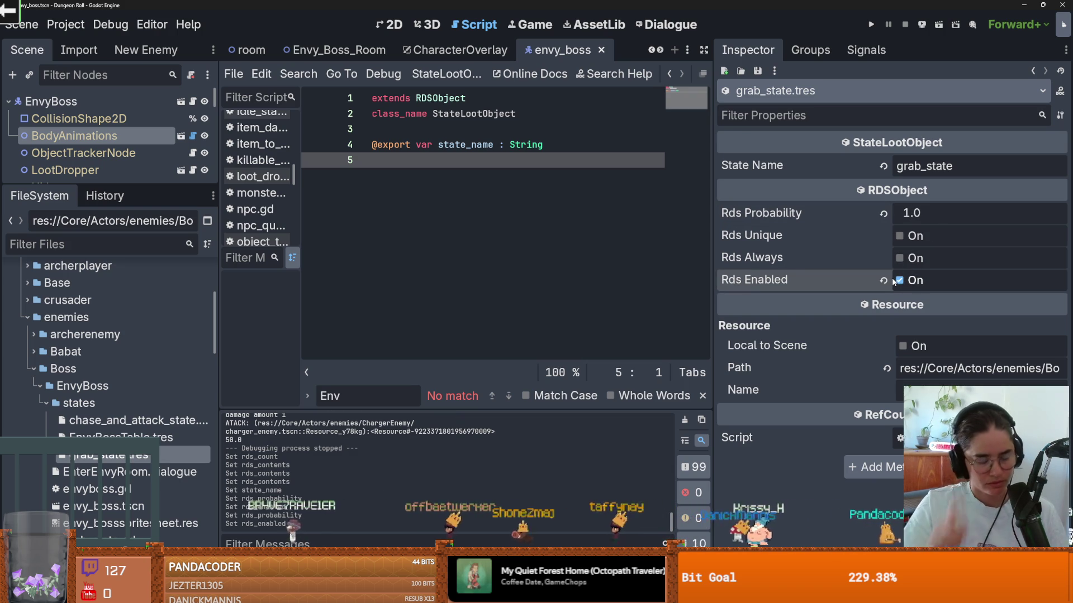
pyautogui.hotkey('ctrl', 's')
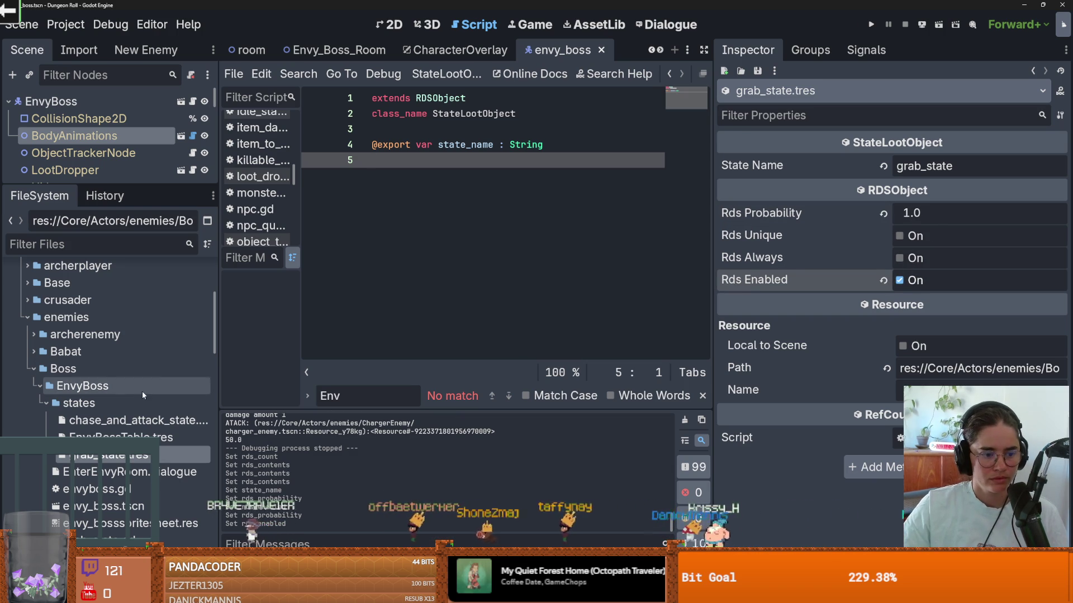
# Name the chase_and_attack_state entry 'chase_state'.
pyautogui.click(118, 438)
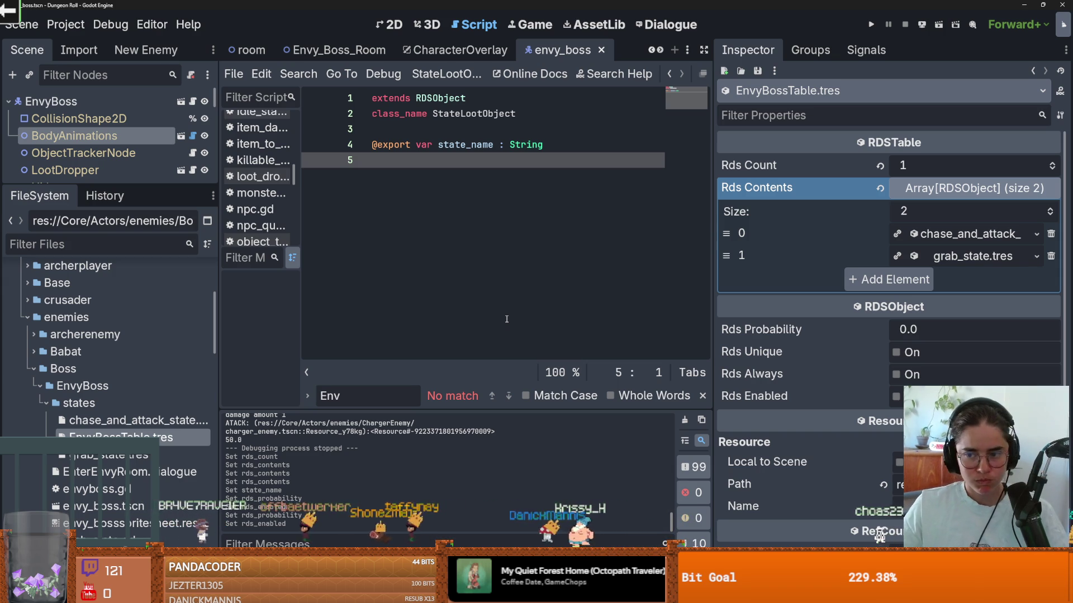
pyautogui.click(179, 423)
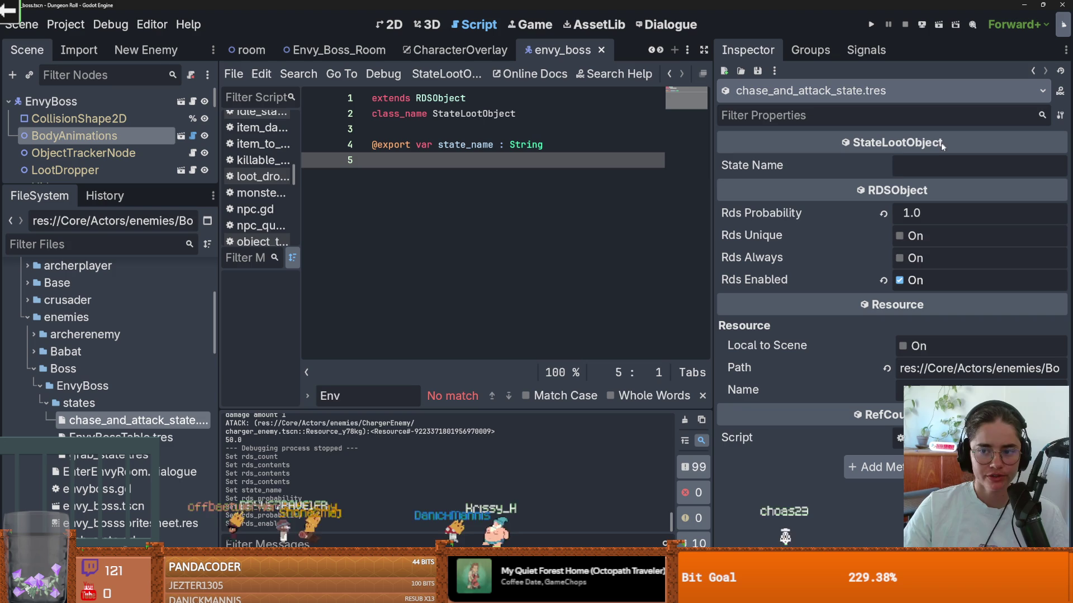
pyautogui.click(939, 166)
pyautogui.write('chase_state')
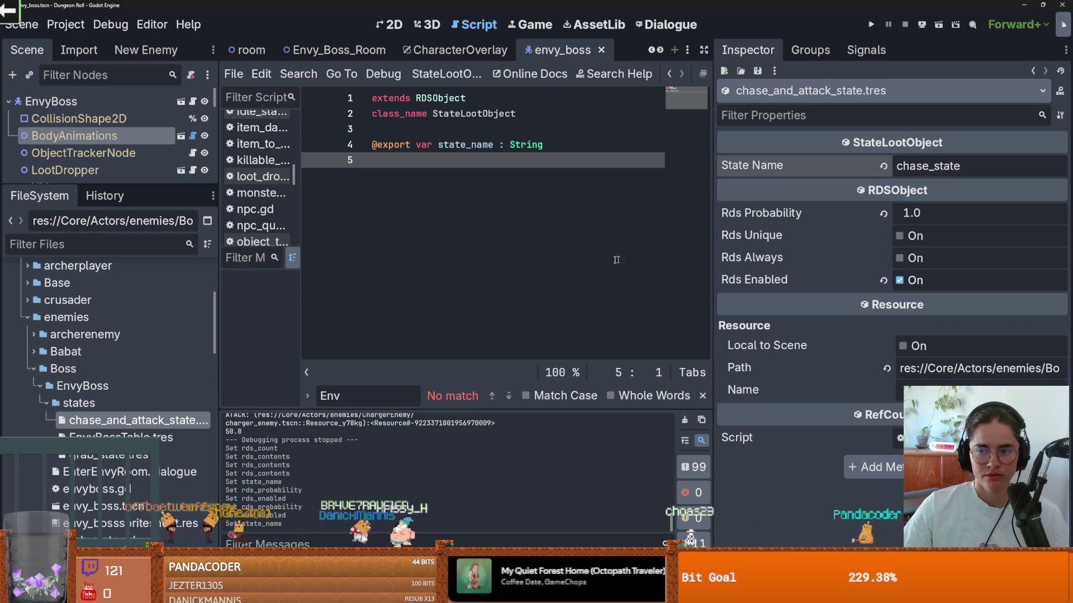
pyautogui.moveTo(155, 186); pyautogui.dragTo(156, 416)
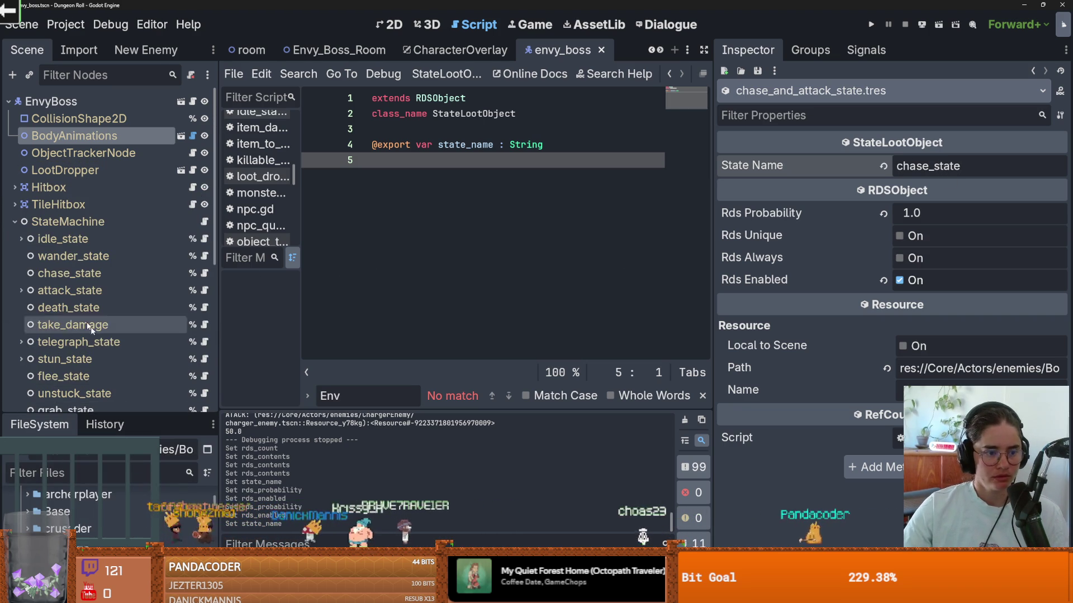
# Open chase_state's script and scroll down to its update function.
pyautogui.click(391, 24)
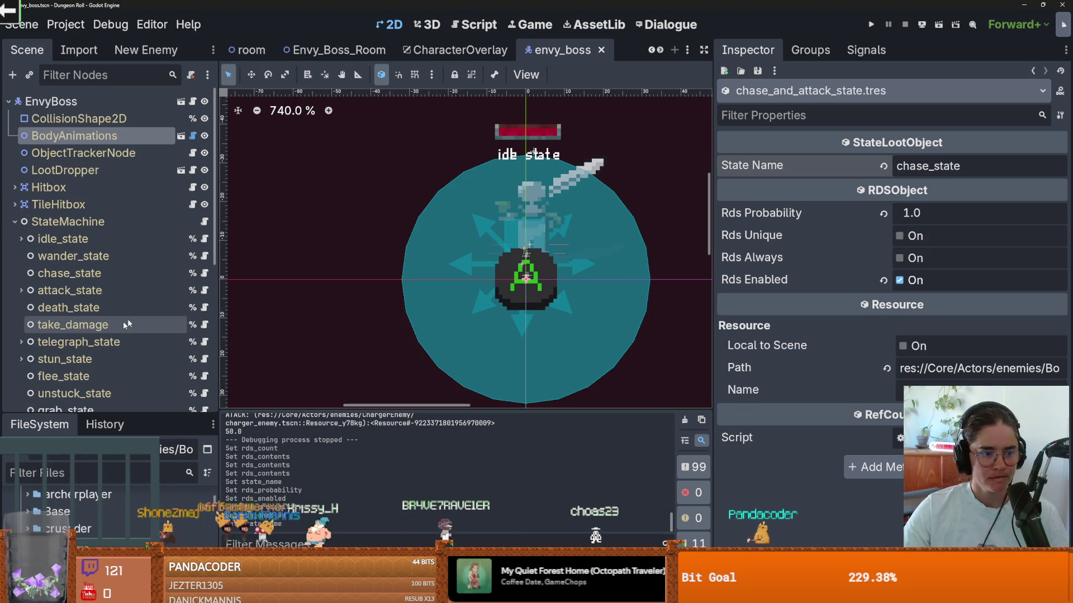
pyautogui.click(148, 269)
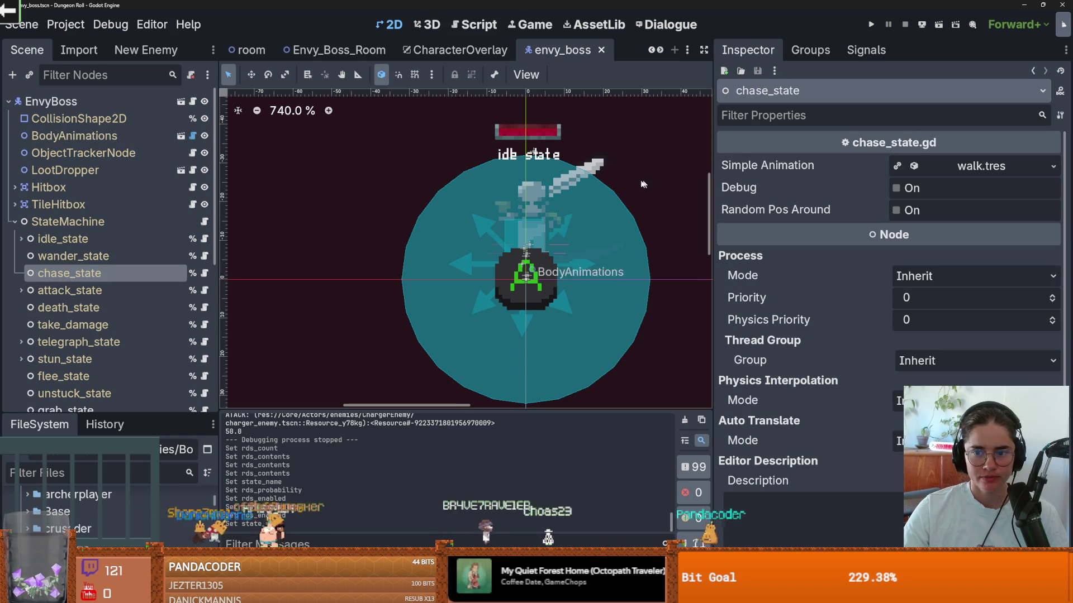
pyautogui.click(207, 277)
pyautogui.scroll(-10, 475, 295)
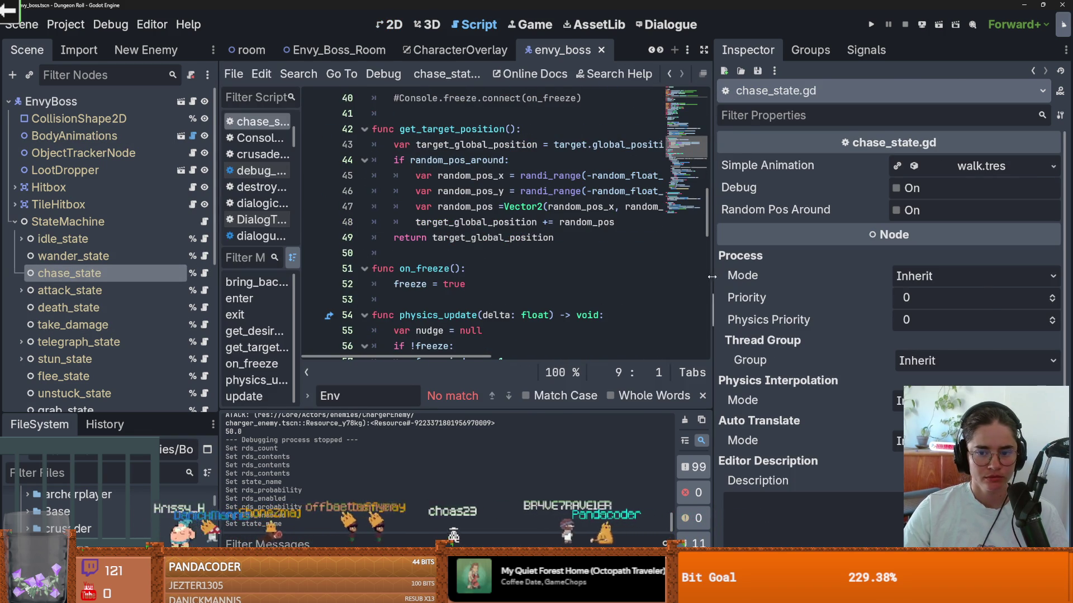
pyautogui.moveTo(712, 277); pyautogui.dragTo(916, 276)
pyautogui.scroll(-8, 639, 191)
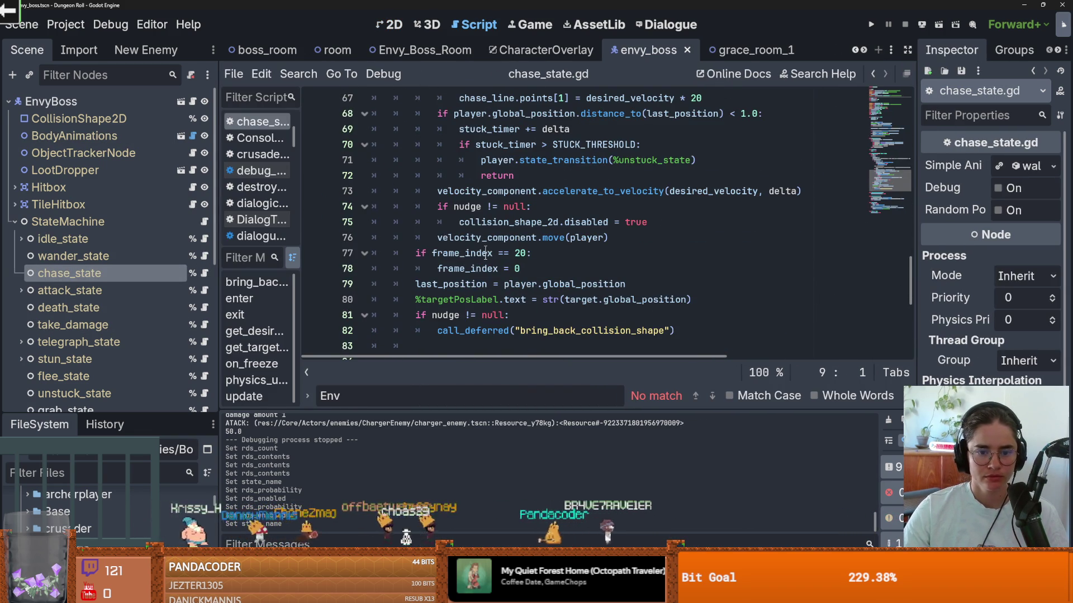
pyautogui.scroll(-6, 492, 230)
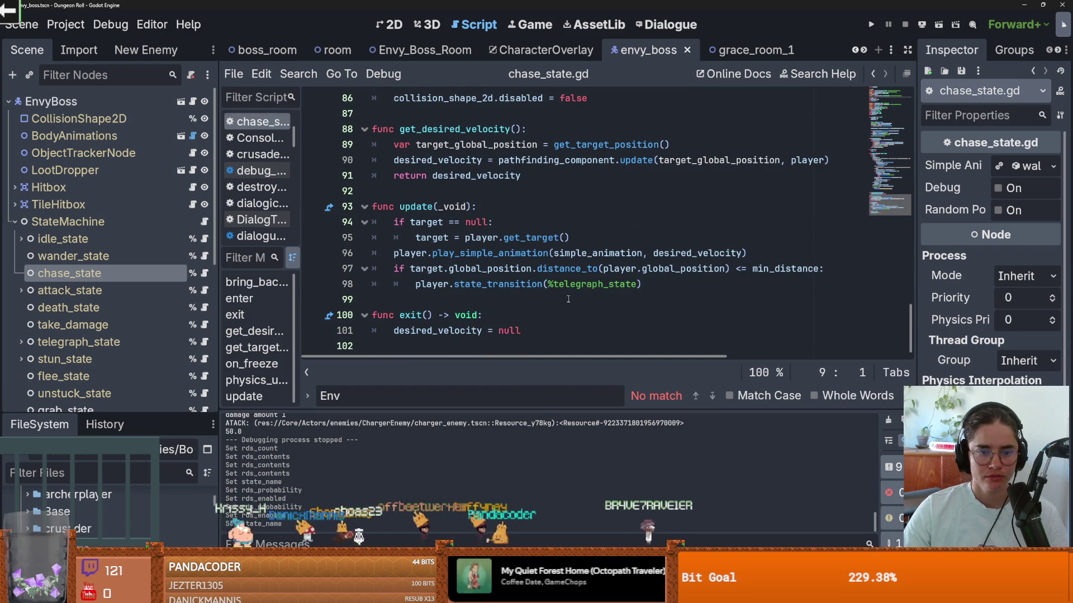
pyautogui.scroll(-3, 101, 279)
# Select the telegraph_state node to view its properties, then switch to GitHub Desktop.
pyautogui.click(96, 264)
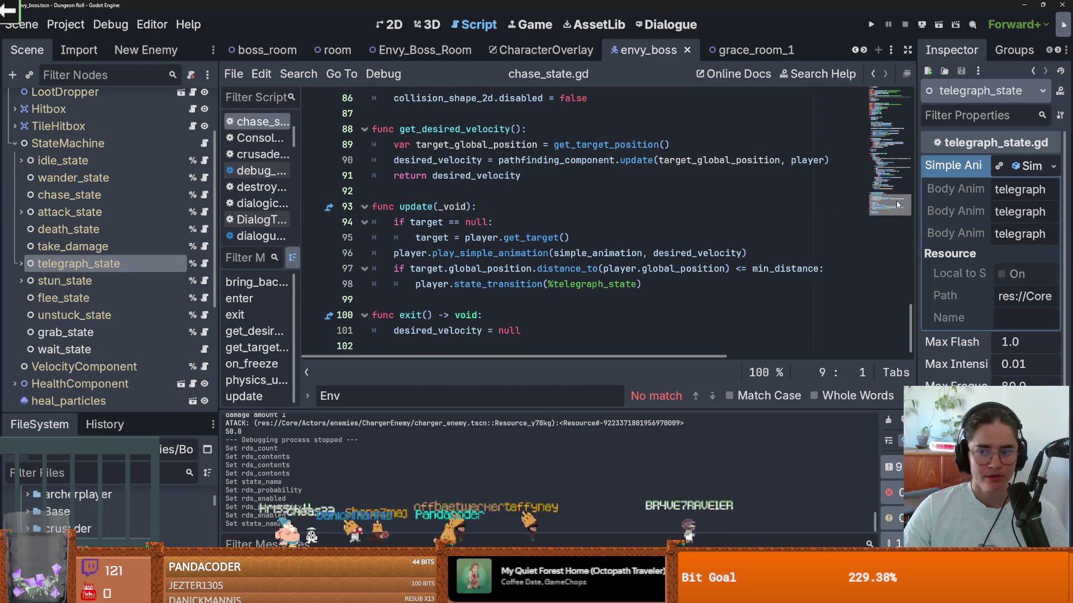
pyautogui.moveTo(917, 203); pyautogui.dragTo(735, 203)
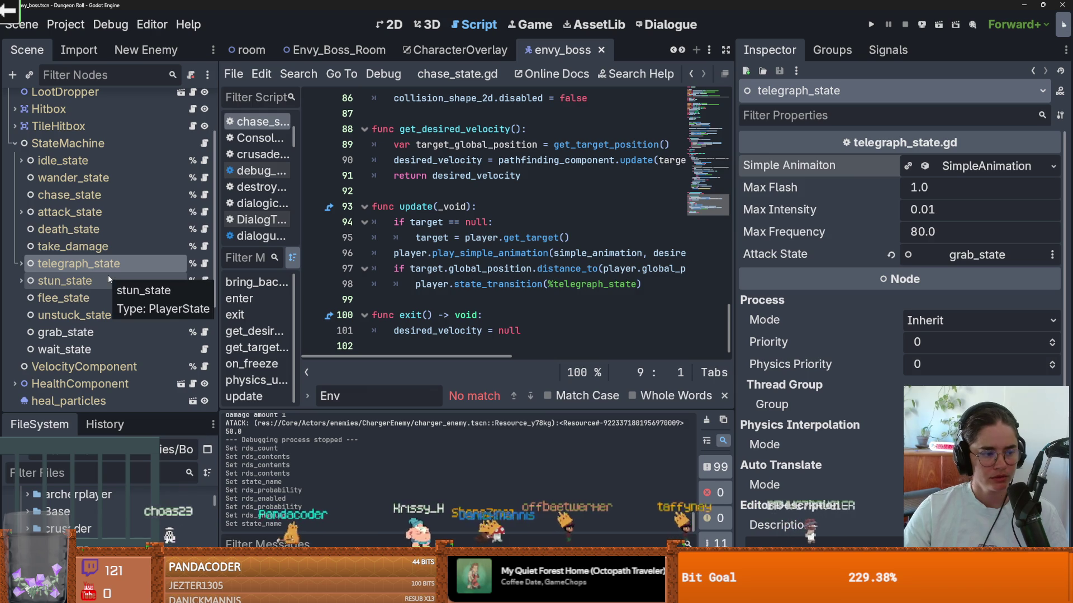
pyautogui.hotkey('alt', 'Tab')
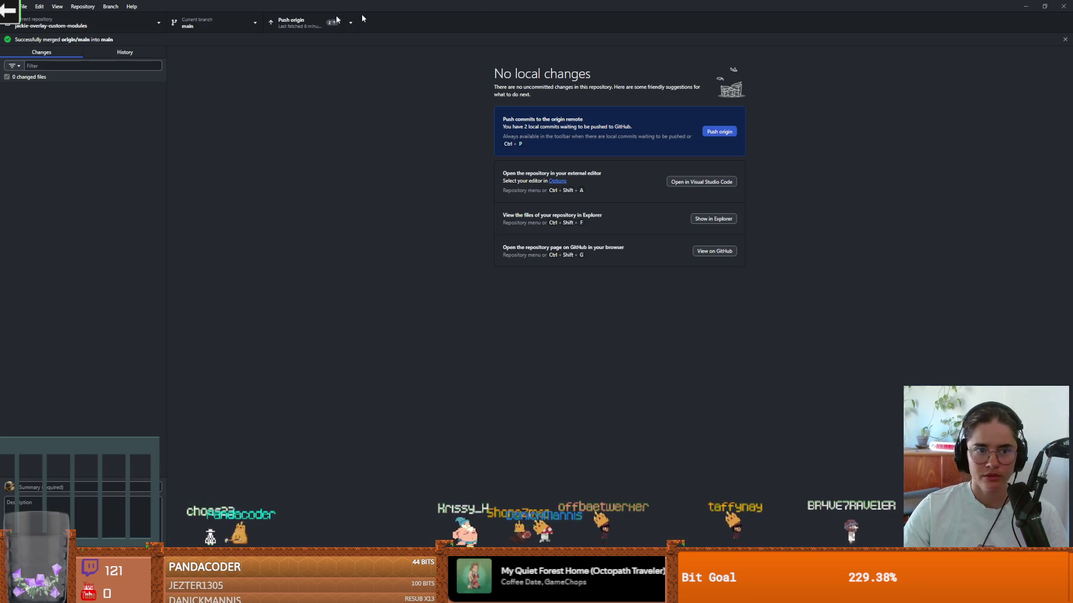
# Push the 2 local commits to origin, then return to Godot and save the scene.
pyautogui.click(287, 23)
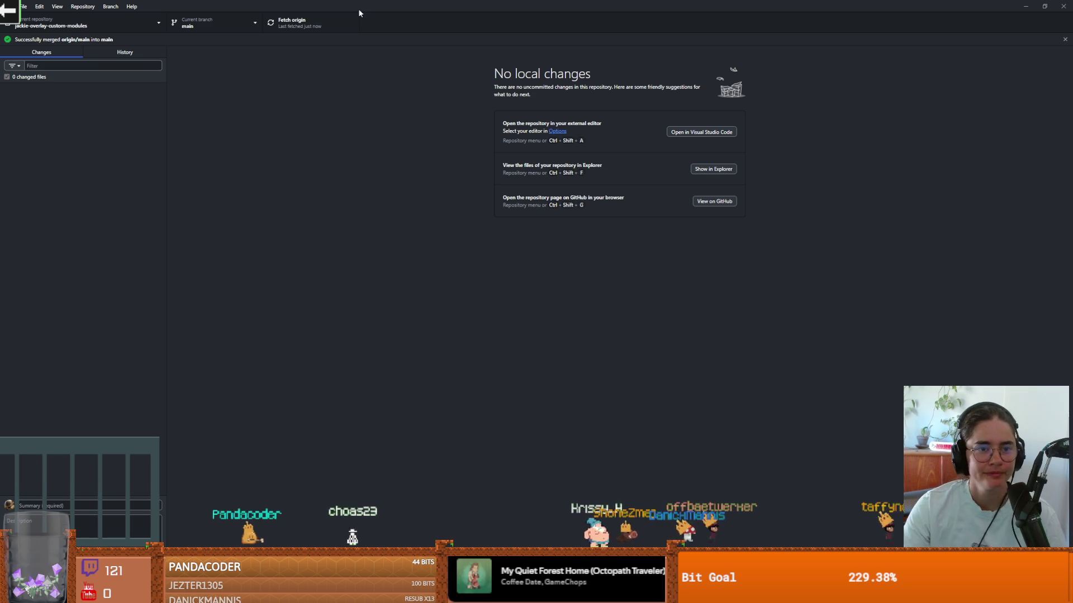
pyautogui.hotkey('alt', 'Tab')
pyautogui.hotkey('ctrl', 's')
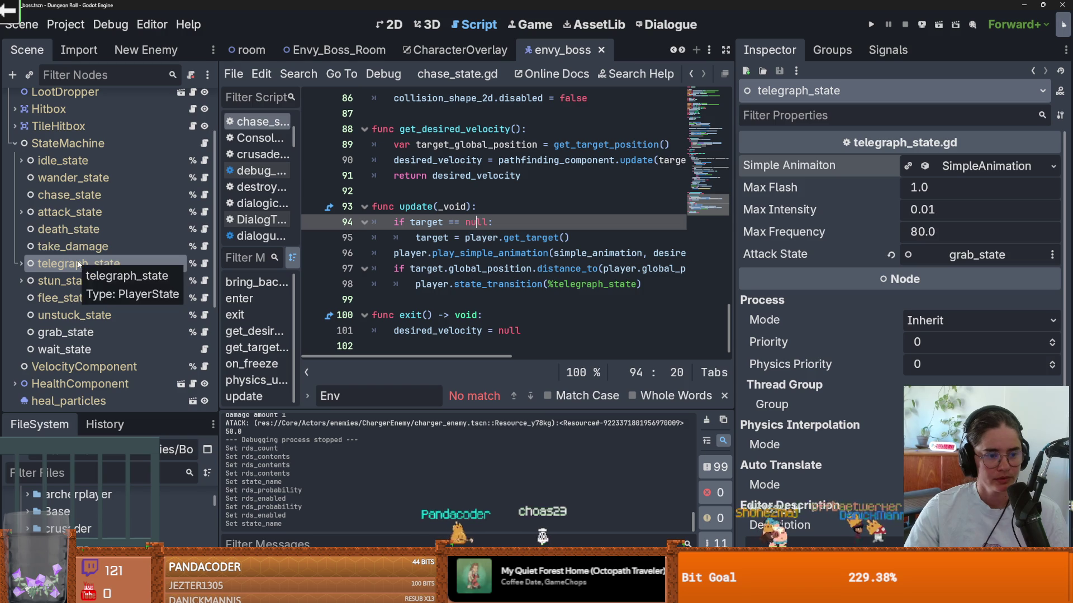
# Read through attack_state's script, then open the BodyAnimations enemy_body_animations scene.
pyautogui.click(107, 207)
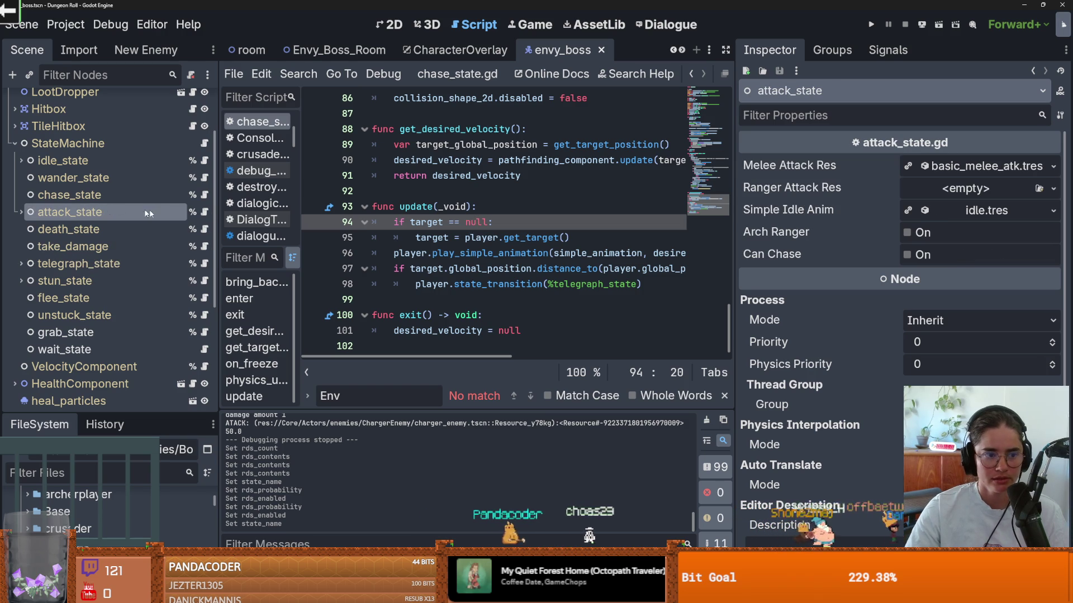
pyautogui.click(205, 211)
pyautogui.scroll(-9, 398, 242)
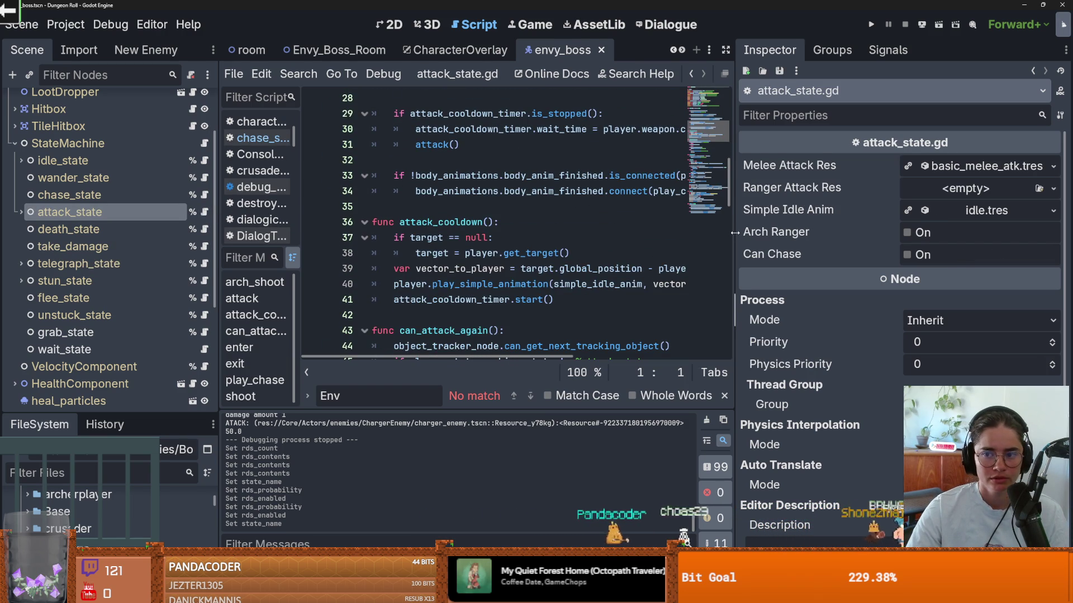
pyautogui.moveTo(735, 232); pyautogui.dragTo(774, 233)
pyautogui.scroll(2, 502, 252)
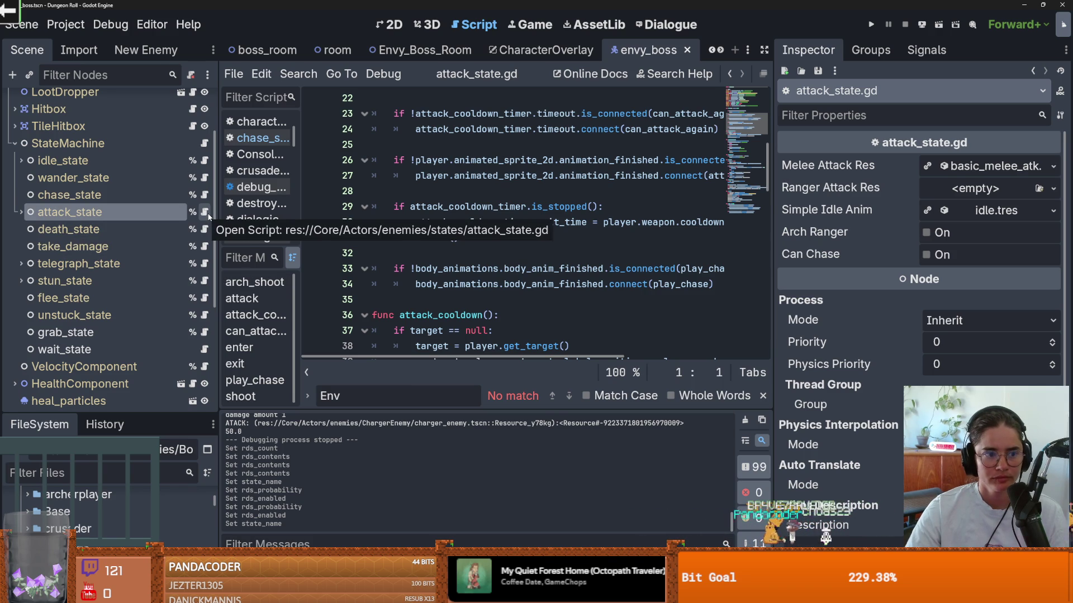
pyautogui.scroll(3, 208, 215)
pyautogui.click(98, 136)
pyautogui.click(180, 136)
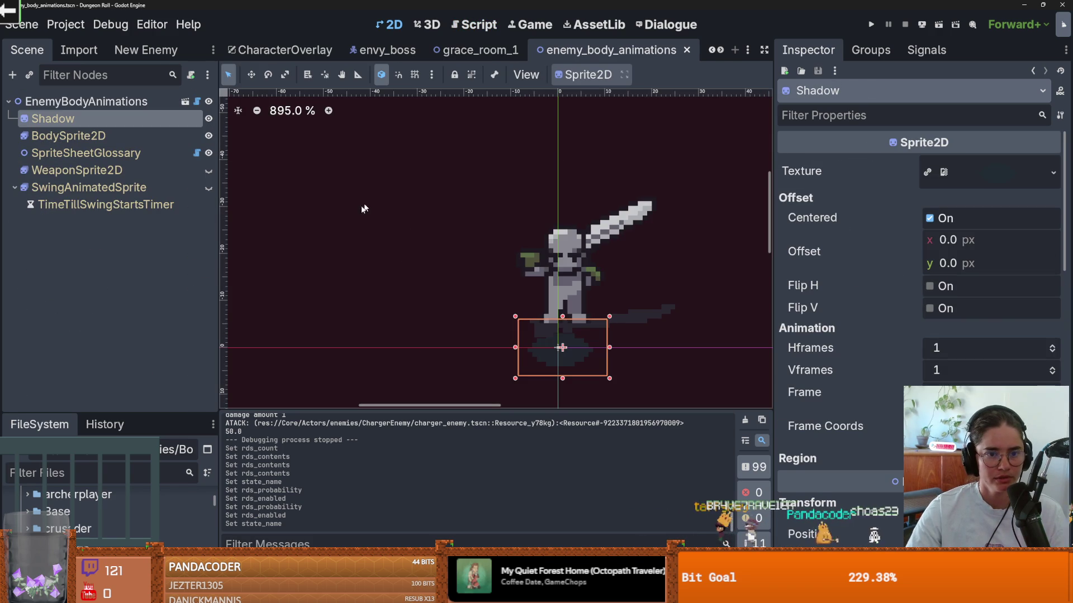
# Preview BodySprite2D playing attack_1_down, then quit the editor to restart it.
pyautogui.click(67, 136)
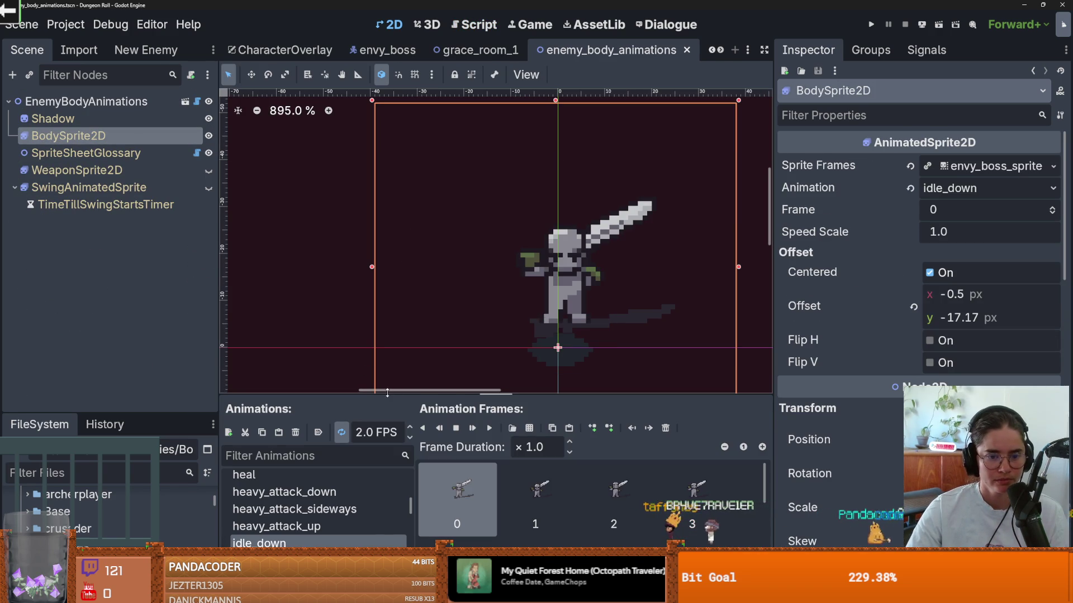
pyautogui.moveTo(387, 394); pyautogui.dragTo(382, 274)
pyautogui.click(381, 371)
pyautogui.moveTo(515, 279); pyautogui.dragTo(514, 329)
pyautogui.scroll(5, 354, 437)
pyautogui.click(315, 417)
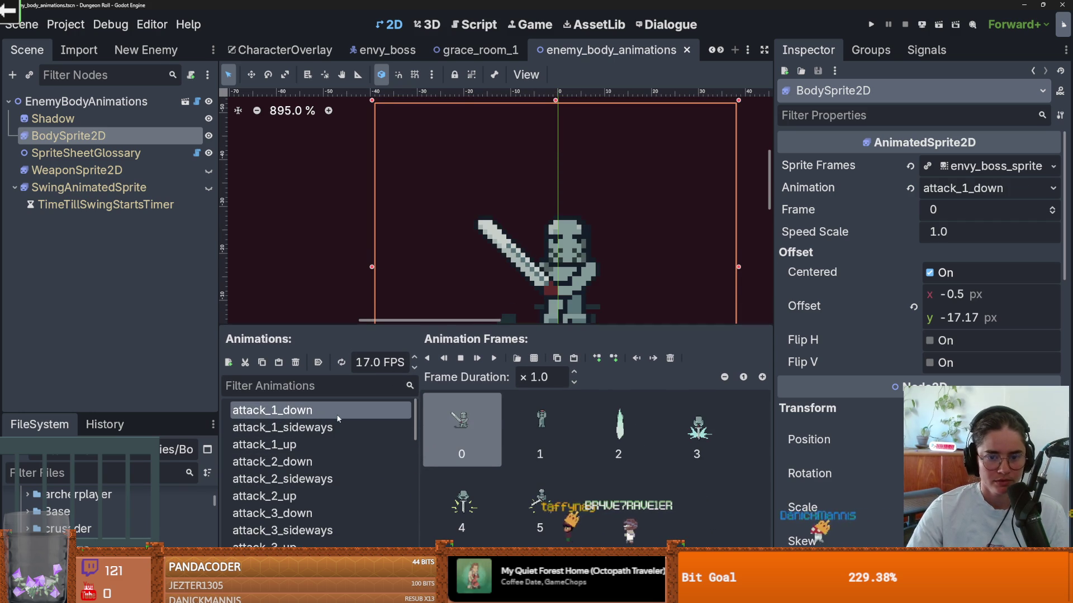
pyautogui.click(338, 413)
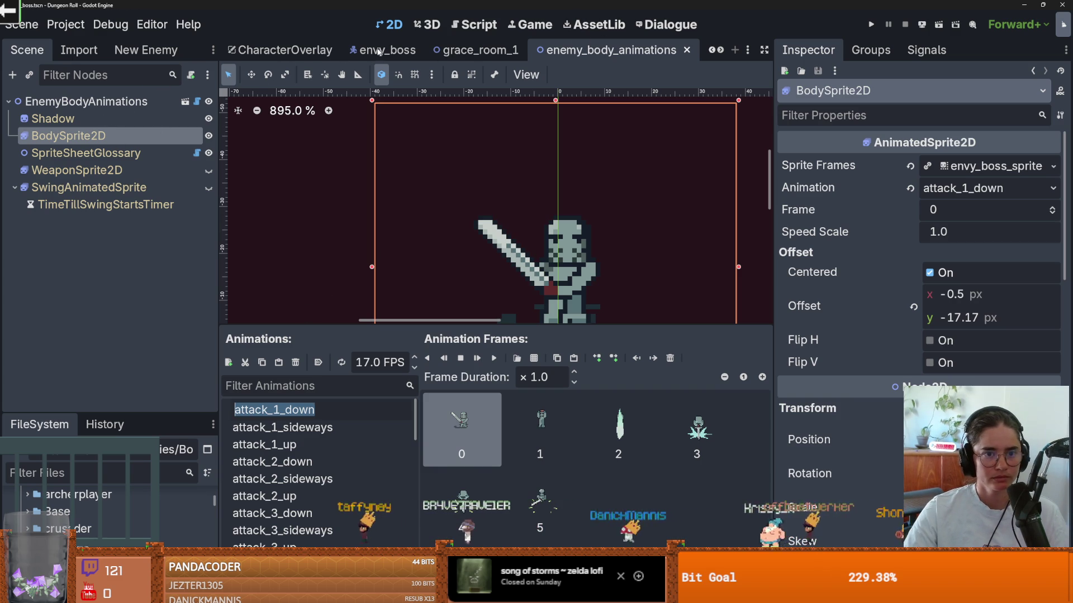
pyautogui.press('super+d')
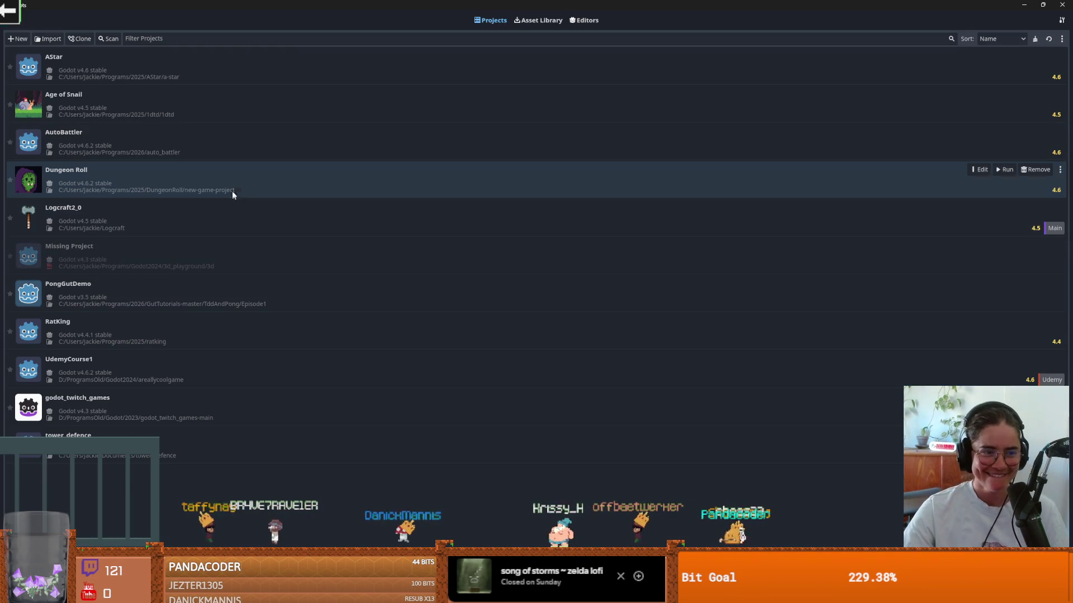
# Reopen the Dungeon Roll project from the Project Manager with Godot v4.6.2.
pyautogui.click(232, 193)
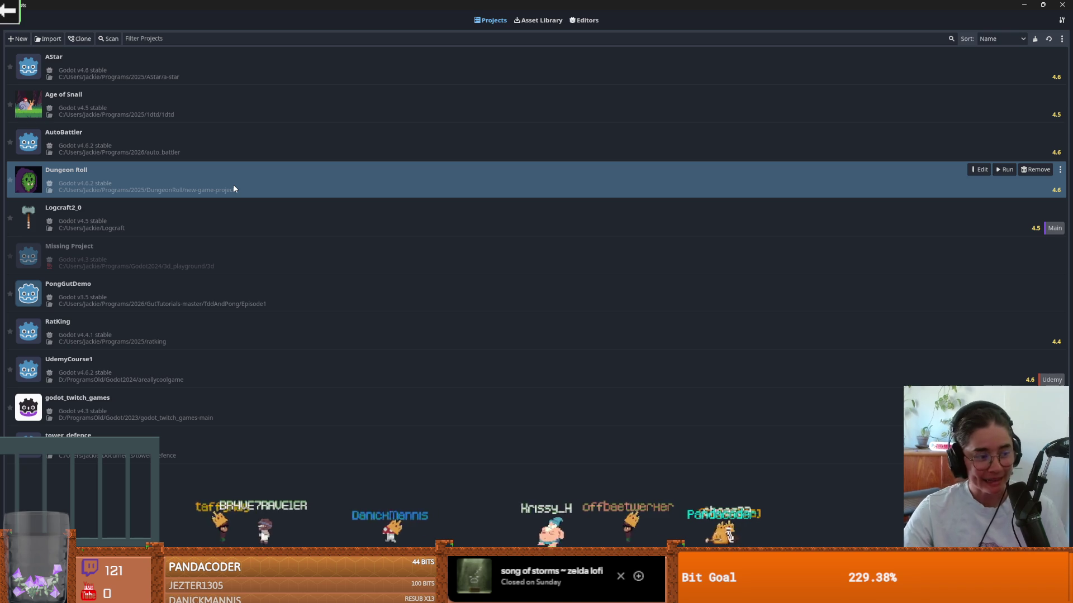
pyautogui.doubleClick(233, 193)
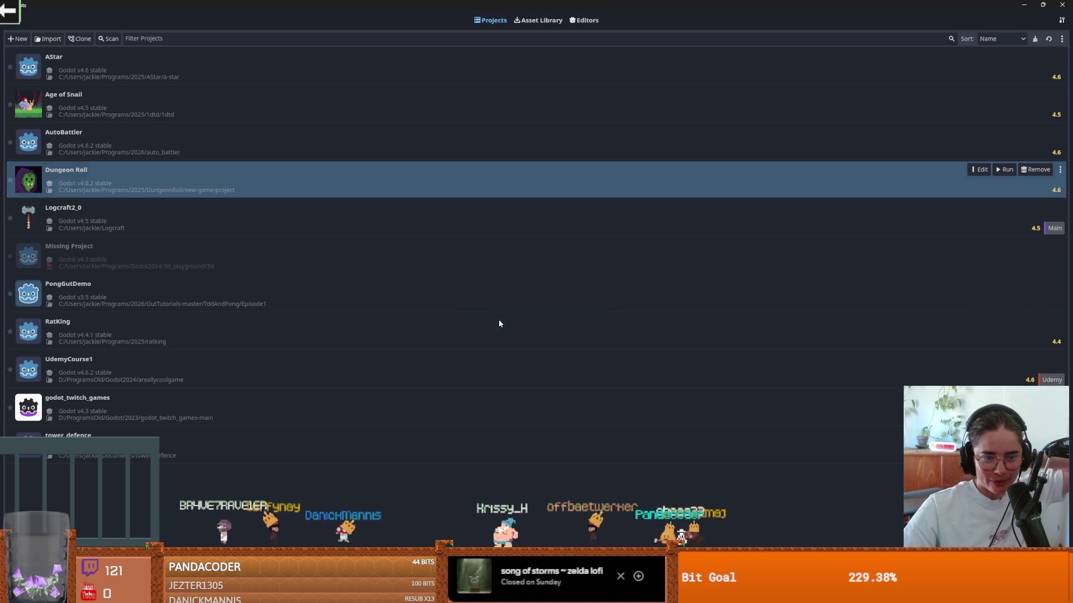
pyautogui.click(505, 323)
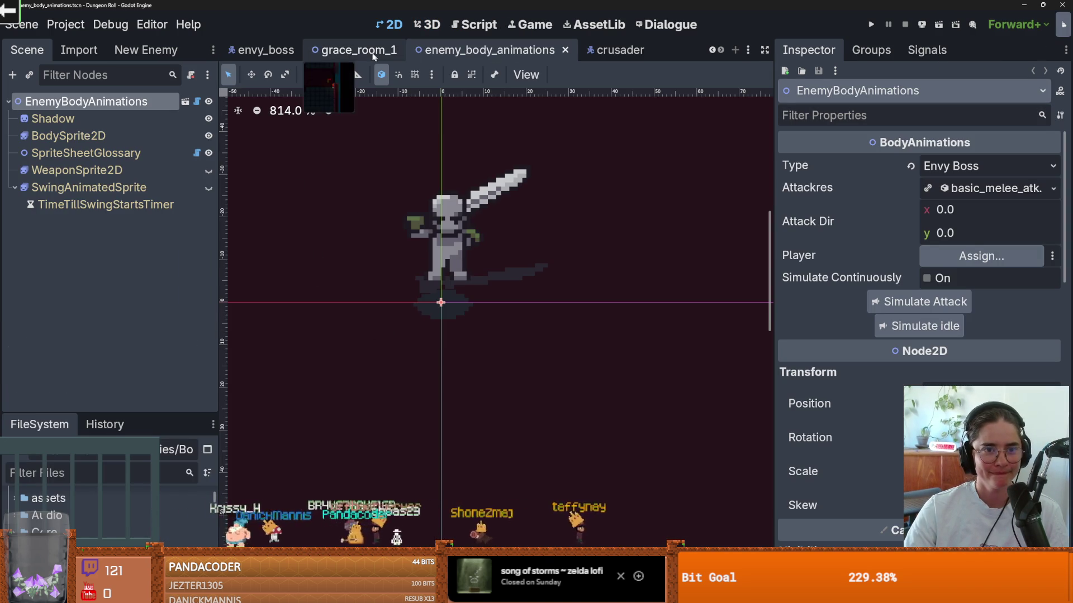
# Switch to the envy_boss scene, select attack_state and toggle its Melee Attack Res settings.
pyautogui.click(276, 52)
pyautogui.scroll(-4, 160, 259)
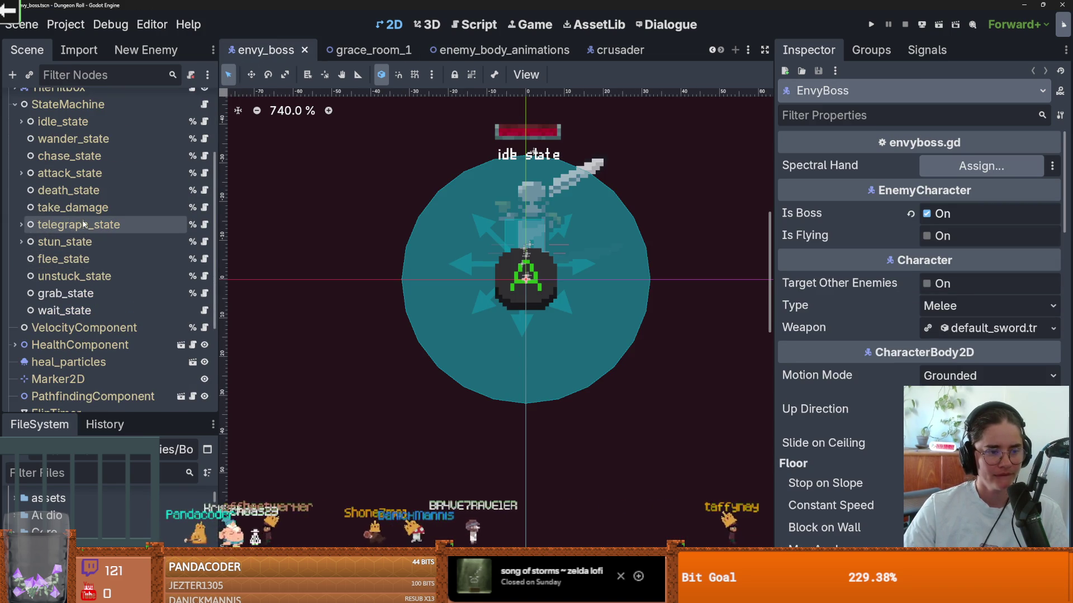
pyautogui.click(79, 171)
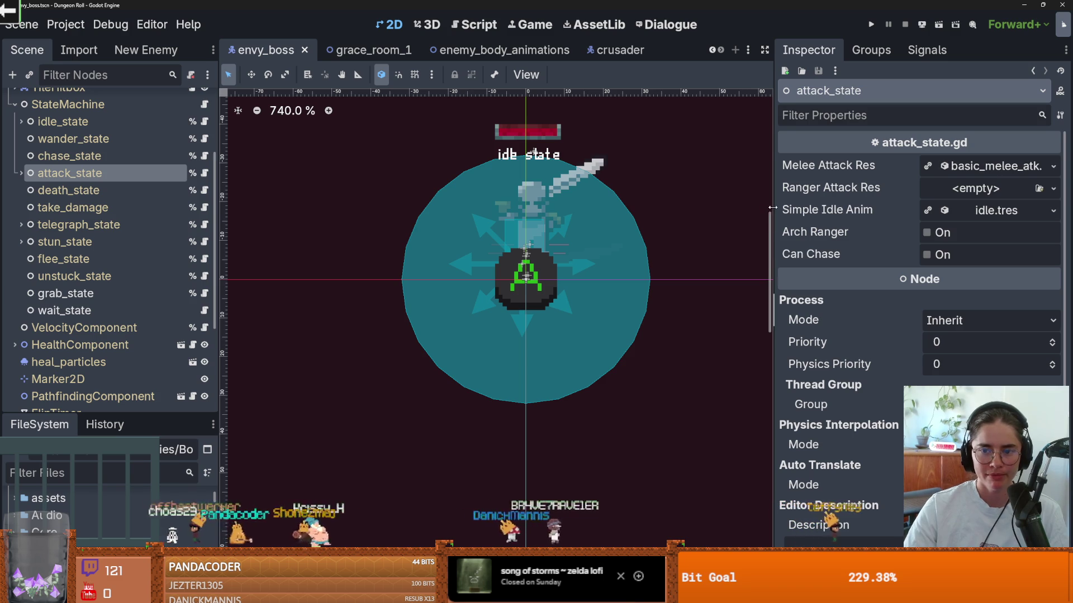
pyautogui.moveTo(774, 212); pyautogui.dragTo(727, 209)
pyautogui.click(975, 166)
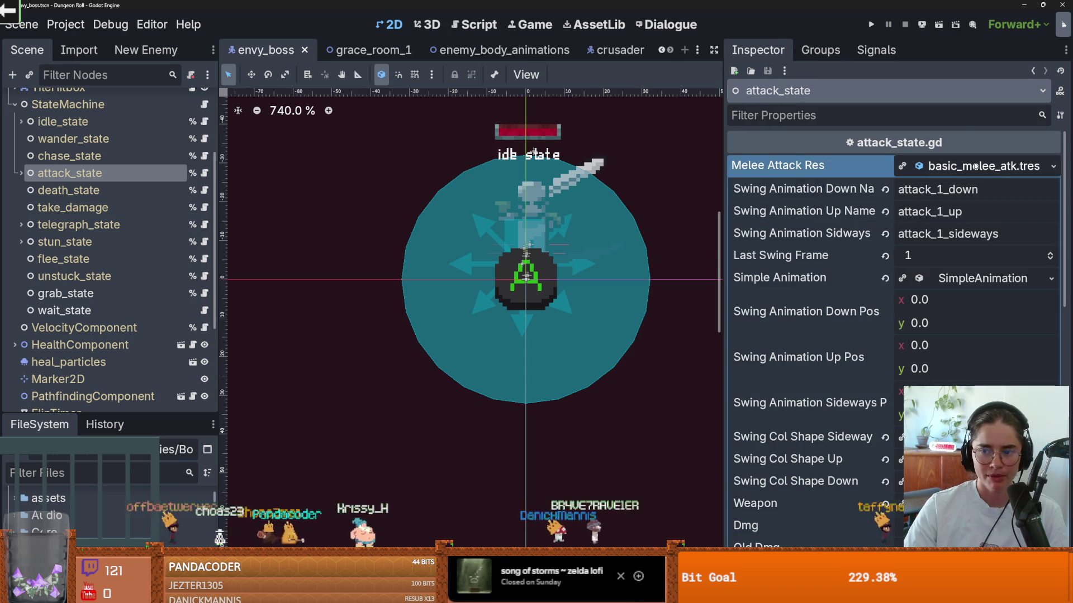
pyautogui.click(975, 166)
pyautogui.click(975, 166)
pyautogui.click(975, 166)
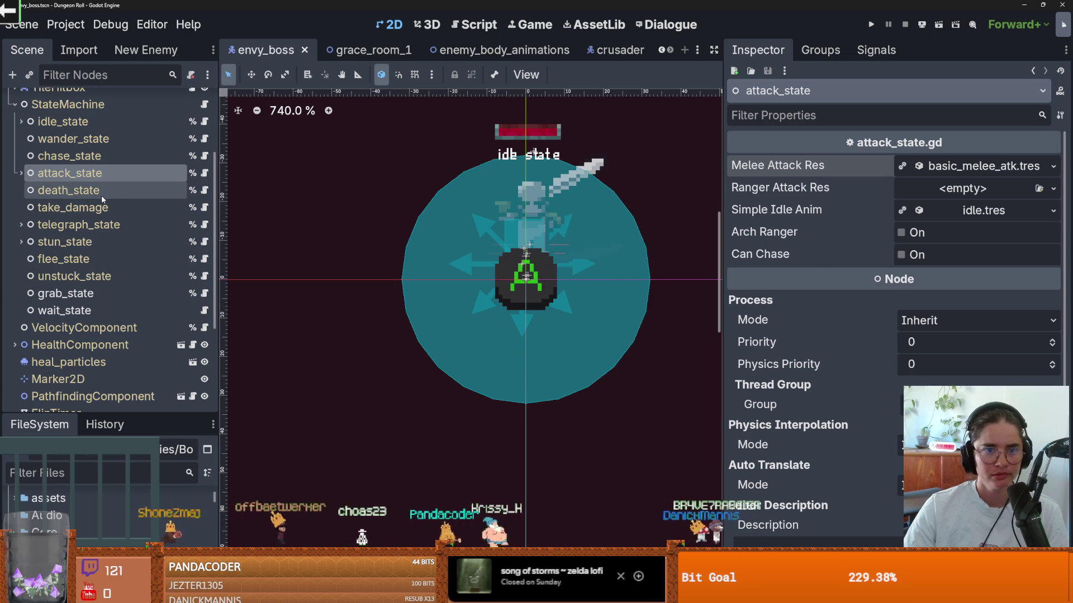
pyautogui.scroll(5, 101, 196)
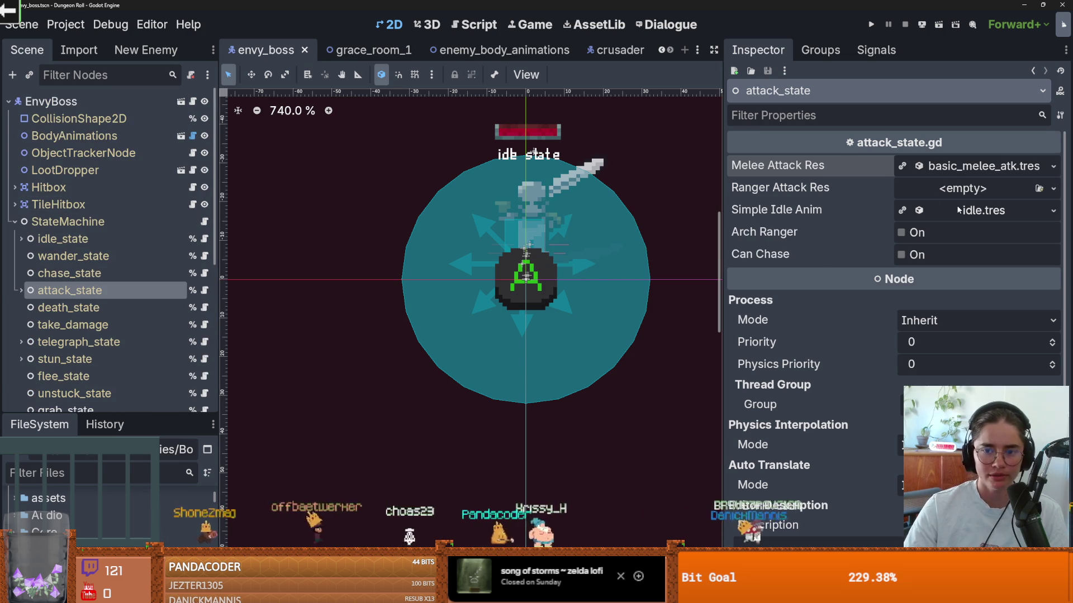
pyautogui.click(959, 168)
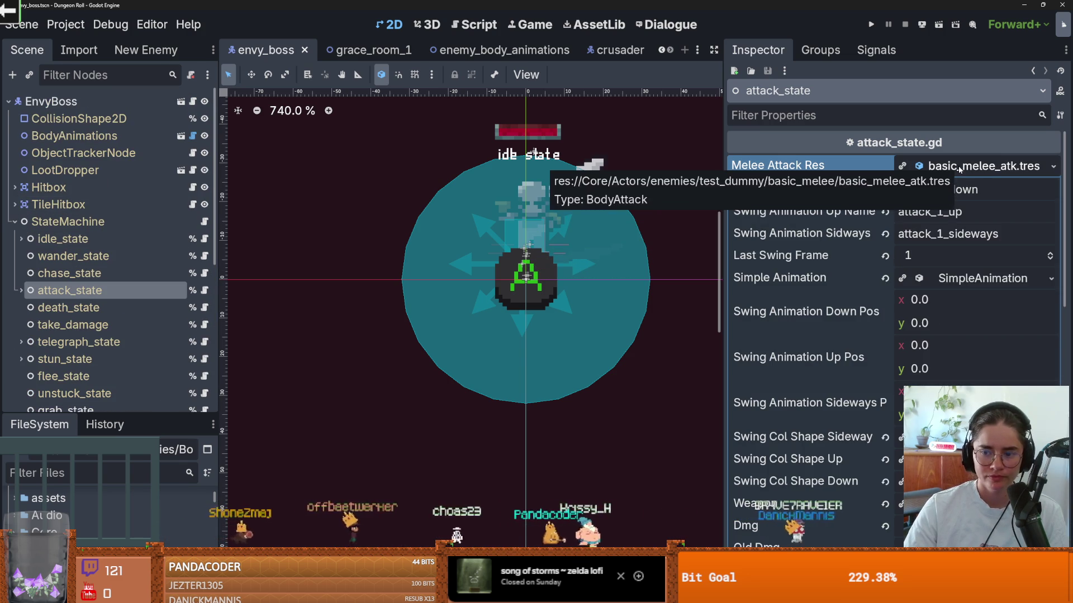
pyautogui.click(959, 168)
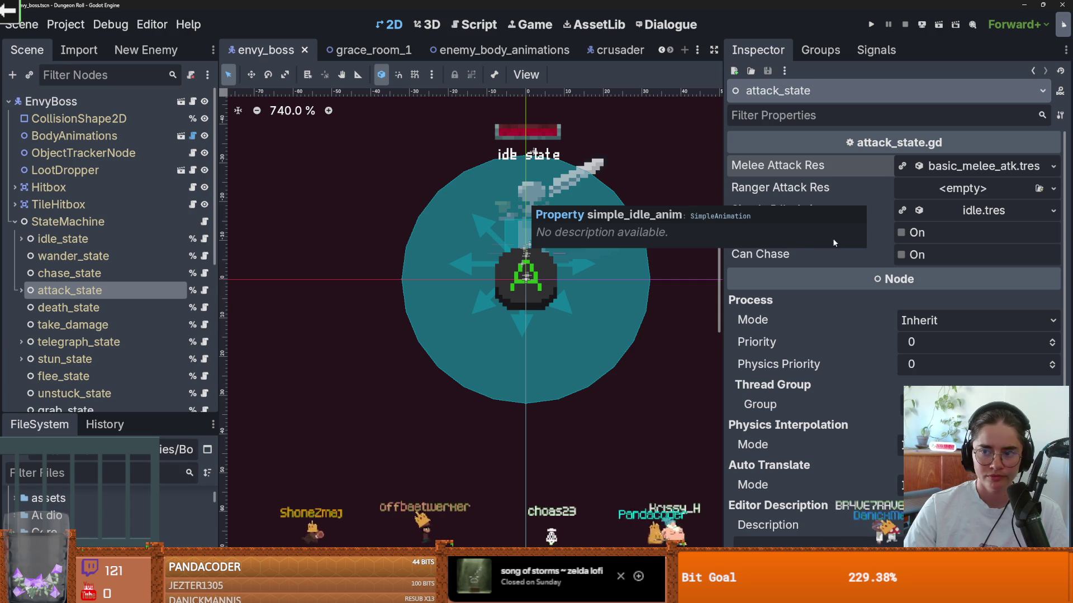
pyautogui.click(979, 170)
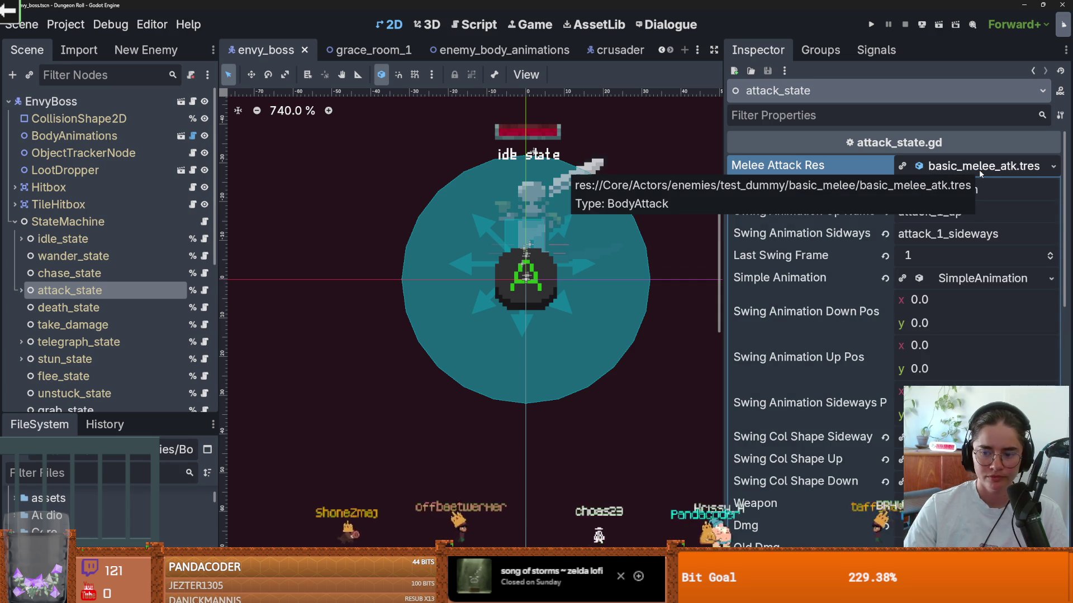
pyautogui.click(979, 170)
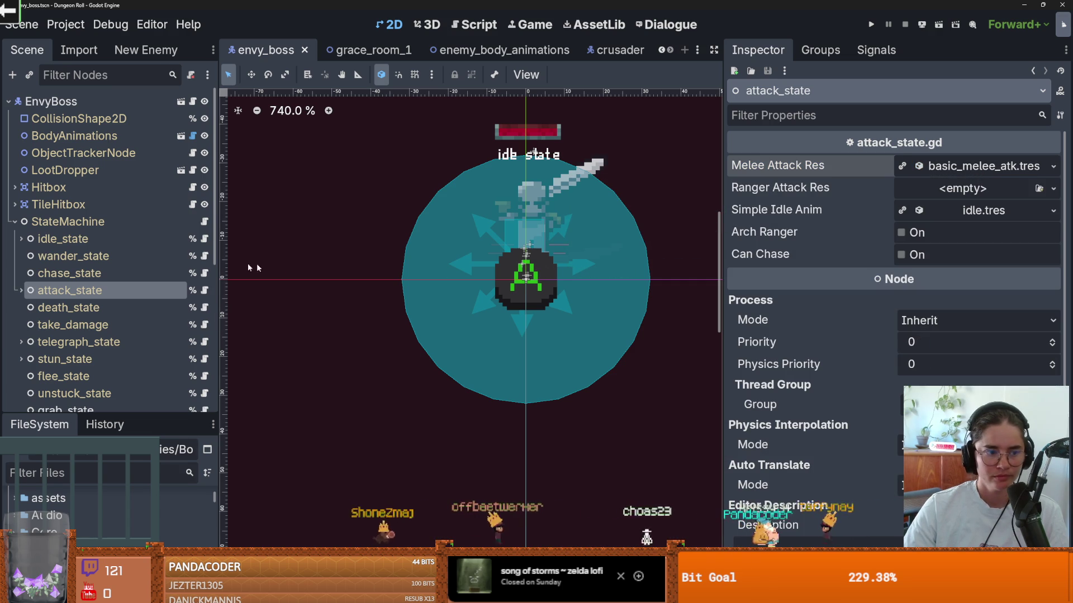
# Review Melee Attack Res's Simple Animation resource, then save the envy_boss scene.
pyautogui.scroll(-3, 74, 300)
pyautogui.scroll(2, 75, 300)
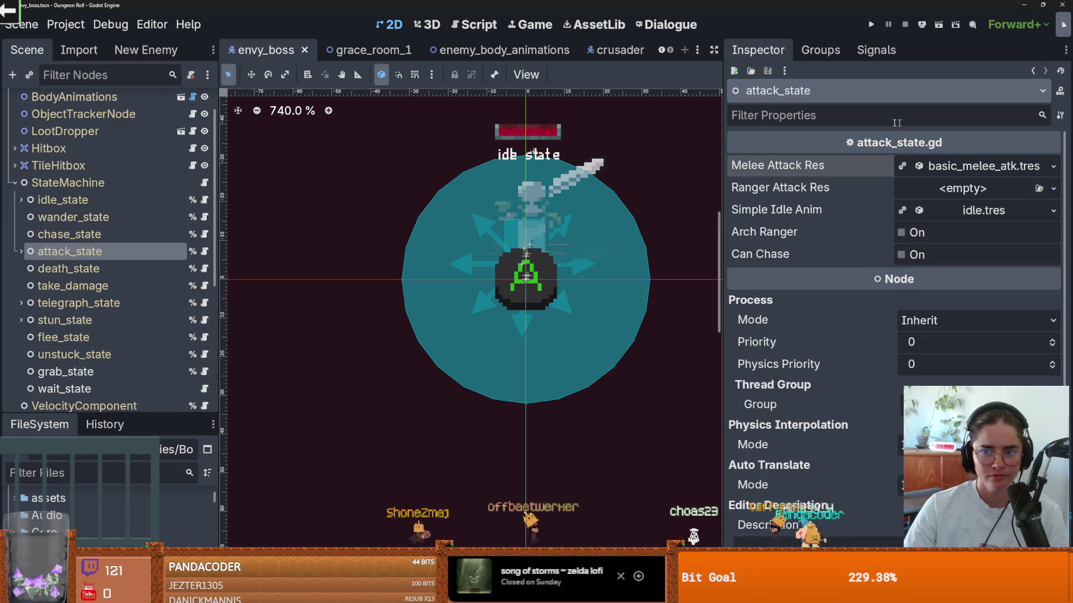
pyautogui.click(966, 166)
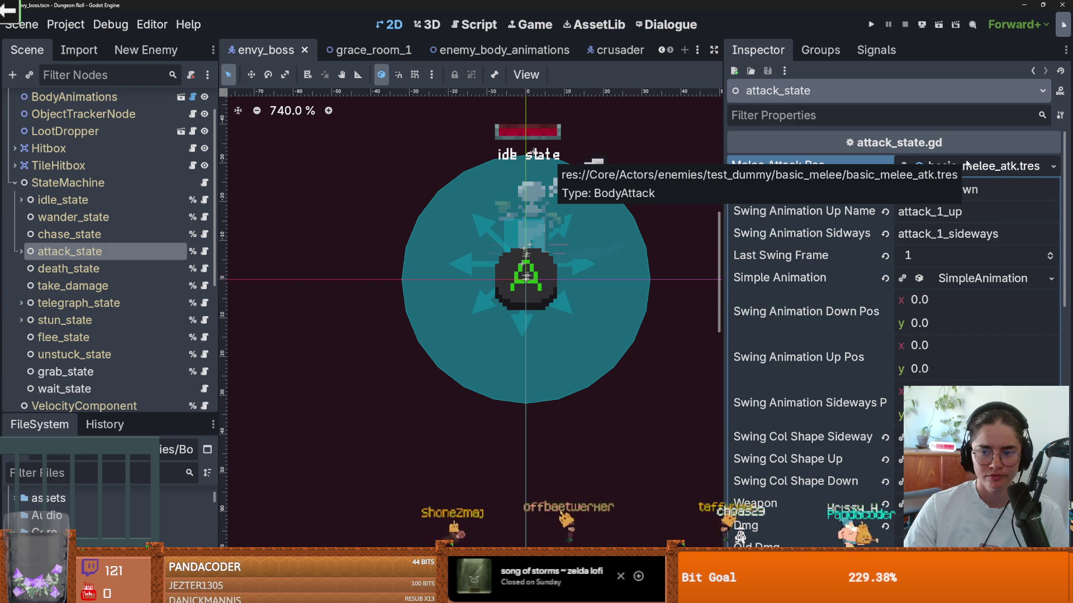
pyautogui.click(984, 284)
pyautogui.click(980, 284)
pyautogui.scroll(-3, 816, 272)
pyautogui.scroll(-3, 816, 271)
pyautogui.scroll(6, 817, 271)
pyautogui.click(956, 166)
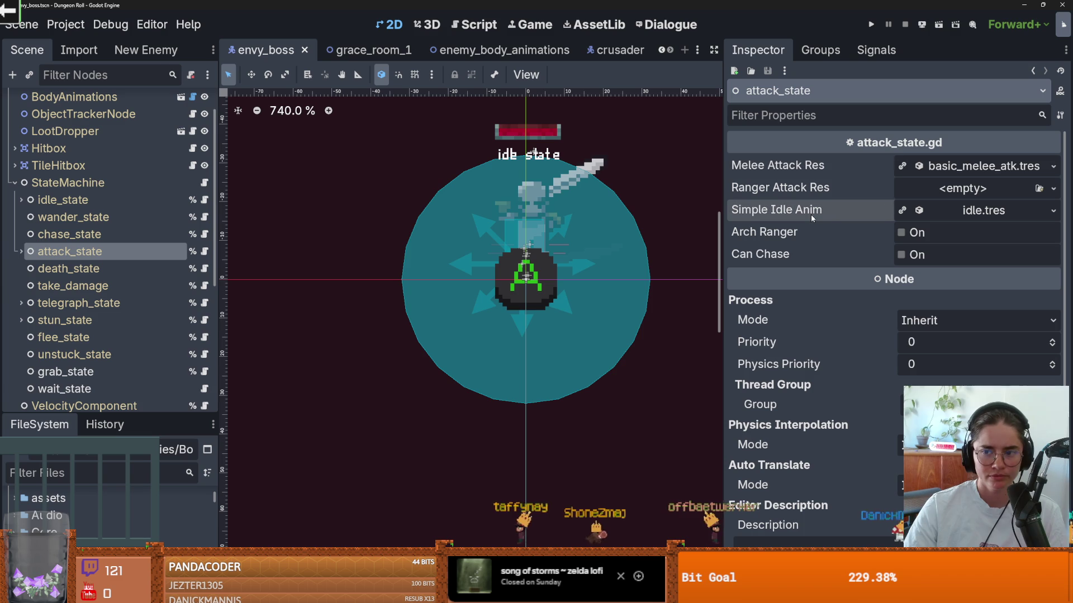
pyautogui.hotkey('ctrl', 's')
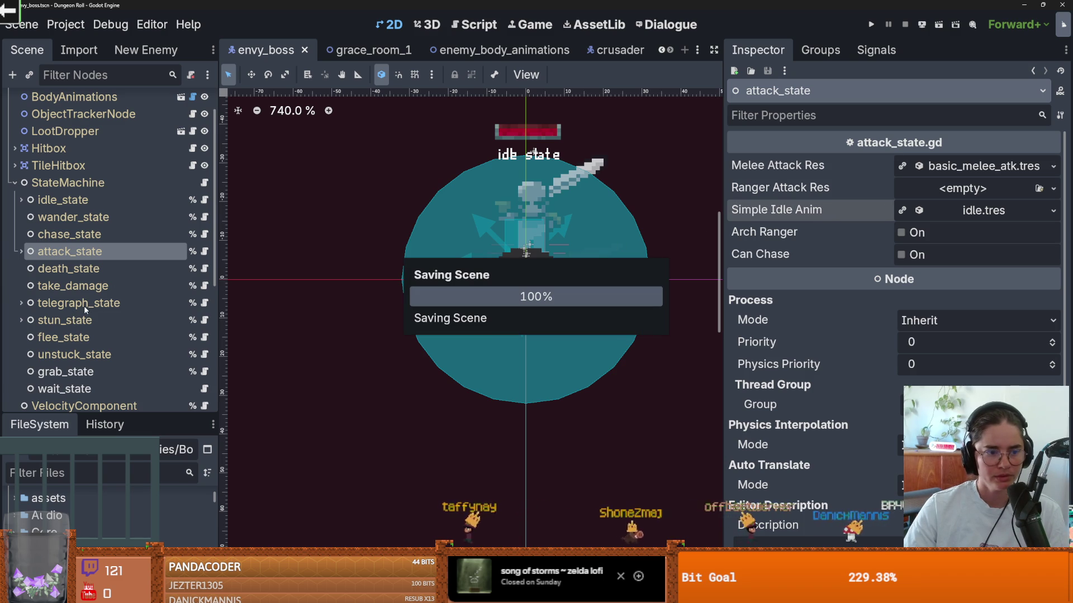
pyautogui.click(84, 305)
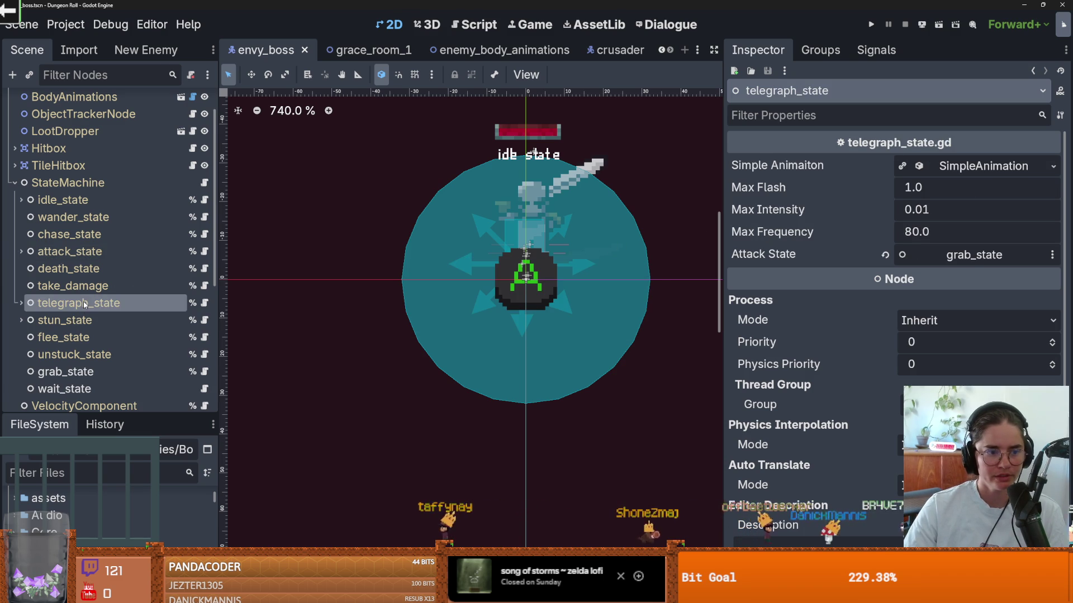
# Check telegraph_state's Attack State target without changing it, then open envyboss.gd.
pyautogui.click(962, 251)
pyautogui.click(619, 108)
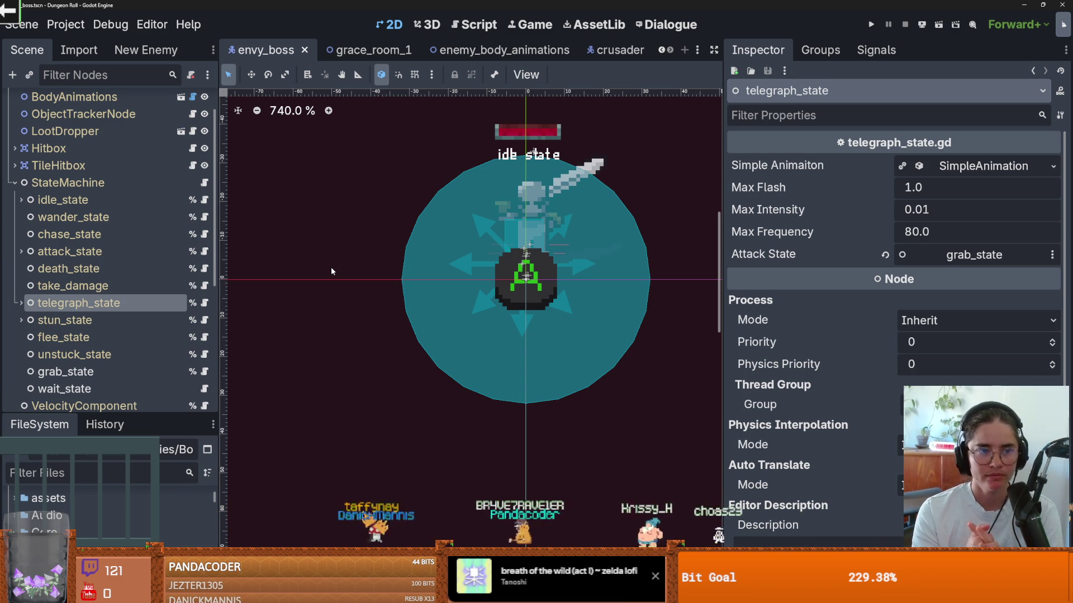
pyautogui.scroll(2, 111, 252)
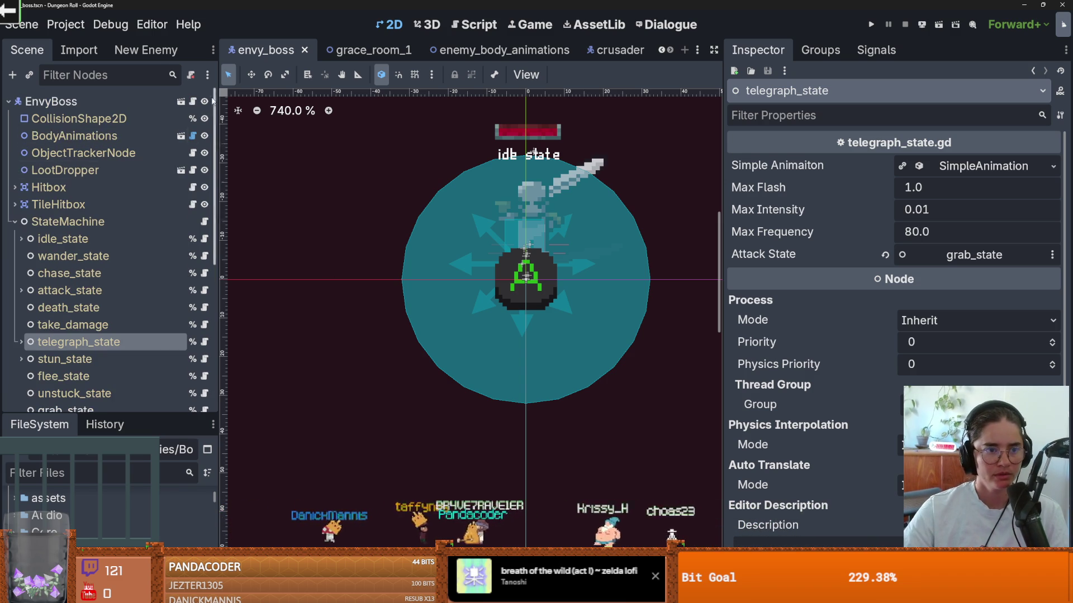
pyautogui.click(193, 101)
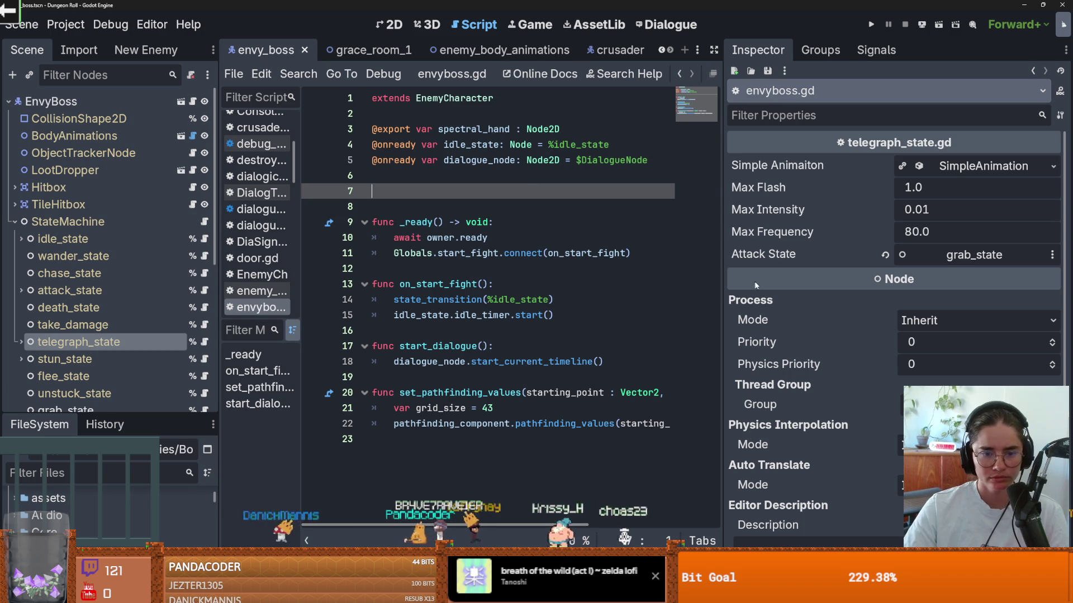
# Add an ENVY_BOSS_TABLE constant to envyboss.gd that preloads the boss's table resource.
pyautogui.moveTo(729, 285)
pyautogui.mouseDown()
pyautogui.moveTo(928, 282)
pyautogui.moveTo(831, 282)
pyautogui.mouseUp()
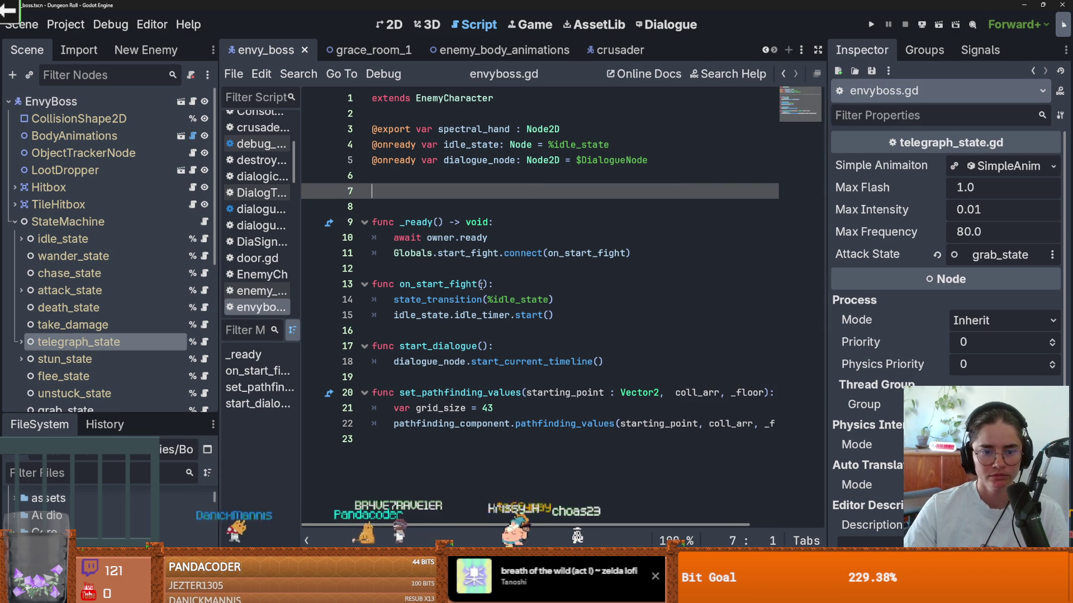
pyautogui.click(509, 285)
pyautogui.click(408, 196)
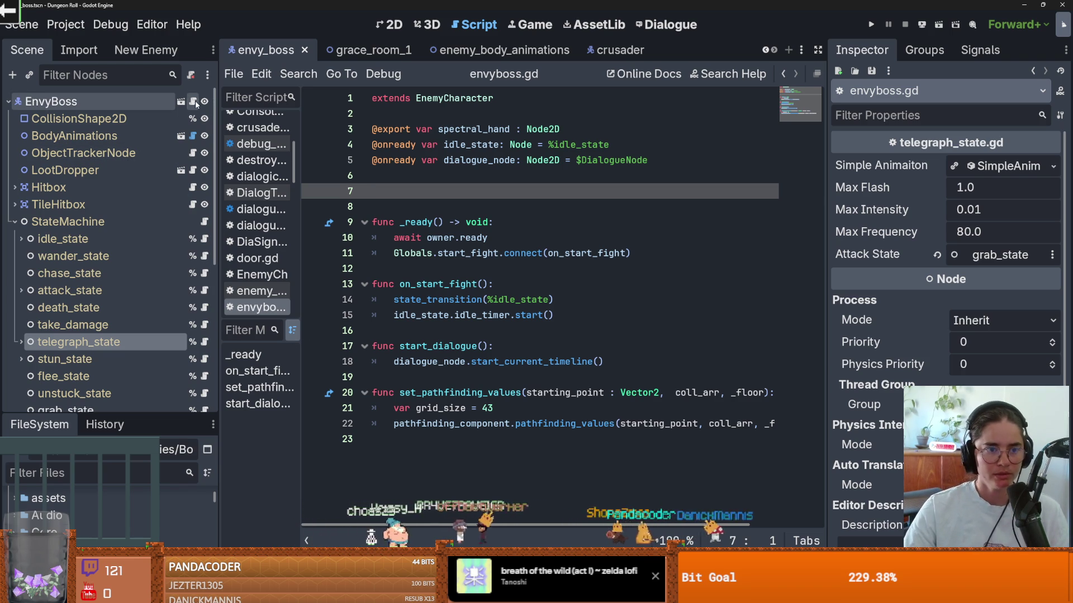
pyautogui.moveTo(113, 417); pyautogui.dragTo(113, 201)
pyautogui.scroll(-2, 112, 447)
pyautogui.moveTo(112, 451); pyautogui.dragTo(491, 190)
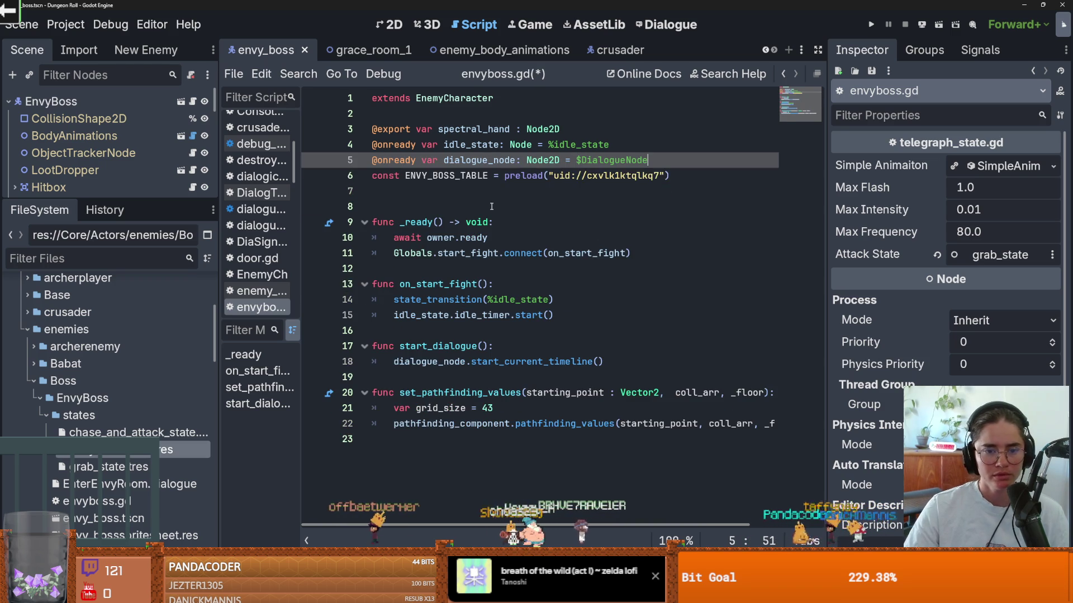
pyautogui.doubleClick(463, 177)
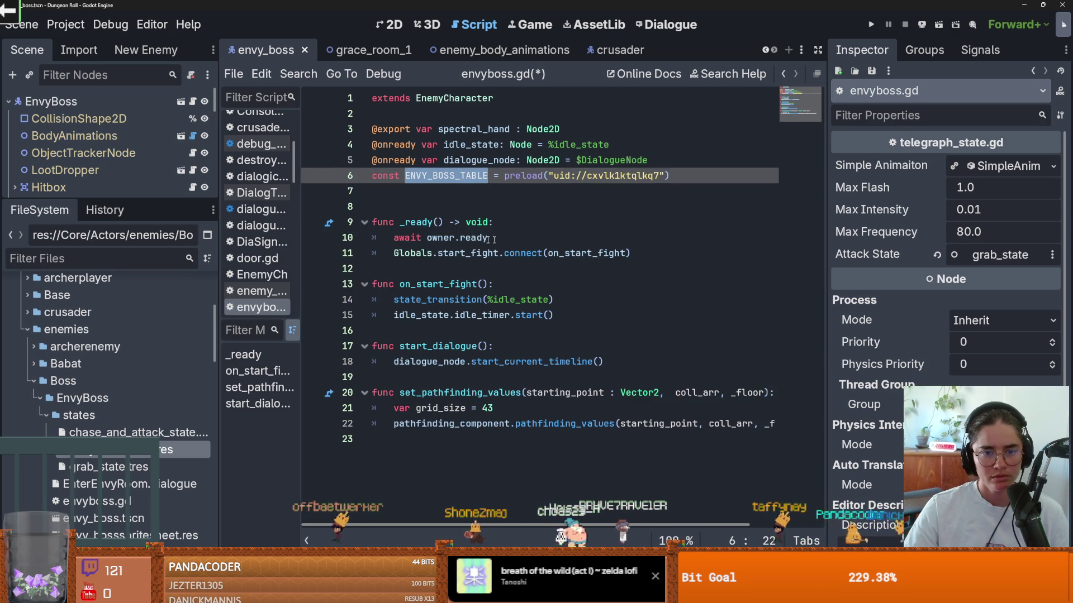
# Write a current_attack_state variable on line 7 assigned to %grab_state.
pyautogui.click(447, 205)
pyautogui.click(447, 198)
pyautogui.write('var curr')
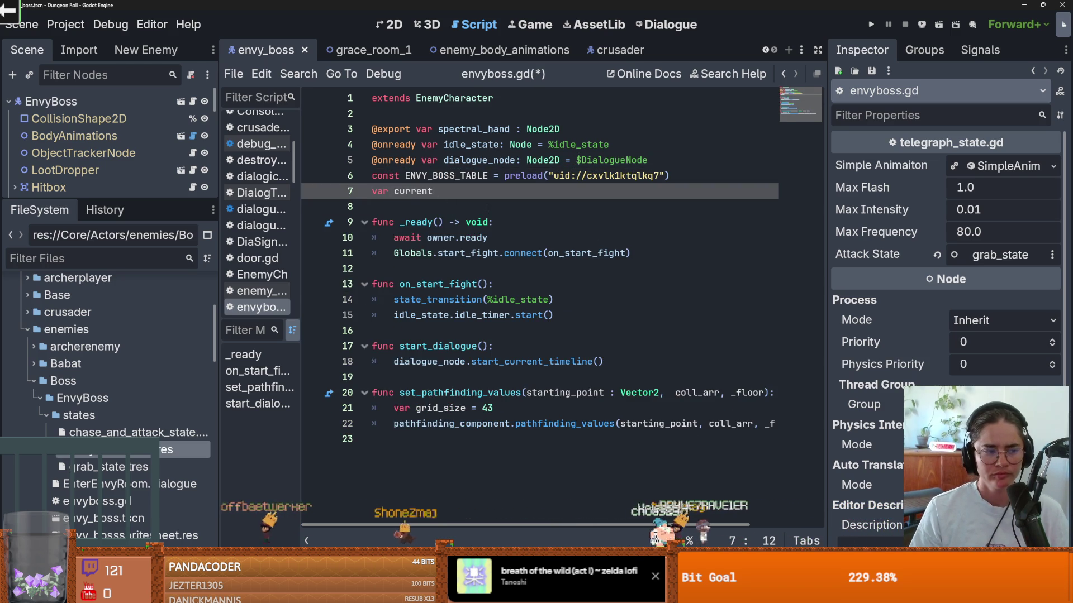
pyautogui.write('ent_attack')
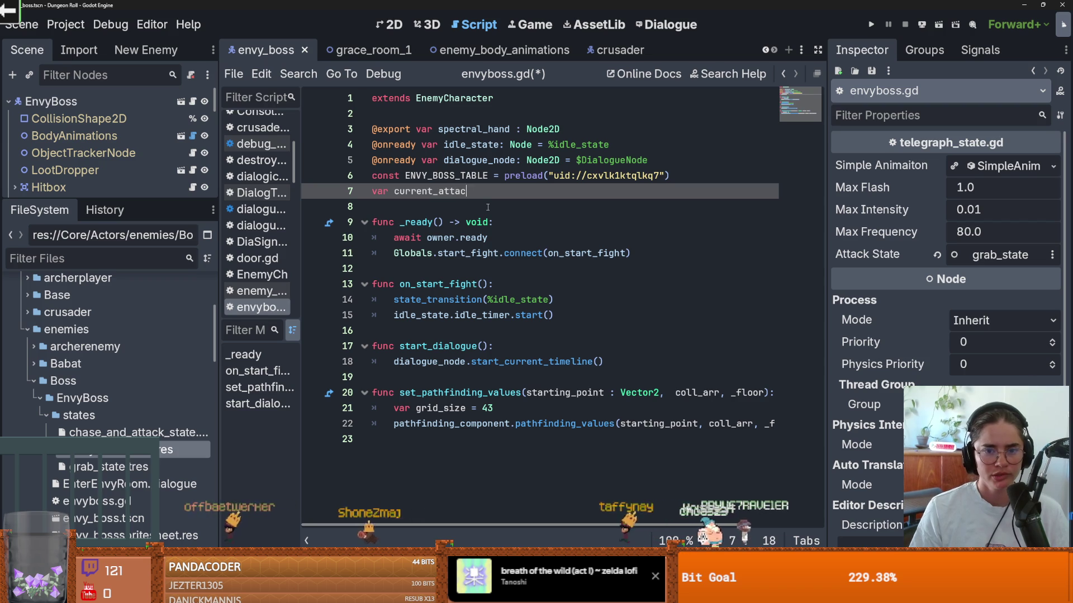
pyautogui.write('_state =')
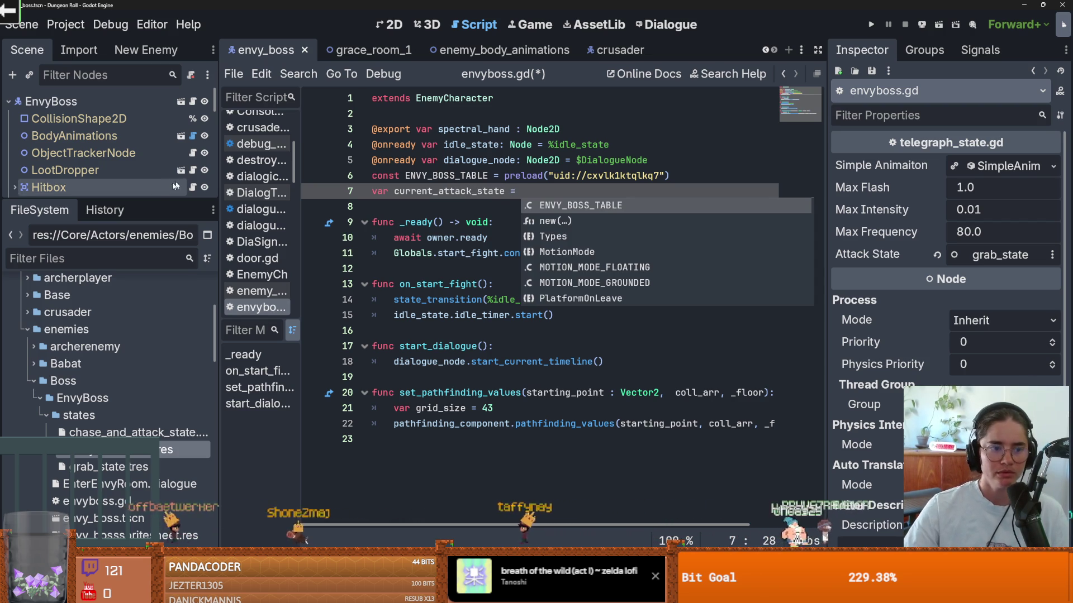
pyautogui.moveTo(106, 200); pyautogui.dragTo(106, 324)
pyautogui.scroll(-3, 94, 274)
pyautogui.moveTo(82, 253)
pyautogui.mouseDown()
pyautogui.moveTo(492, 241)
pyautogui.moveTo(103, 251)
pyautogui.moveTo(615, 201)
pyautogui.moveTo(383, 191)
pyautogui.moveTo(505, 192)
pyautogui.mouseUp()
pyautogui.scroll(-3, 103, 252)
pyautogui.doubleClick(449, 191)
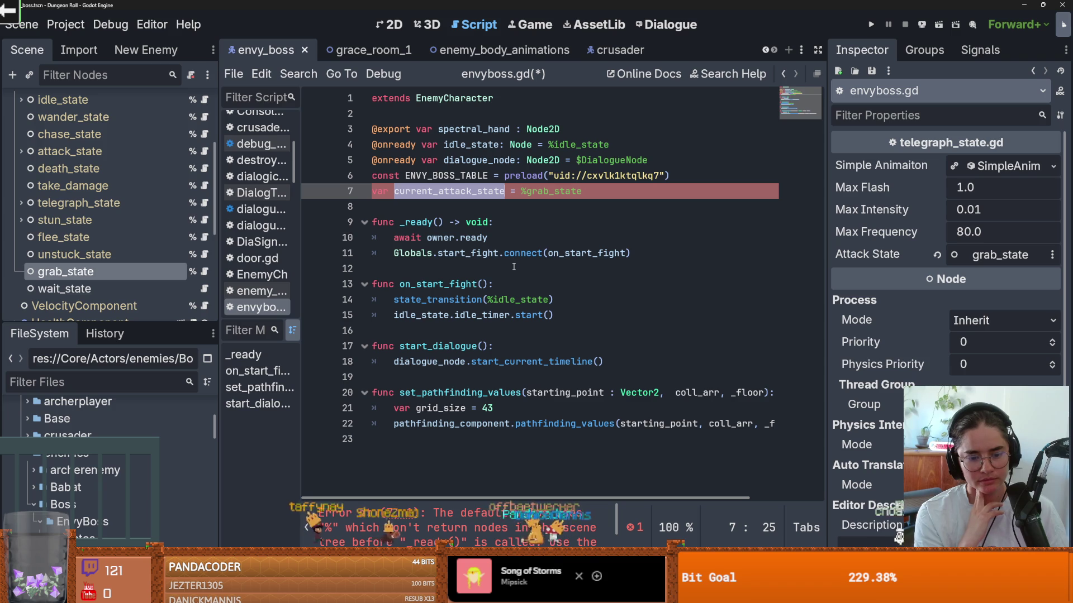
# Delete the current_attack_state line with its grab_state assignment, then check on_start_fight's uses.
pyautogui.moveTo(582, 192); pyautogui.dragTo(372, 191)
pyautogui.press('BackSpace')
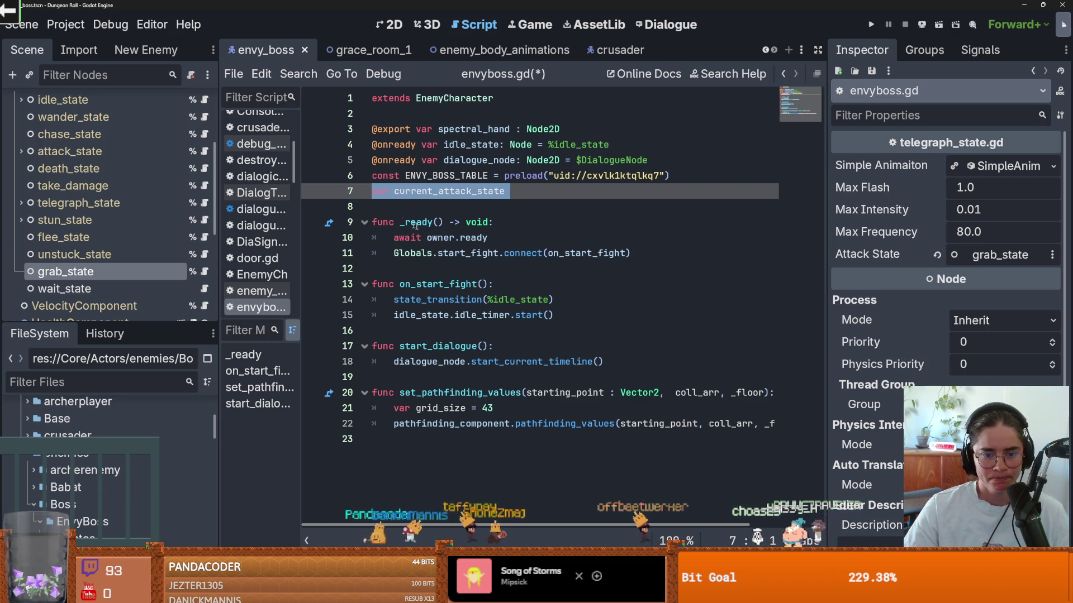
pyautogui.press('BackSpace')
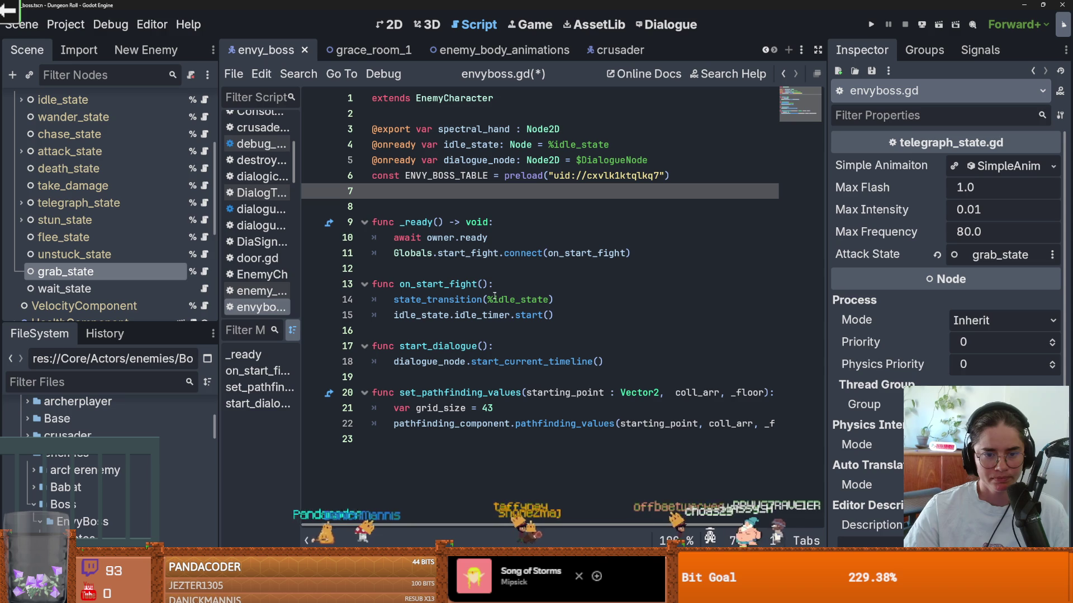
pyautogui.doubleClick(438, 286)
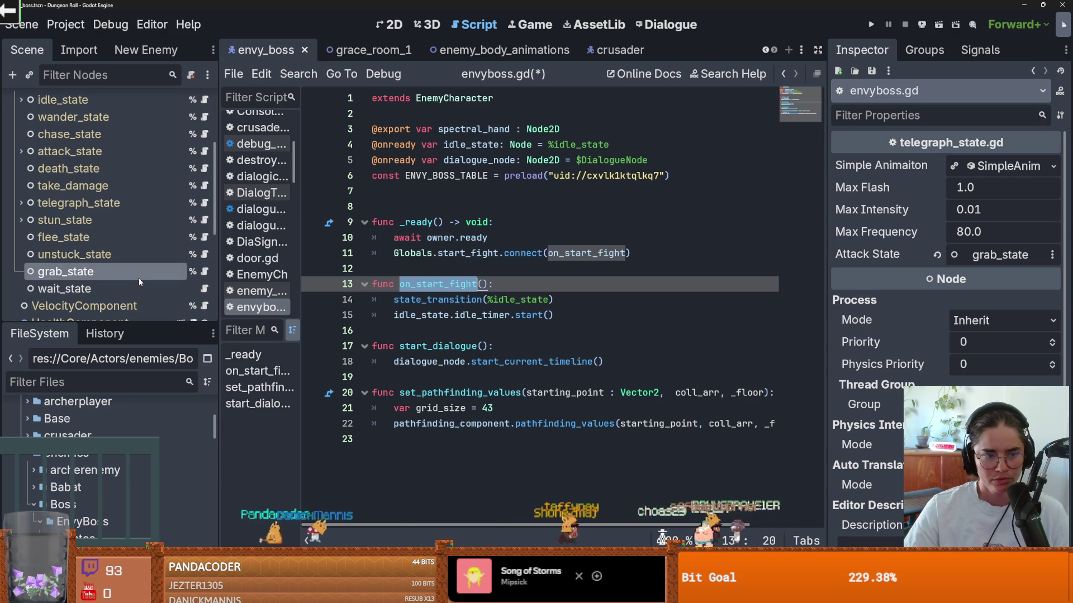
pyautogui.click(460, 283)
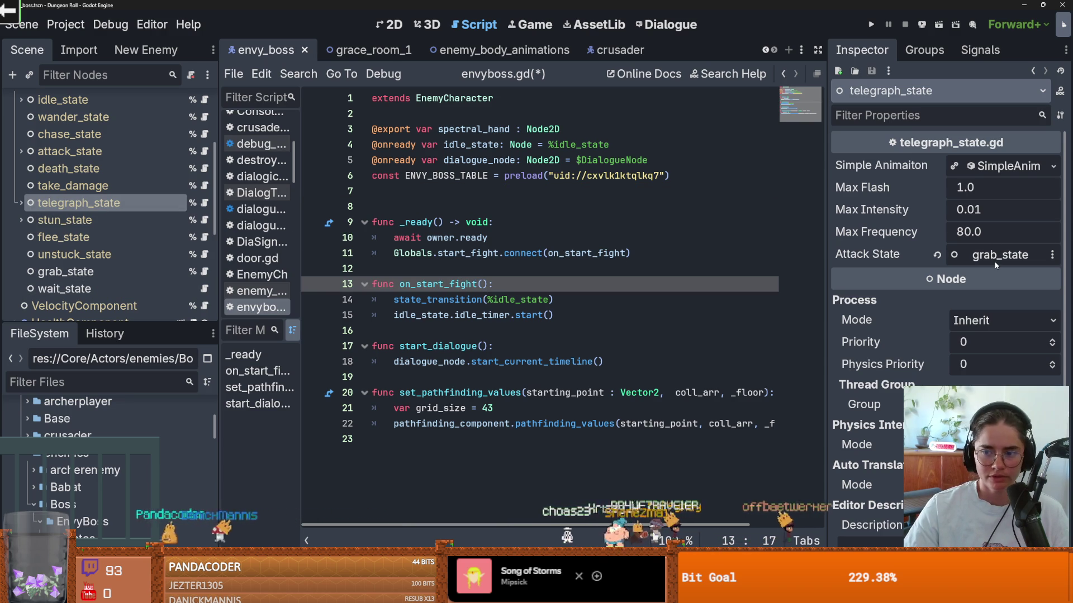
# Add a choose_next_attack function that sets var next_attack = ENVY_BOSS_TABLE.rds_result.
pyautogui.click(502, 274)
pyautogui.press('Return')
pyautogui.press('Return')
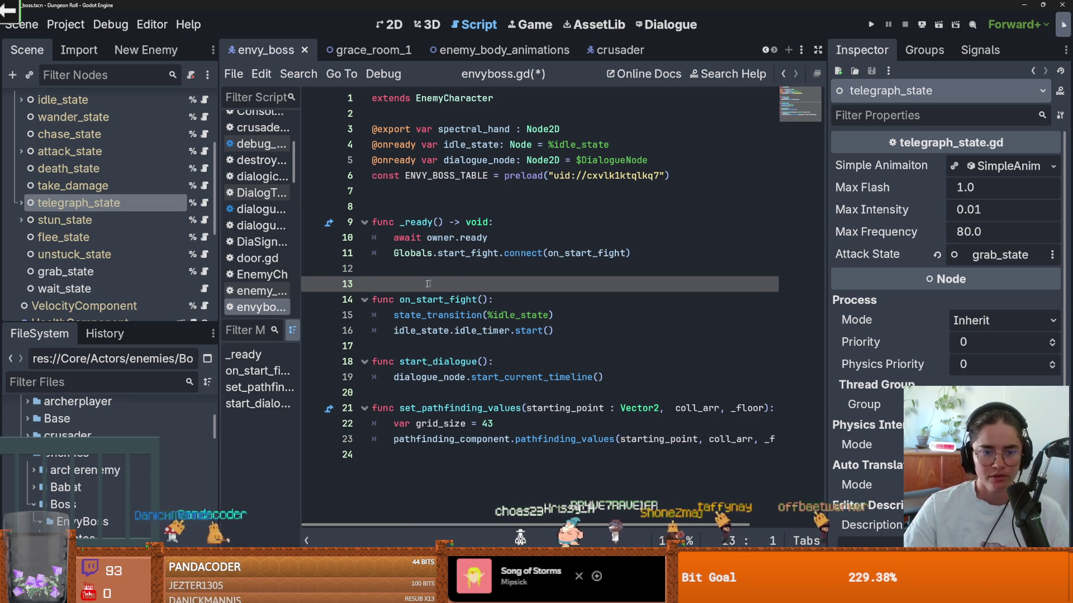
pyautogui.press('Up')
pyautogui.write('func choose_next_attack():')
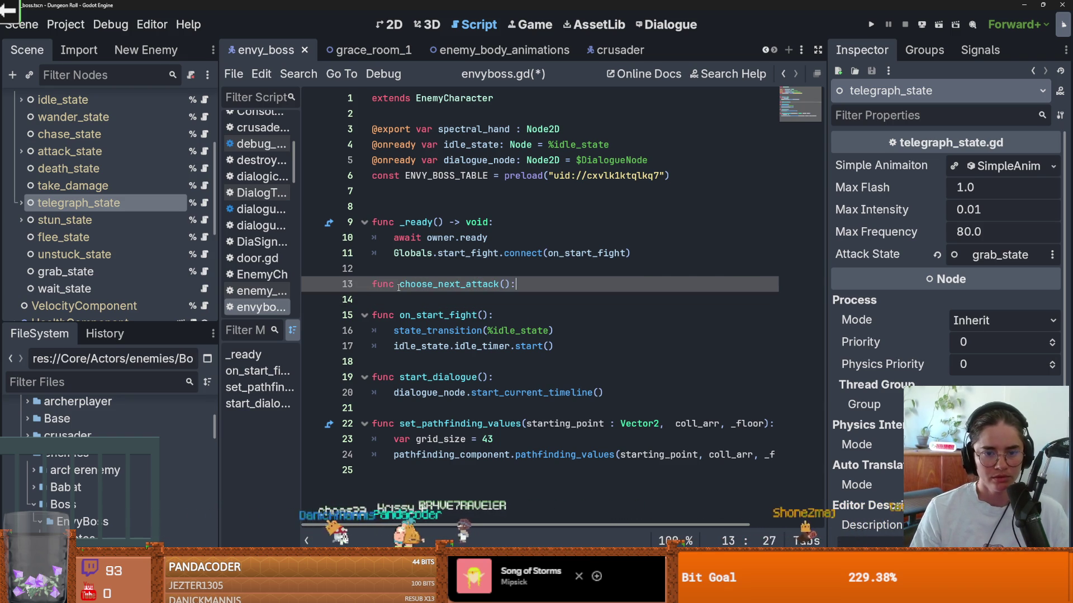
pyautogui.press('Return')
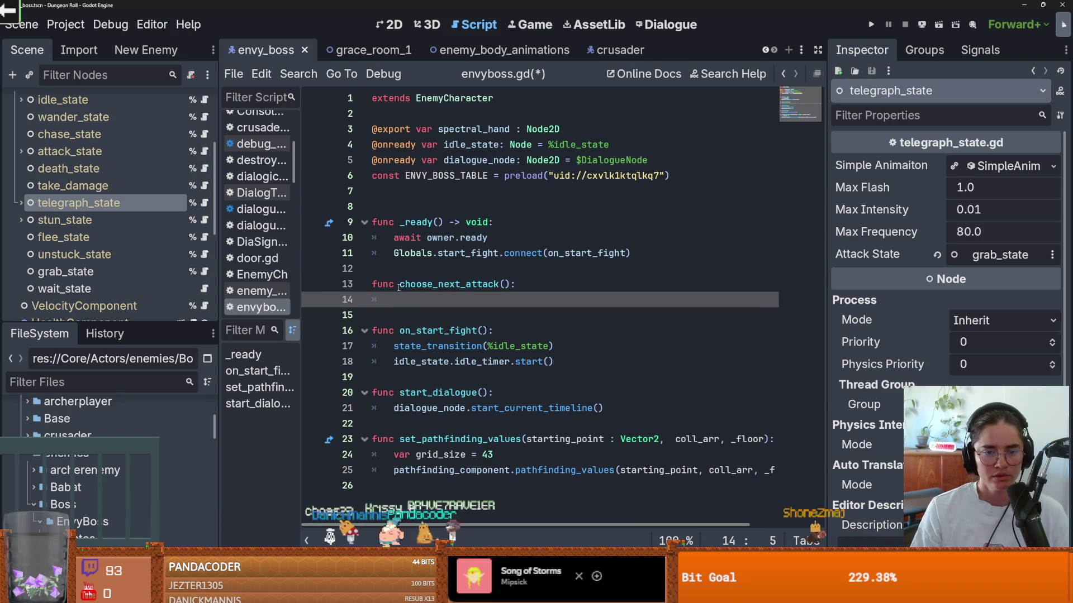
pyautogui.write('var ')
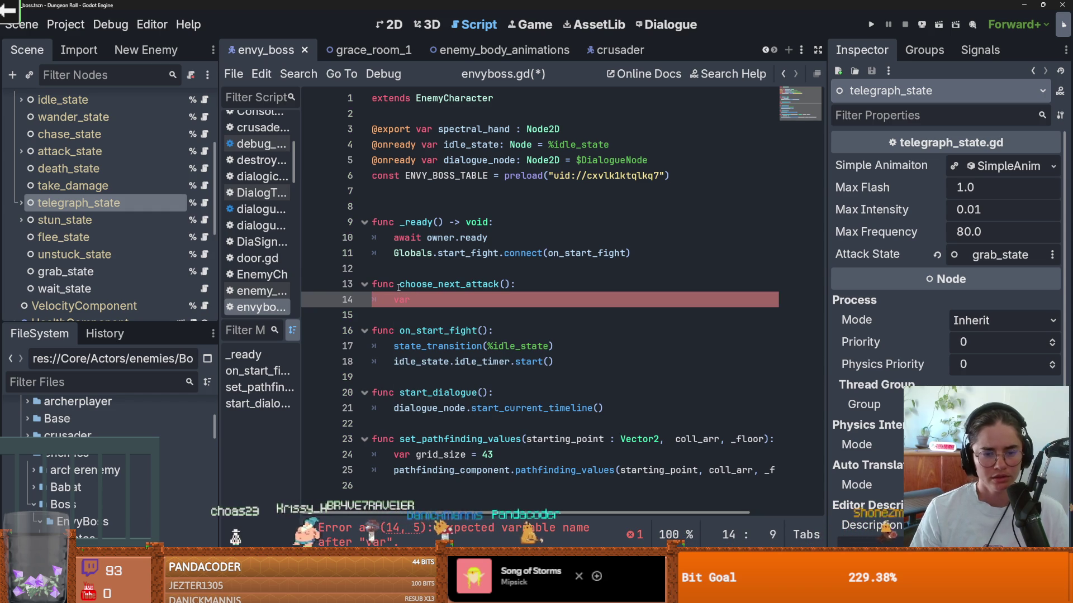
pyautogui.write('next_a')
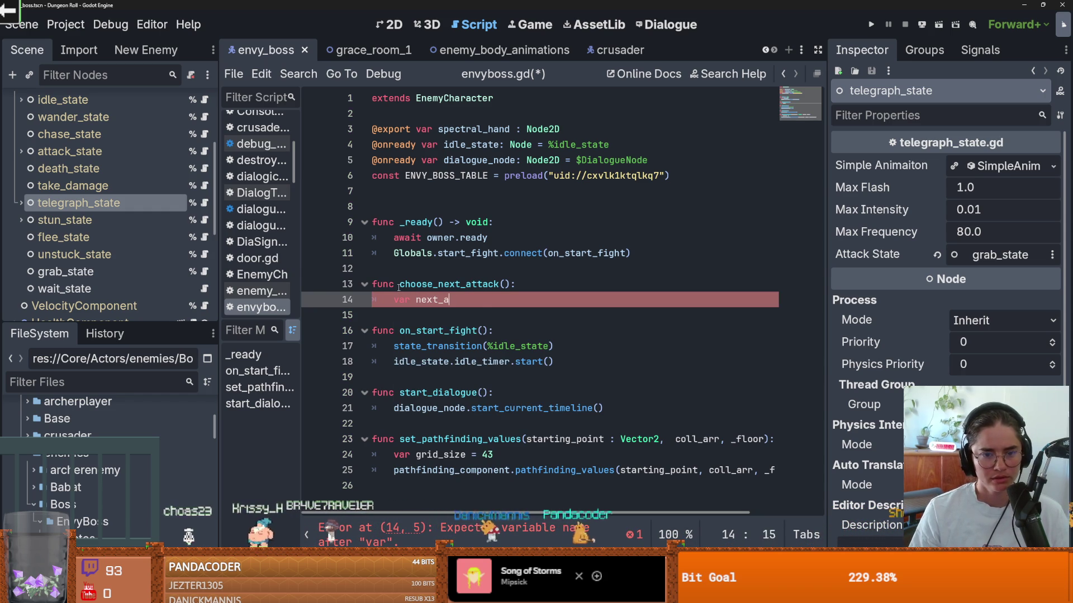
pyautogui.write('ttack = ENVY_BOSS_TABLE.')
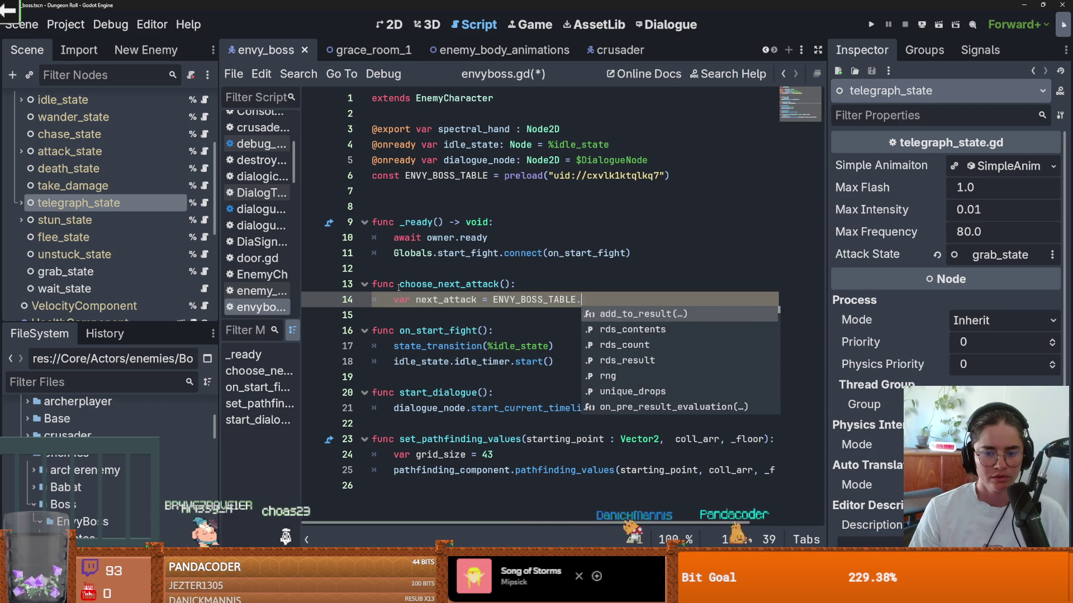
pyautogui.press('Down')
pyautogui.press('Down')
pyautogui.press('Down')
pyautogui.press('Return')
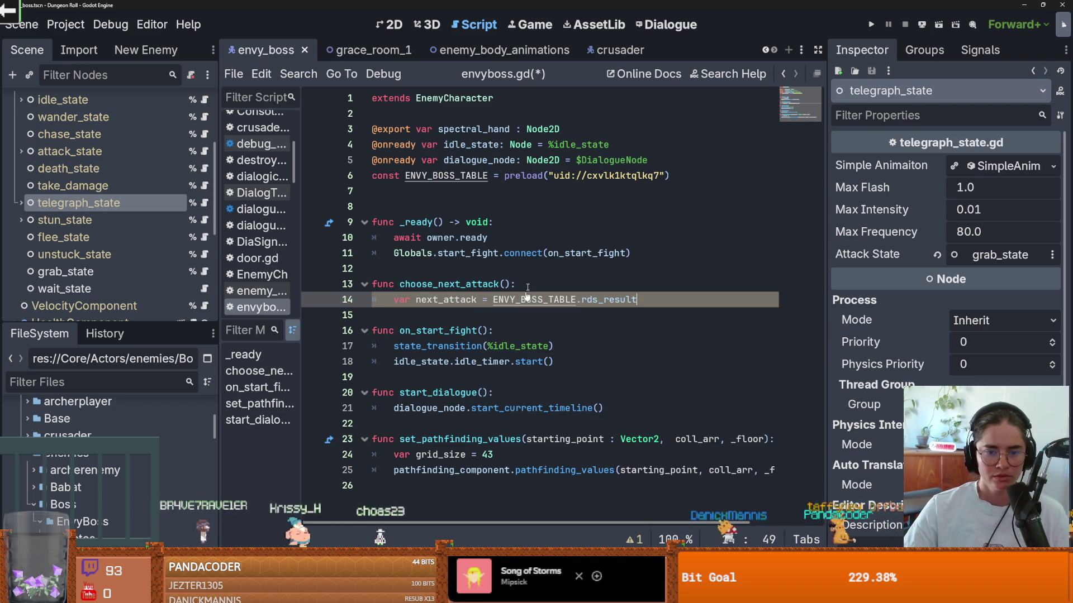
# Filter the FileSystem for 'rds' and open RDSTable.gd to look up rds_result.
pyautogui.click(85, 373)
pyautogui.write('rds')
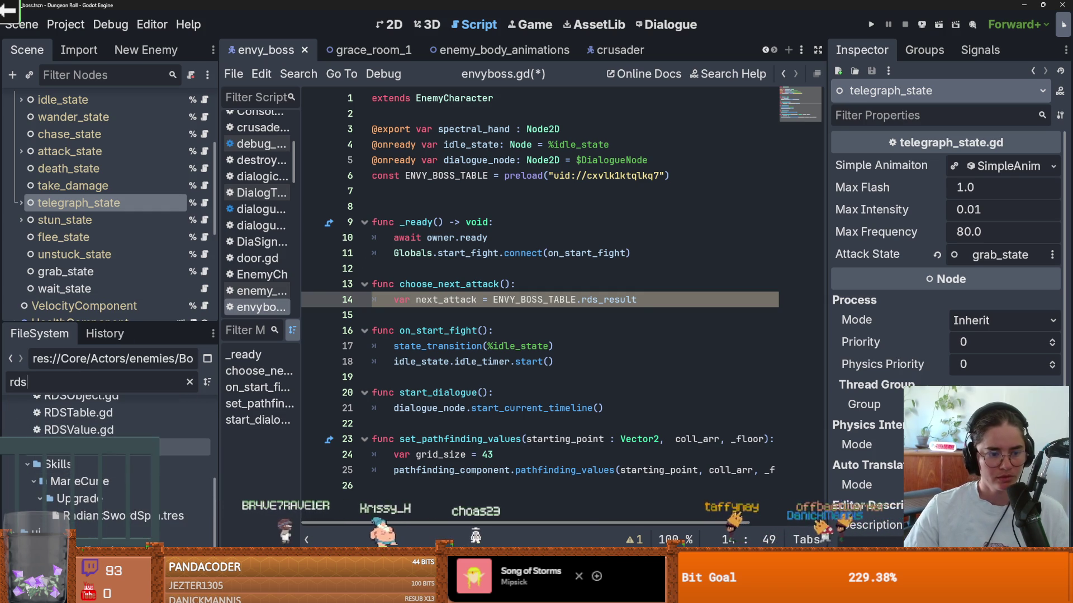
pyautogui.doubleClick(78, 413)
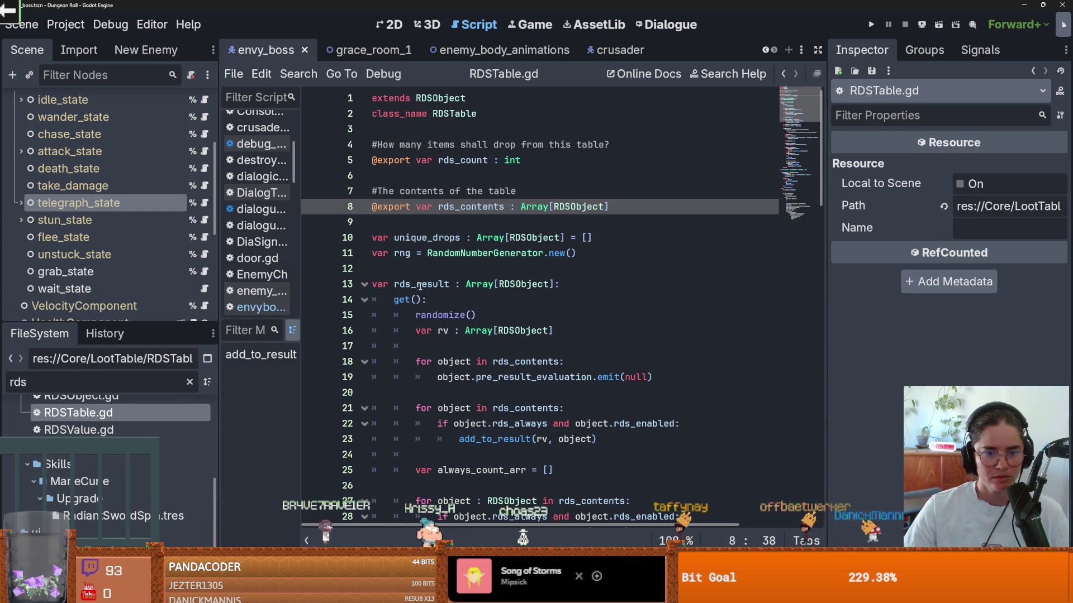
pyautogui.doubleClick(418, 285)
pyautogui.scroll(5, 176, 211)
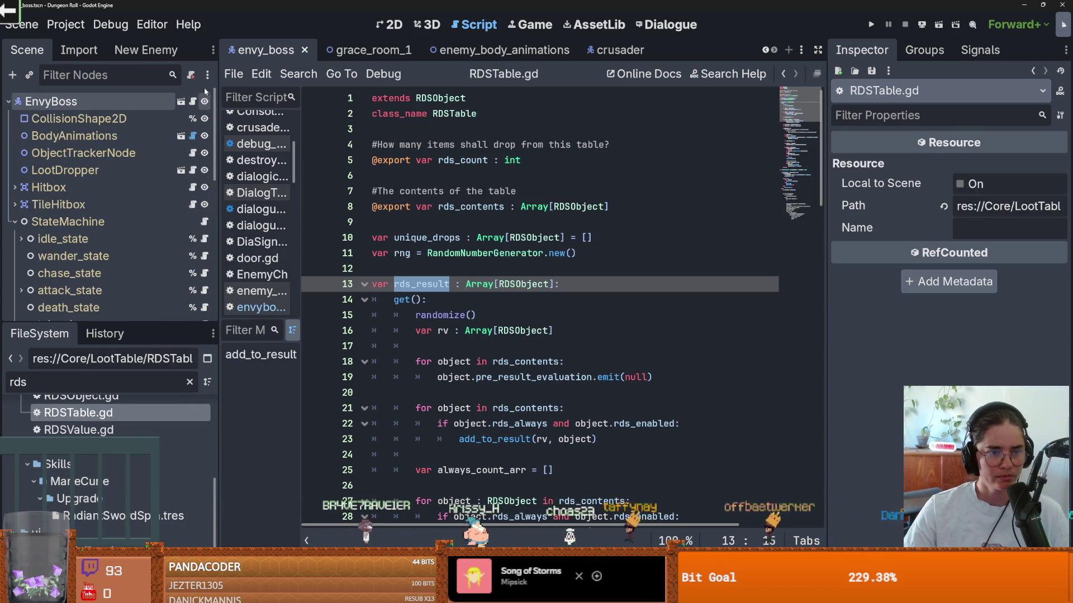
# Back in envyboss.gd, add a match statement with a pass body under next_attack and save.
pyautogui.hotkey('alt', 'Left')
pyautogui.press('Return')
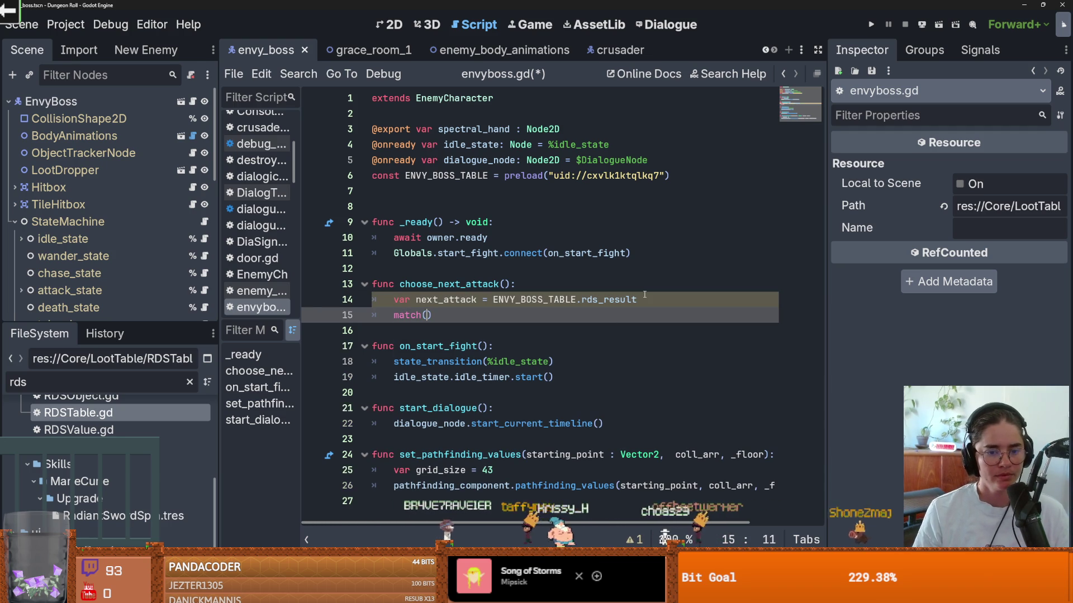
pyautogui.press('Return')
pyautogui.write('pass')
pyautogui.hotkey('ctrl', 's')
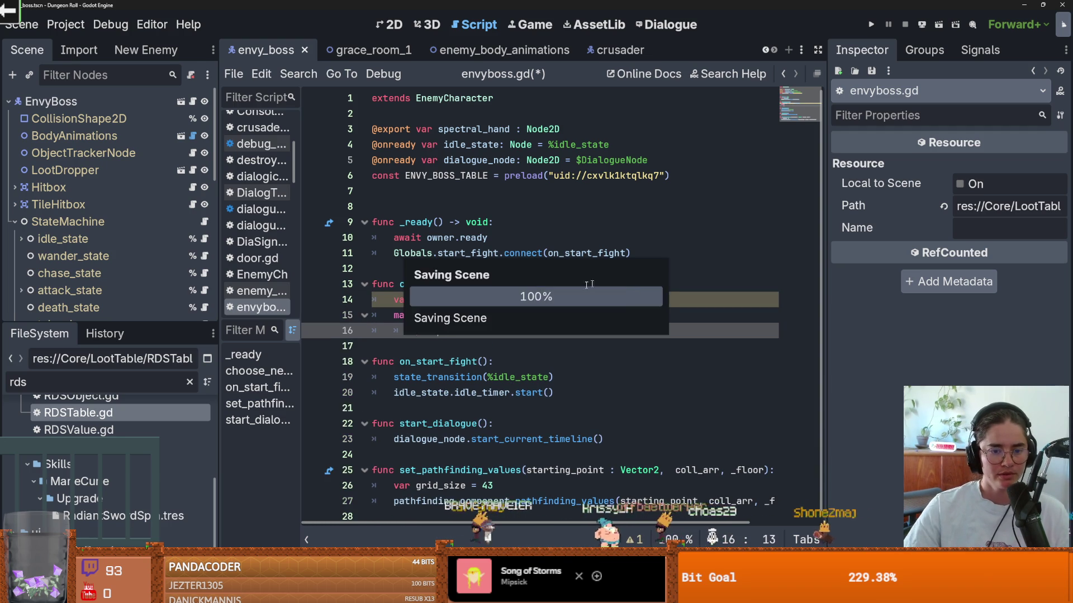
# Declare next_attack with the type StateLootObject.
pyautogui.doubleClick(445, 299)
pyautogui.click(427, 315)
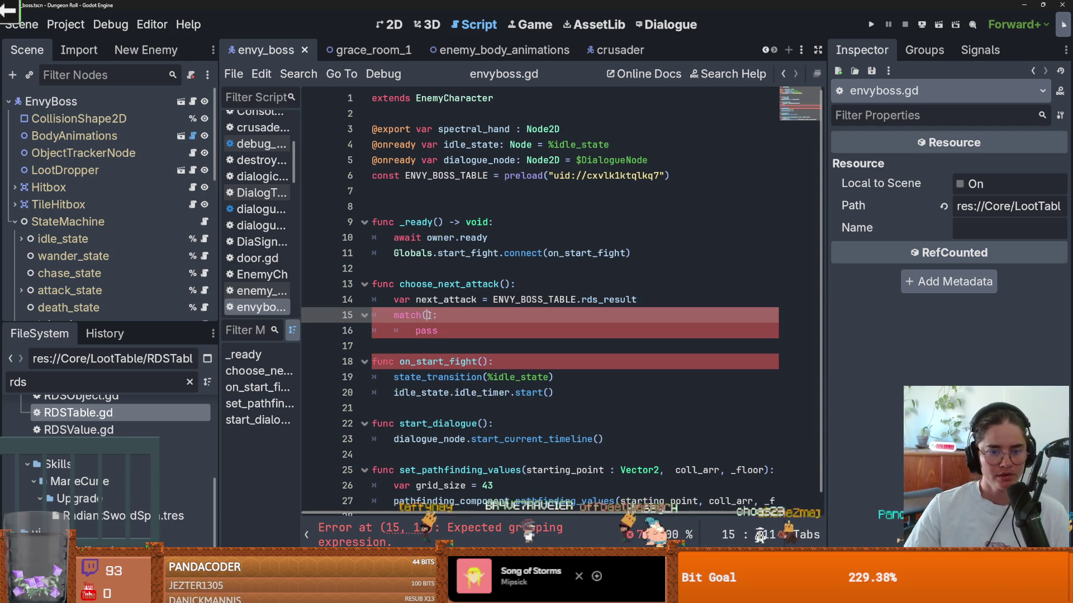
pyautogui.write('next_attack')
pyautogui.click(476, 302)
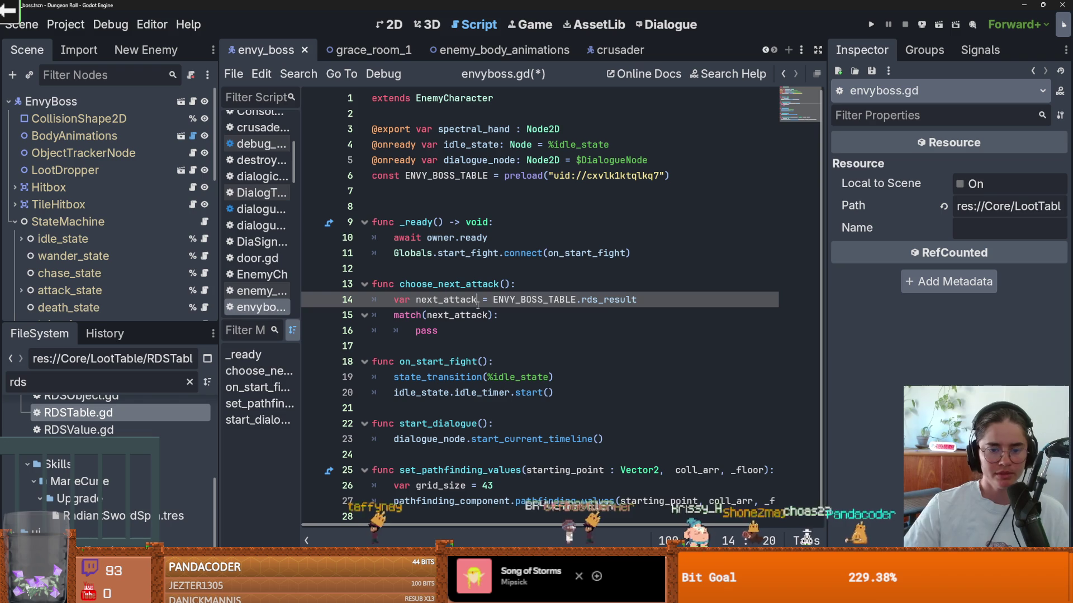
pyautogui.write(': ST')
pyautogui.press('Down')
pyautogui.press('Return')
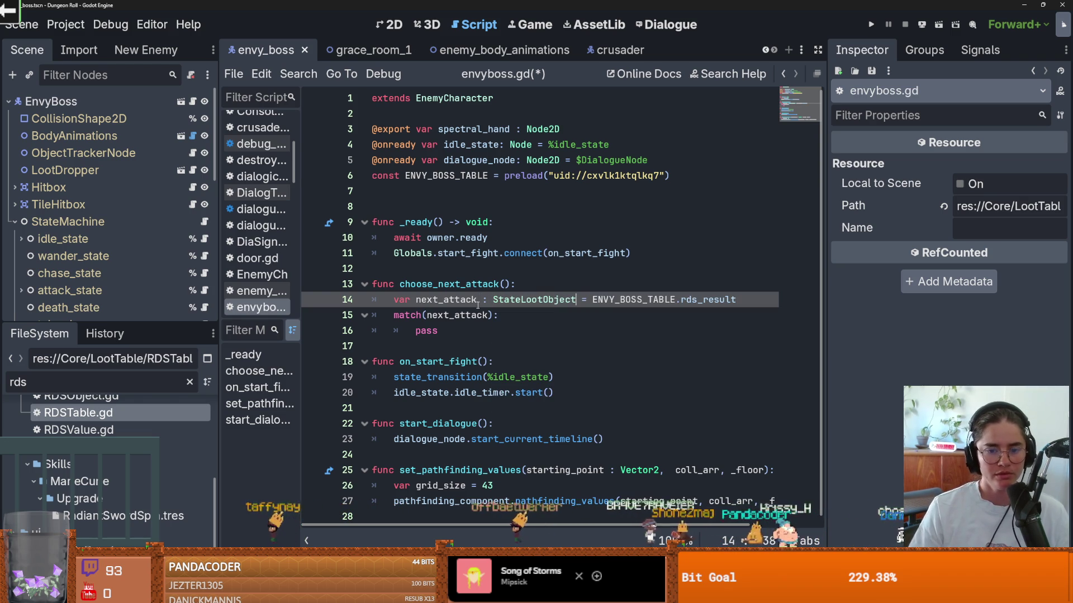
# Make the match use next_attack.state_name, clearing the type error.
pyautogui.click(491, 315)
pyautogui.write('.')
pyautogui.press('Escape')
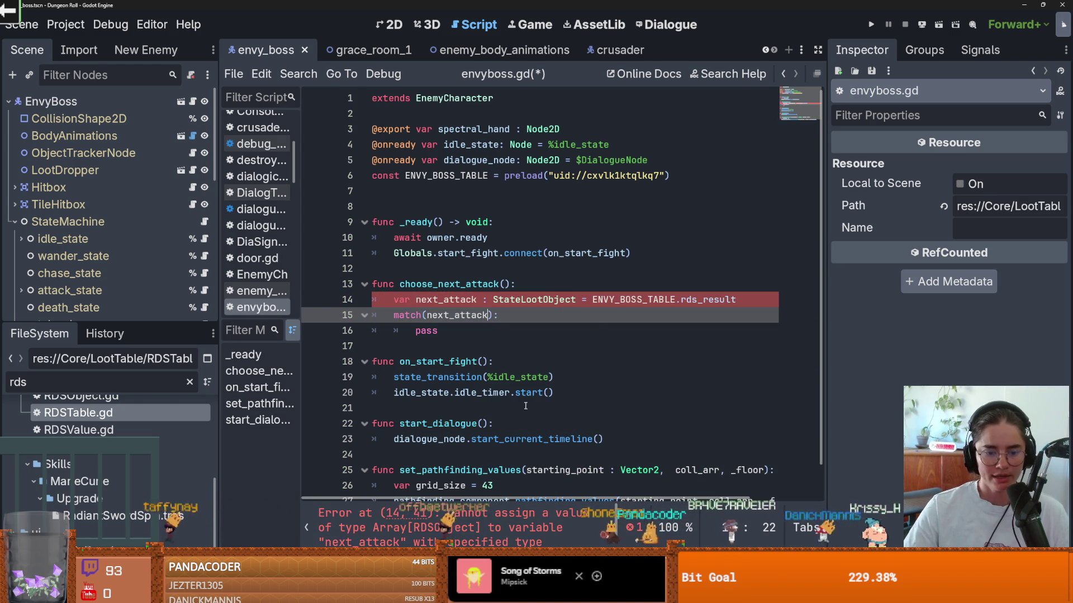
pyautogui.click(491, 539)
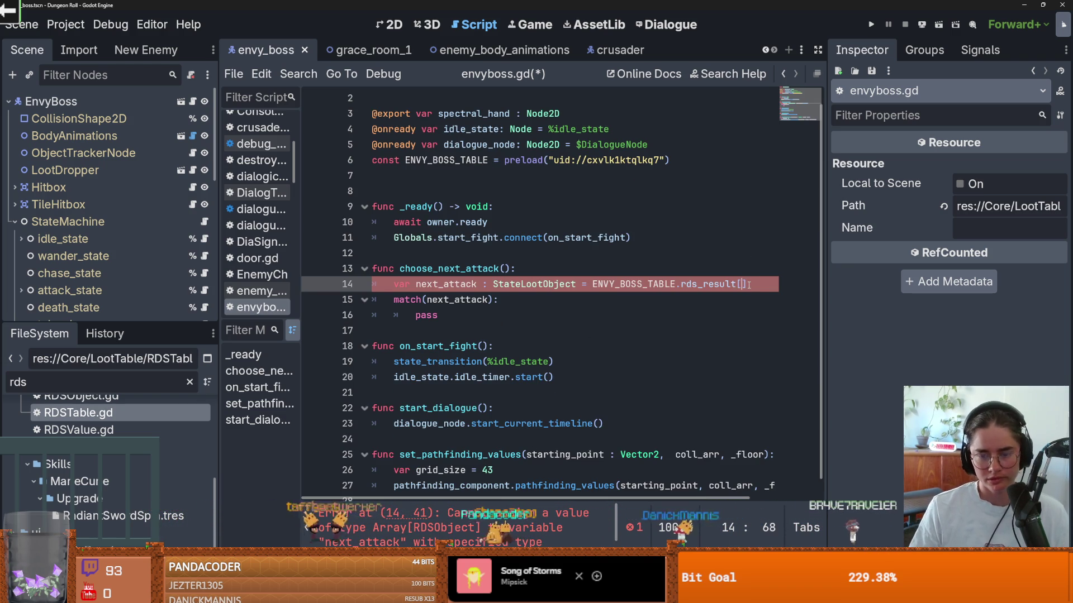
pyautogui.write('0')
pyautogui.click(454, 294)
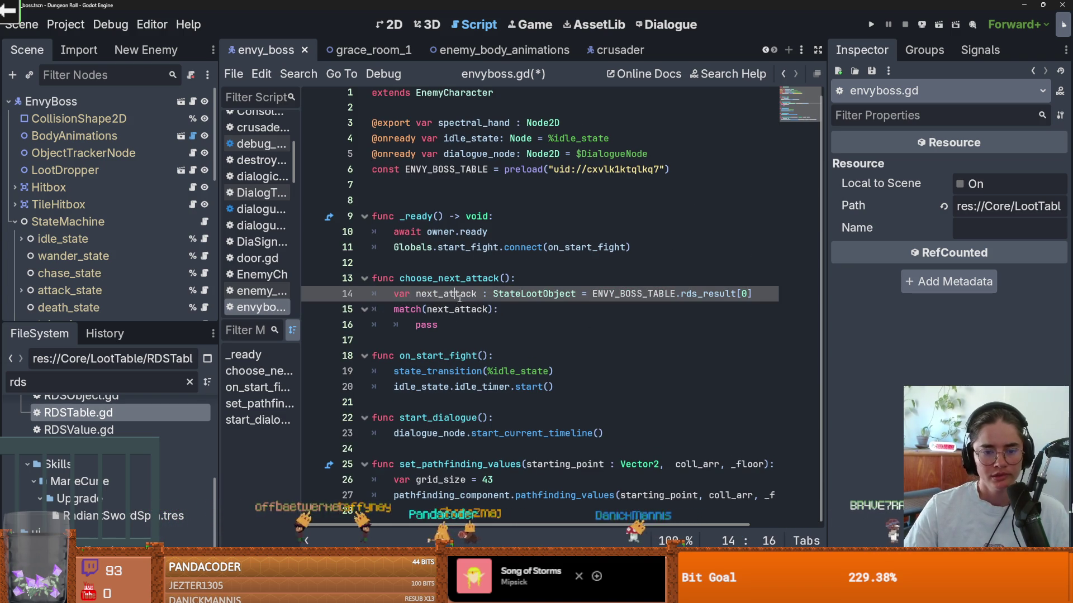
pyautogui.click(489, 309)
pyautogui.write('.')
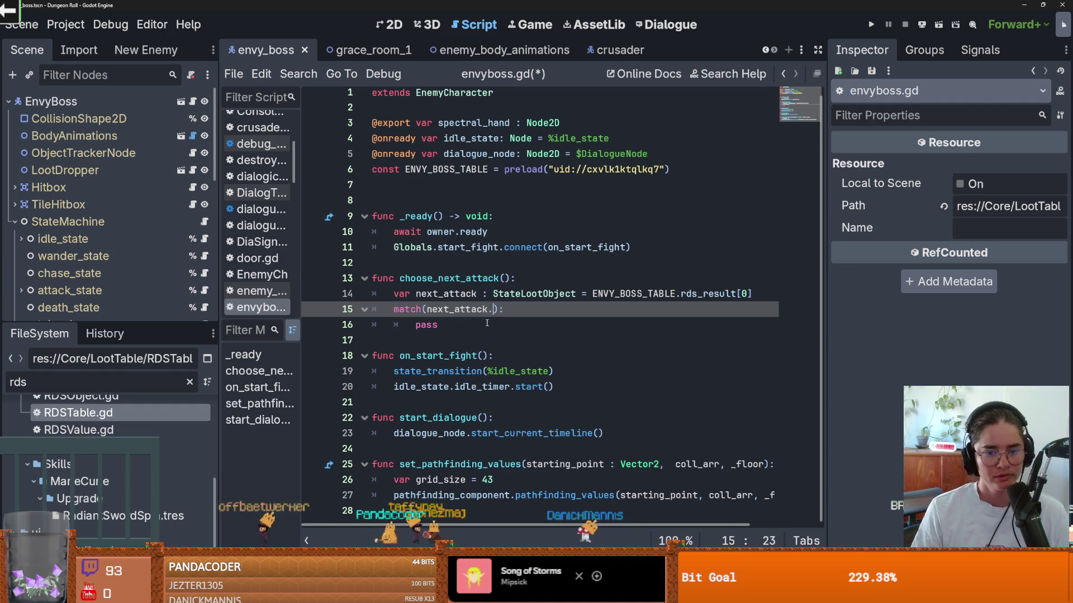
pyautogui.write('state_name')
pyautogui.press('Return')
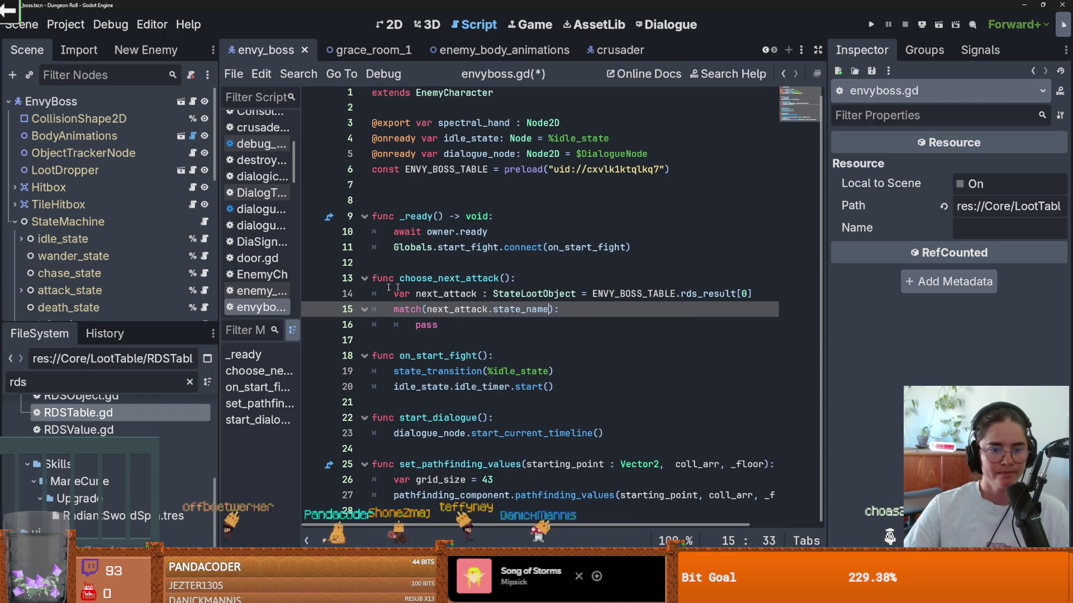
pyautogui.moveTo(141, 324); pyautogui.dragTo(135, 335)
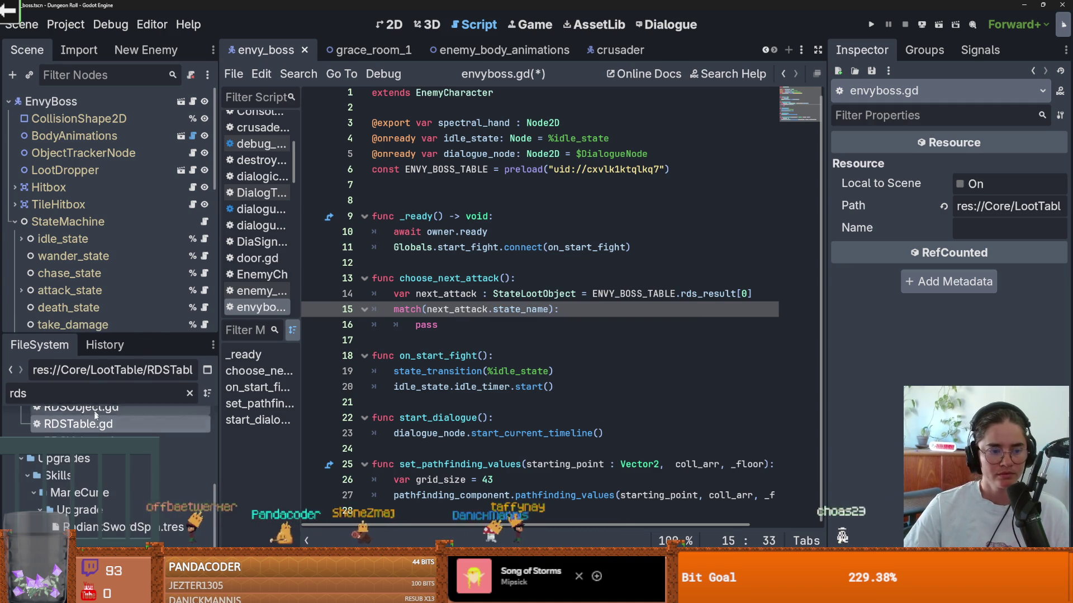
# Clear the 'rds' filter and inspect EnvyBoss's chase_and_attack_state.tres and grab_state.tres resources.
pyautogui.scroll(3, 95, 409)
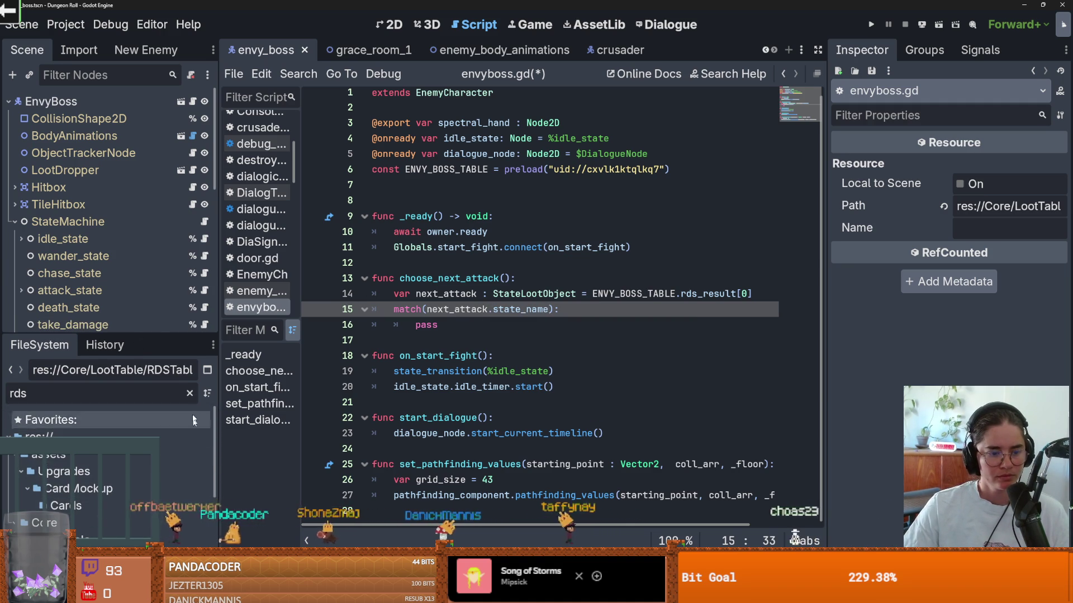
pyautogui.click(189, 393)
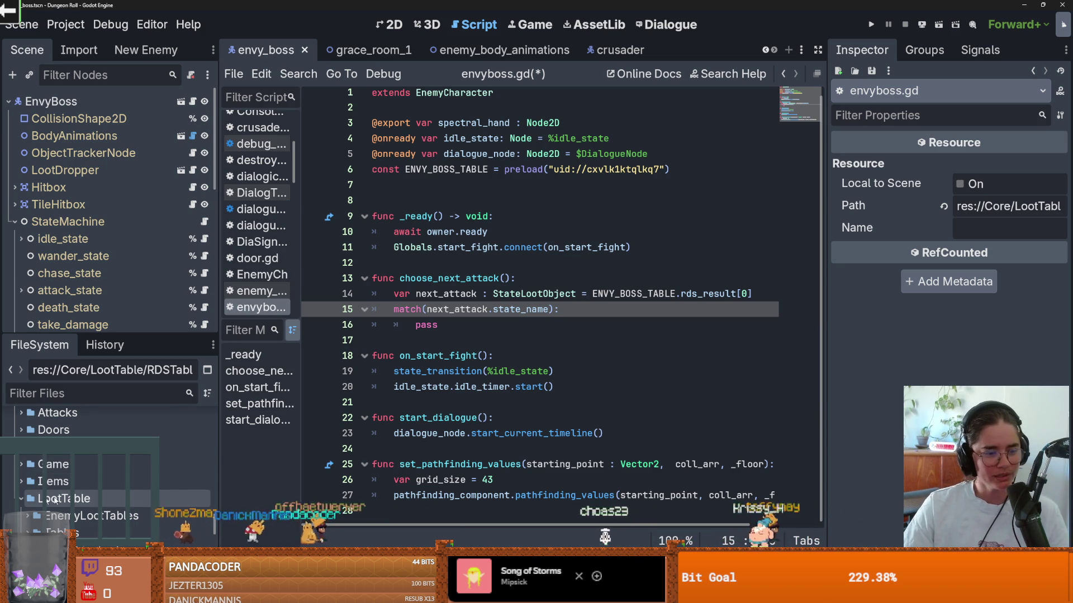
pyautogui.scroll(3, 47, 499)
pyautogui.scroll(-10, 47, 499)
pyautogui.scroll(-5, 56, 499)
pyautogui.click(66, 464)
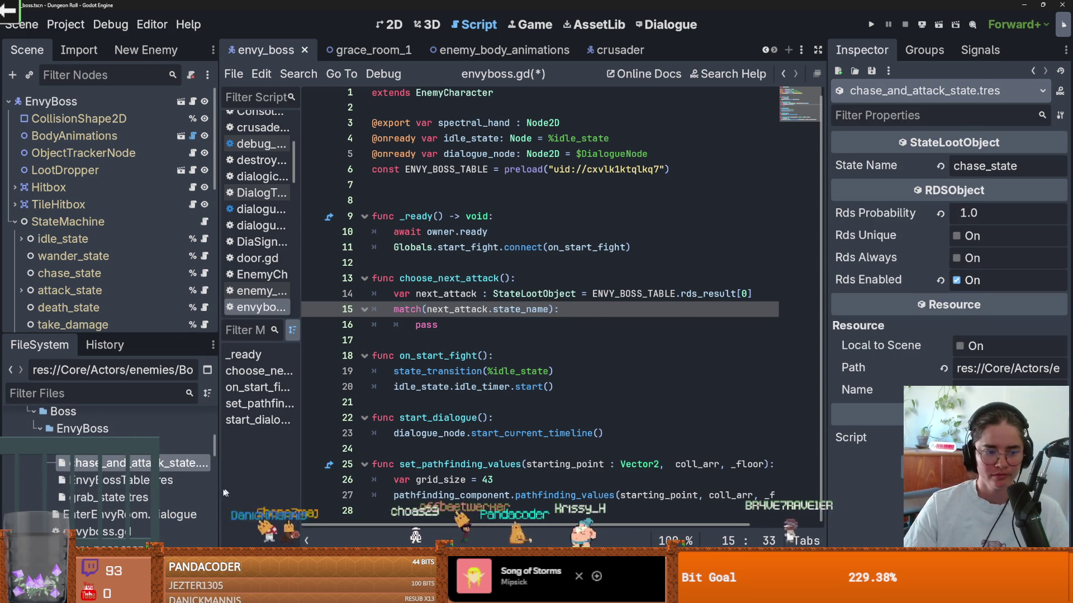
pyautogui.click(151, 497)
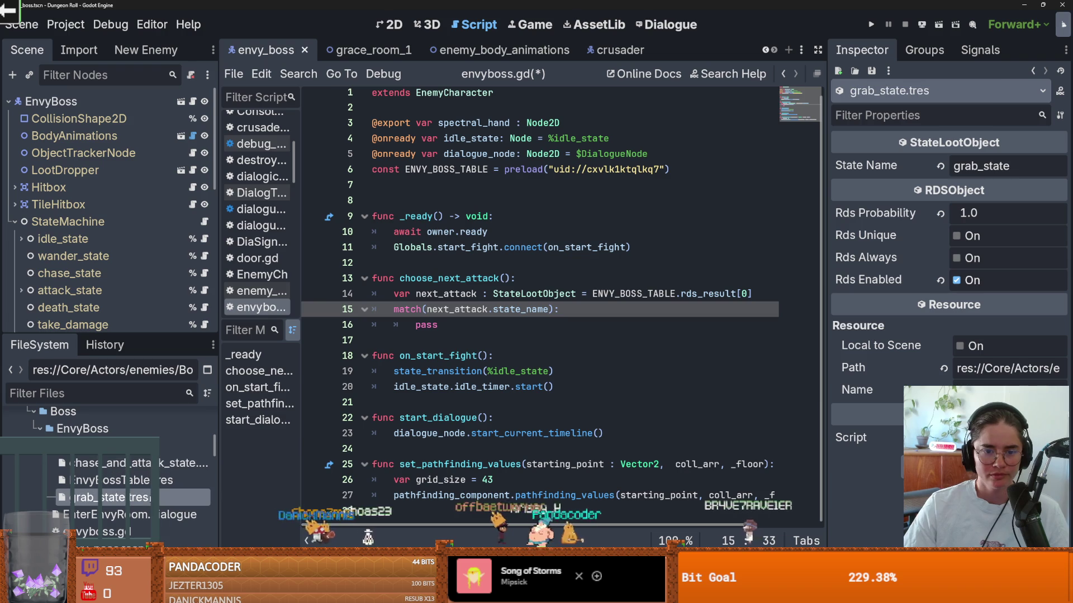
pyautogui.doubleClick(420, 323)
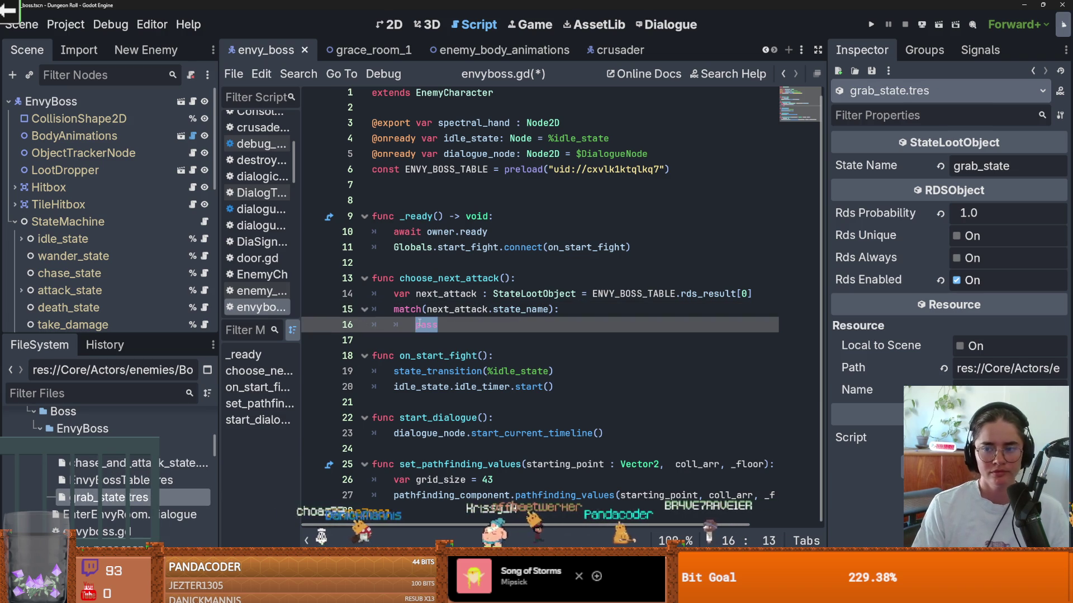
# Replace the placeholder with "grab_state": and "chase_state": cases, each containing pass, and save.
pyautogui.write('"grab_state"')
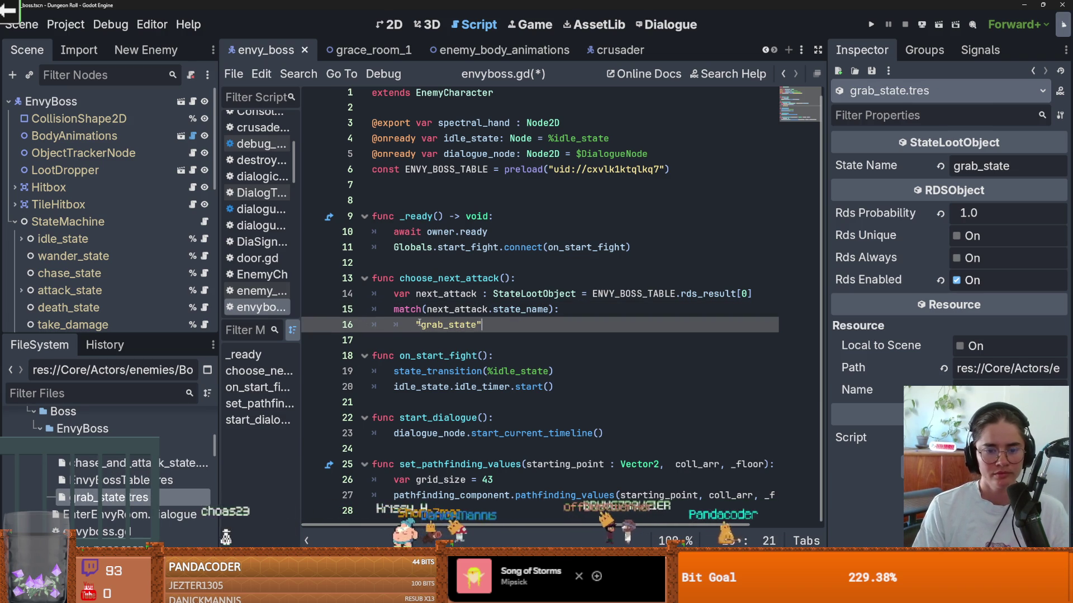
pyautogui.write(':')
pyautogui.press('Return')
pyautogui.press('Return')
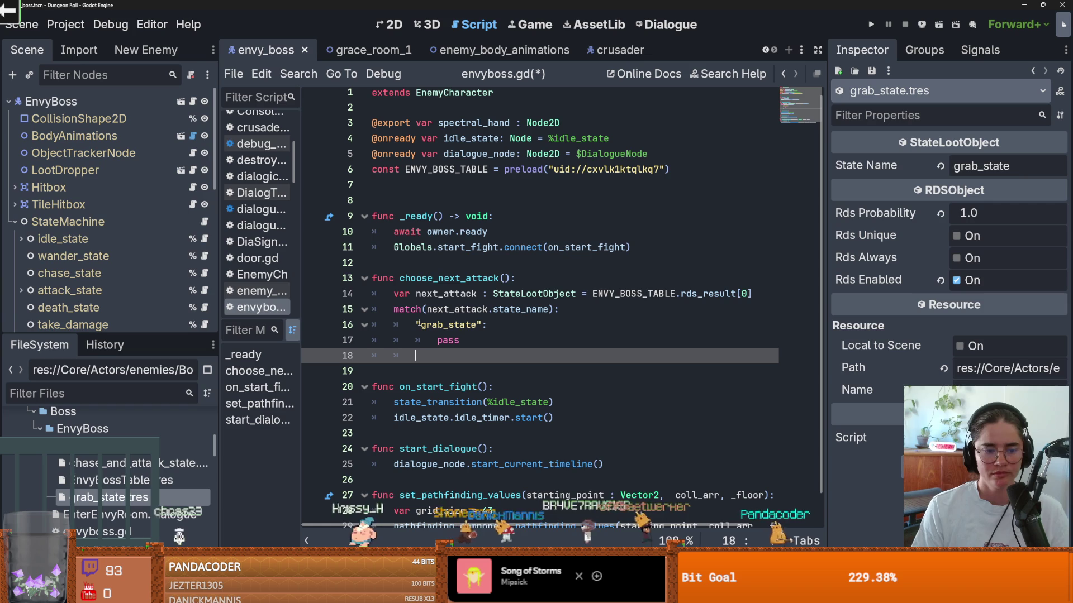
pyautogui.write('"chase_state":')
pyautogui.press('Return')
pyautogui.write('pass')
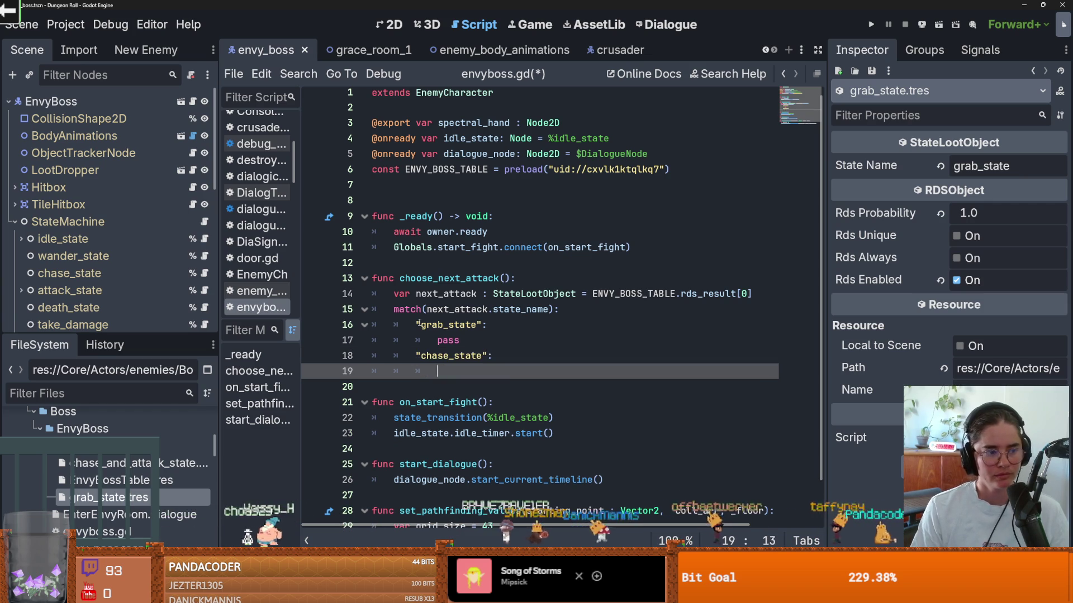
pyautogui.hotkey('ctrl', 's')
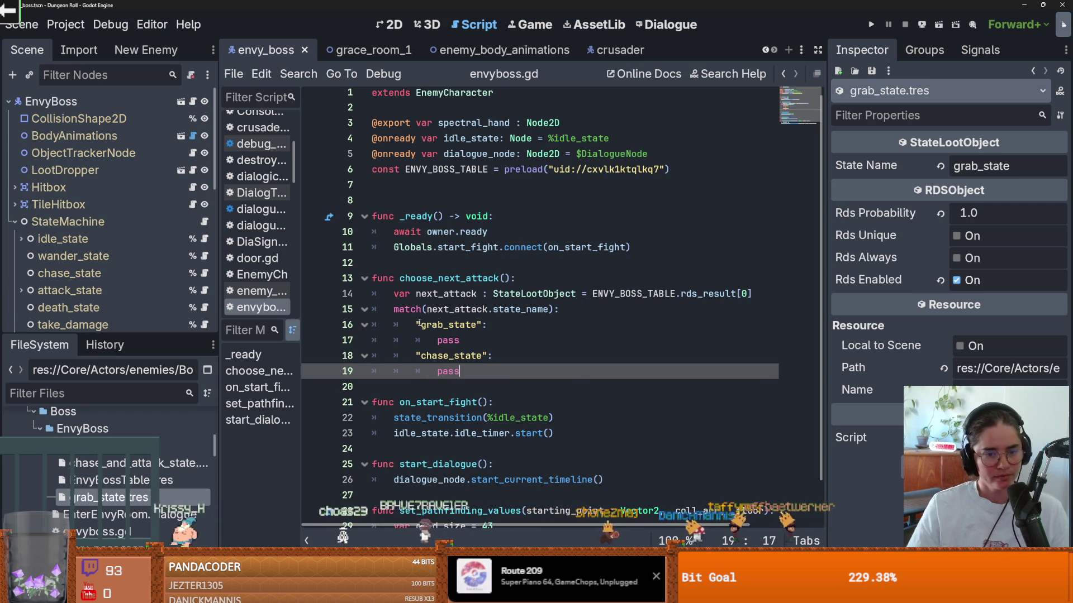
pyautogui.moveTo(106, 335); pyautogui.dragTo(106, 388)
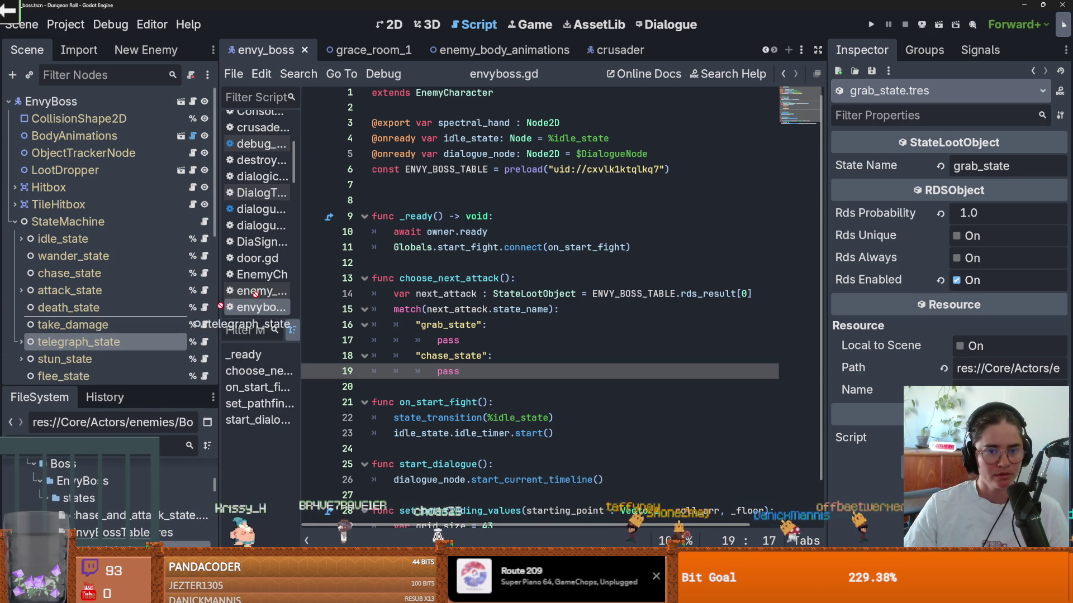
pyautogui.moveTo(149, 324); pyautogui.dragTo(474, 200)
pyautogui.doubleClick(474, 200)
pyautogui.hotkey('ctrl', 'c')
pyautogui.doubleClick(449, 356)
pyautogui.hotkey('ctrl', 'v')
pyautogui.write('.att')
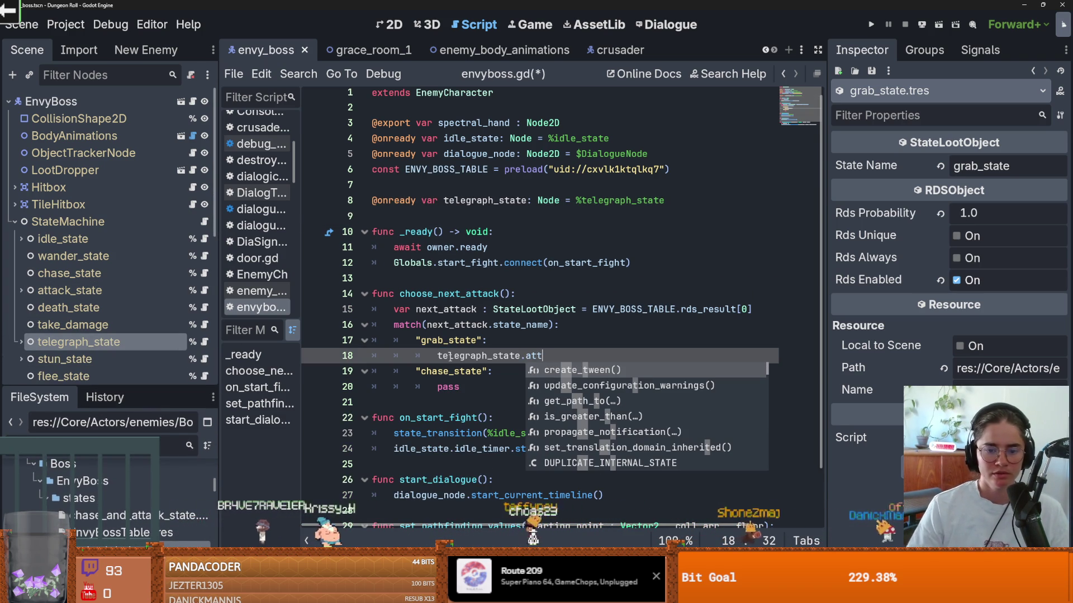
pyautogui.click(204, 341)
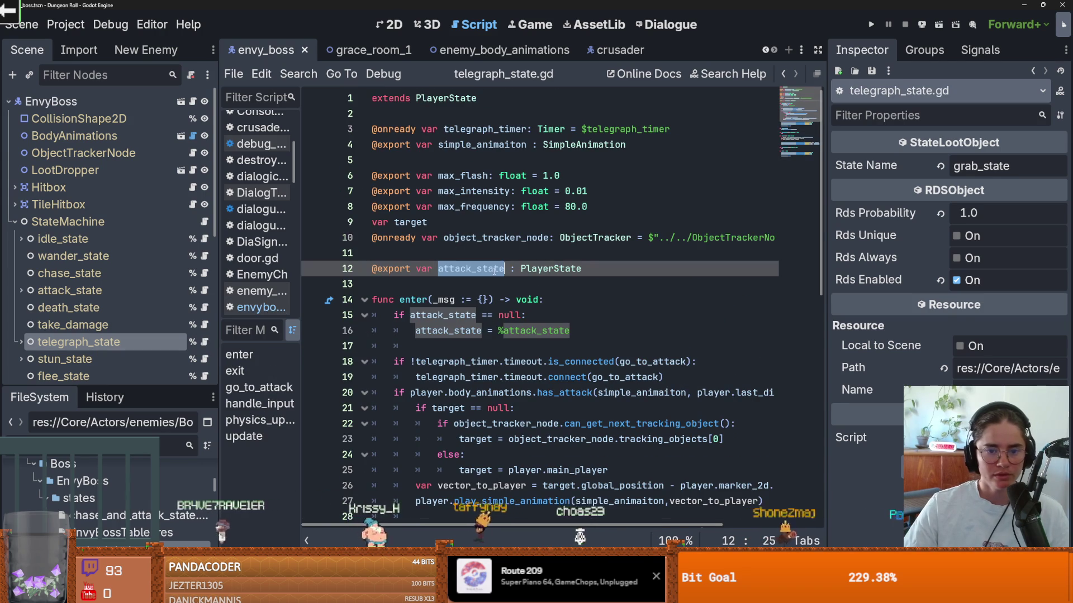
pyautogui.click(193, 101)
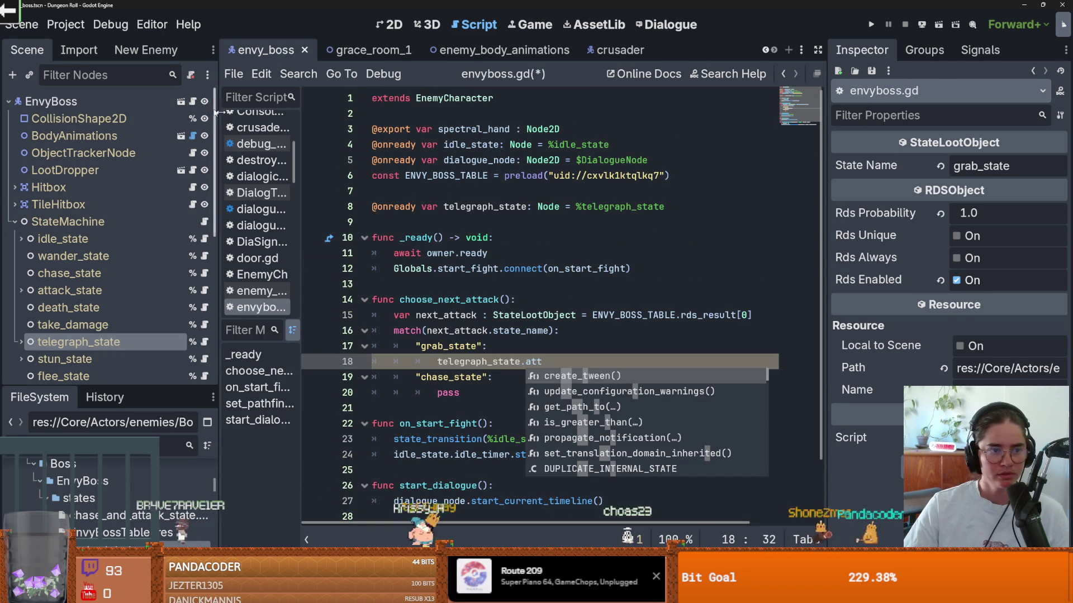
pyautogui.write('ack_state =')
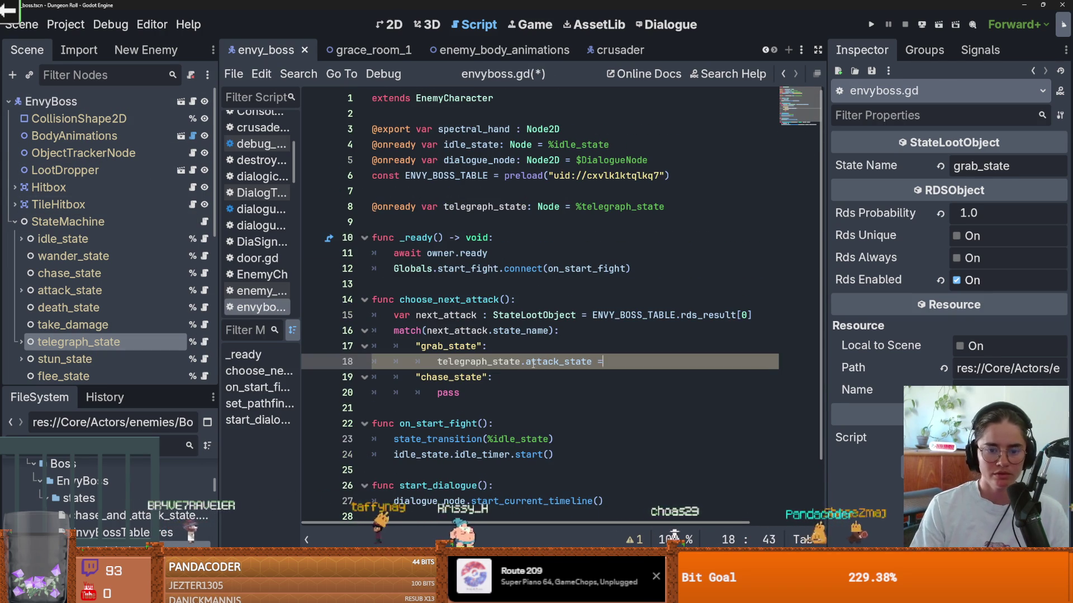
pyautogui.scroll(-5, 65, 290)
pyautogui.click(63, 269)
pyautogui.moveTo(63, 274)
pyautogui.mouseDown()
pyautogui.moveTo(607, 352)
pyautogui.moveTo(607, 362)
pyautogui.moveTo(430, 363)
pyautogui.mouseUp()
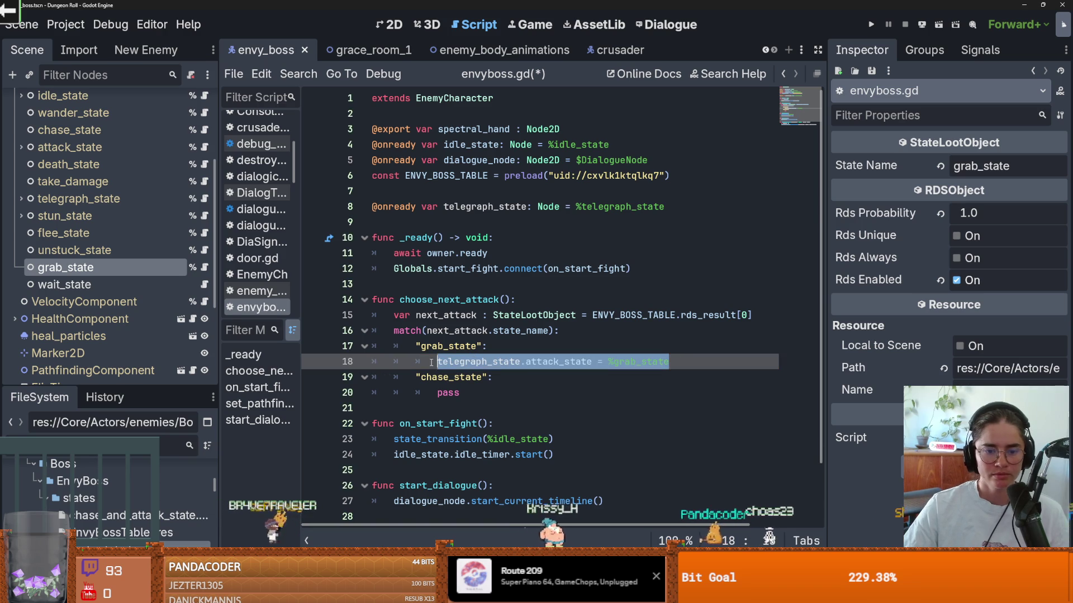
# Set telegraph_state.attack_state = %attack_state in the chase branch.
pyautogui.click(454, 393)
pyautogui.write('telegraph_state.attack_state = %grab_state')
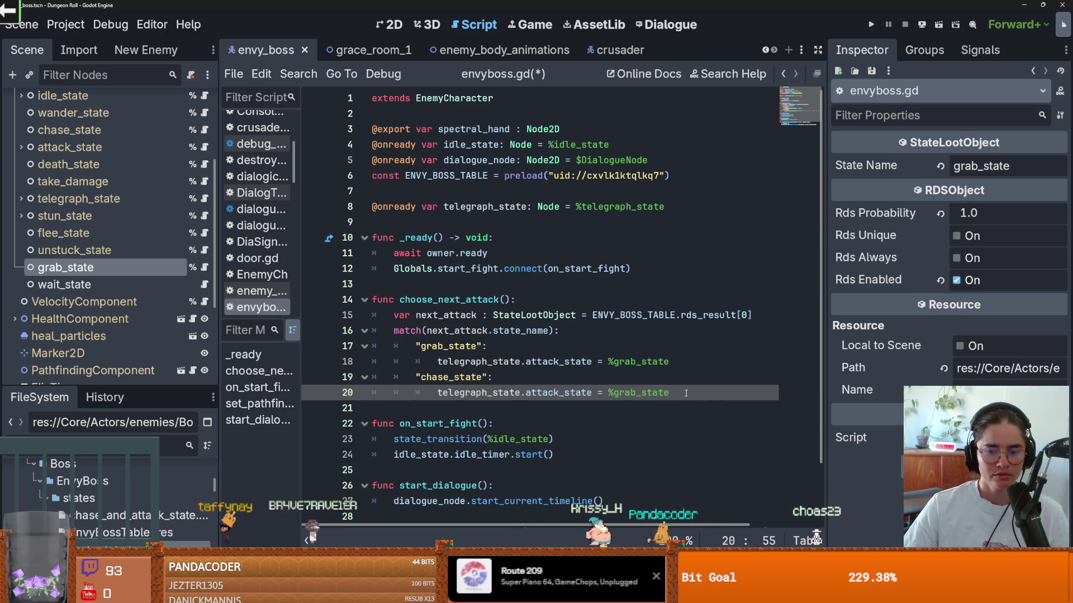
pyautogui.hotkey('ctrl', 'shift', 'Left')
pyautogui.press('BackSpace')
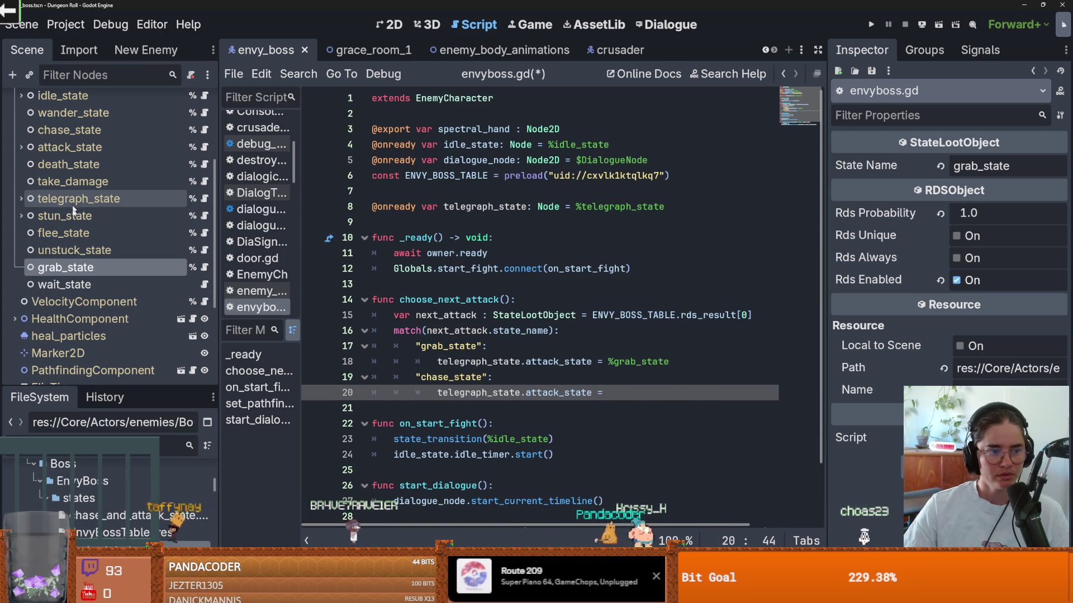
pyautogui.scroll(2, 73, 213)
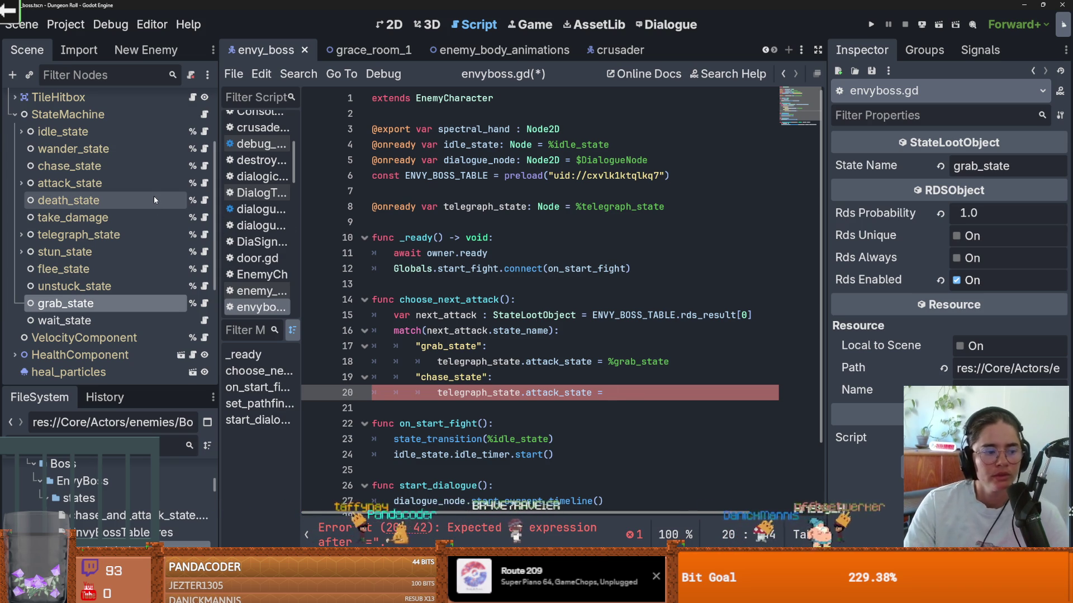
pyautogui.moveTo(107, 179); pyautogui.dragTo(690, 394)
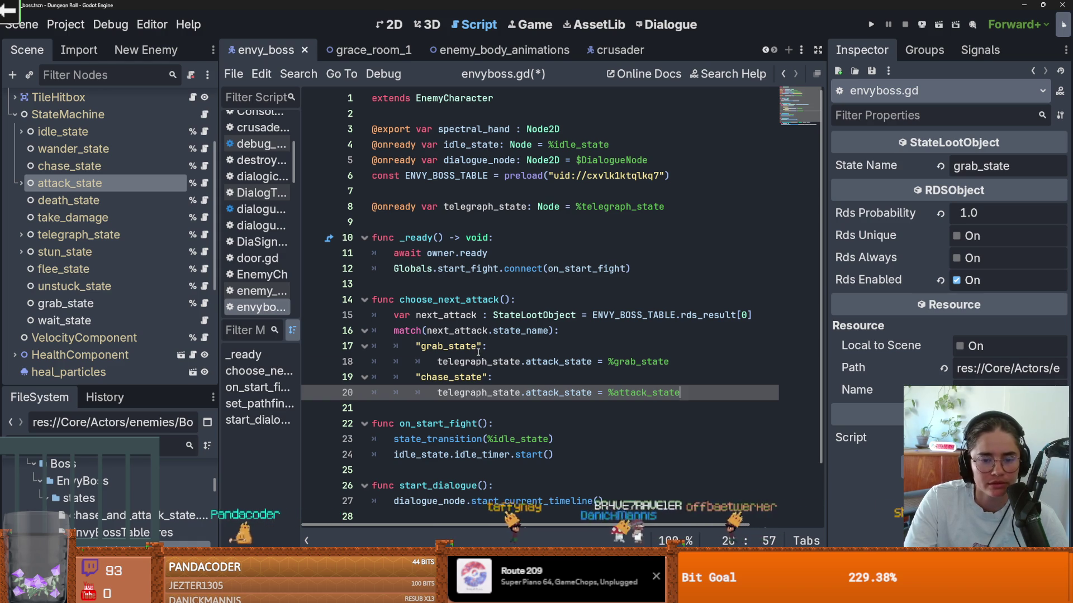
pyautogui.doubleClick(495, 362)
pyautogui.moveTo(495, 366)
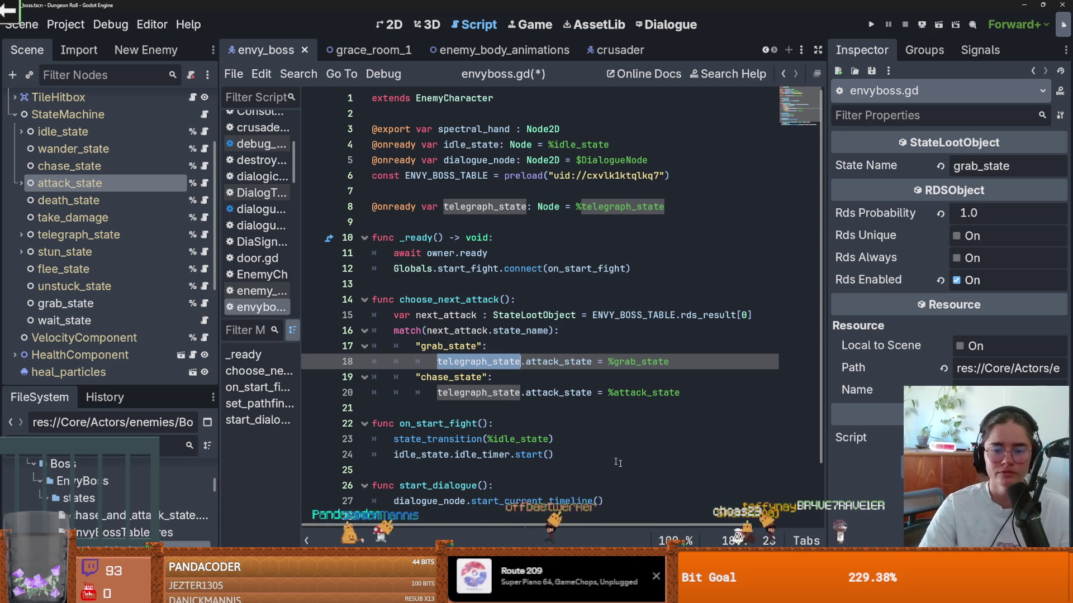
pyautogui.click(678, 400)
pyautogui.press('Return')
# Add state_transition(%chase_state) to the chase branch.
pyautogui.doubleClick(532, 394)
pyautogui.click(469, 409)
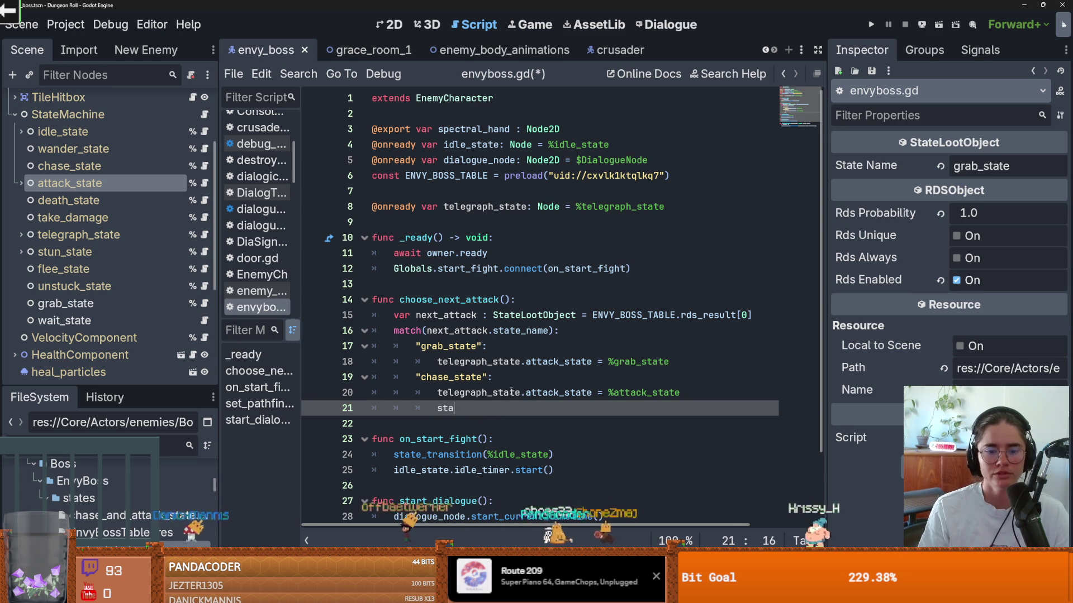
pyautogui.write('t')
pyautogui.press('Down')
pyautogui.press('Down')
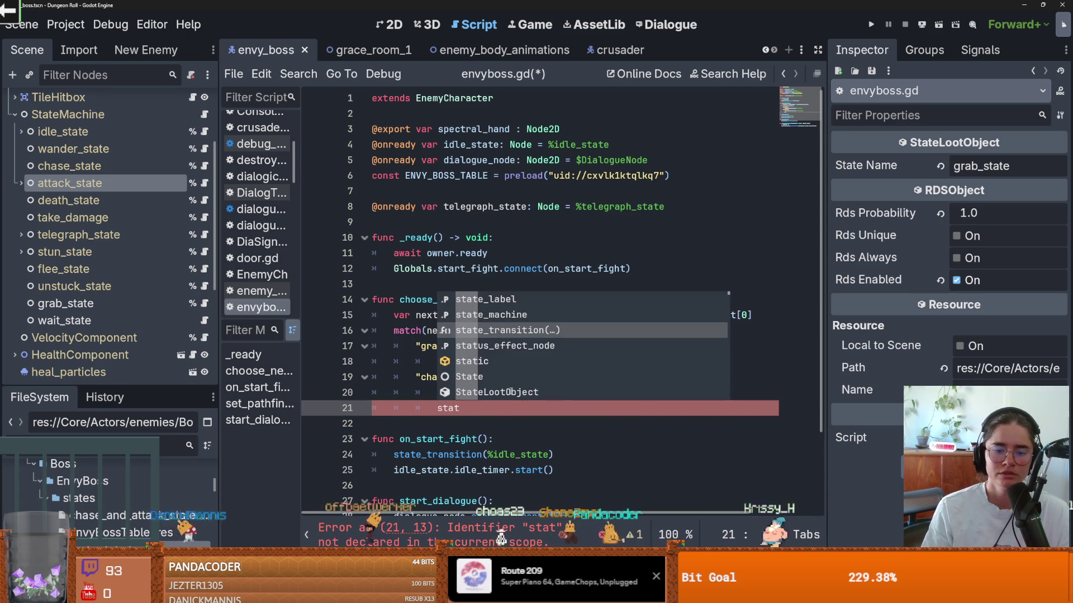
pyautogui.press('Return')
pyautogui.moveTo(67, 166)
pyautogui.mouseDown()
pyautogui.moveTo(503, 411)
pyautogui.moveTo(528, 409)
pyautogui.mouseUp()
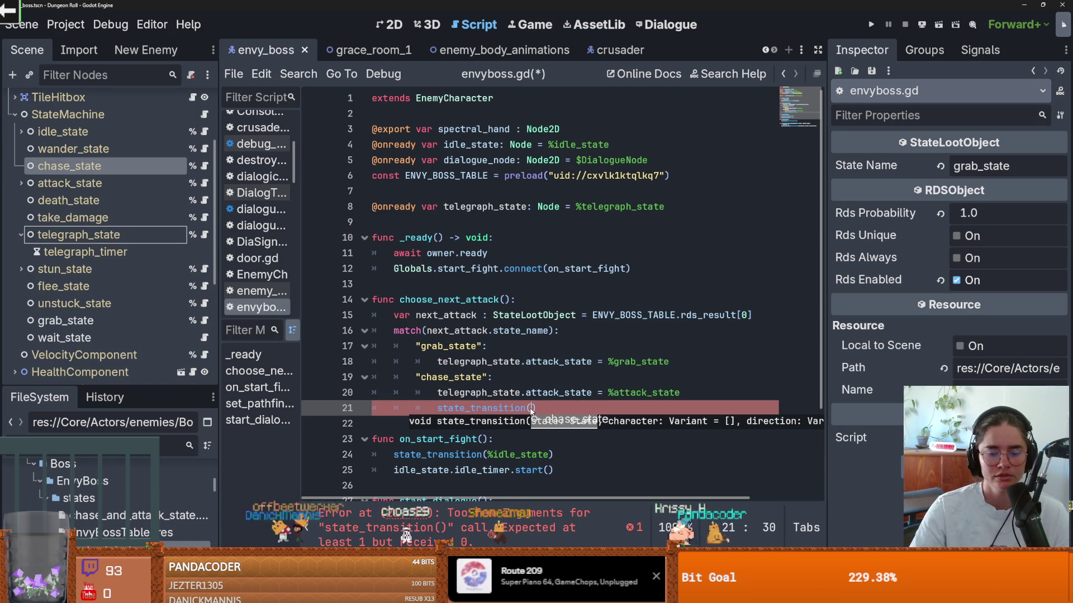
pyautogui.write('%chase_state')
pyautogui.moveTo(614, 408); pyautogui.dragTo(439, 411)
pyautogui.hotkey('ctrl', 'c')
# Add state_transition(%telegraph_state) to the grab branch and save the boss script.
pyautogui.click(682, 359)
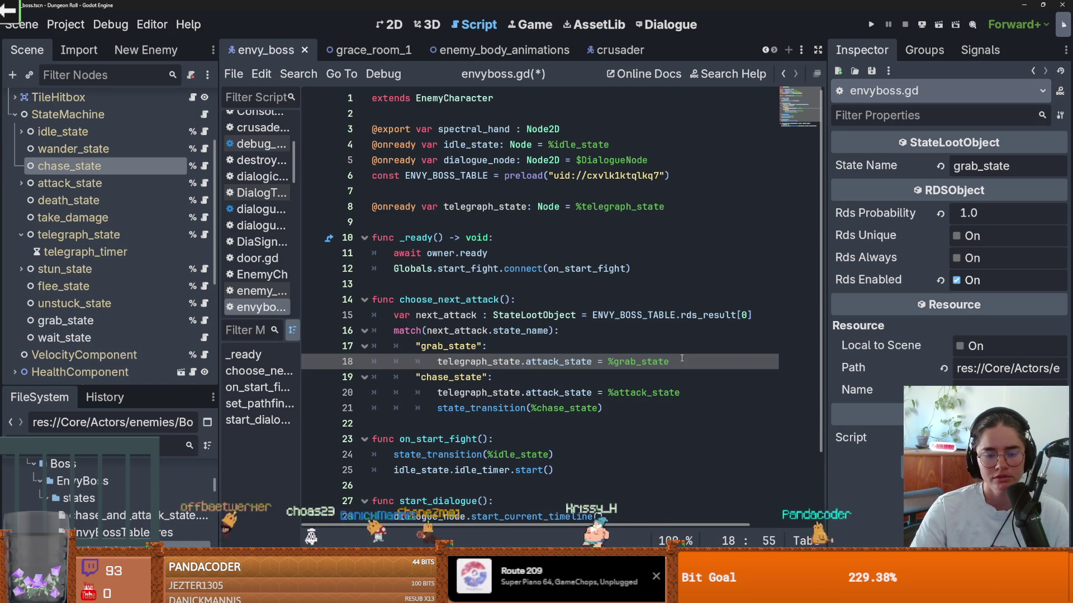
pyautogui.press('Return')
pyautogui.hotkey('ctrl', 'v')
pyautogui.moveTo(597, 377); pyautogui.dragTo(531, 377)
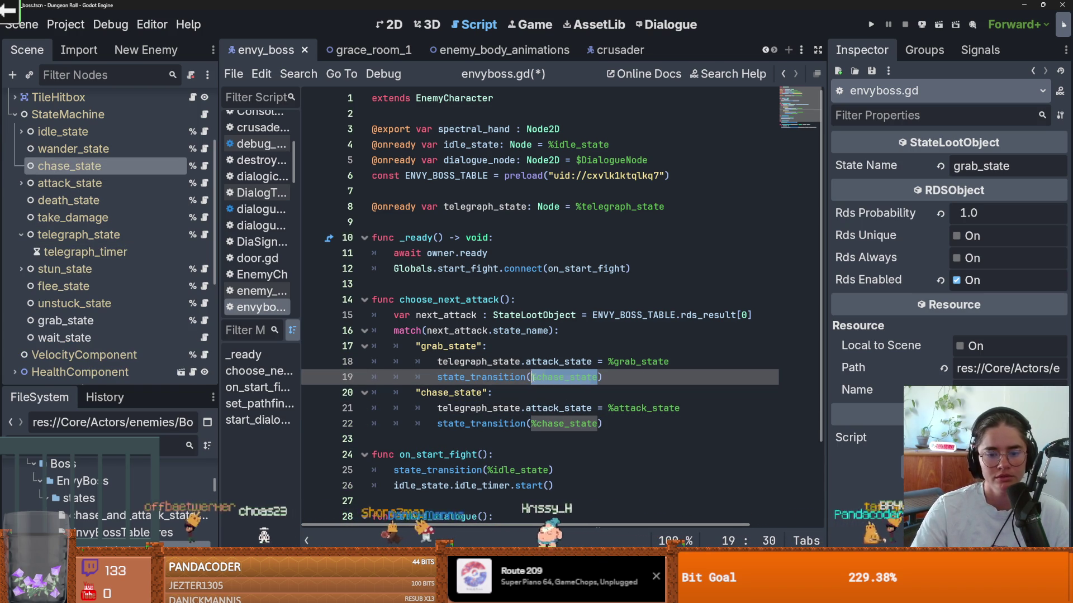
pyautogui.press('BackSpace')
pyautogui.moveTo(79, 234); pyautogui.dragTo(534, 378)
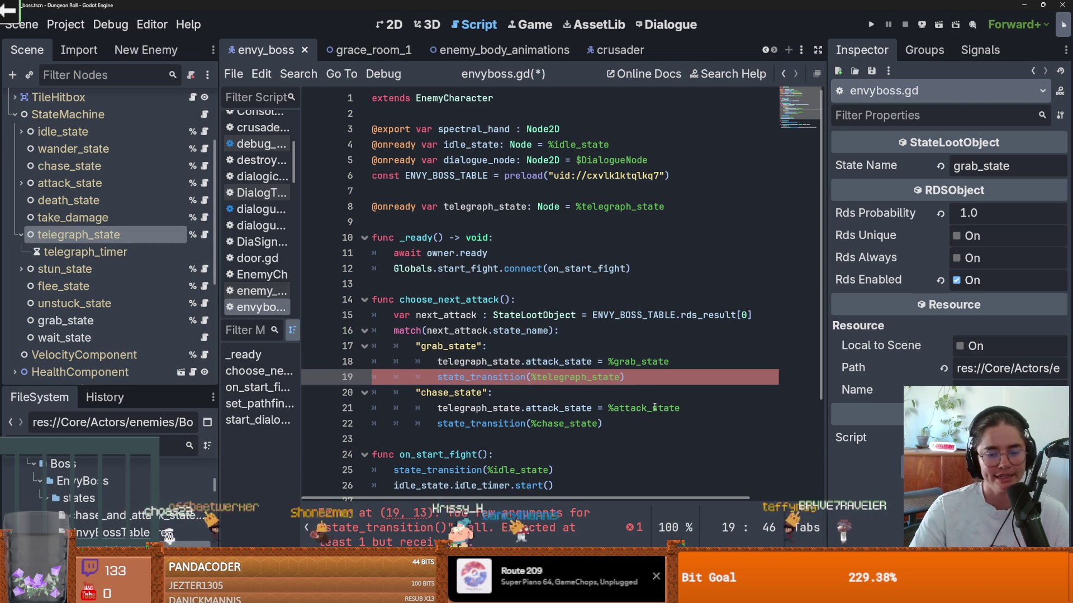
pyautogui.hotkey('ctrl', 's')
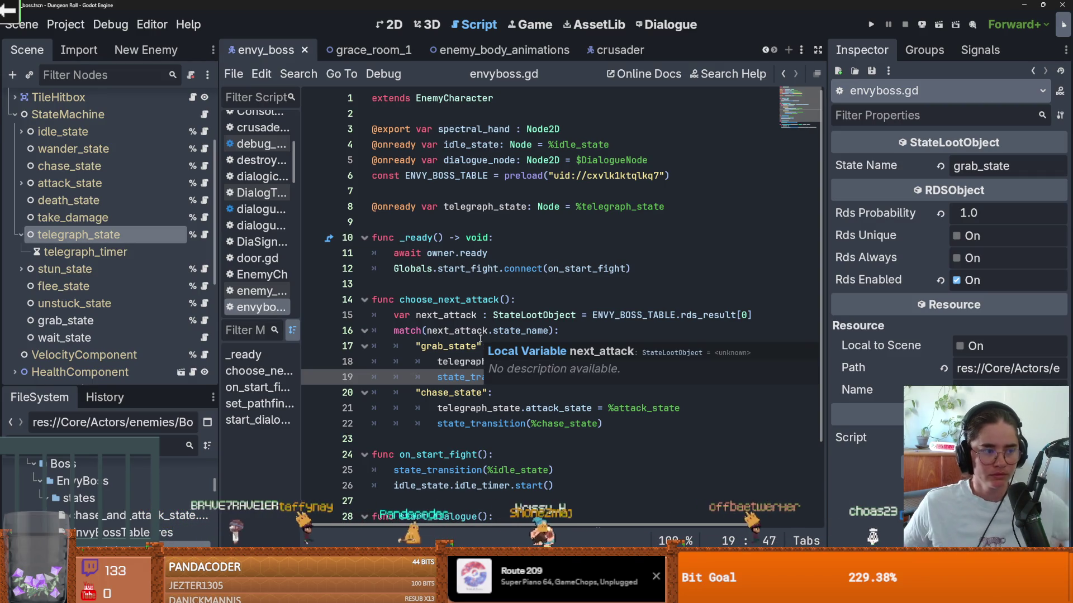
# Review the telegraph_state, chase_state and grab_state references, save, and open attack_state.gd.
pyautogui.click(490, 297)
pyautogui.hotkey('ctrl', 's')
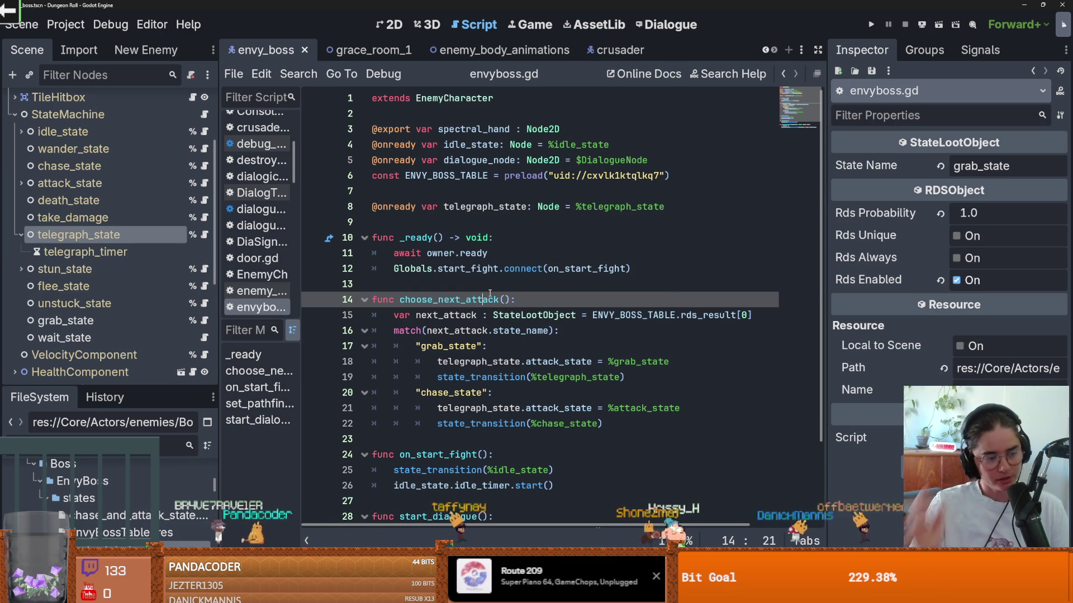
pyautogui.click(503, 269)
pyautogui.doubleClick(561, 378)
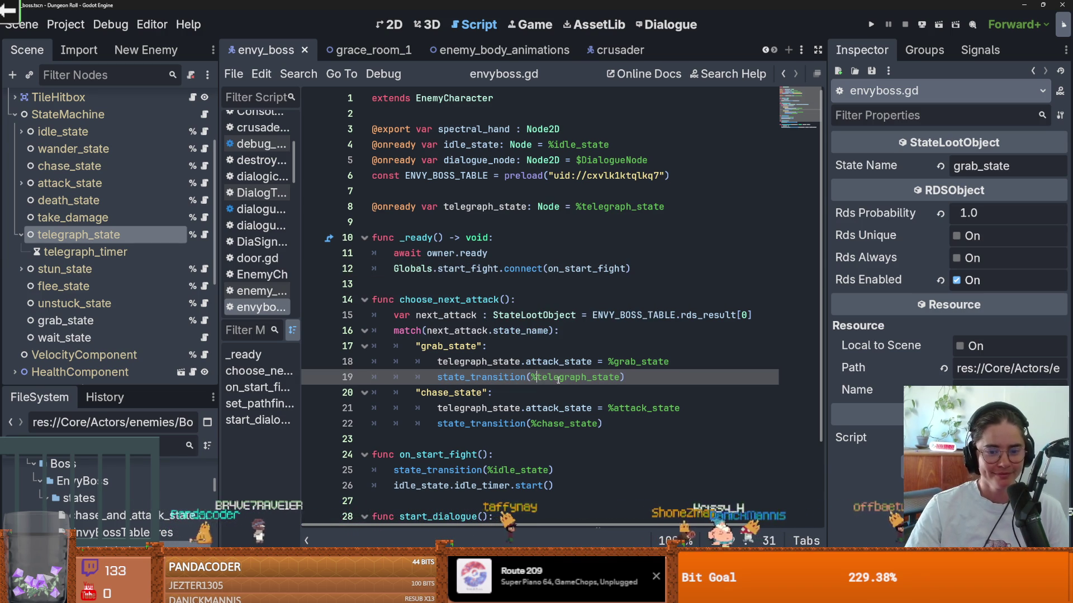
pyautogui.doubleClick(567, 424)
pyautogui.hotkey('ctrl', 's')
pyautogui.doubleClick(452, 392)
pyautogui.doubleClick(448, 346)
pyautogui.scroll(-1, 560, 368)
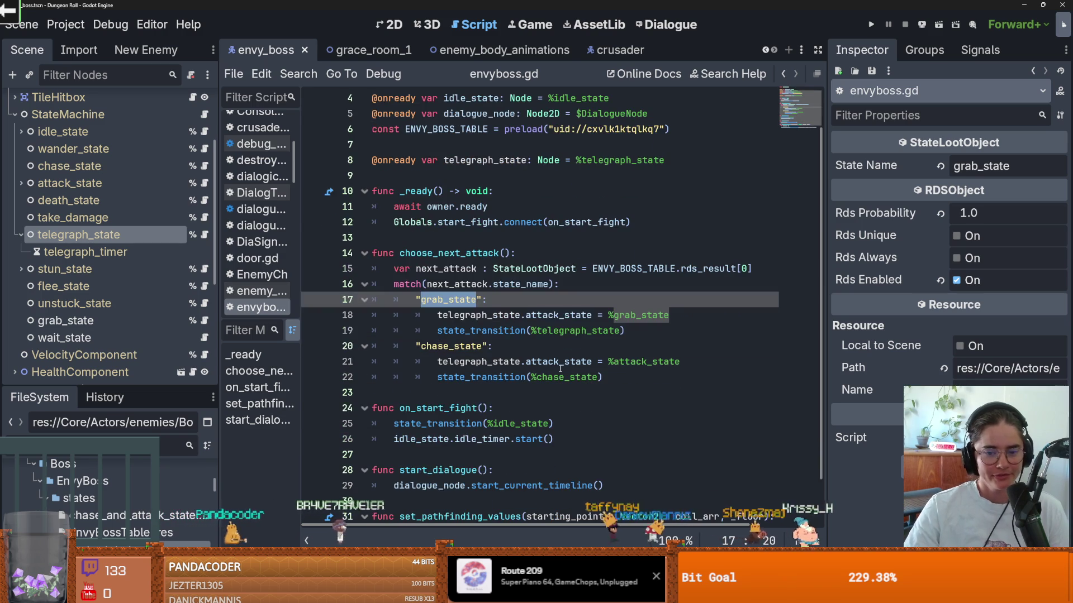
pyautogui.doubleClick(565, 377)
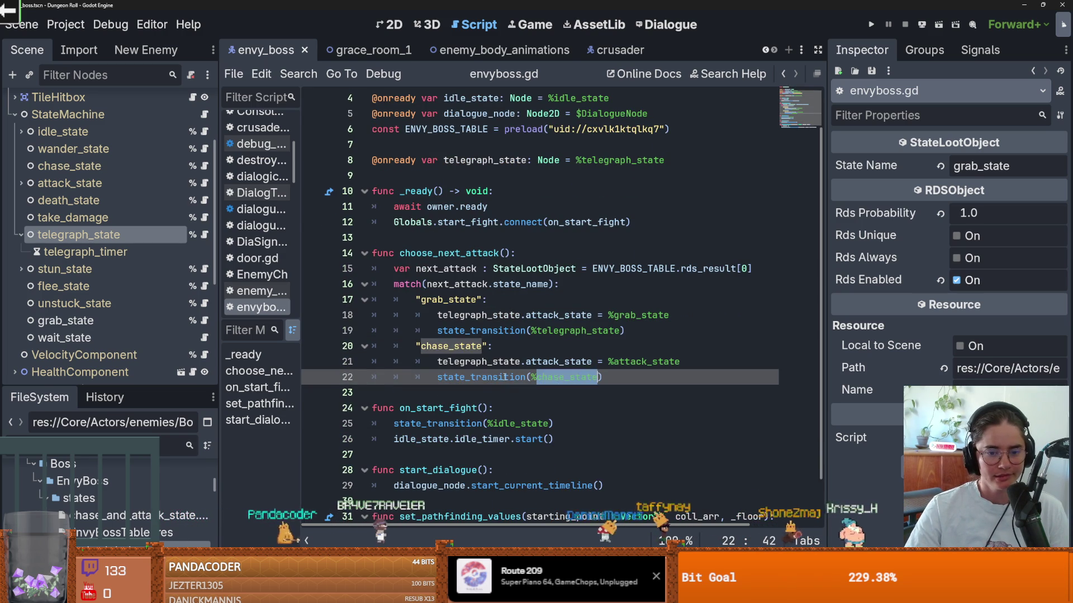
pyautogui.click(492, 346)
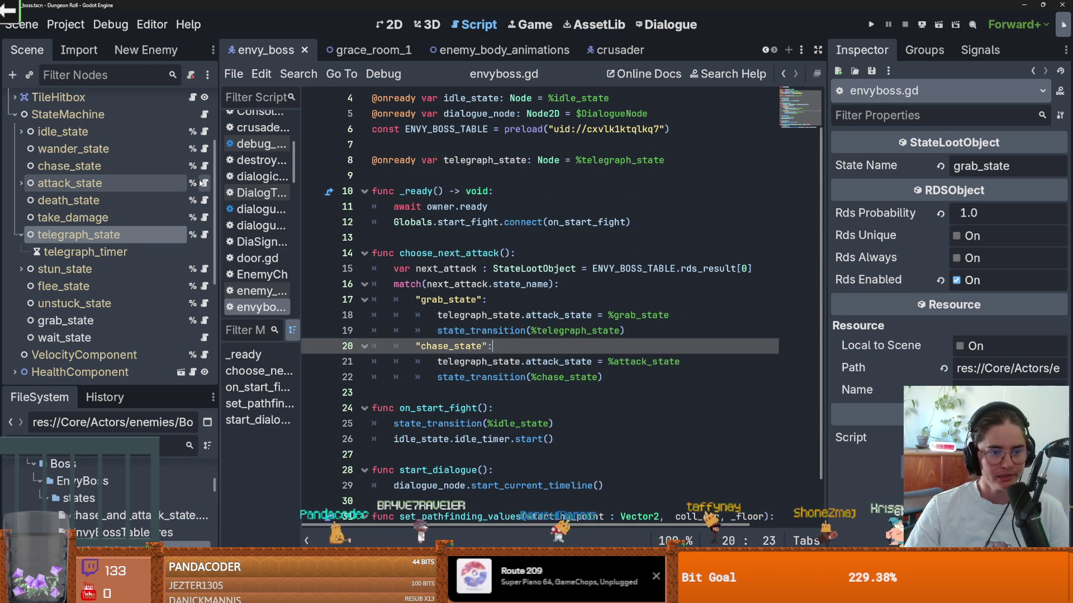
pyautogui.click(200, 183)
pyautogui.scroll(-5, 500, 241)
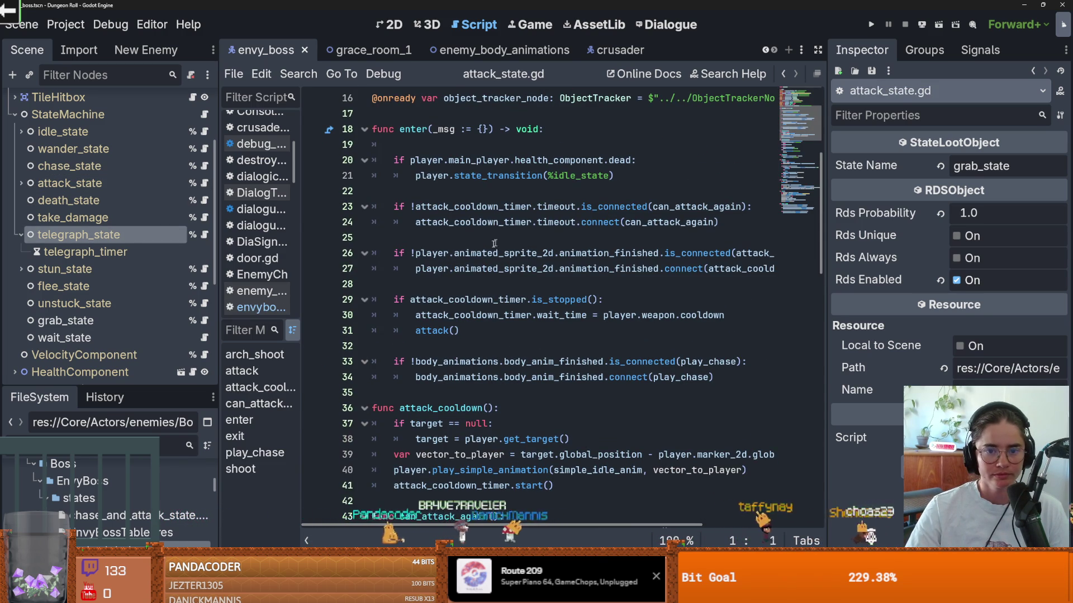
# Check can_attack_again in attack_state.gd, then go back to envyboss.gd.
pyautogui.scroll(-7, 505, 252)
pyautogui.scroll(-13, 511, 263)
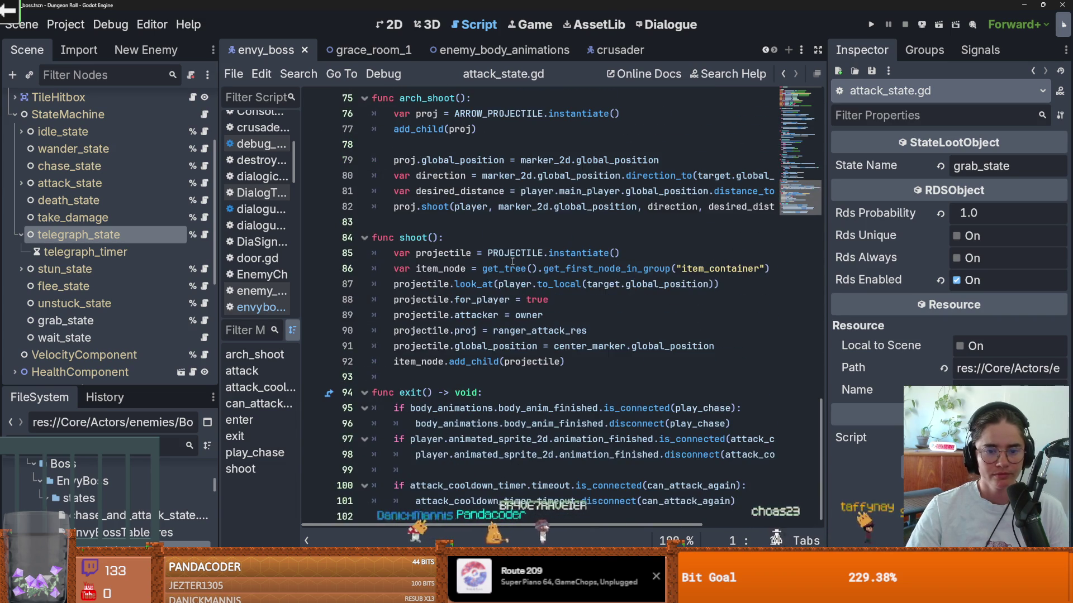
pyautogui.scroll(2, 513, 260)
pyautogui.scroll(-2, 502, 300)
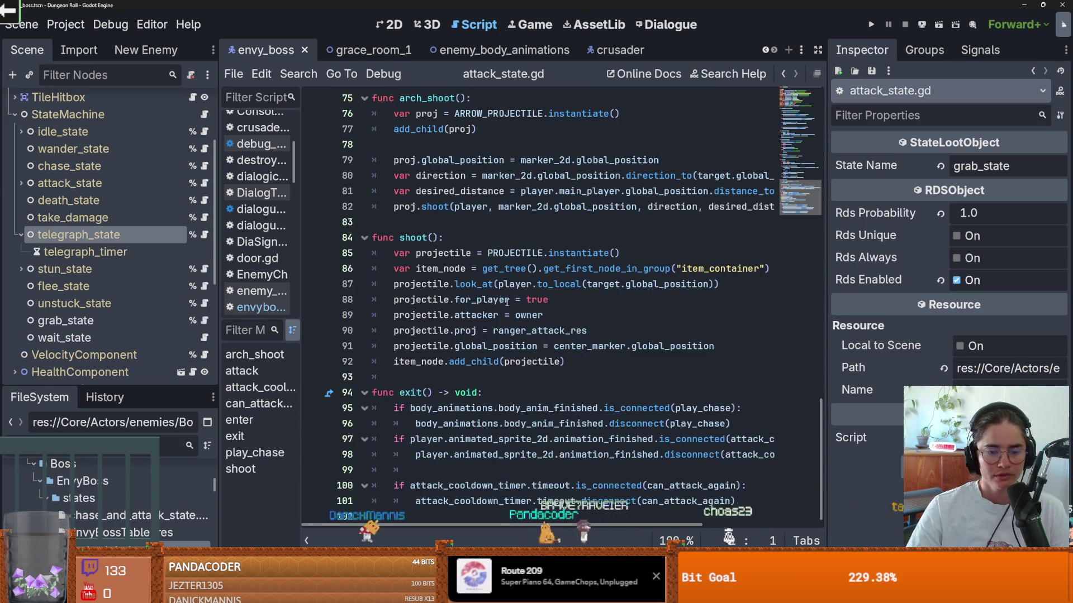
pyautogui.scroll(8, 509, 318)
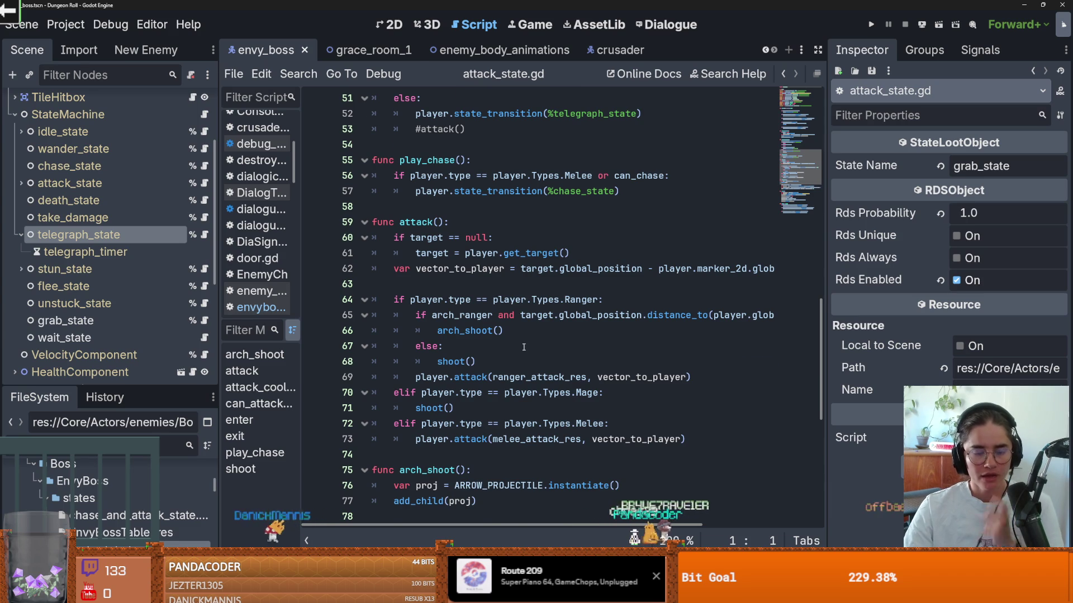
pyautogui.scroll(6, 524, 347)
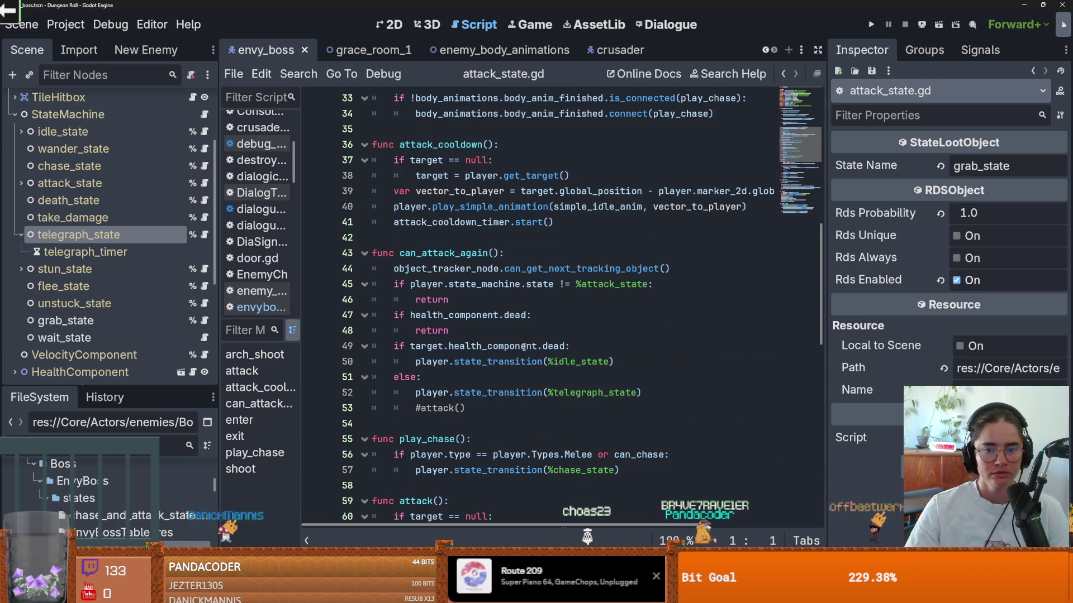
pyautogui.scroll(1, 523, 347)
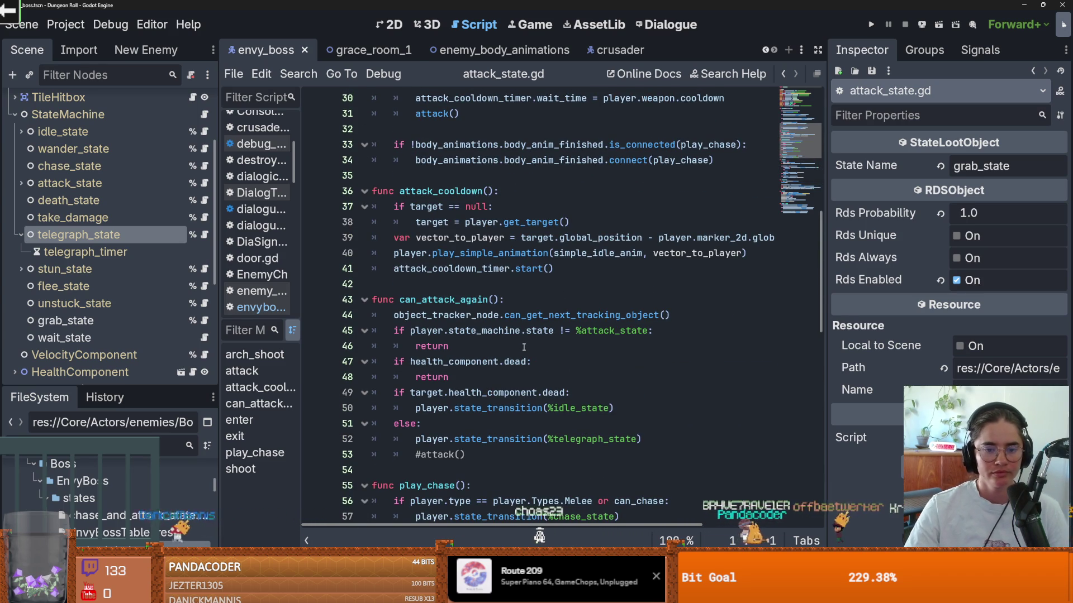
pyautogui.doubleClick(468, 302)
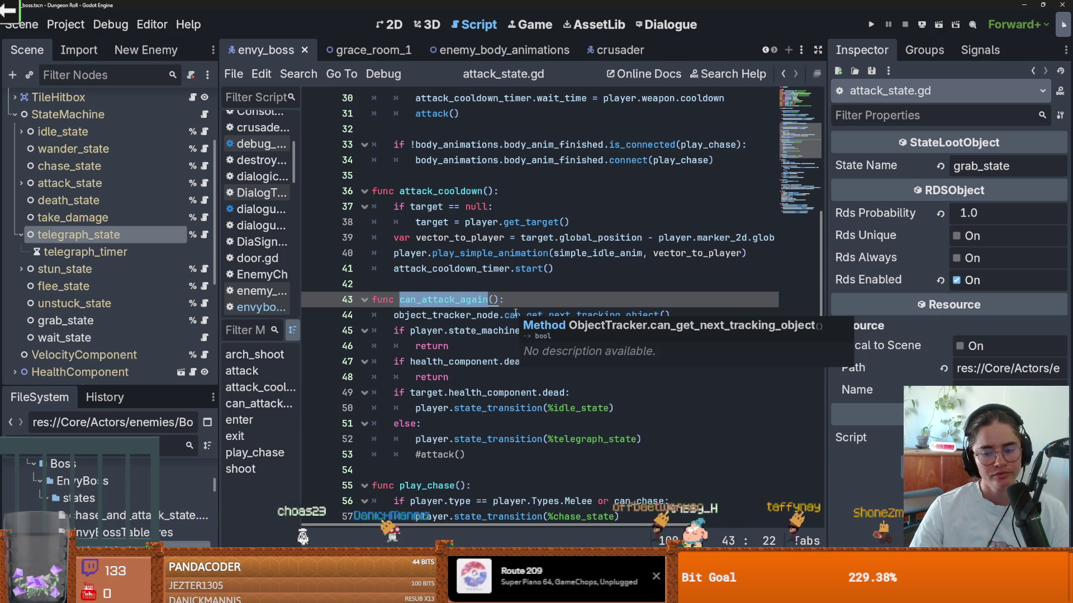
pyautogui.scroll(3, 194, 139)
pyautogui.click(195, 104)
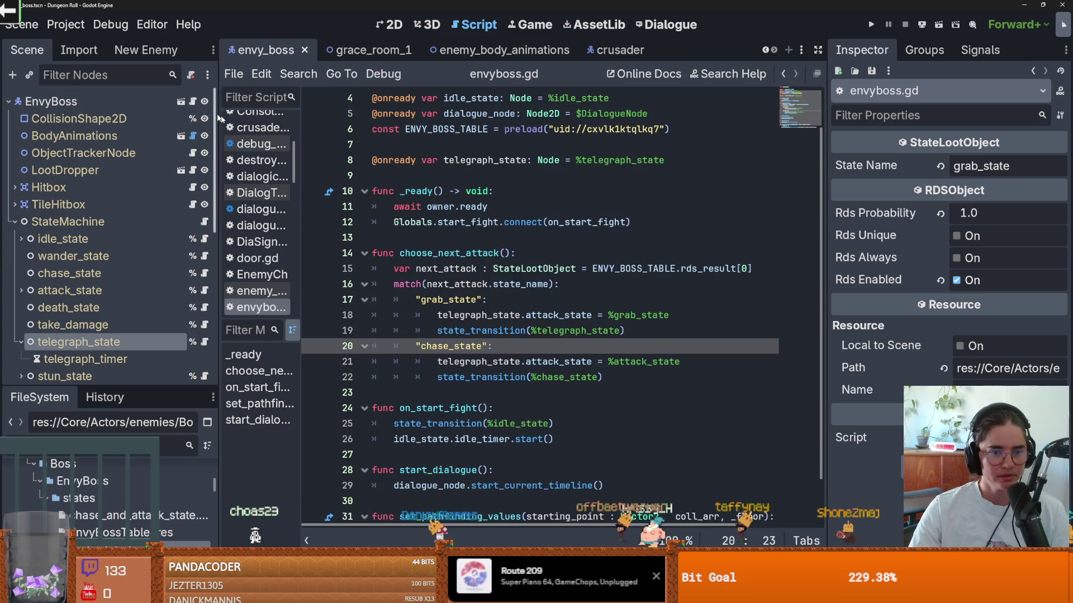
# Insert an empty line after the chase_state branch of choose_next_attack.
pyautogui.scroll(-1, 512, 324)
pyautogui.click(513, 327)
pyautogui.press('End')
pyautogui.press('Return')
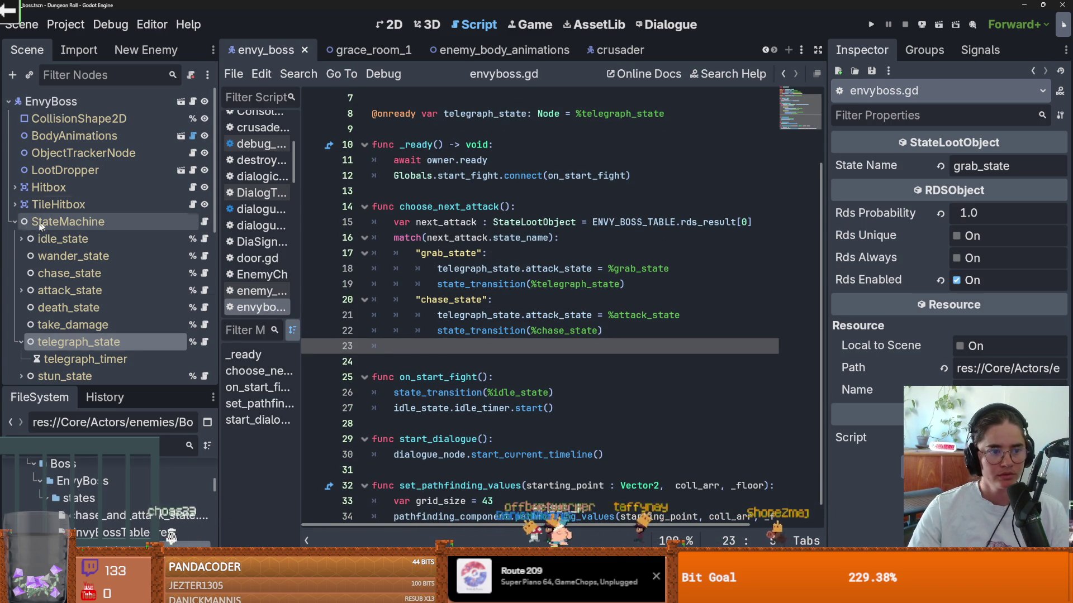
# Collapse the StateMachine states, dismiss the EnvyBoss node menu, and reopen envyboss.gd.
pyautogui.click(15, 222)
pyautogui.scroll(-3, 83, 252)
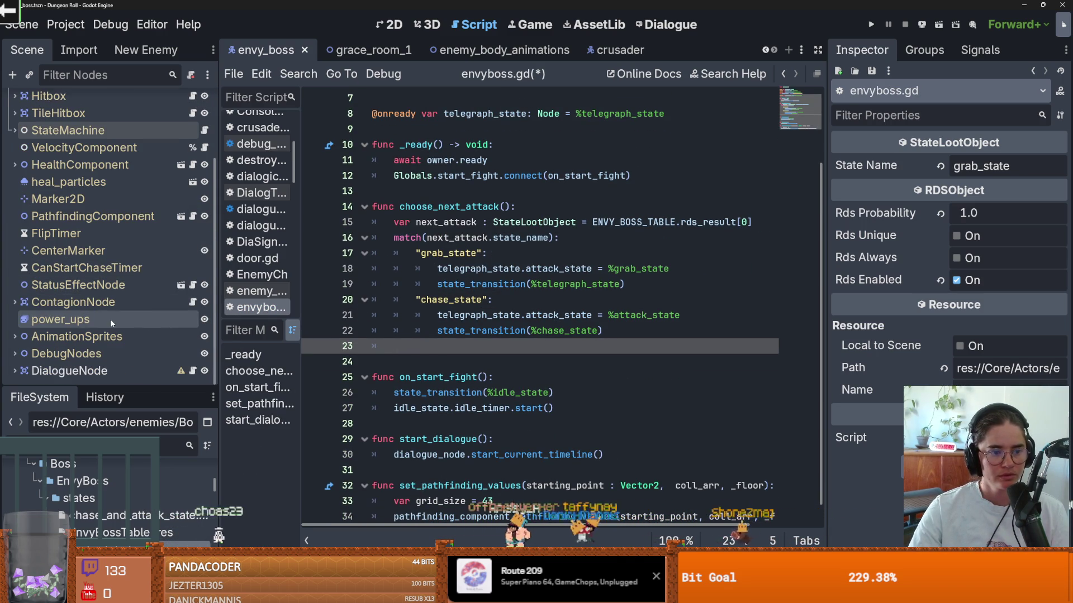
pyautogui.scroll(5, 111, 279)
pyautogui.rightClick(83, 103)
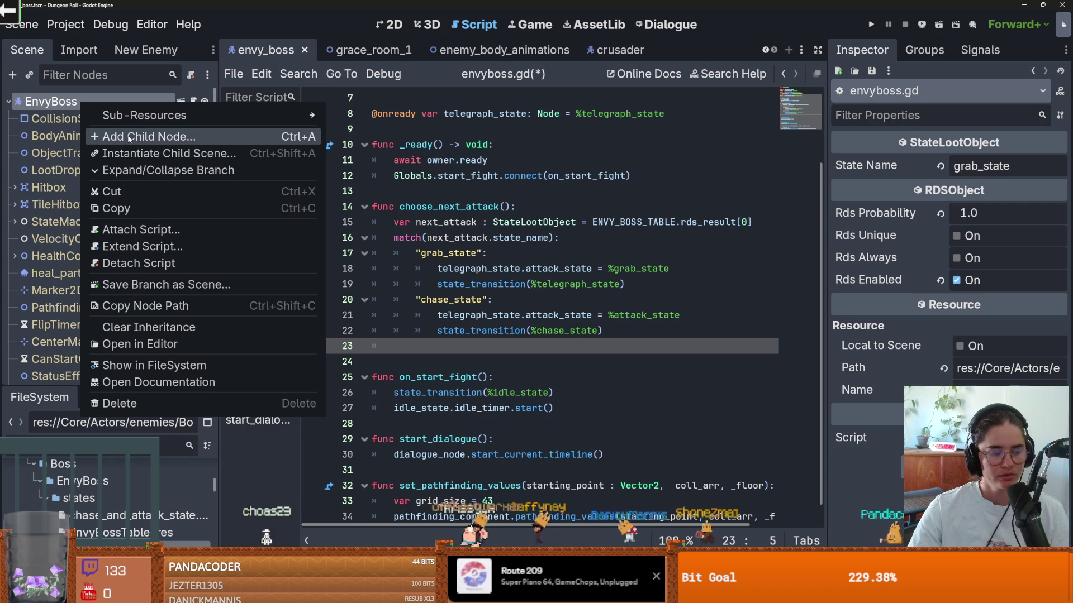
pyautogui.press('Escape')
pyautogui.hotkey('ctrl', 'F1')
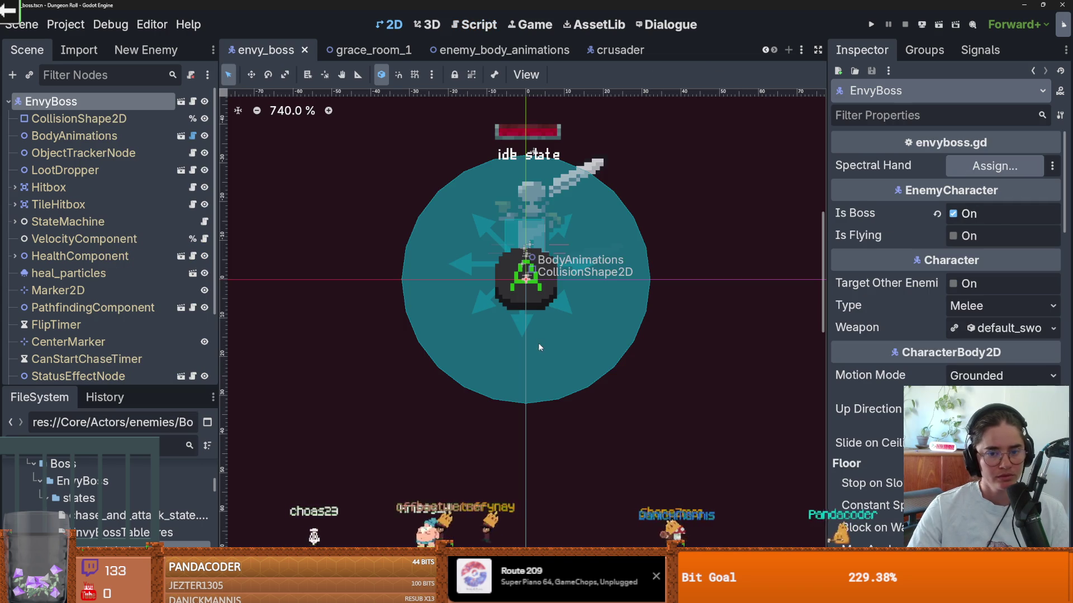
pyautogui.click(194, 104)
pyautogui.click(592, 269)
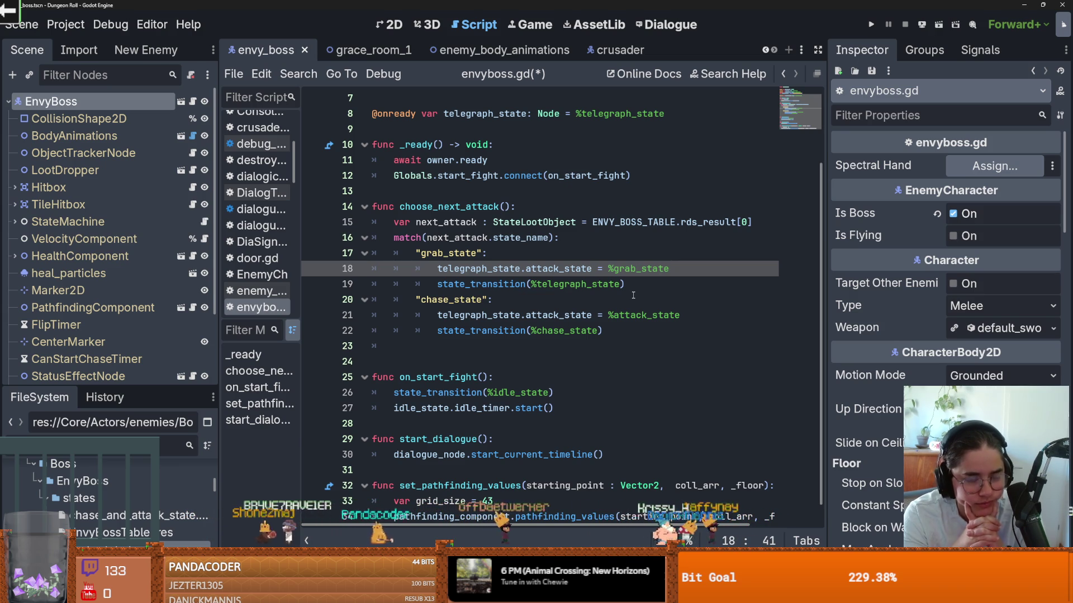
# Delete blank line 24 and line 23's indentation before on_start_fight, saving envyboss.gd.
pyautogui.click(534, 285)
pyautogui.hotkey('ctrl', 's')
pyautogui.click(479, 359)
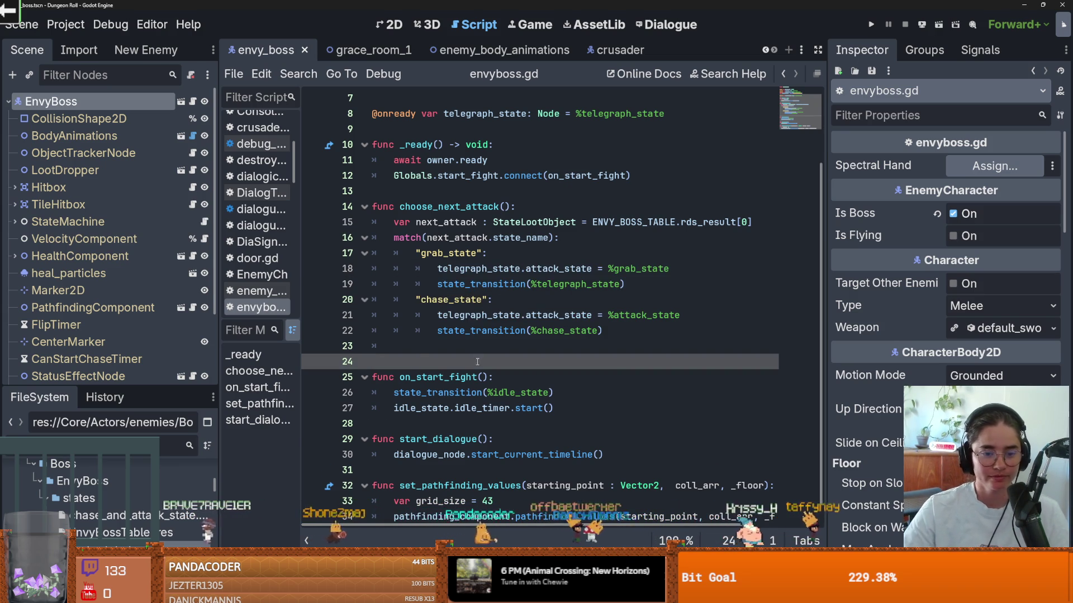
pyautogui.press('BackSpace')
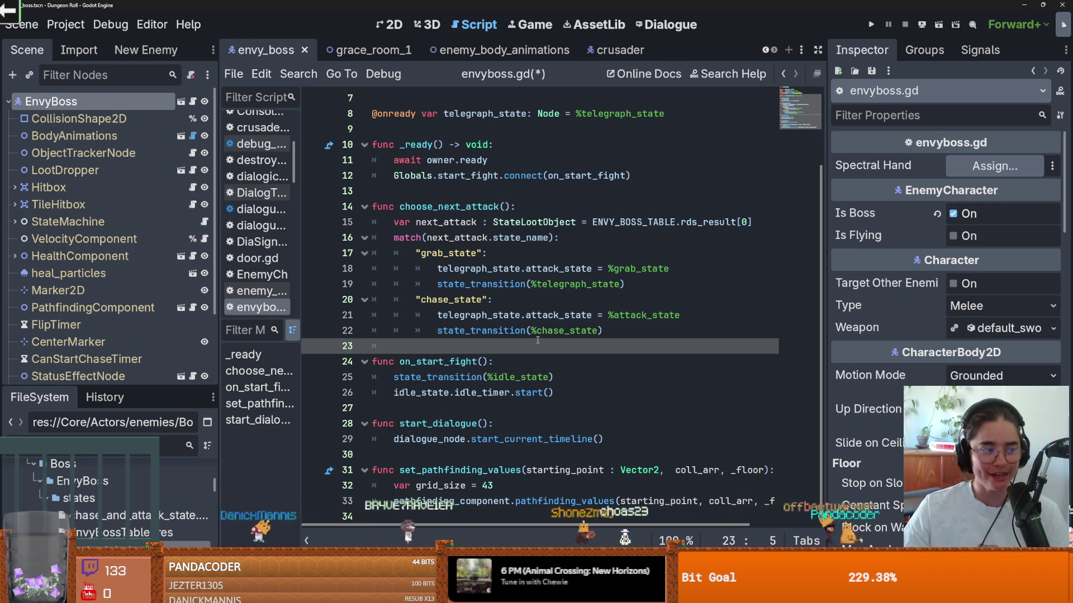
pyautogui.hotkey('ctrl', 's')
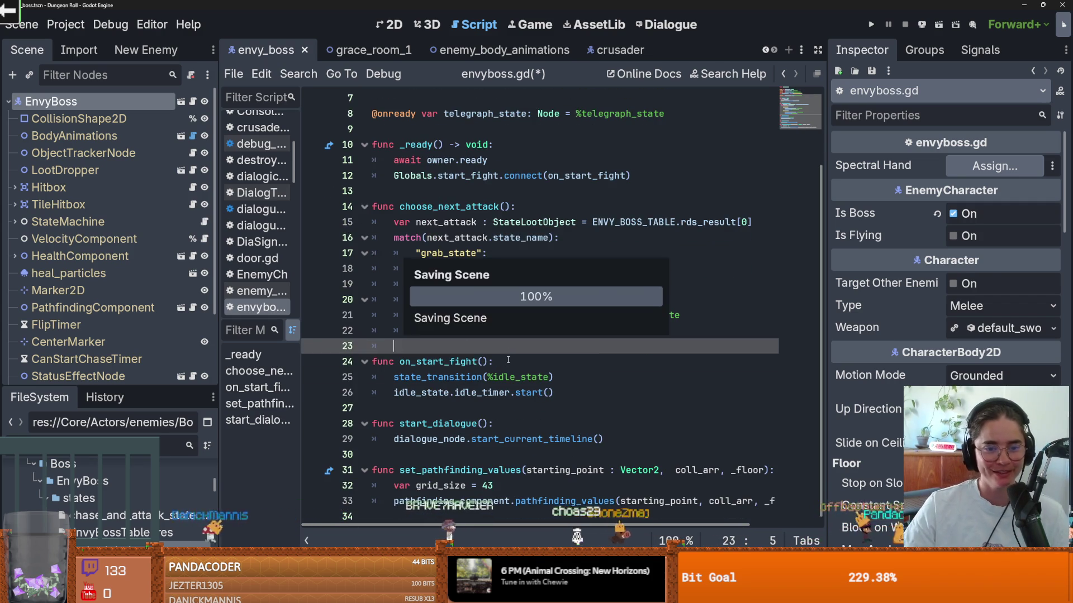
pyautogui.press('BackSpace')
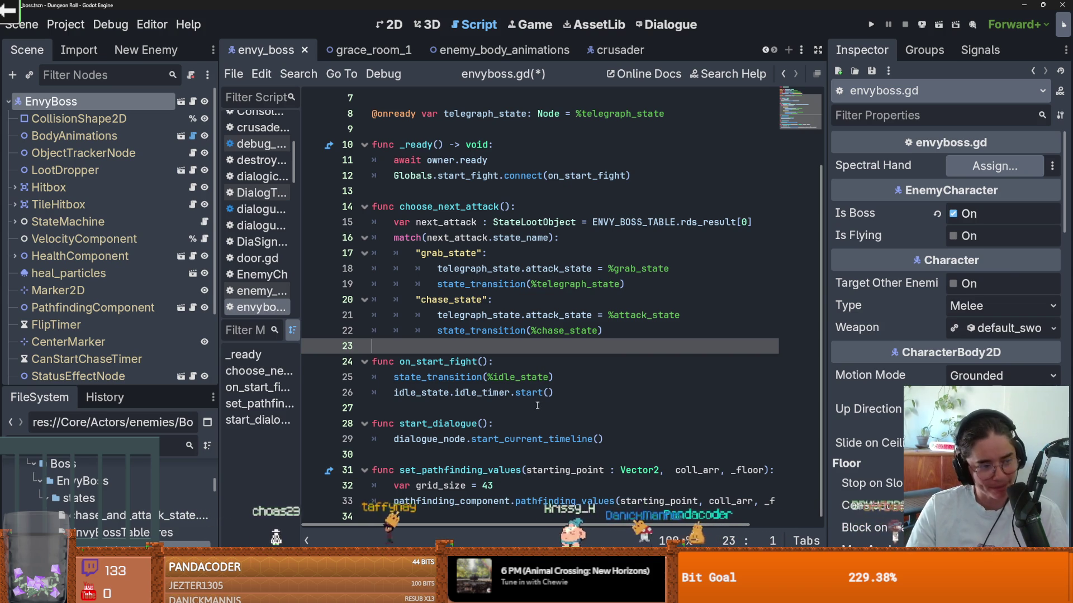
pyautogui.hotkey('ctrl', 's')
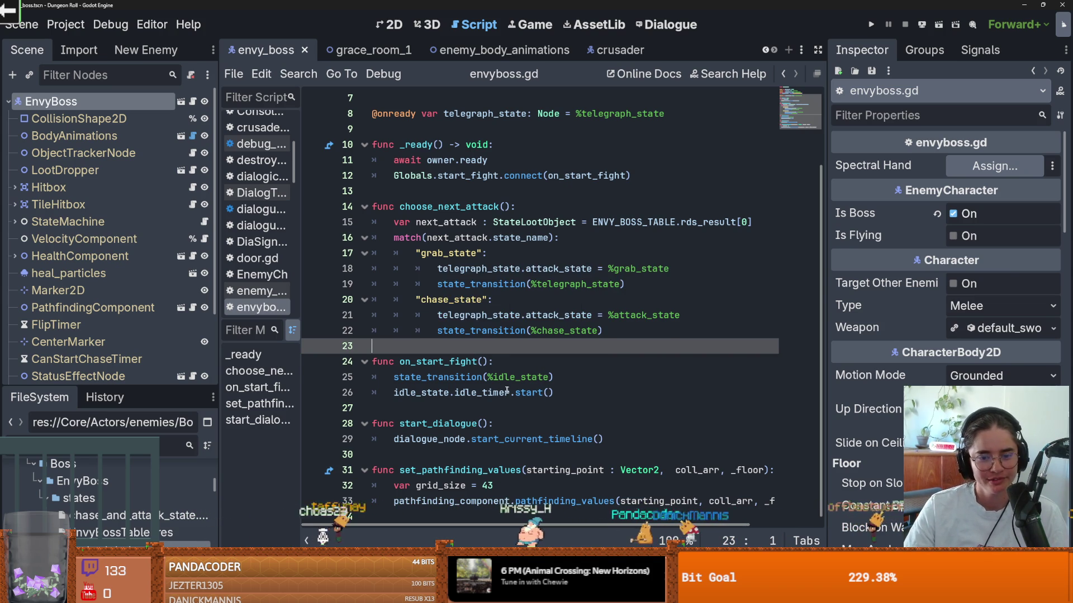
pyautogui.doubleClick(547, 383)
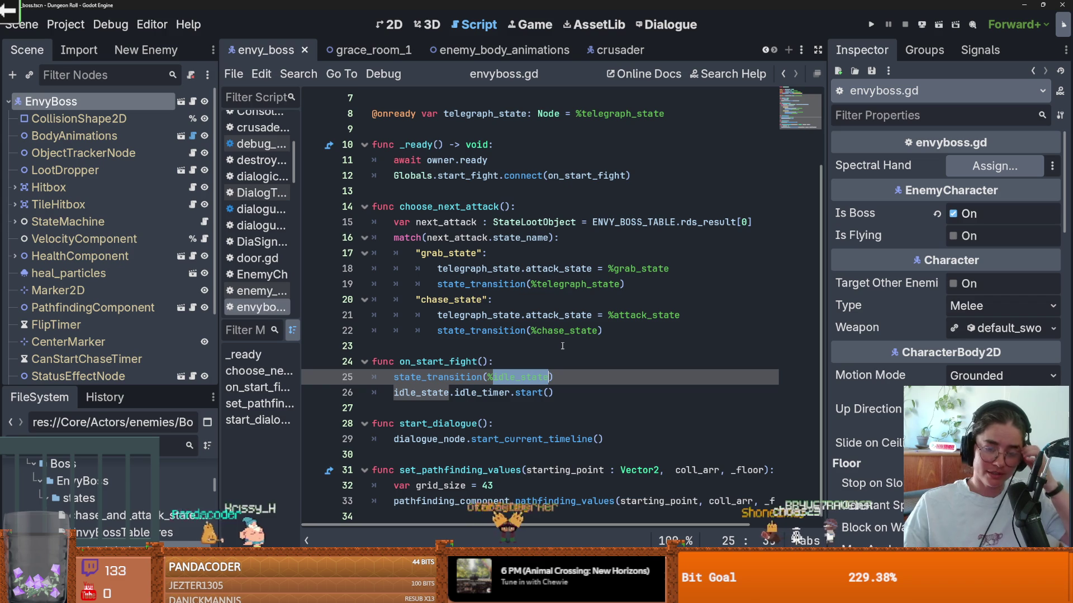
# Review the choose_next_attack function and its chase_state and grab_state match branches in envyboss.gd.
pyautogui.click(534, 327)
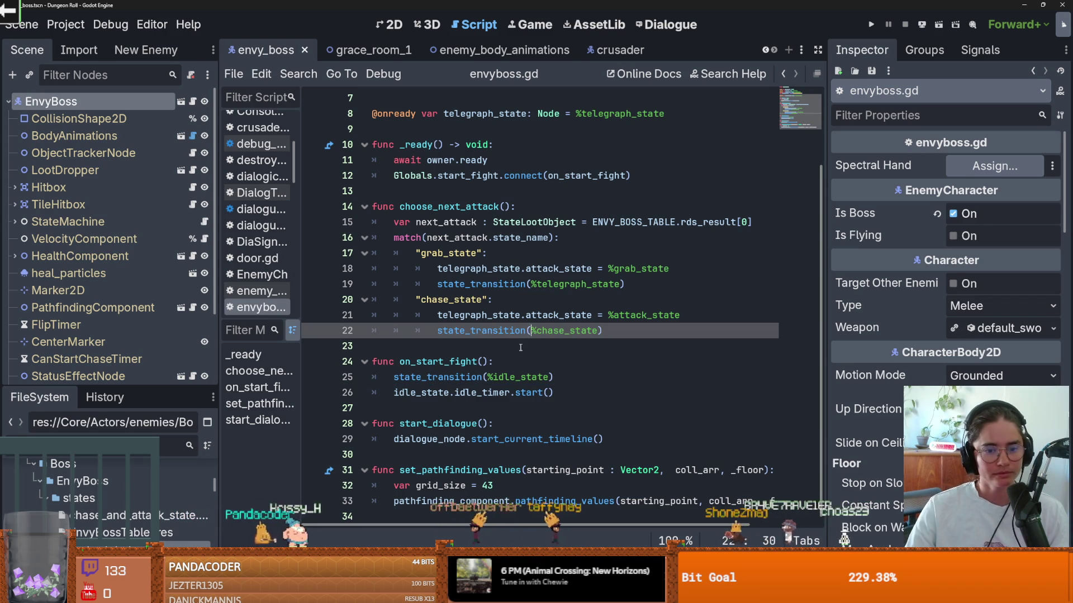
pyautogui.click(521, 347)
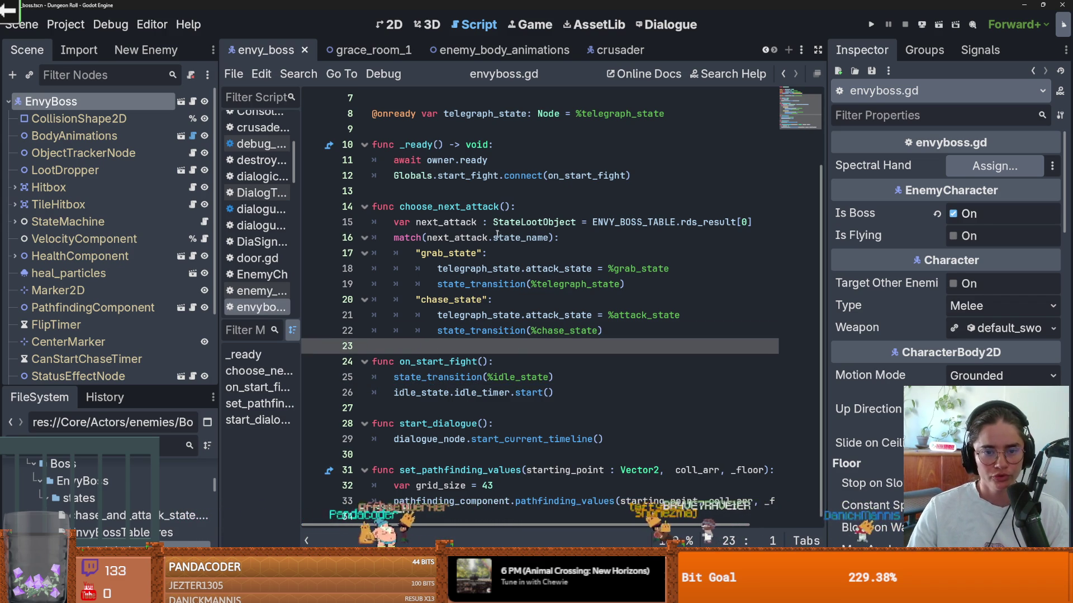
pyautogui.click(447, 222)
pyautogui.doubleClick(447, 206)
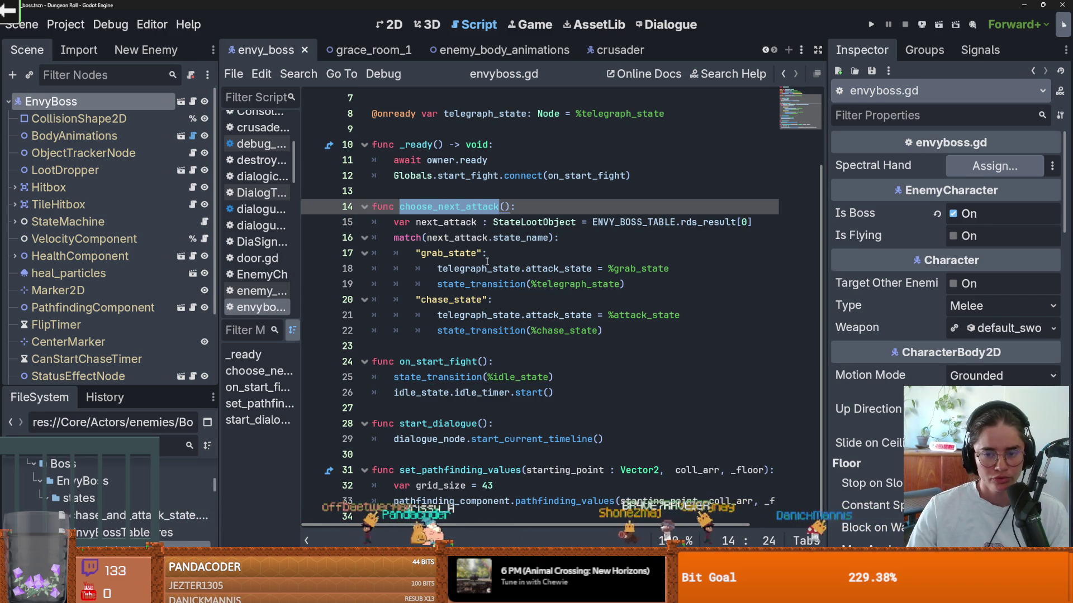
pyautogui.click(473, 319)
pyautogui.click(459, 254)
pyautogui.click(472, 316)
pyautogui.click(470, 302)
pyautogui.click(458, 253)
pyautogui.click(450, 224)
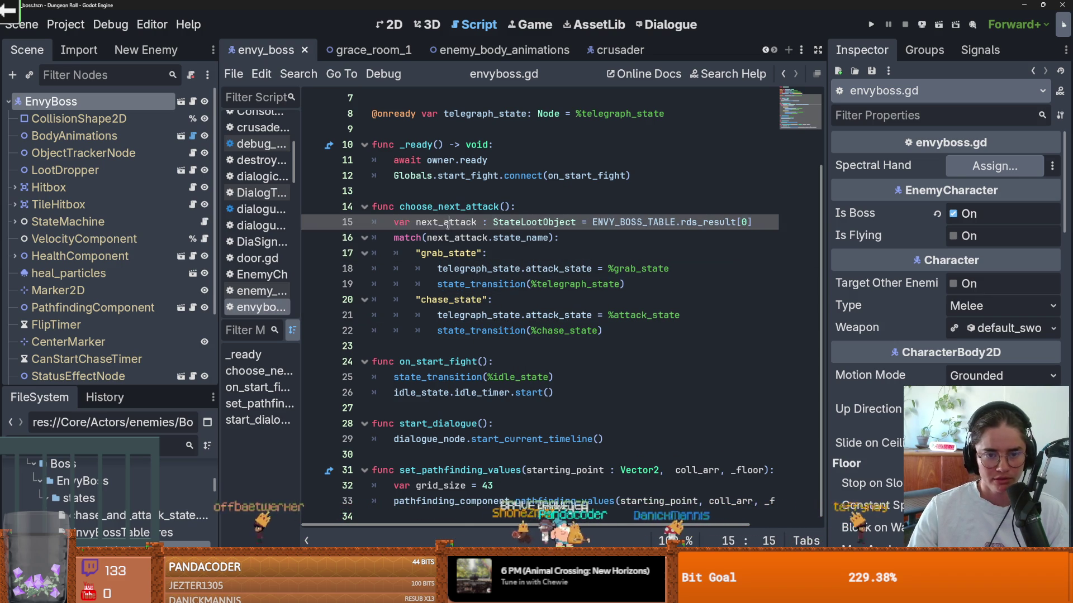
pyautogui.click(450, 208)
pyautogui.click(468, 316)
pyautogui.click(470, 300)
pyautogui.click(459, 254)
pyautogui.click(470, 331)
pyautogui.click(460, 253)
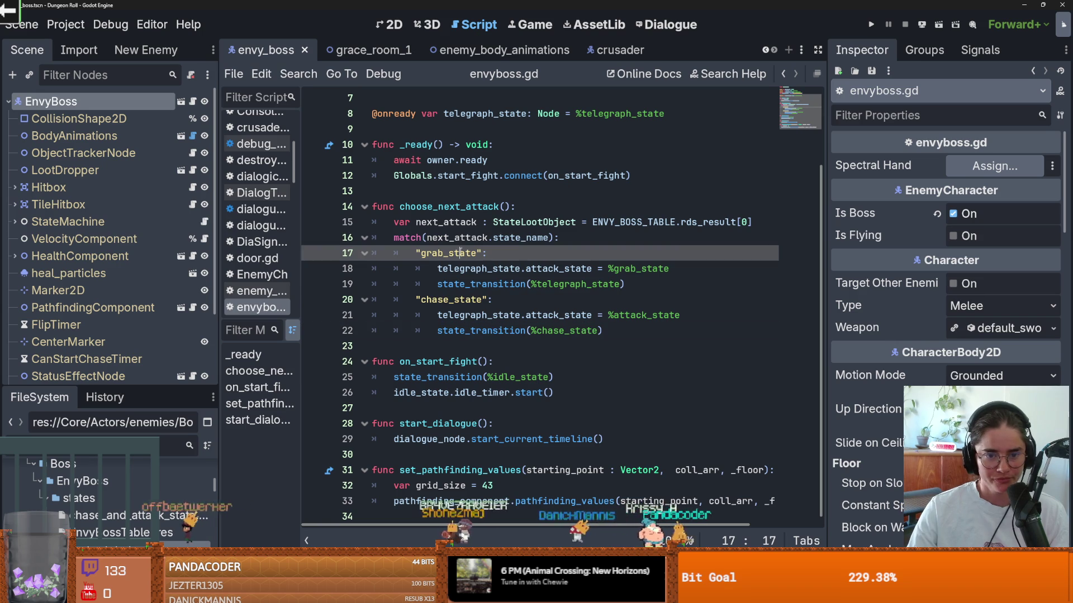
pyautogui.scroll(-3, 121, 303)
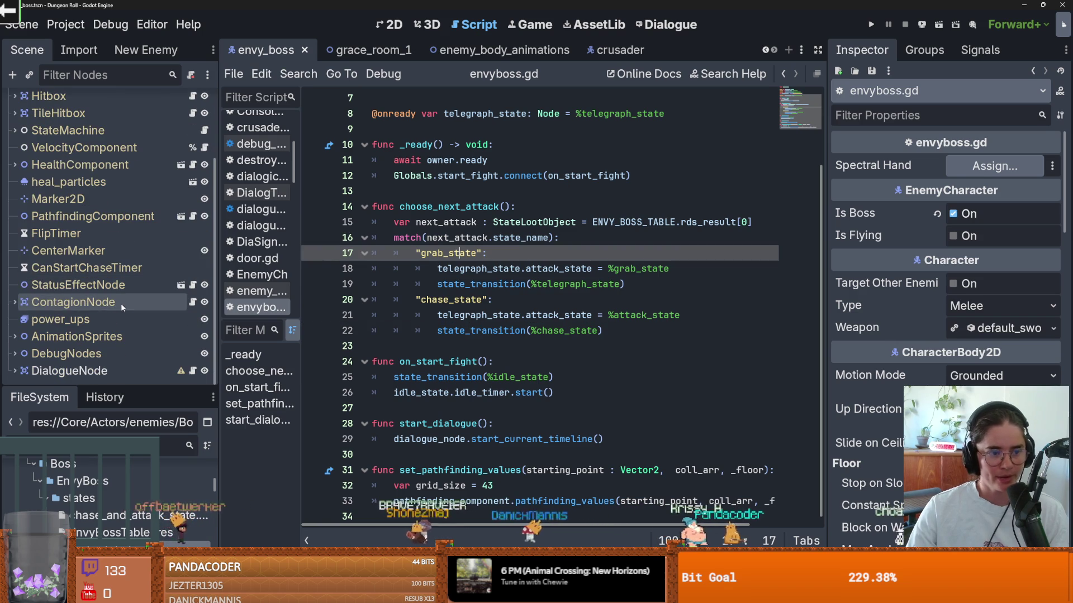
pyautogui.scroll(3, 83, 246)
# Expand StateMachine in the Scene dock and open the grab_state script.
pyautogui.click(15, 222)
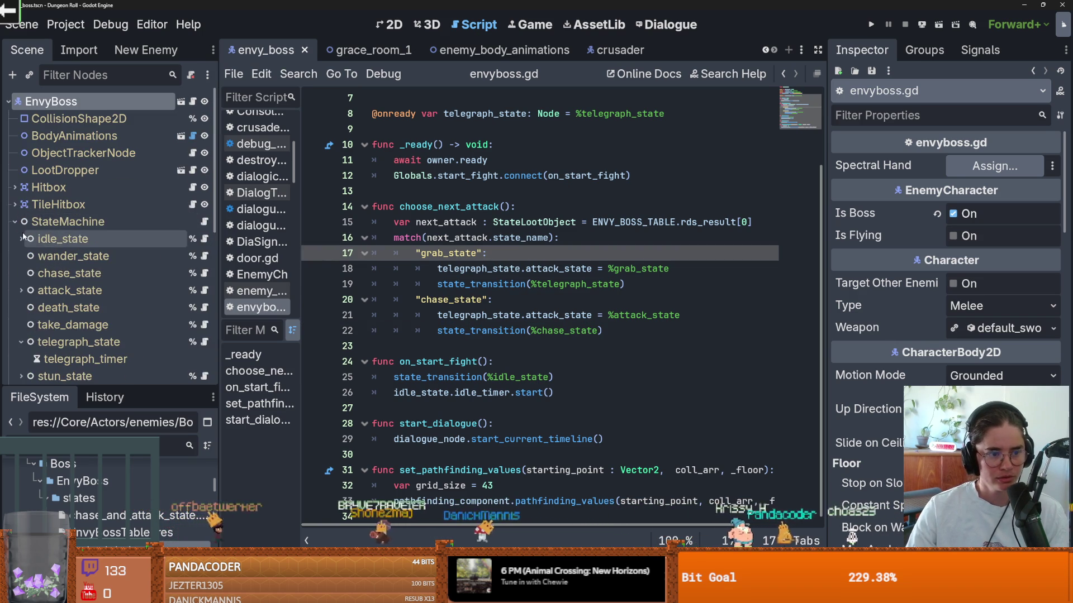
pyautogui.scroll(-3, 23, 237)
pyautogui.click(21, 235)
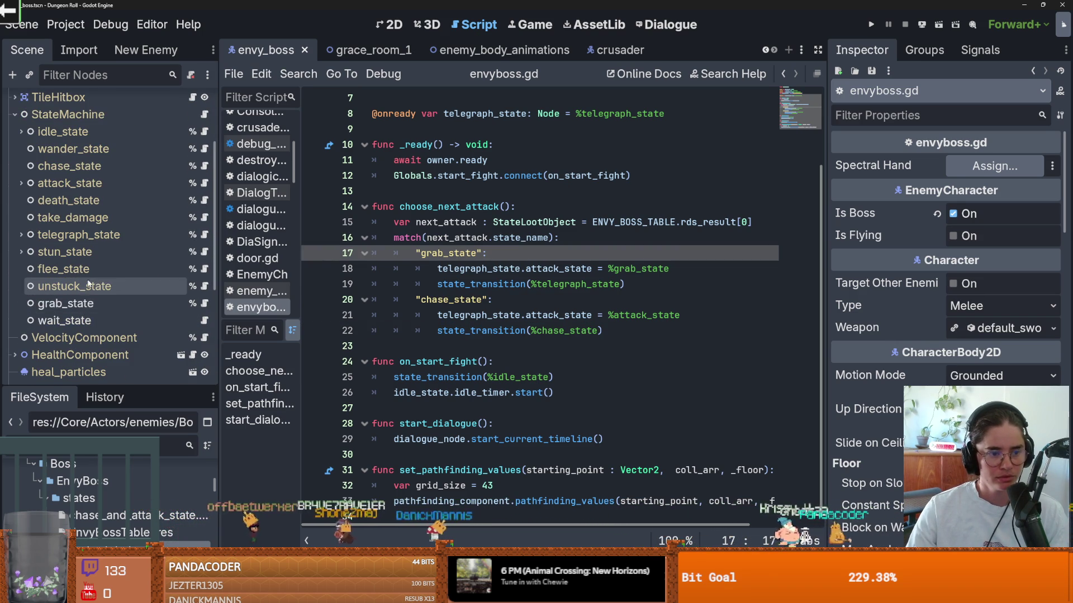
pyautogui.click(204, 304)
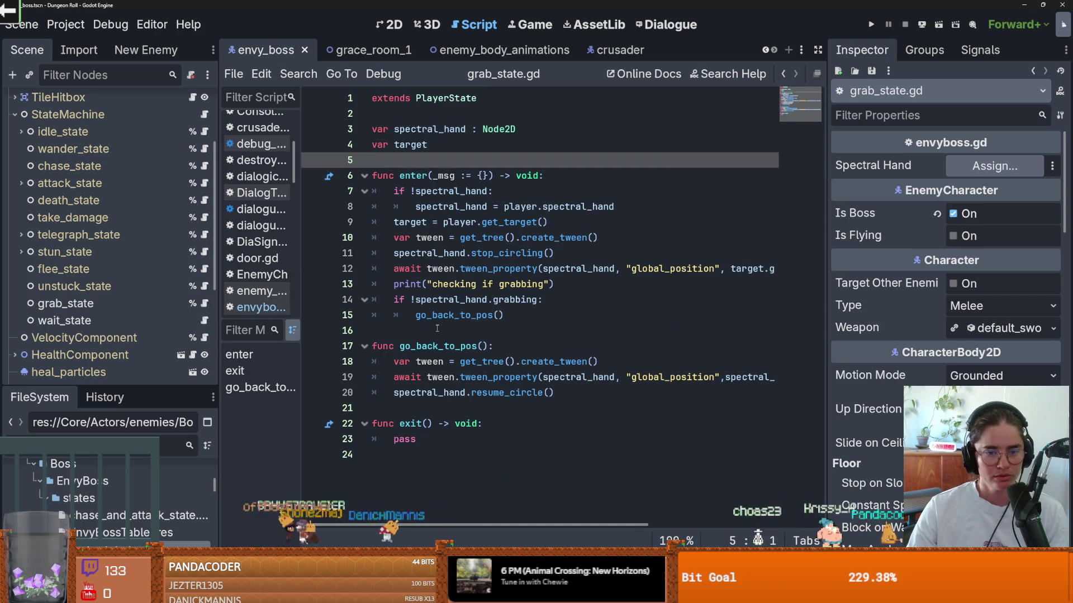
# In grab_state.gd, add a new line after resume_circle in go_back_to_pos and save.
pyautogui.press('Down')
pyautogui.press('Down')
pyautogui.press('Down')
pyautogui.hotkey('ctrl', 'd')
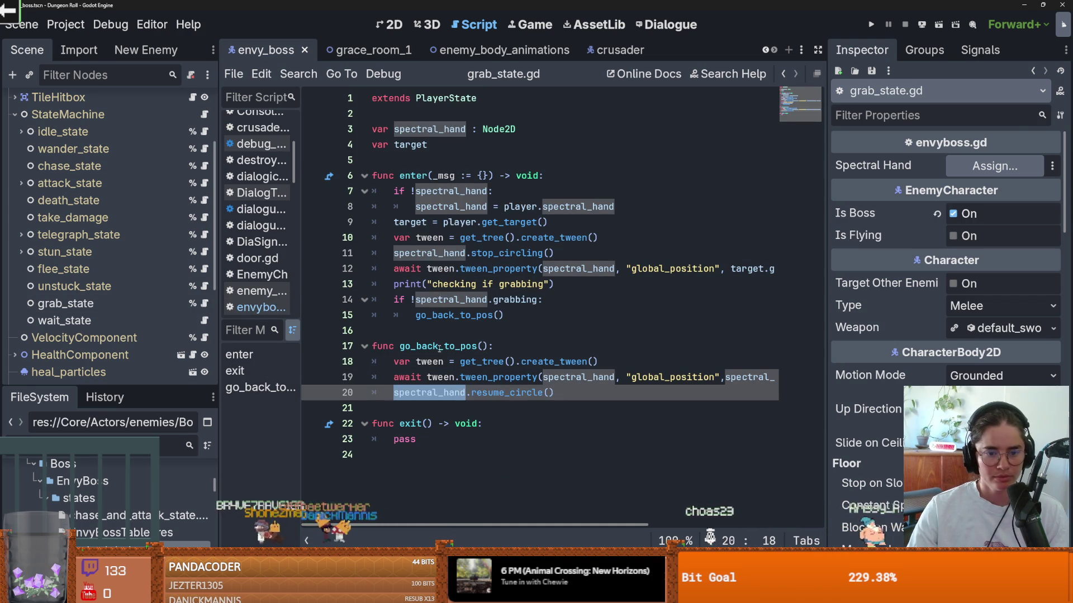
pyautogui.click(571, 395)
pyautogui.press('Return')
pyautogui.hotkey('ctrl', 's')
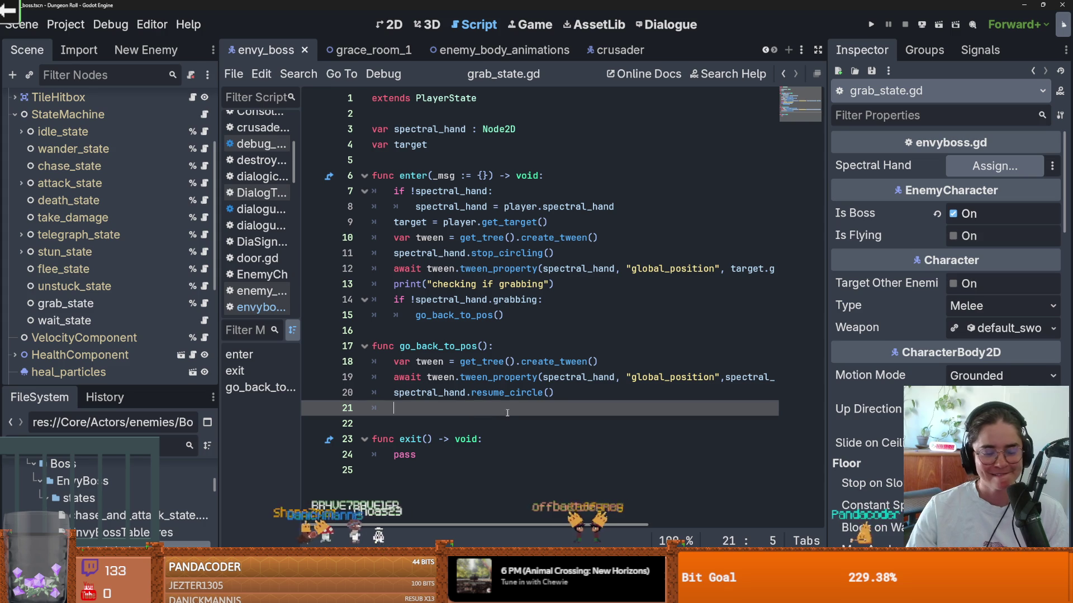
# Fix the blank line after the chase branch in envyboss.gd, save, and return to grab_state.gd.
pyautogui.scroll(3, 112, 148)
pyautogui.click(193, 102)
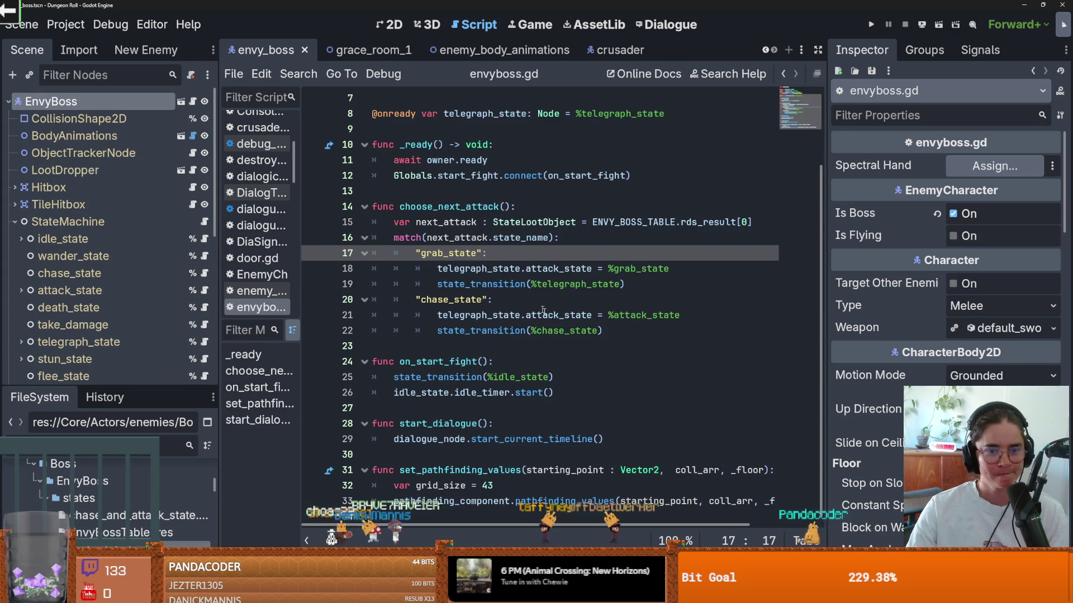
pyautogui.click(449, 347)
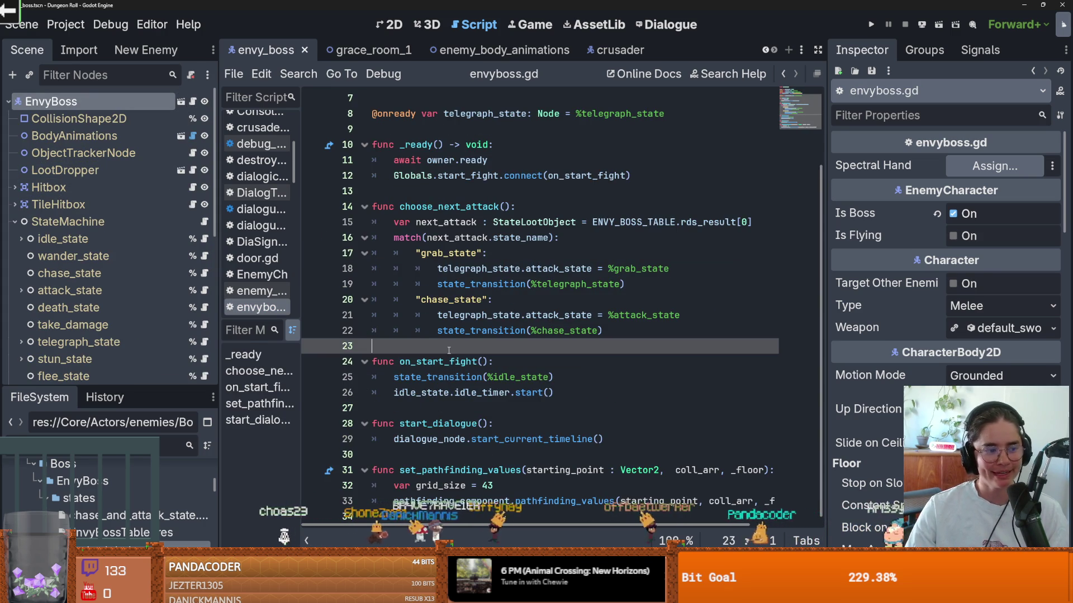
pyautogui.scroll(2, 519, 315)
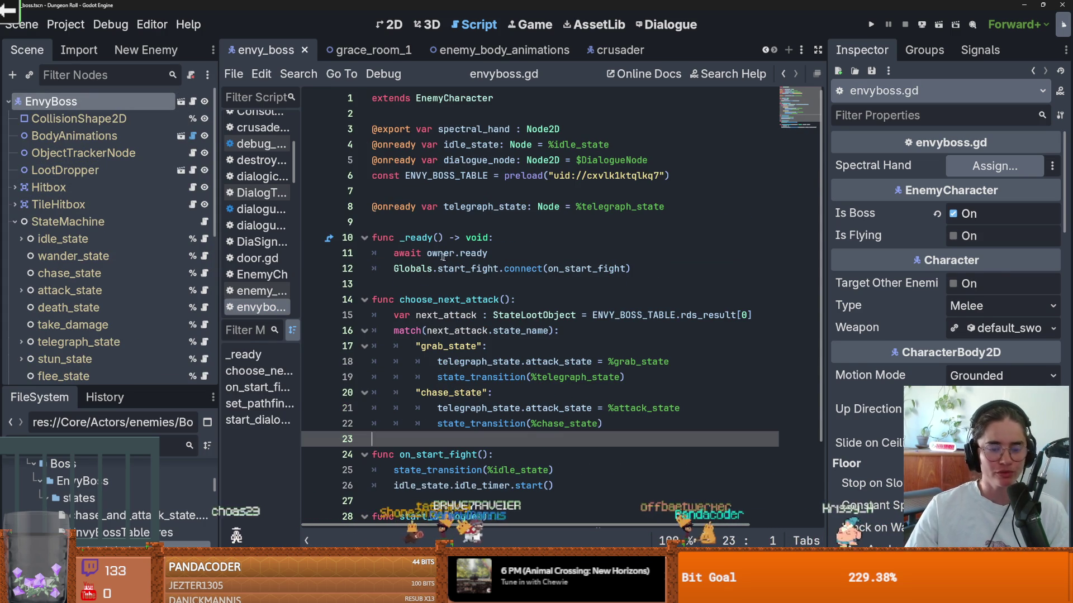
pyautogui.scroll(-1, 586, 369)
pyautogui.press('BackSpace')
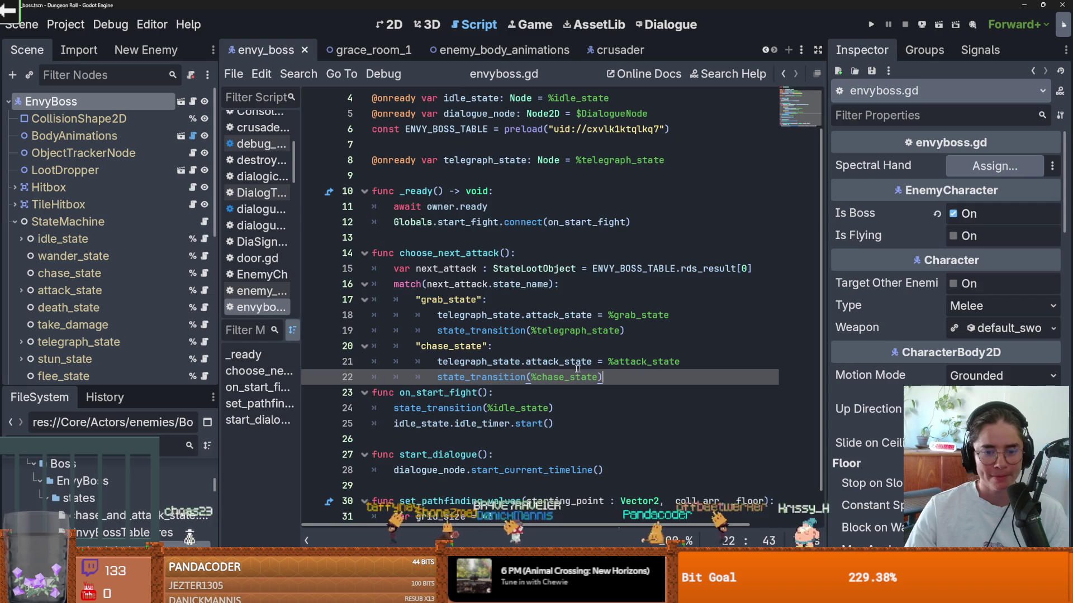
pyautogui.press('Return')
pyautogui.hotkey('ctrl', 's')
pyautogui.moveTo(510, 254); pyautogui.dragTo(401, 253)
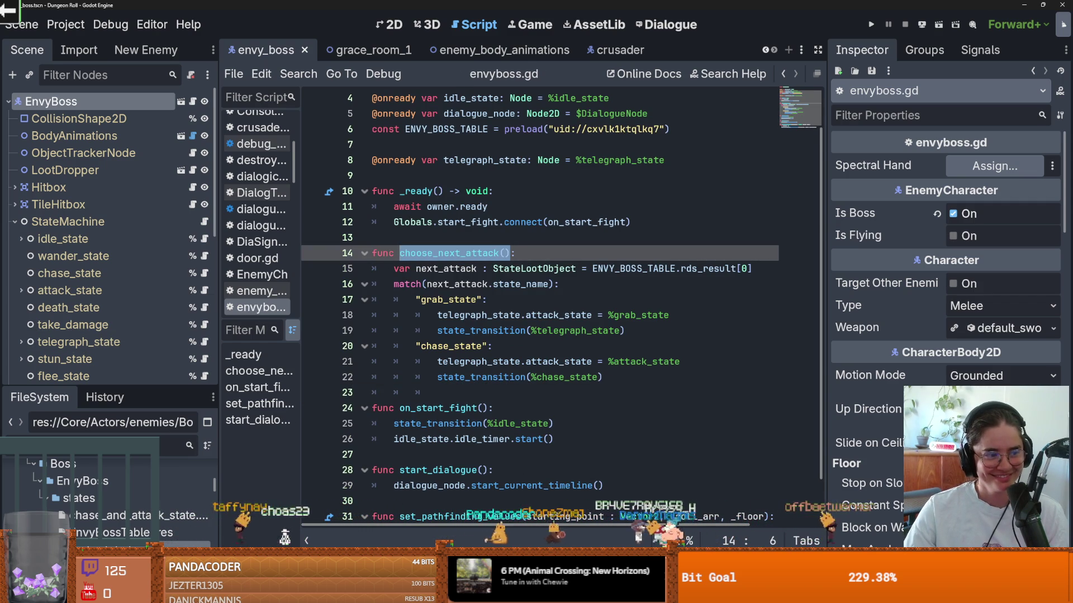
pyautogui.scroll(-3, 142, 342)
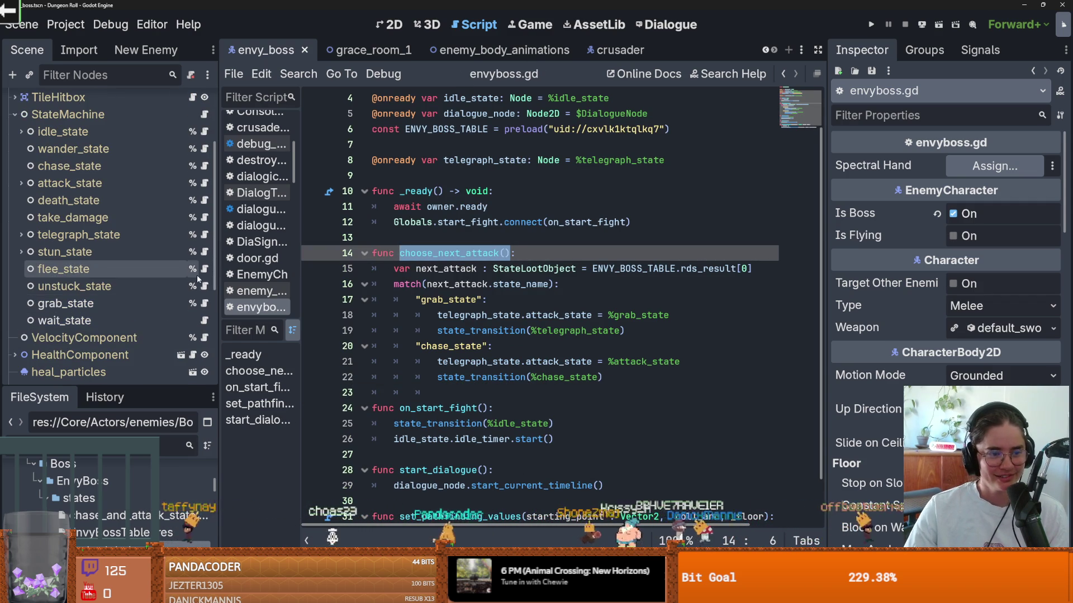
pyautogui.click(205, 304)
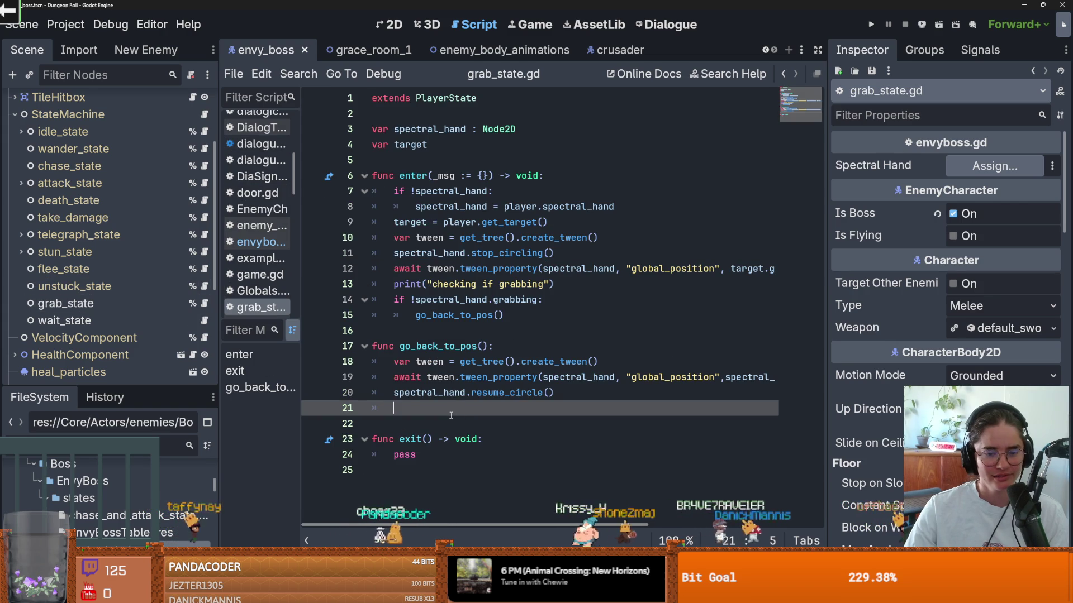
# End go_back_to_pos with player.choose_next_attack(), save grab_state.gd, and return to envyboss.gd.
pyautogui.write('player.choo')
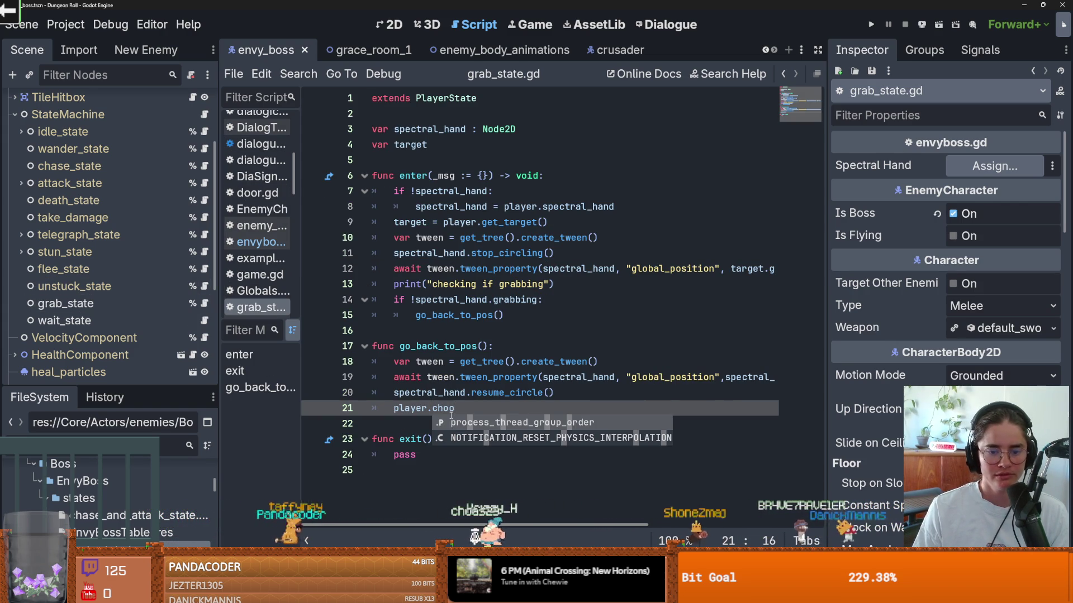
pyautogui.write('se_next_attack*')
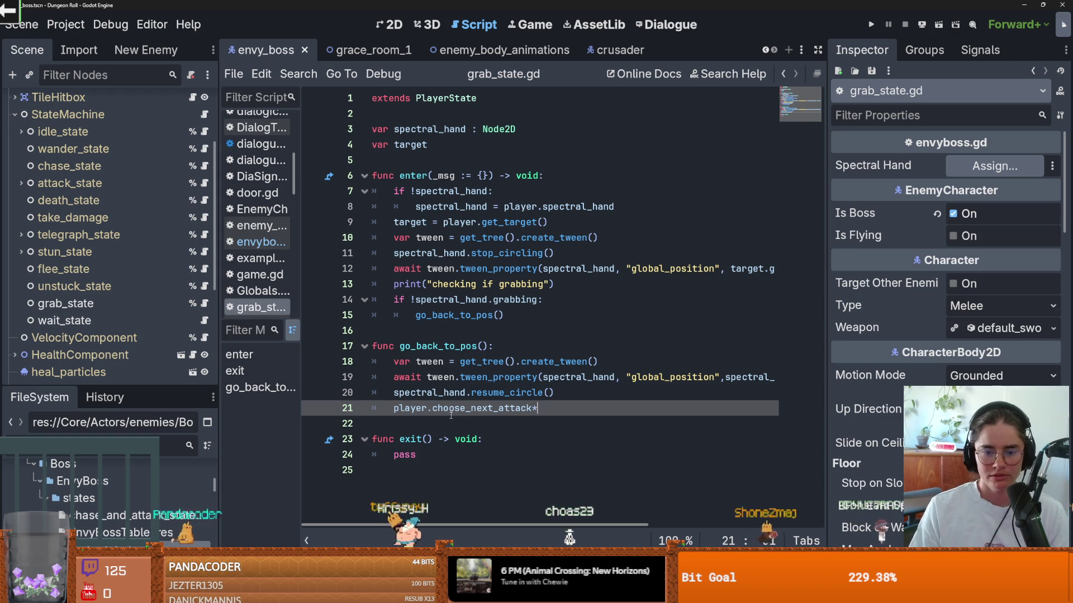
pyautogui.write('()')
pyautogui.hotkey('ctrl', 's')
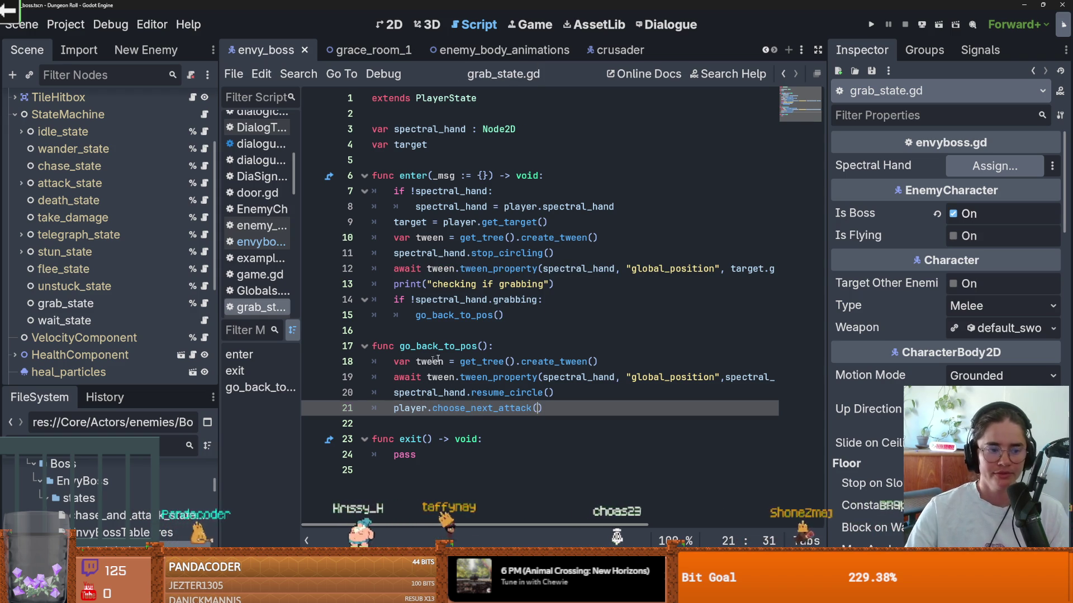
pyautogui.click(461, 346)
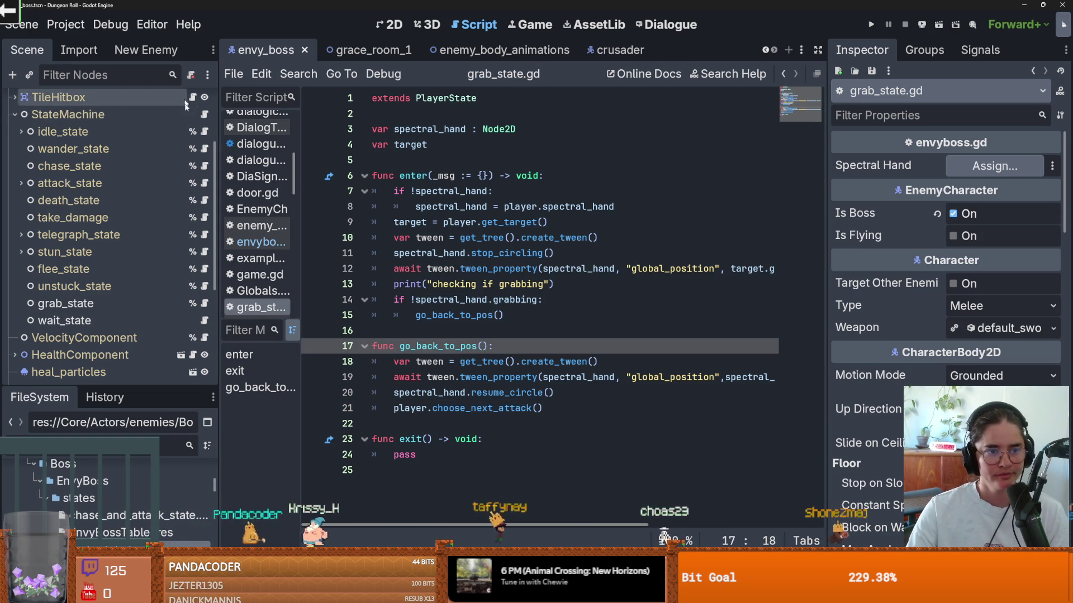
pyautogui.scroll(5, 193, 135)
pyautogui.keyDown('ctrl'); pyautogui.click(480, 408); pyautogui.keyUp('ctrl')
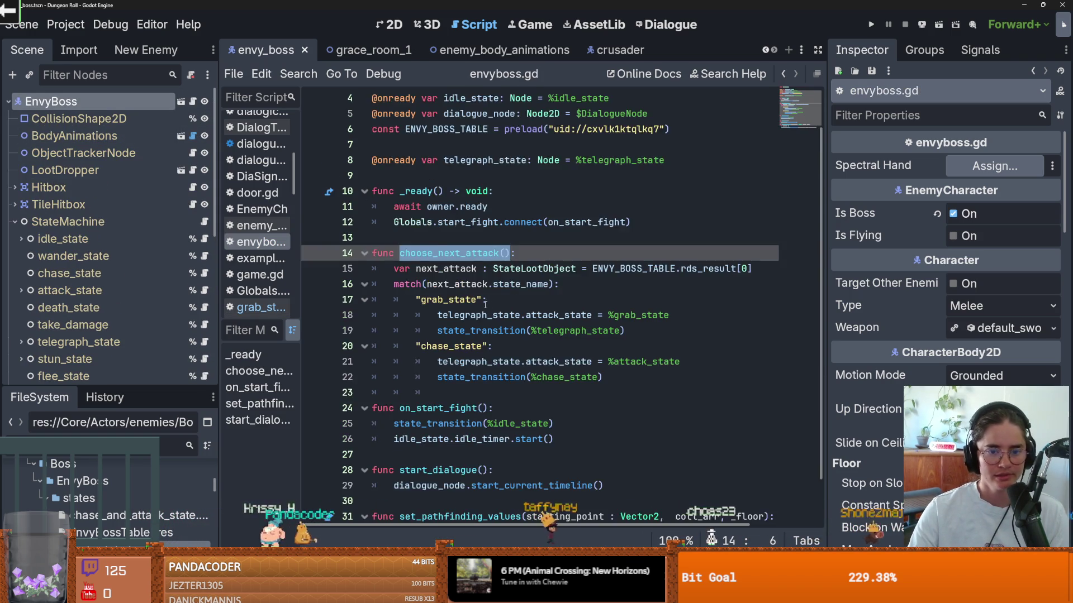
# Look over the chase_state case of choose_next_attack in envyboss.gd.
pyautogui.scroll(-1, 491, 301)
pyautogui.click(492, 300)
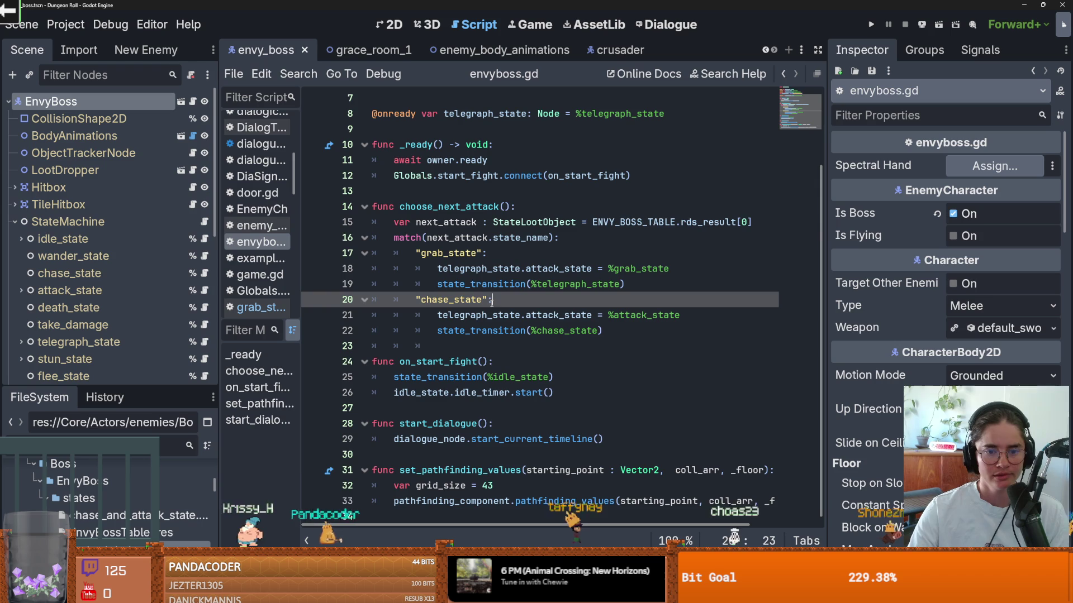
pyautogui.click(497, 347)
pyautogui.scroll(3, 497, 349)
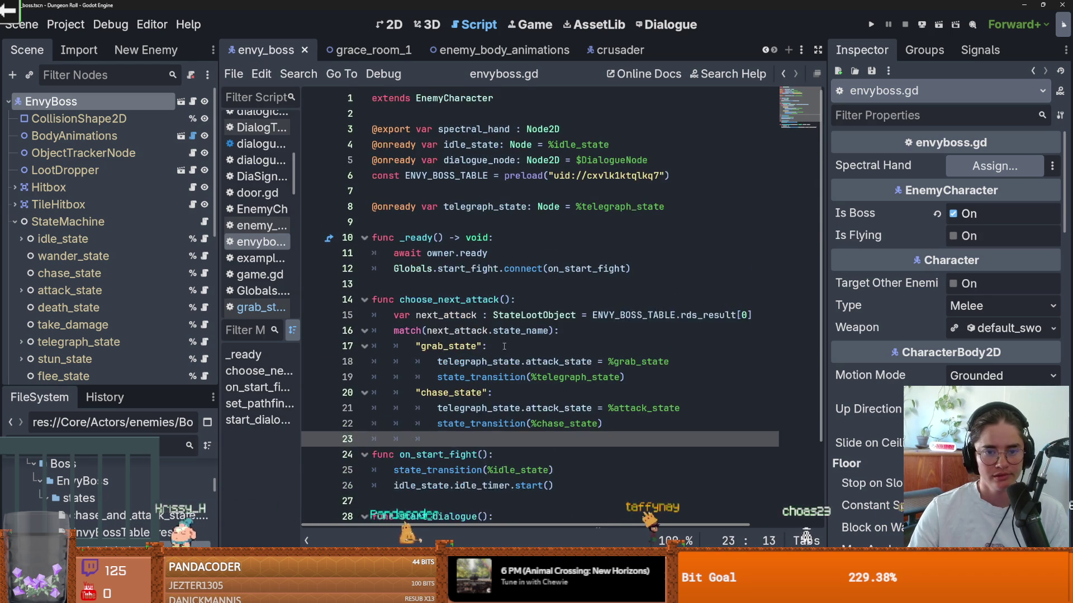
pyautogui.scroll(-3, 482, 395)
pyautogui.doubleClick(449, 207)
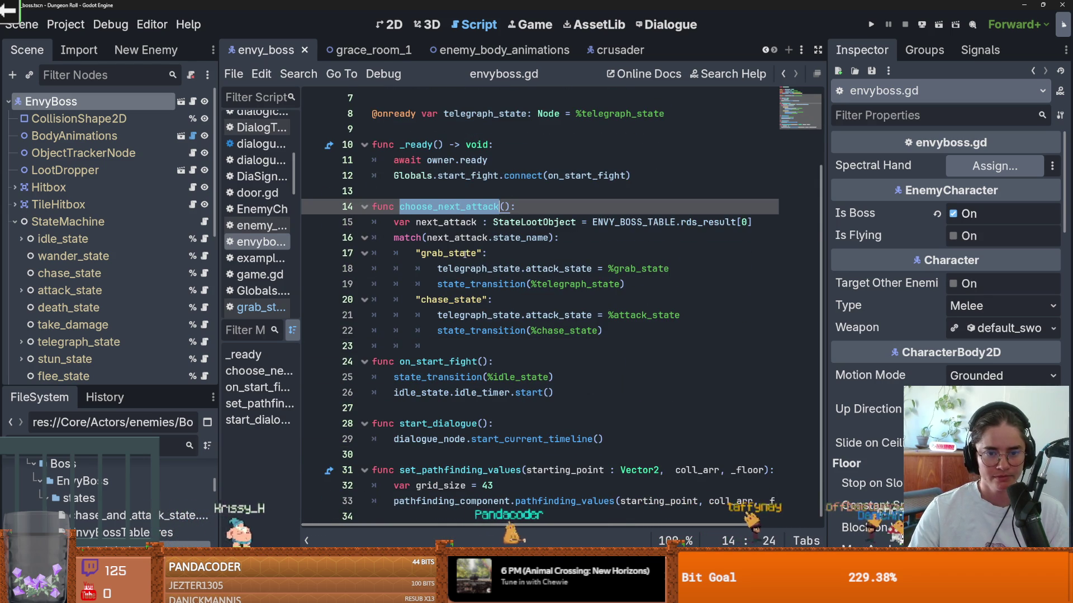
pyautogui.click(467, 269)
pyautogui.click(461, 297)
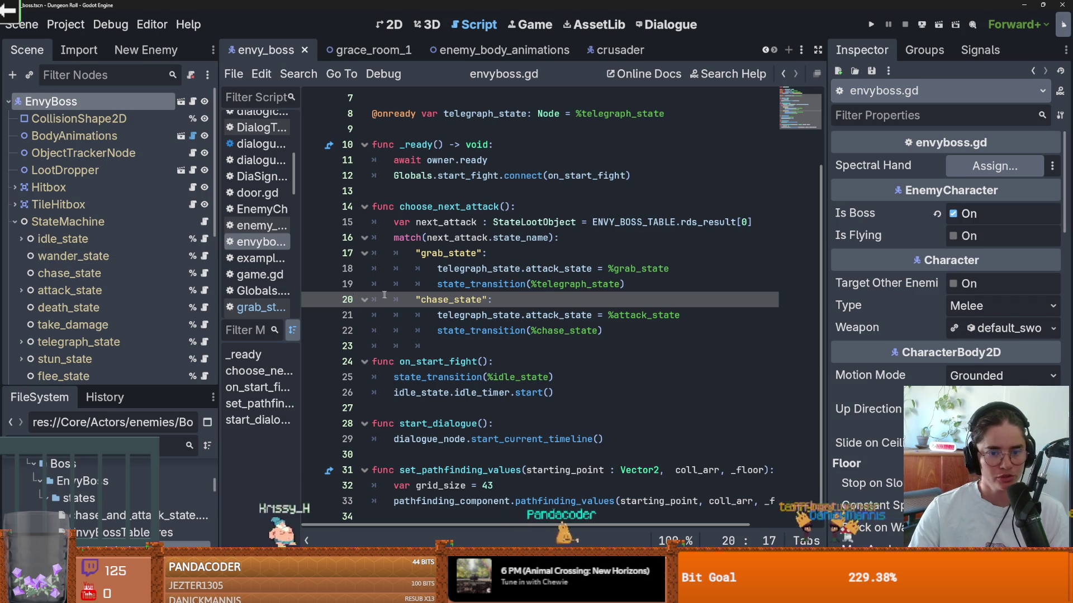
pyautogui.click(489, 315)
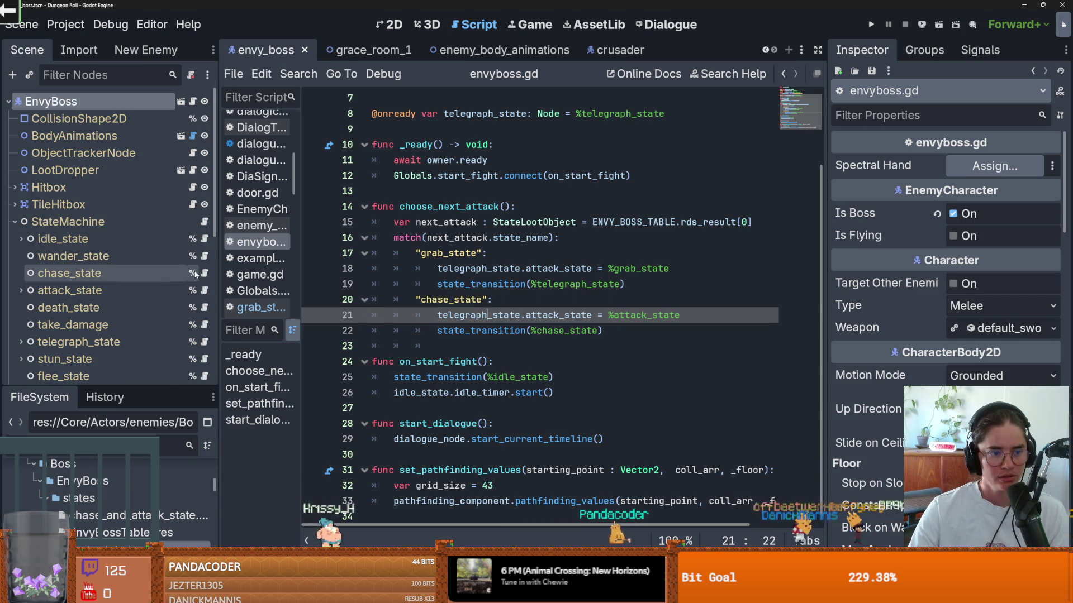
# Check attack_state.gd, return to EnvyBoss, and insert an empty line in the chase_state case.
pyautogui.click(204, 293)
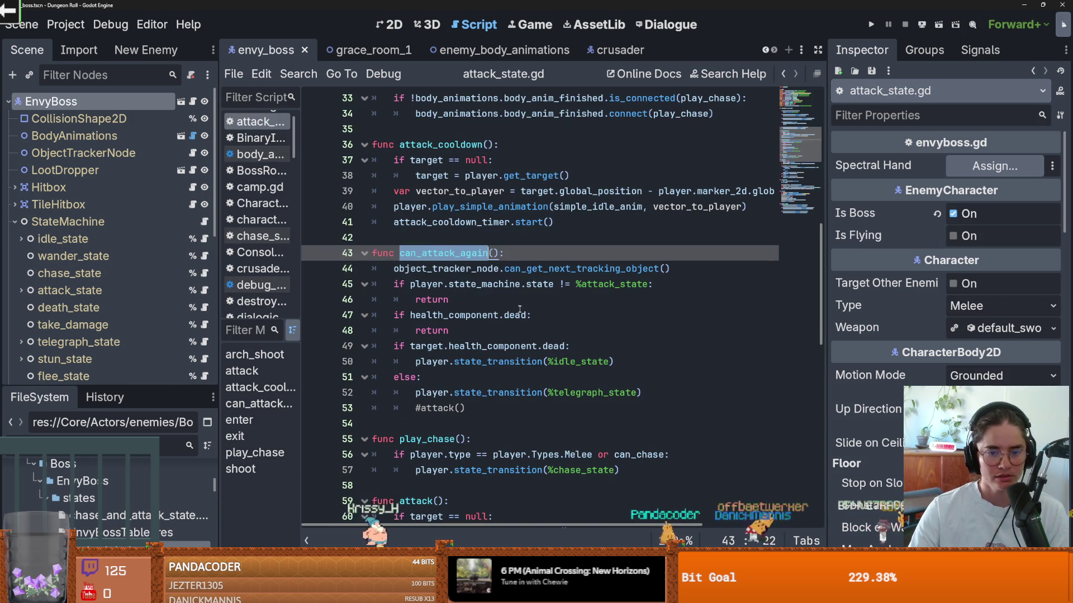
pyautogui.scroll(-2, 122, 286)
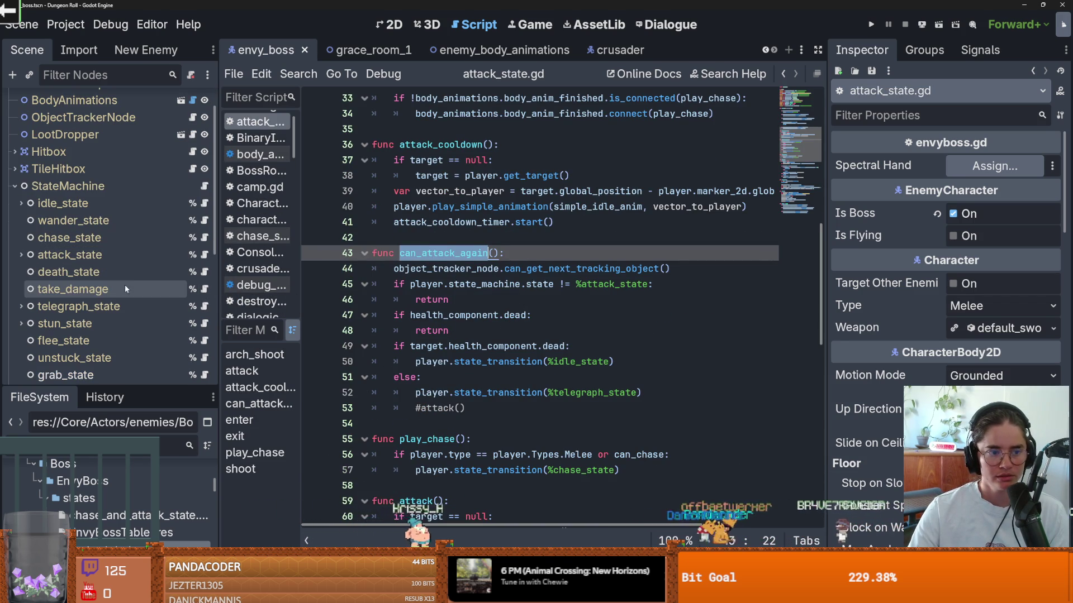
pyautogui.scroll(2, 119, 214)
pyautogui.click(193, 101)
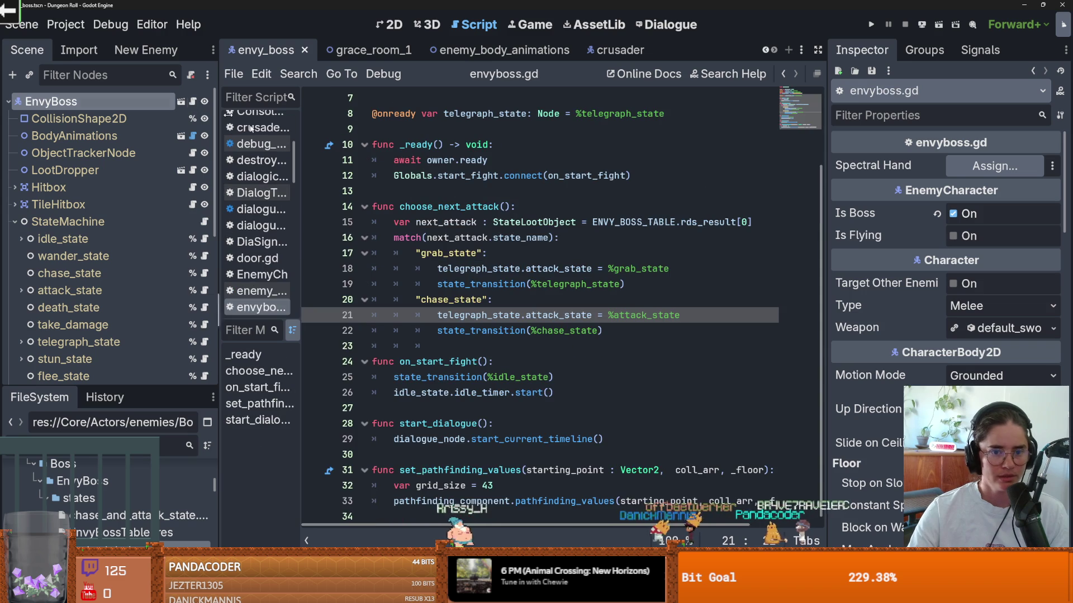
pyautogui.hotkey('ctrl', 'shift', 'Return')
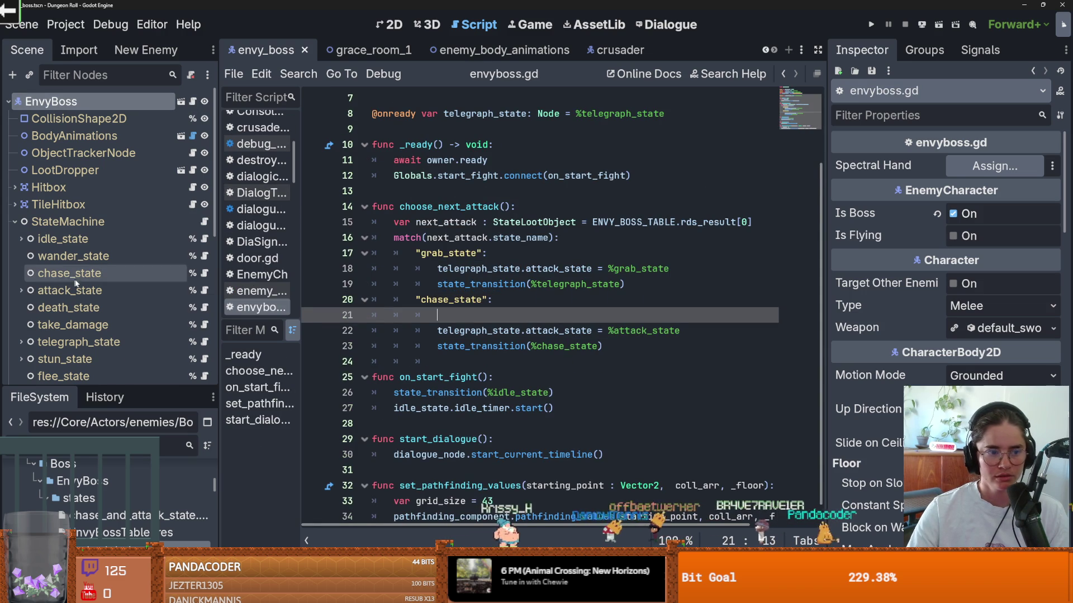
pyautogui.rightClick(64, 103)
# Add a Timer child to EnvyBoss, set to One Shot with a 10-second wait time.
pyautogui.click(133, 136)
pyautogui.write('ri')
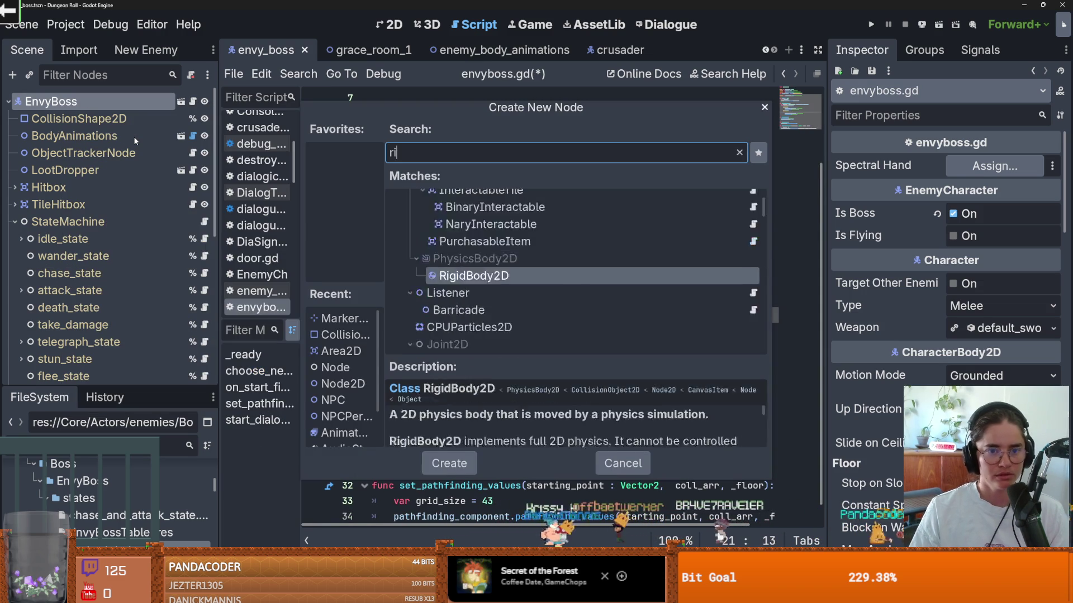
pyautogui.press('BackSpace')
pyautogui.press('BackSpace')
pyautogui.write('timer')
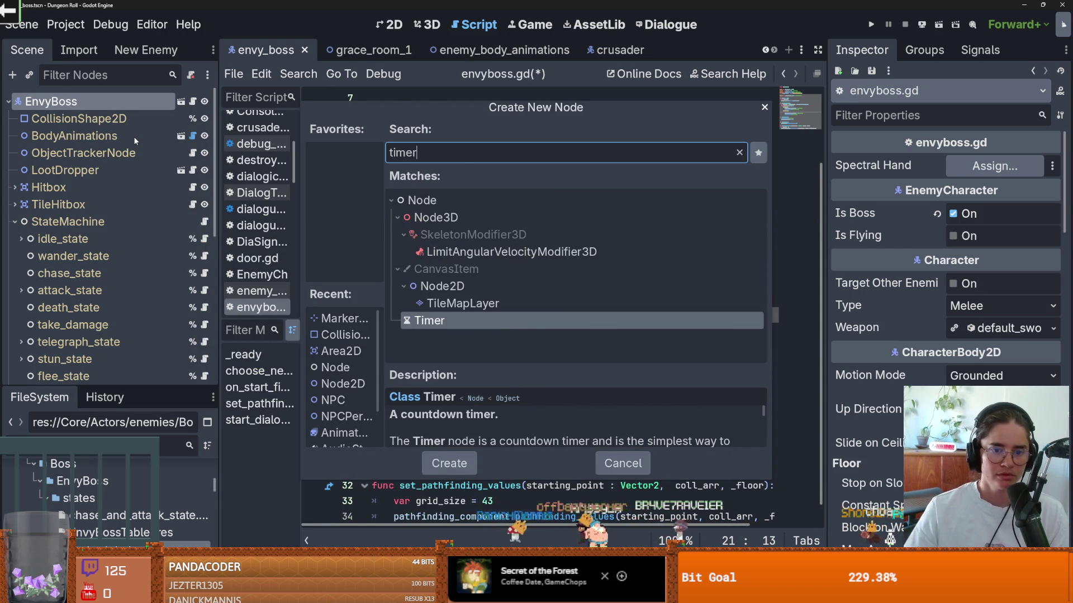
pyautogui.press('Return')
pyautogui.click(953, 210)
pyautogui.click(970, 189)
pyautogui.write('10')
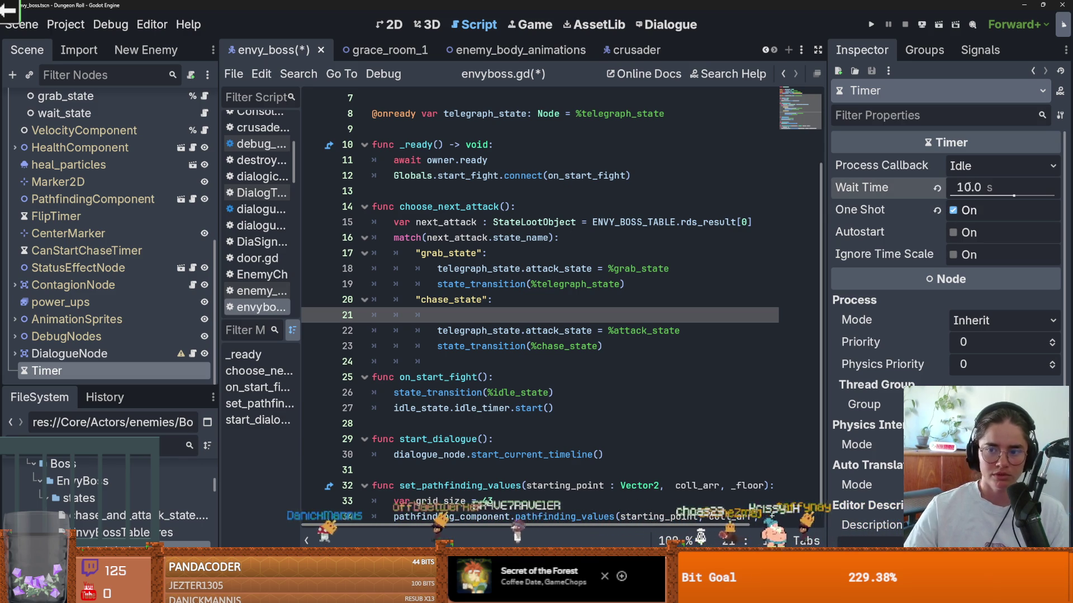
# Rename the timer ChooseNextAttackTimer and drag it into envyboss.gd as an onready variable.
pyautogui.doubleClick(90, 375)
pyautogui.write('ChooseN')
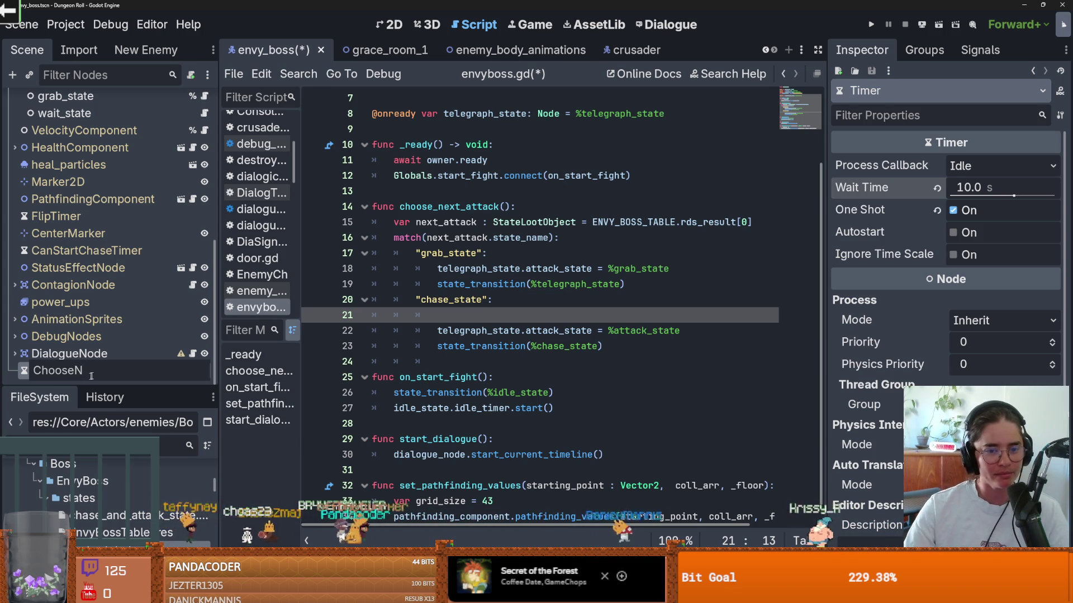
pyautogui.press('Return')
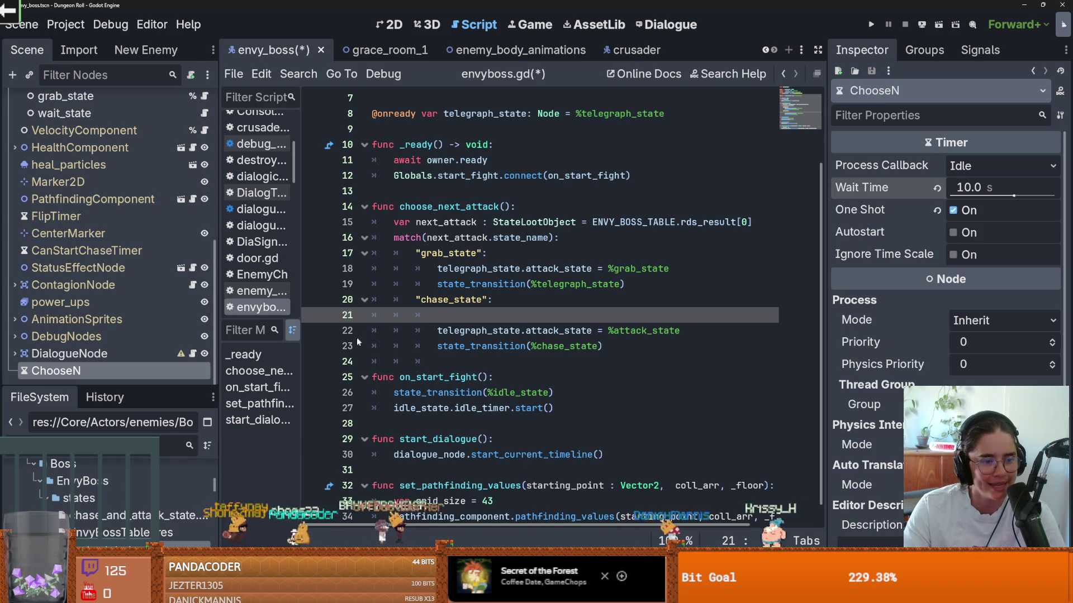
pyautogui.doubleClick(134, 371)
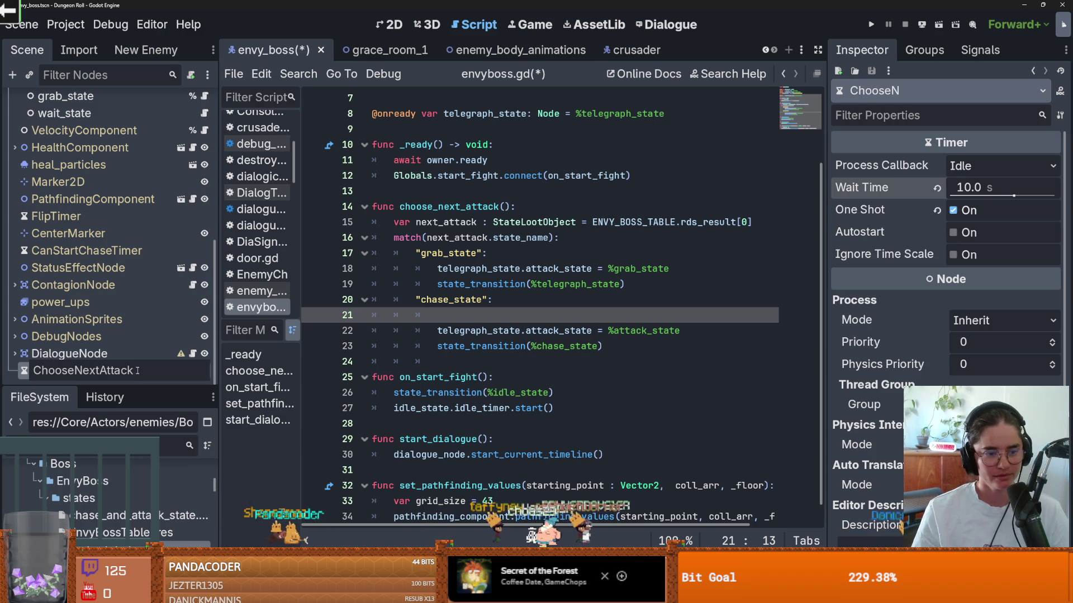
pyautogui.press('Return')
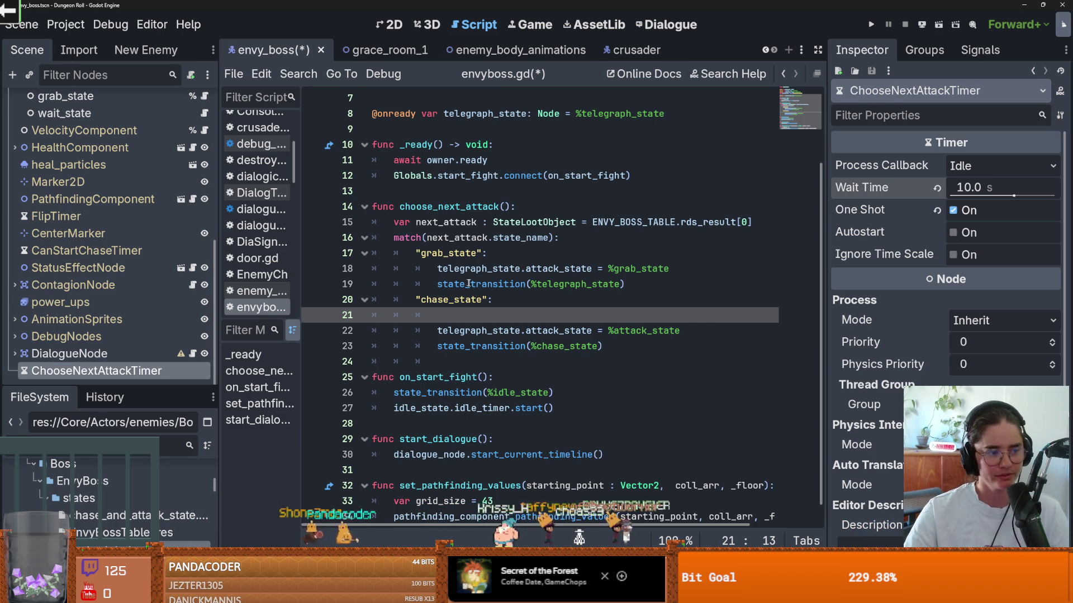
pyautogui.scroll(2, 456, 276)
pyautogui.moveTo(179, 350)
pyautogui.mouseDown()
pyautogui.moveTo(385, 184)
pyautogui.moveTo(511, 193)
pyautogui.mouseUp()
pyautogui.doubleClick(513, 191)
# In _ready, connect choose_next_attack_timer.timeout to choose_next_attack.
pyautogui.click(640, 281)
pyautogui.press('Return')
pyautogui.write('ti')
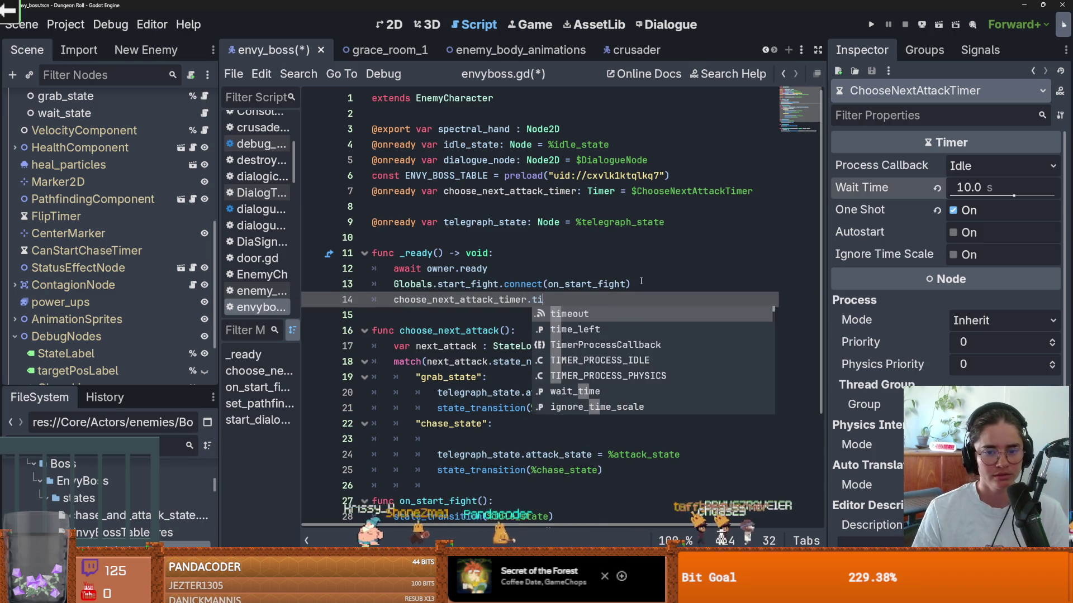
pyautogui.write('meout.connect(')
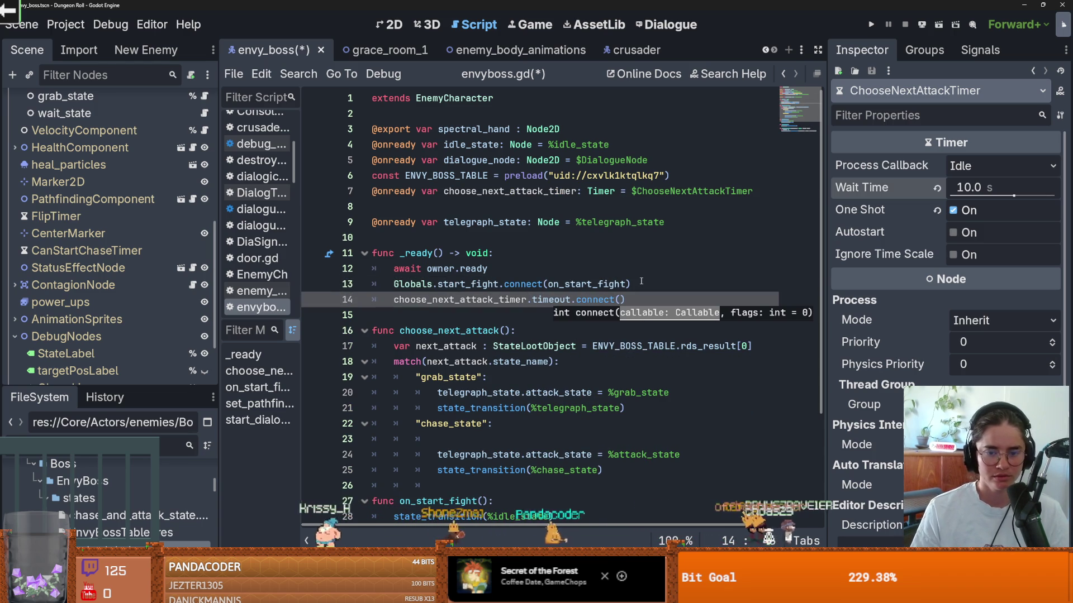
pyautogui.doubleClick(448, 330)
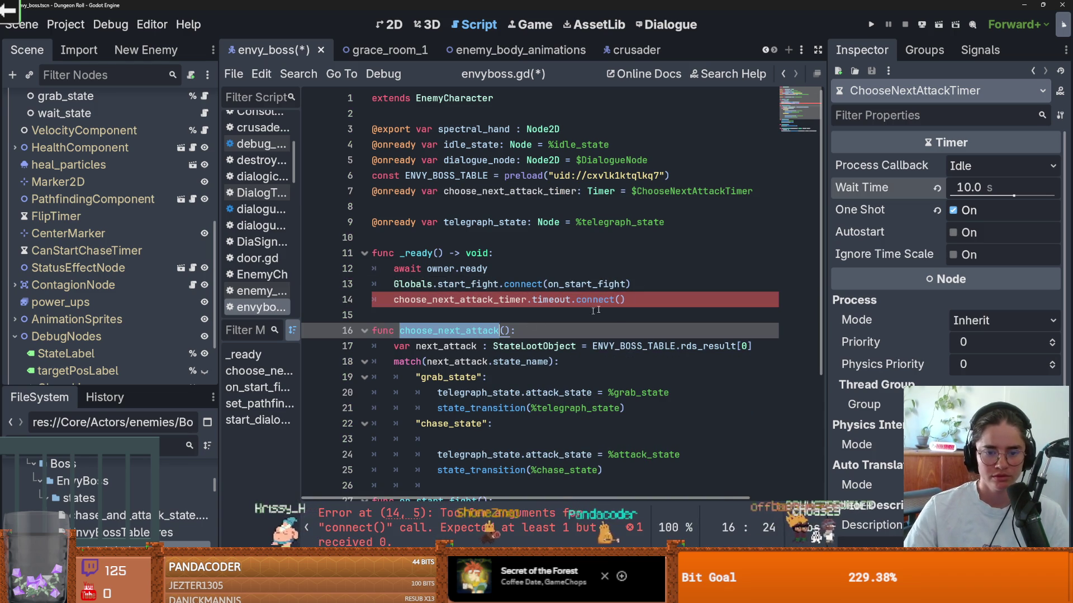
pyautogui.hotkey('ctrl', 'c')
pyautogui.click(621, 300)
pyautogui.hotkey('ctrl', 'v')
# Add choose_next_attack_timer.start() in the chase_state case and save envyboss.gd.
pyautogui.click(473, 300)
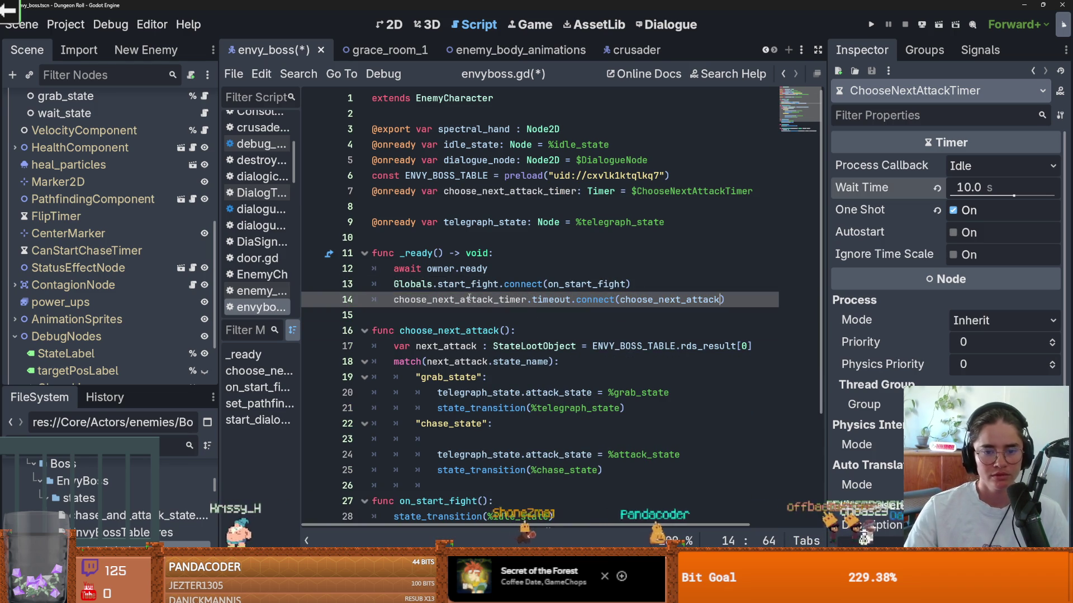
pyautogui.doubleClick(474, 299)
pyautogui.hotkey('ctrl', 'c')
pyautogui.scroll(-2, 474, 302)
pyautogui.click(470, 347)
pyautogui.hotkey('ctrl', 'v')
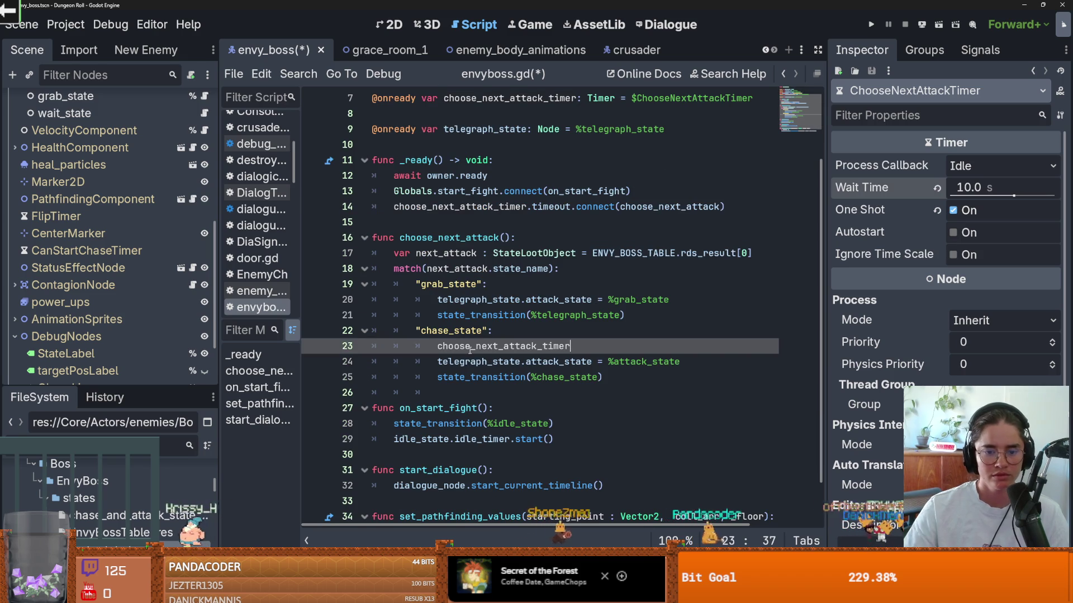
pyautogui.write('.st')
pyautogui.press('Return')
pyautogui.hotkey('ctrl', 's')
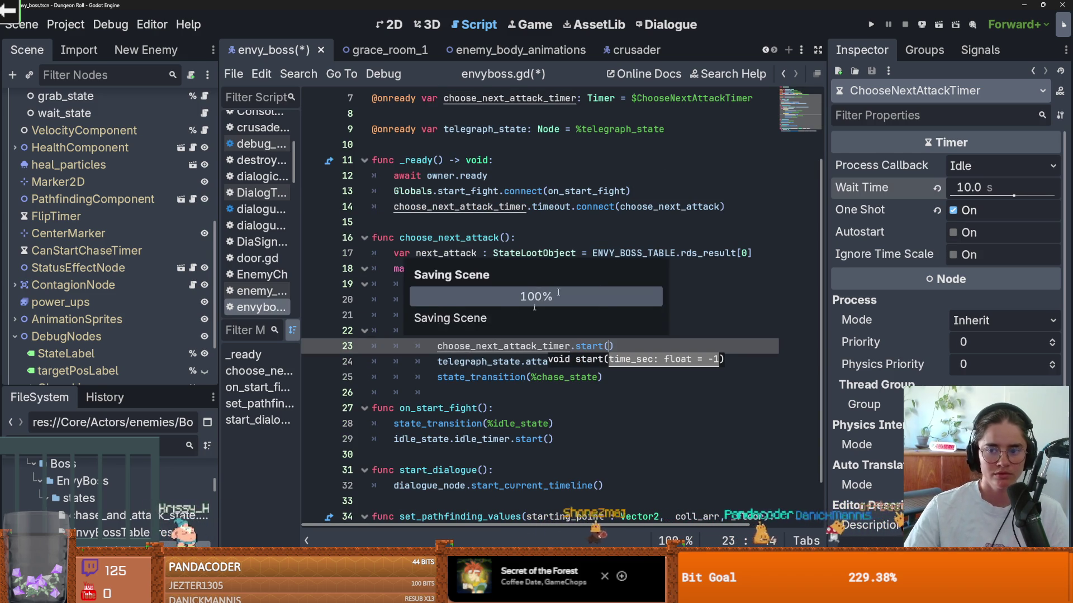
pyautogui.click(560, 270)
pyautogui.moveTo(611, 346)
pyautogui.mouseDown()
pyautogui.moveTo(503, 335)
pyautogui.moveTo(437, 346)
pyautogui.mouseUp()
pyautogui.click(503, 342)
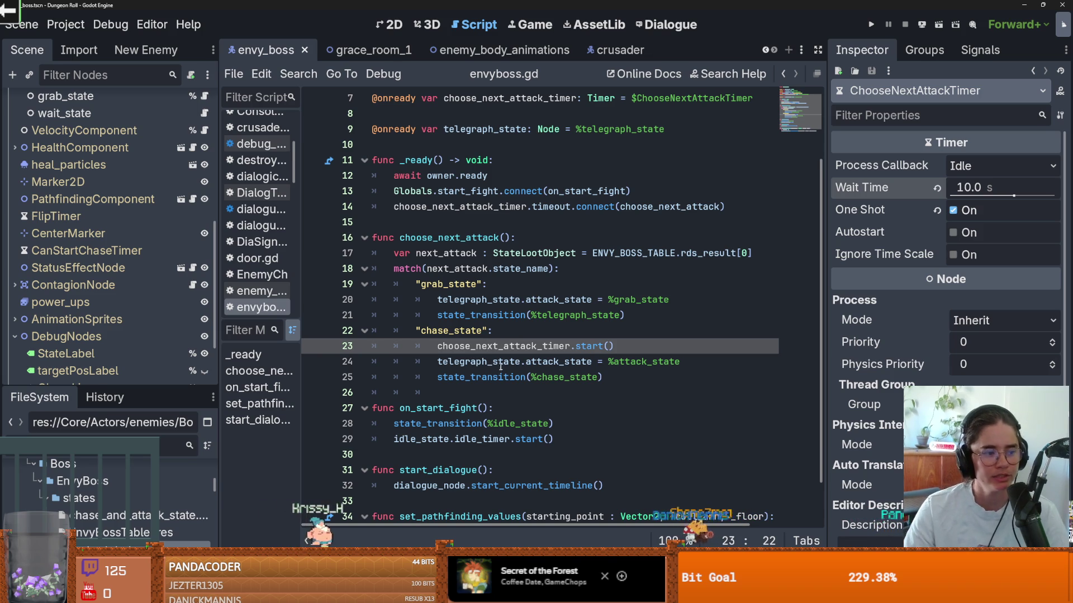
pyautogui.click(559, 309)
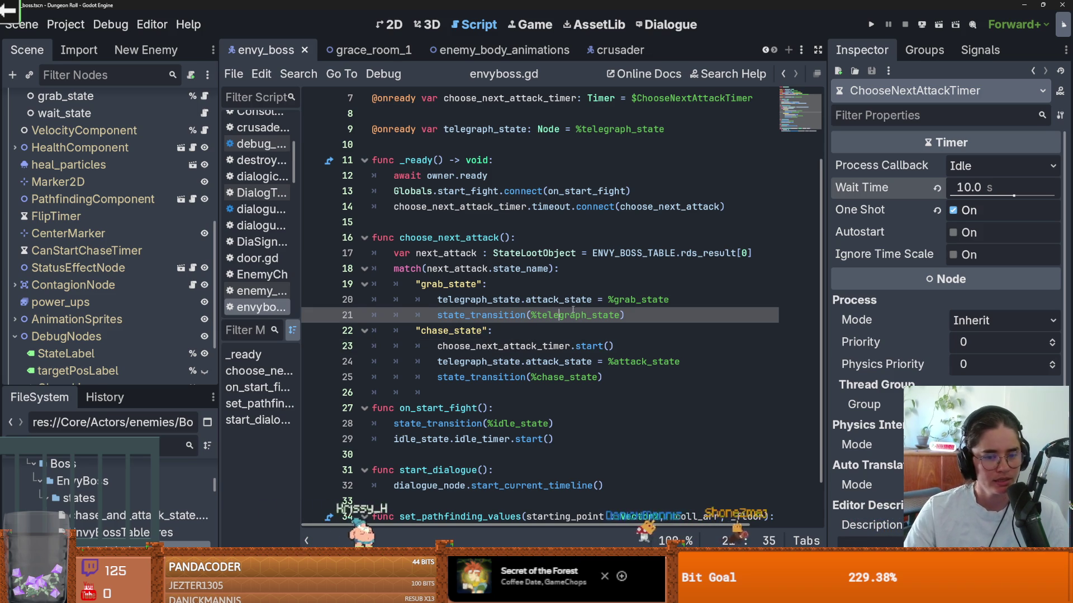
# Open idle_state.gd from the Scene tree and check its exported settings.
pyautogui.click(599, 305)
pyautogui.scroll(-1, 106, 305)
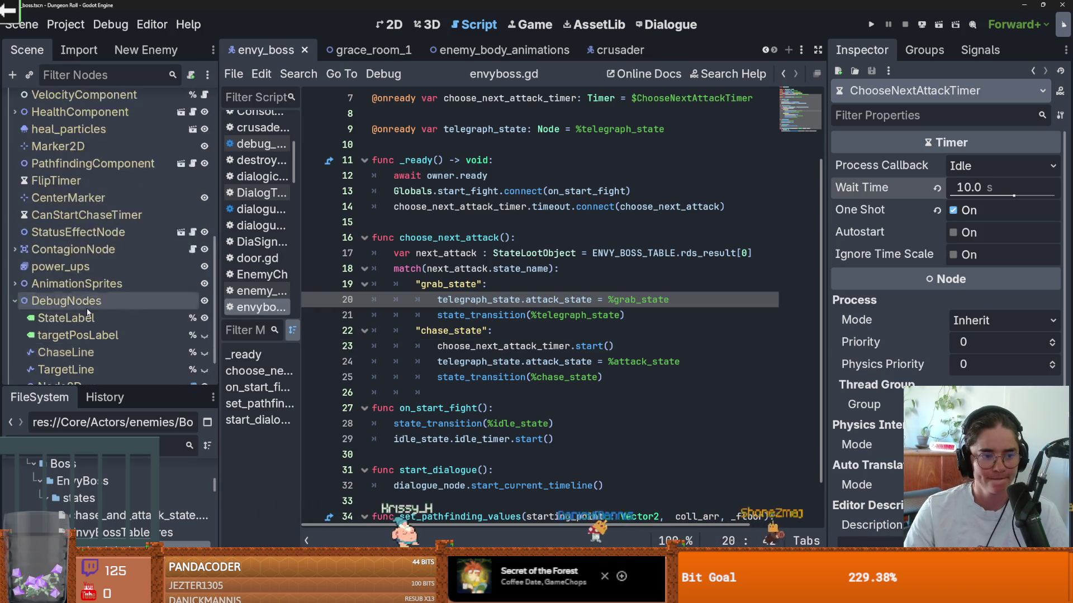
pyautogui.scroll(3, 89, 308)
pyautogui.scroll(8, 99, 300)
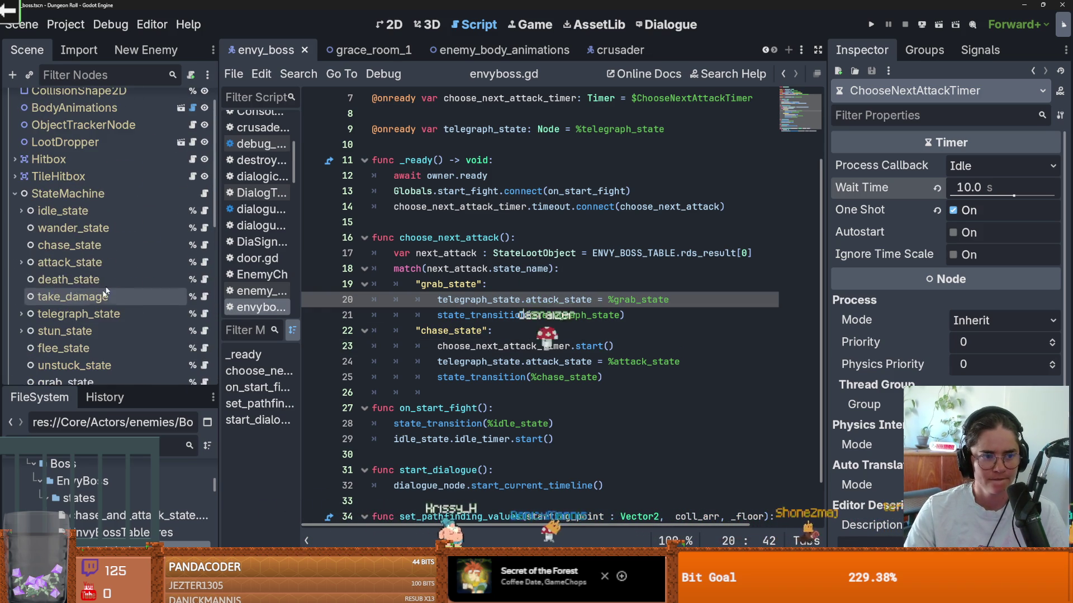
pyautogui.click(93, 215)
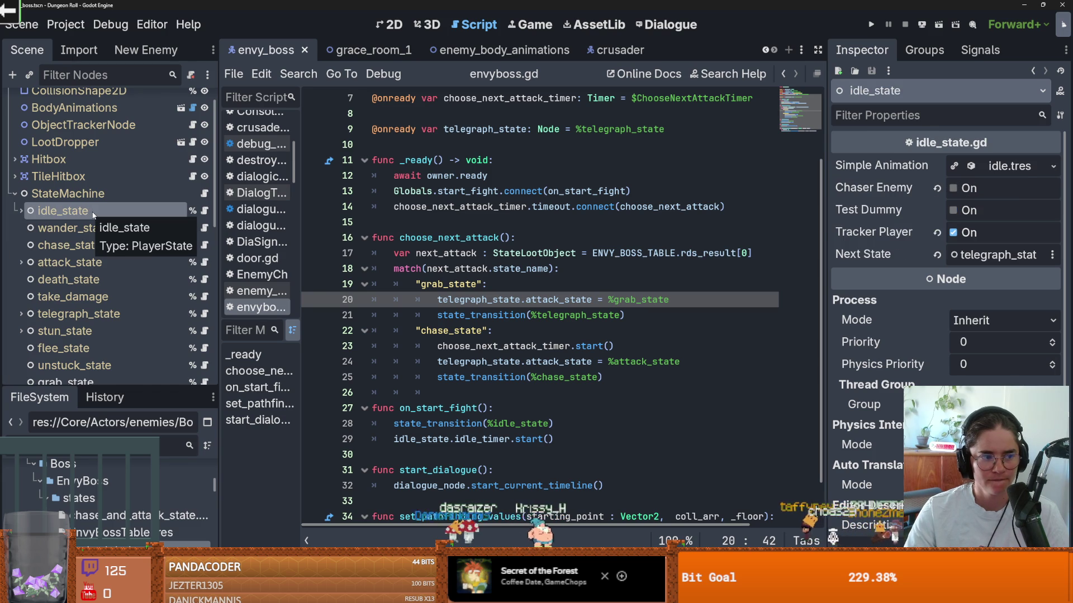
pyautogui.click(199, 211)
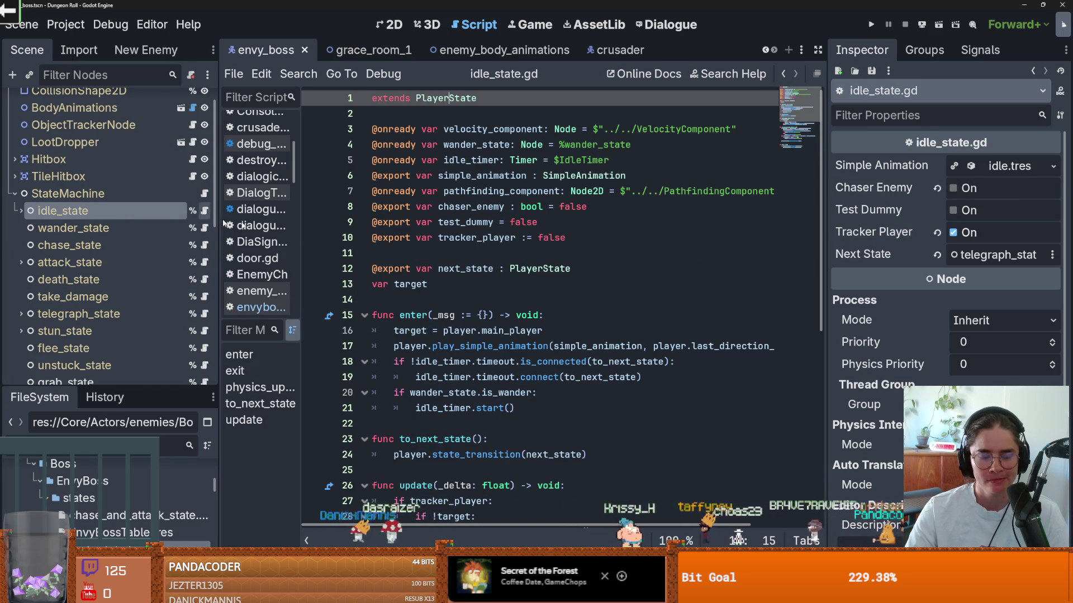
pyautogui.click(400, 238)
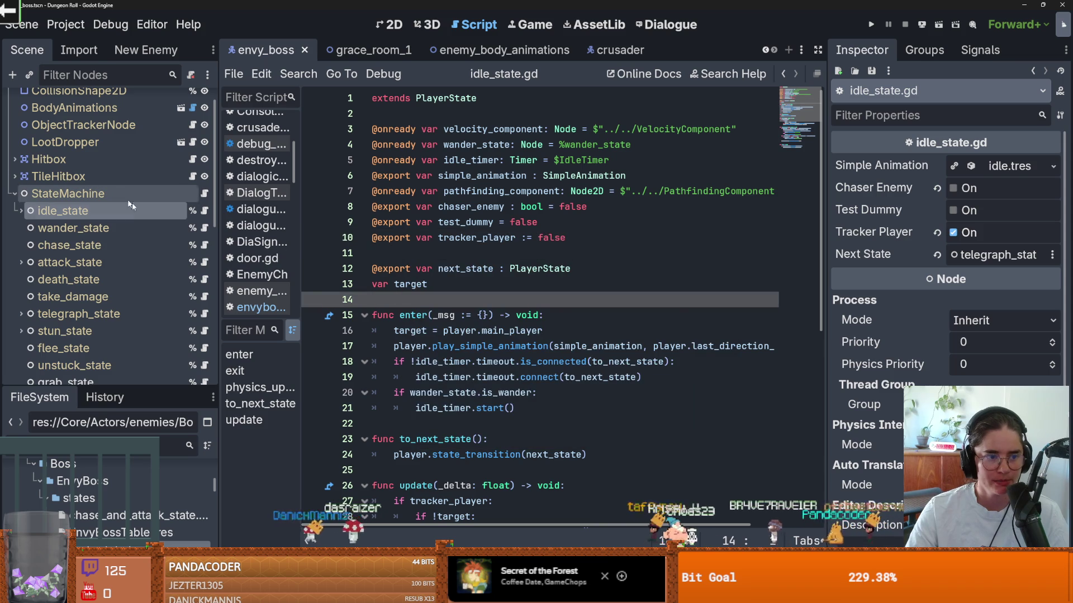
# Look over chase_state.gd, then launch the game in debug to test the boss.
pyautogui.click(204, 246)
pyautogui.scroll(2, 502, 335)
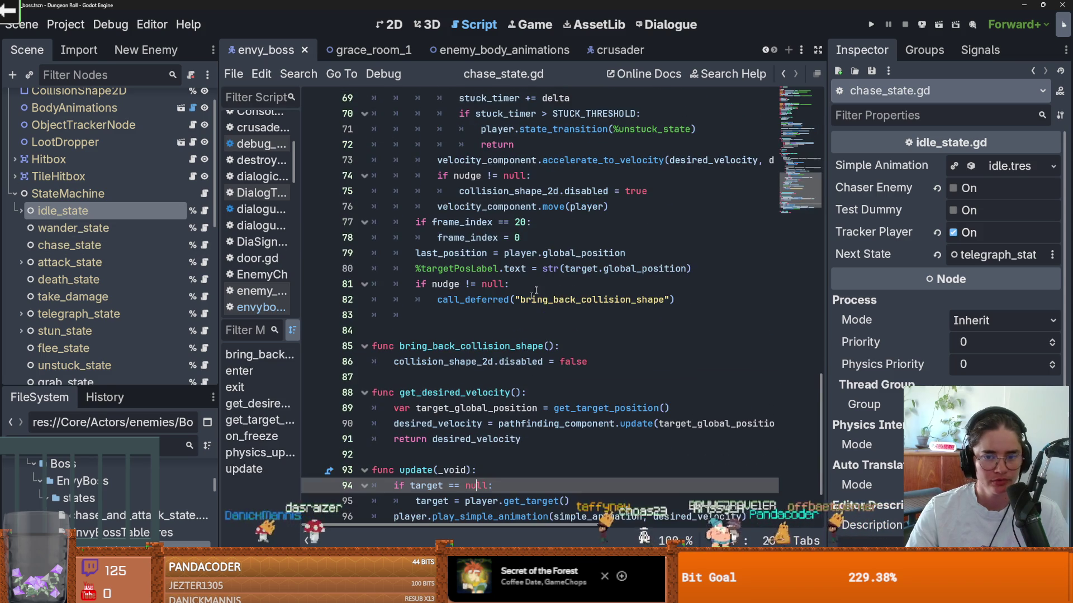
pyautogui.click(871, 26)
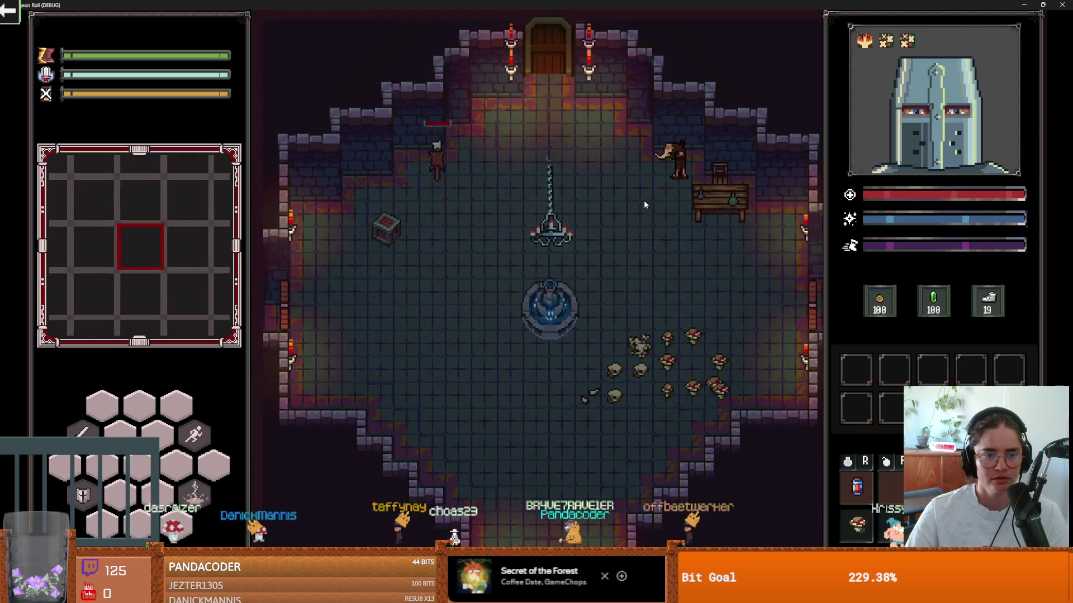
# Walk the knight out the left doorway, toggle the debug console, and stop the game.
pyautogui.press('a')
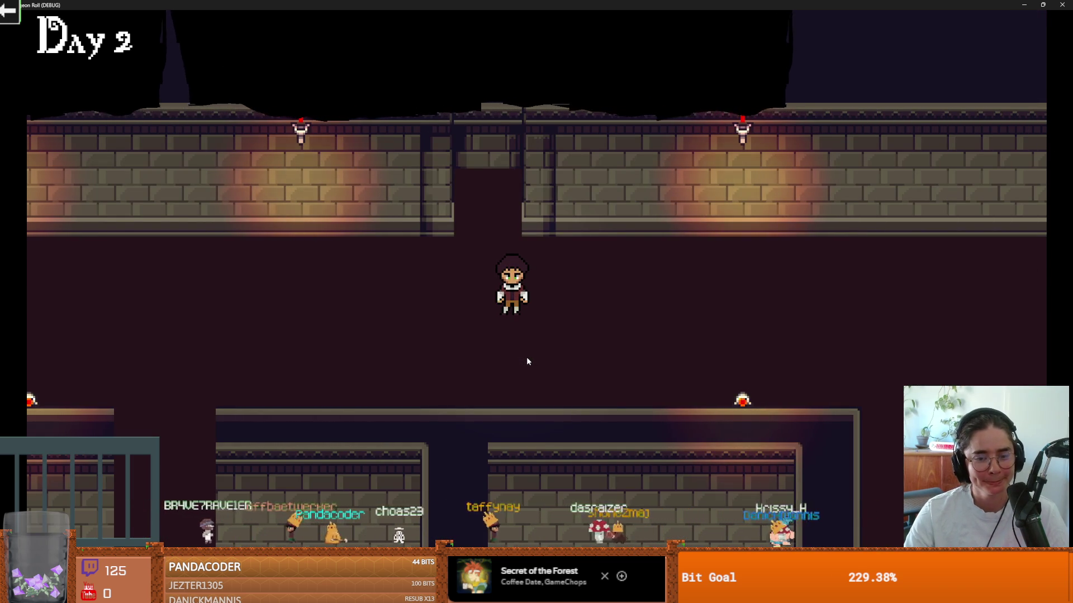
pyautogui.press('`')
pyautogui.press('`')
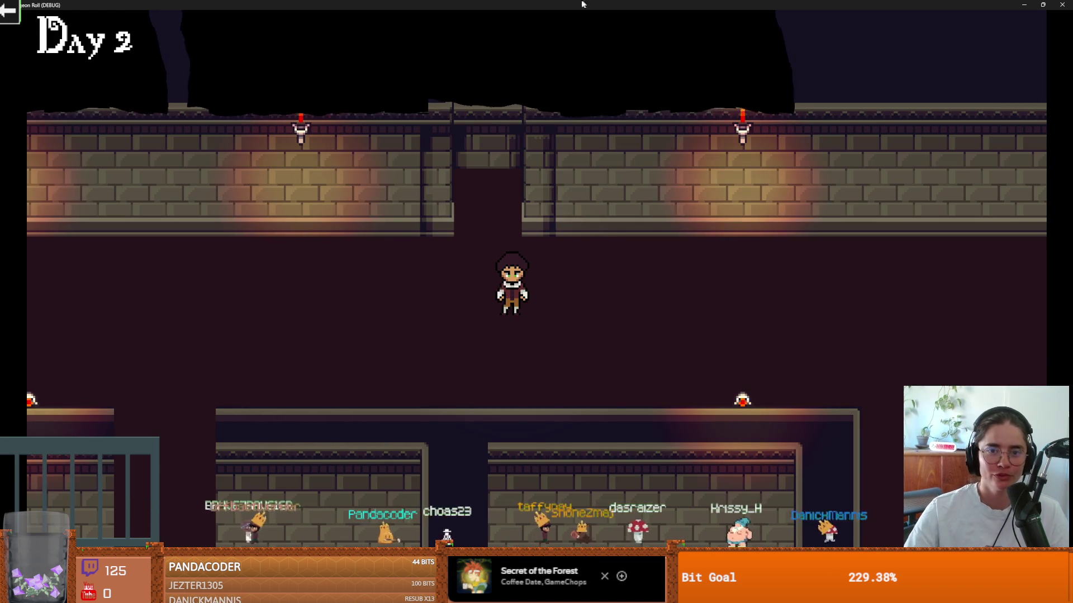
pyautogui.press('`')
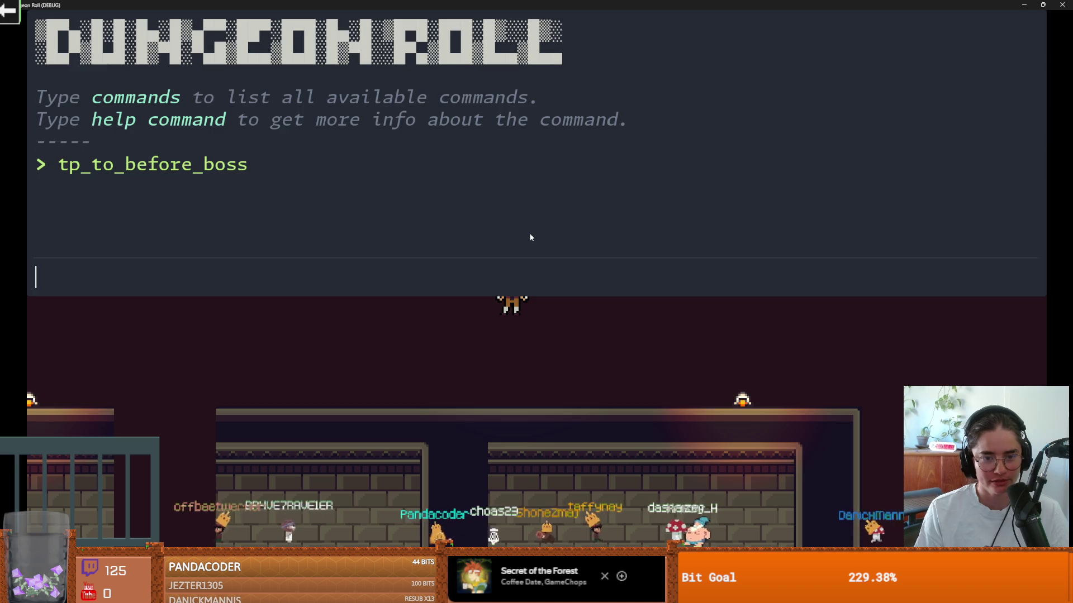
pyautogui.press('`')
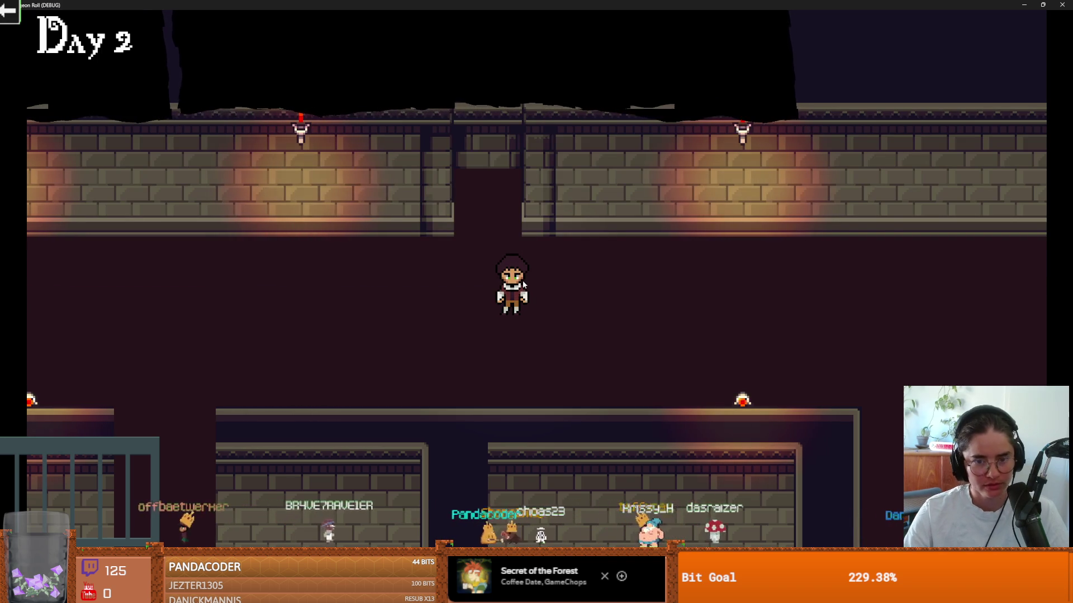
pyautogui.press('F8')
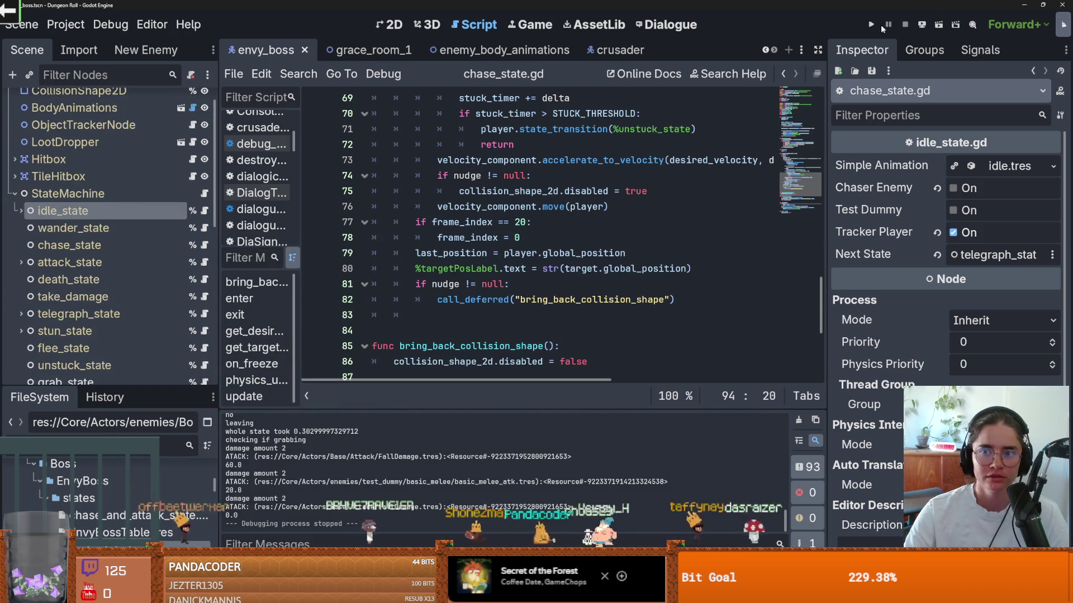
# Relaunch the game, run tp_to_before_boss in the console and walk east into the boss room.
pyautogui.click(871, 24)
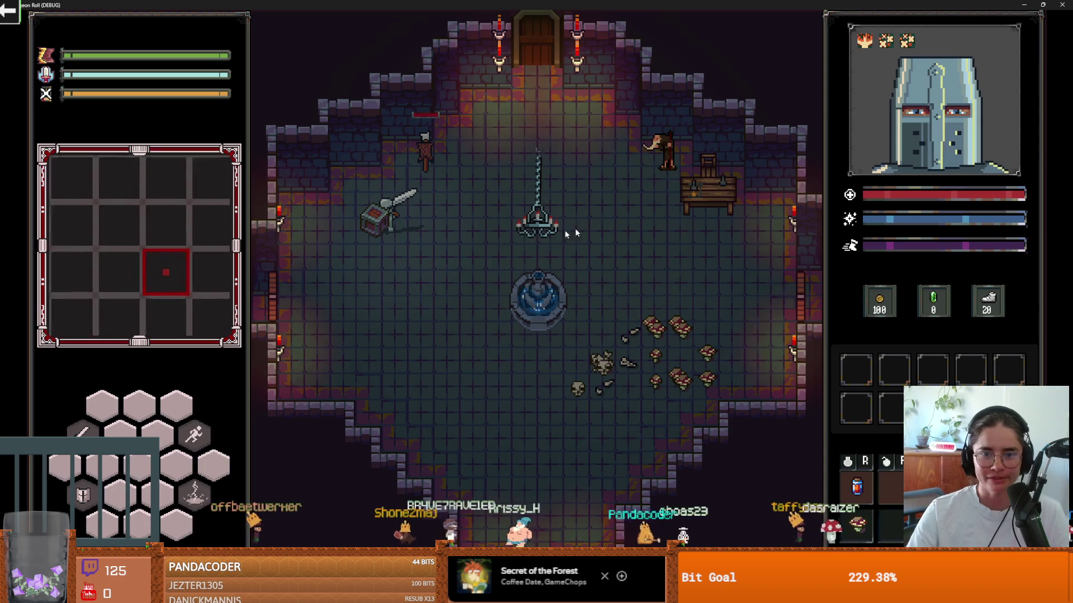
pyautogui.press('quoteleft')
pyautogui.write('tp_to_before_boss')
pyautogui.press('Return')
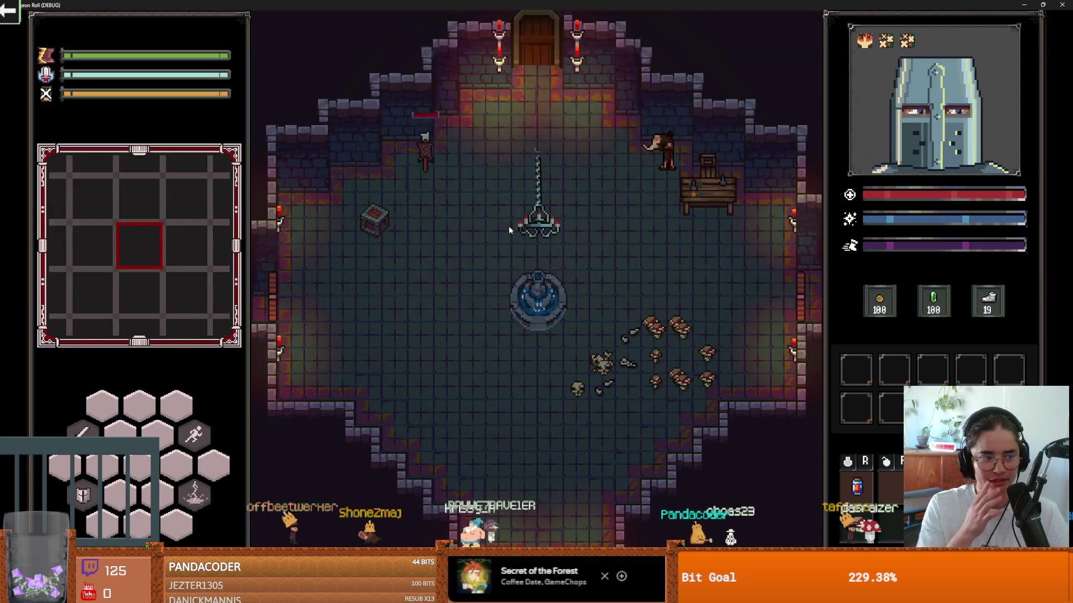
pyautogui.press('d')
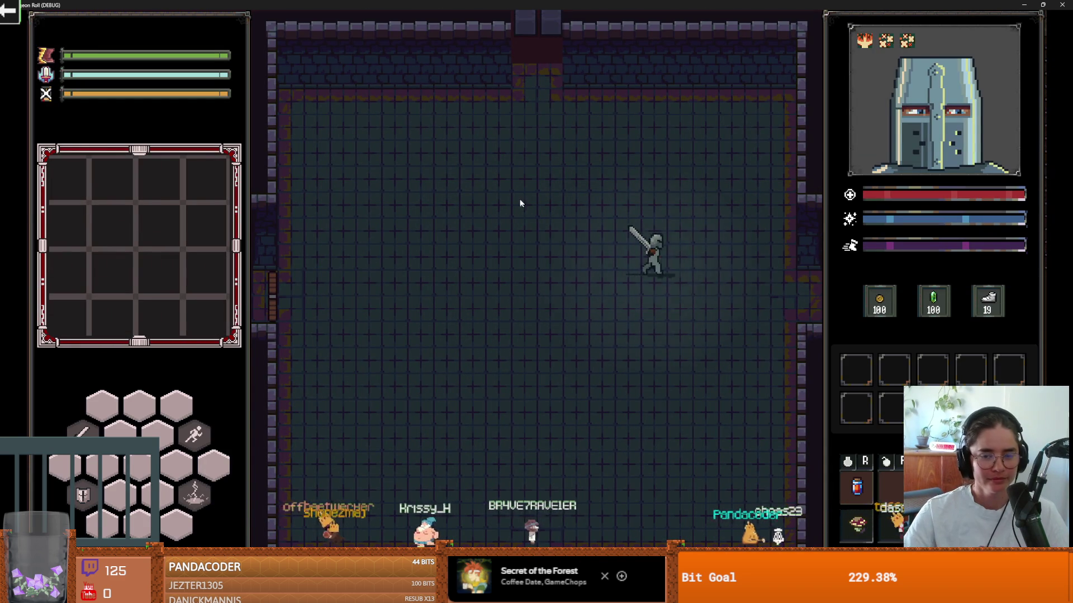
pyautogui.press('d')
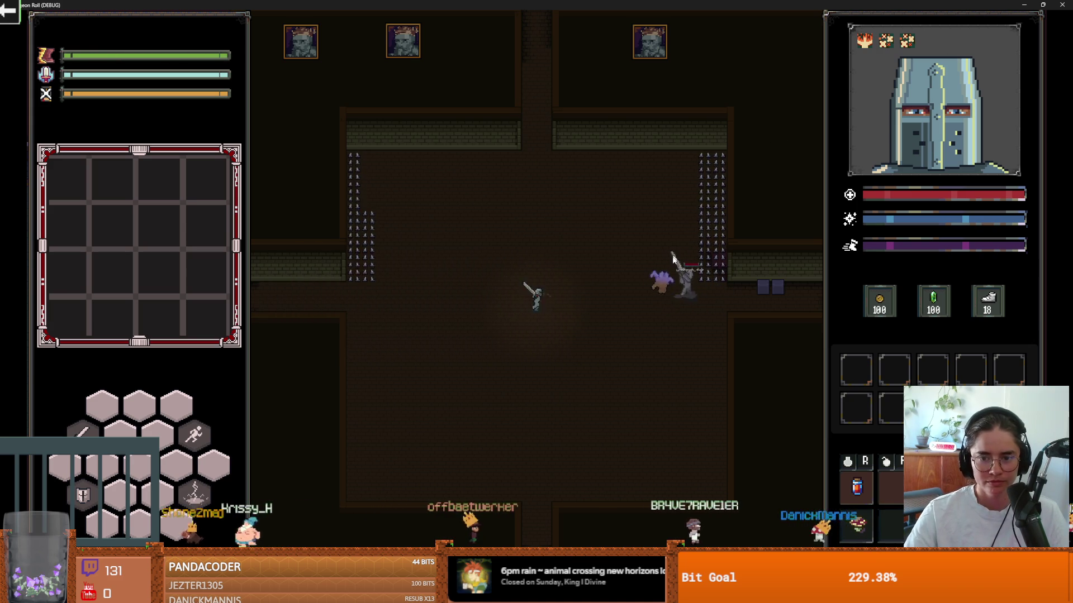
# Dodge and reposition the knight around the Envy boss to evade its attacks.
pyautogui.press('space')
pyautogui.press('s')
pyautogui.press('w')
pyautogui.press('space')
pyautogui.press('a')
pyautogui.press('w')
pyautogui.press('s')
pyautogui.press('space')
pyautogui.press('d')
pyautogui.press('a')
pyautogui.press('space')
pyautogui.press('w')
pyautogui.press('d')
pyautogui.press('s')
pyautogui.press('s')
# Keep evading, strike the boss with the sword, then shrink the game window over the editor.
pyautogui.press('space')
pyautogui.press('d')
pyautogui.press('w')
pyautogui.press('a')
pyautogui.press('space')
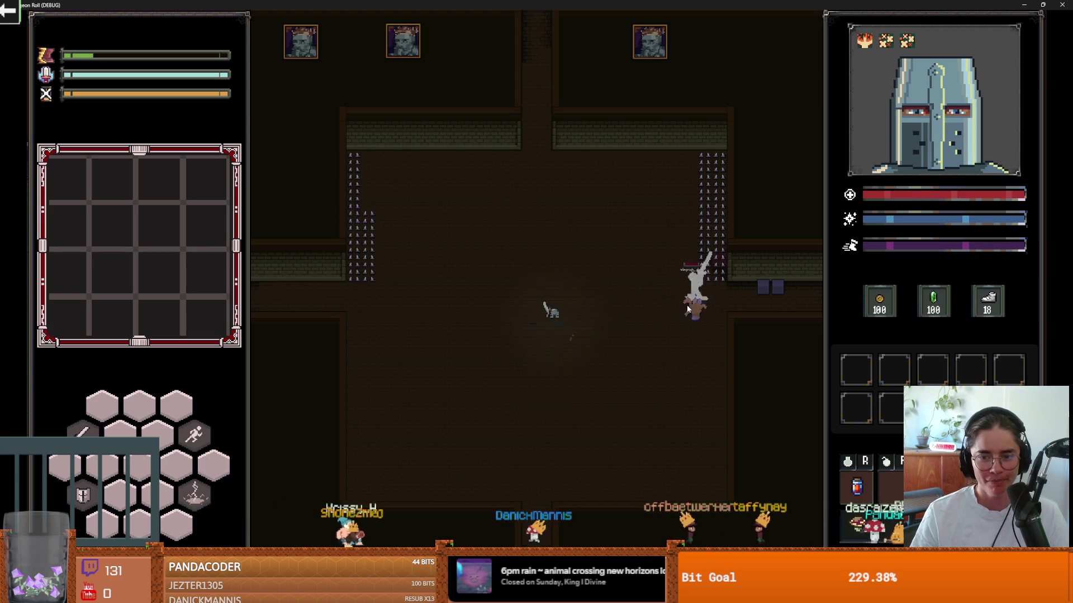
pyautogui.press('s')
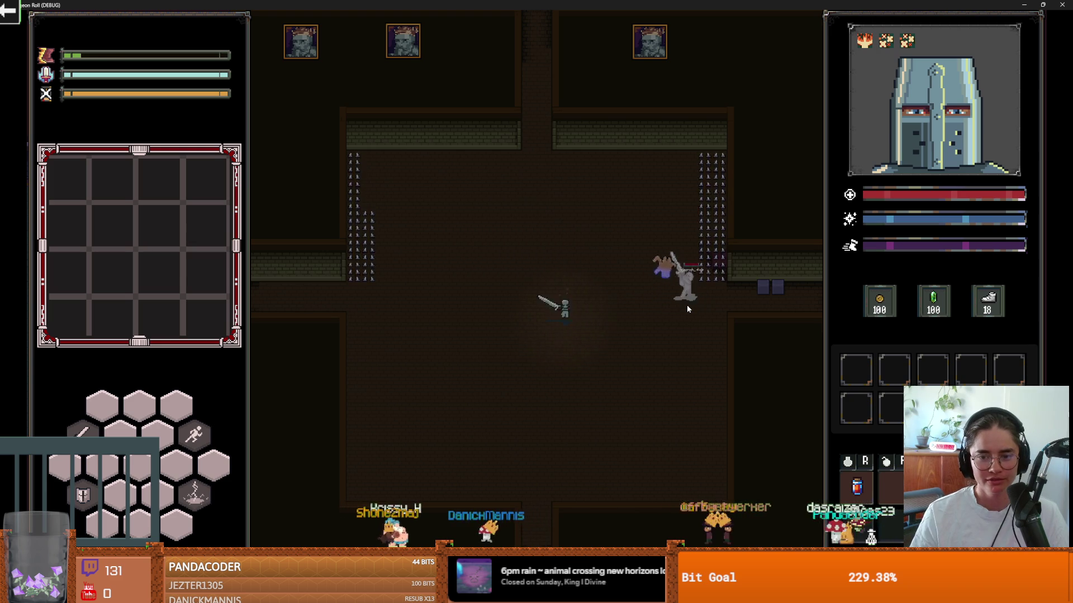
pyautogui.press('w')
pyautogui.press('a')
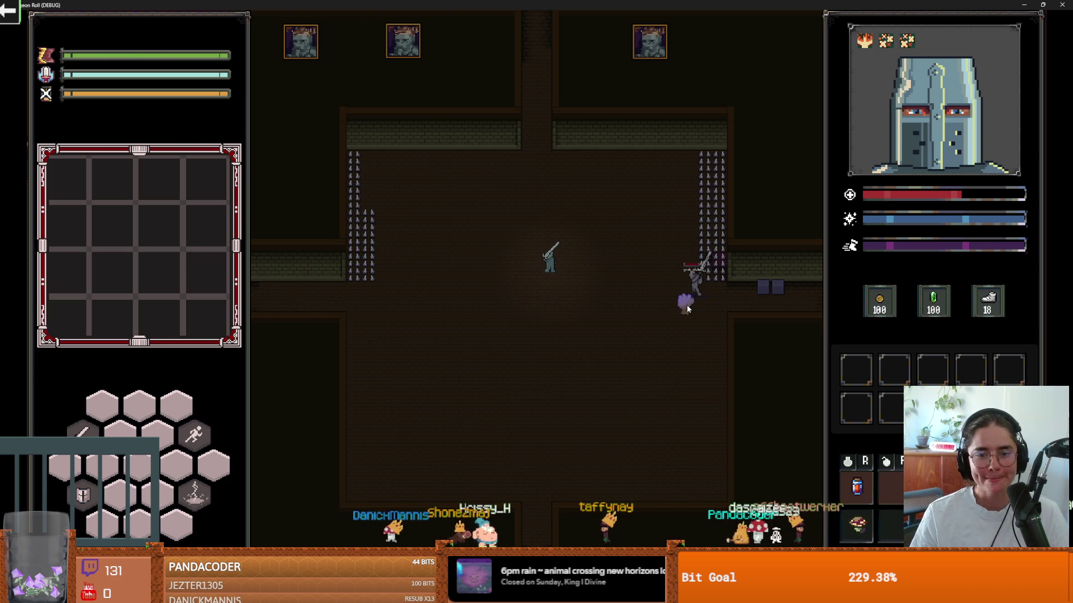
pyautogui.press('space')
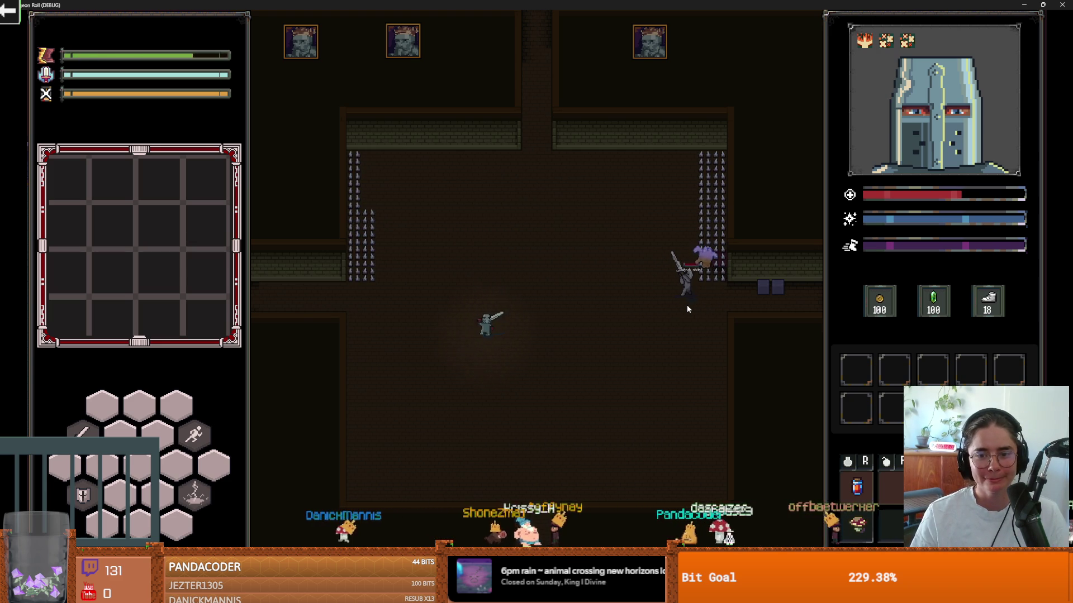
pyautogui.press('s')
pyautogui.press('d')
pyautogui.click(686, 304)
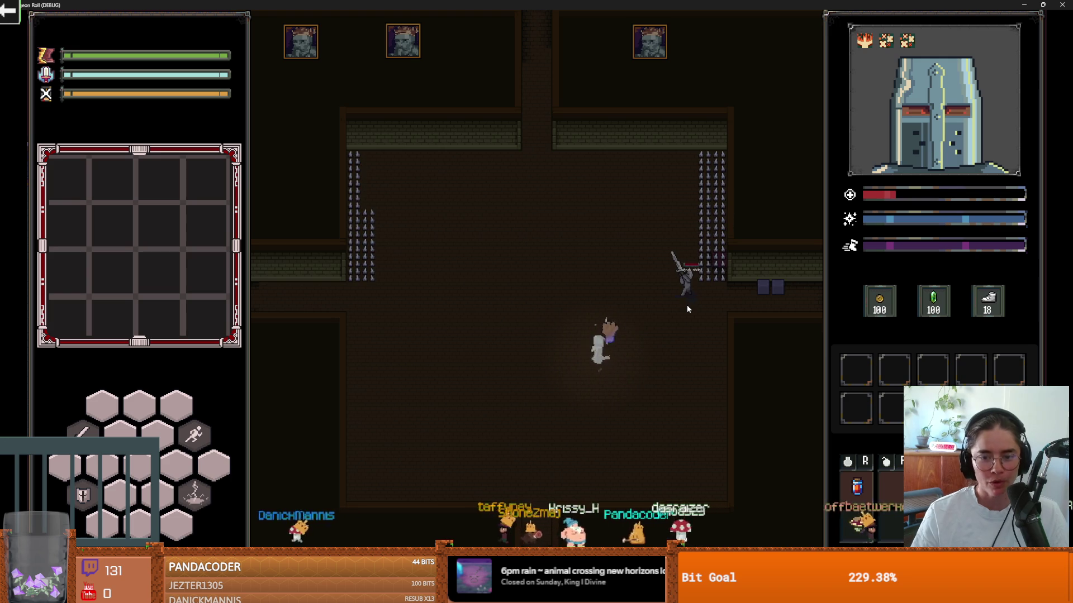
pyautogui.press('space')
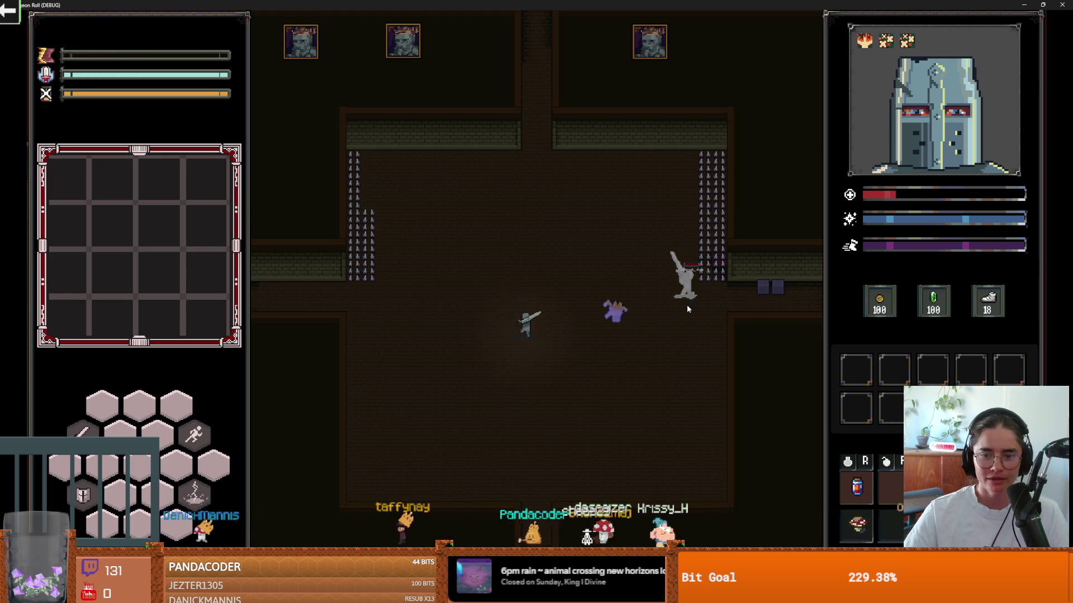
pyautogui.press('super+Down')
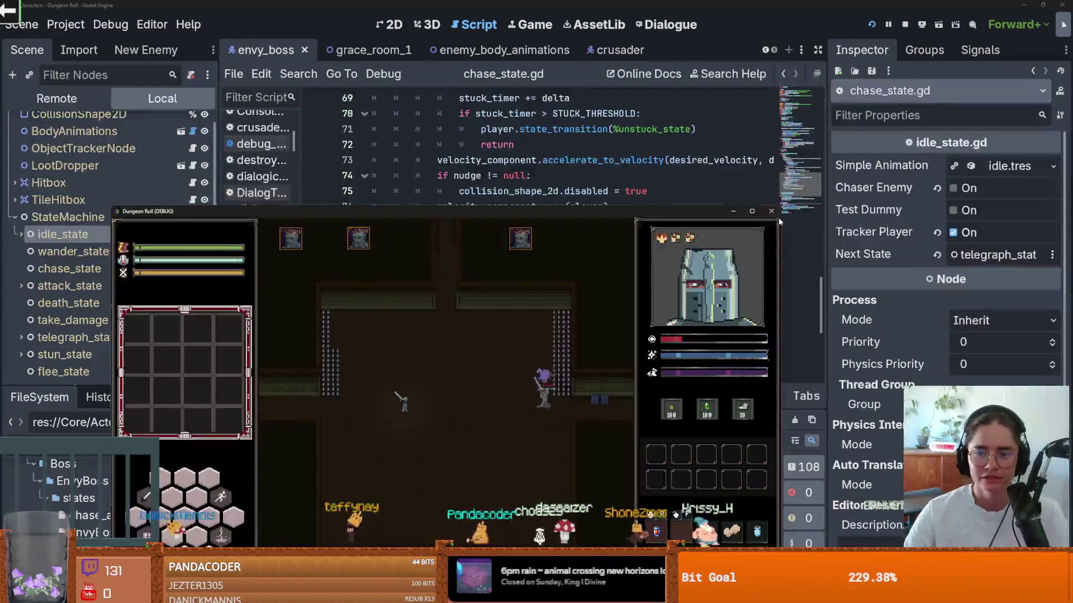
# Stop the game and inspect chase_and_attack_state.tres and grab_state.tres in the Inspector.
pyautogui.click(771, 211)
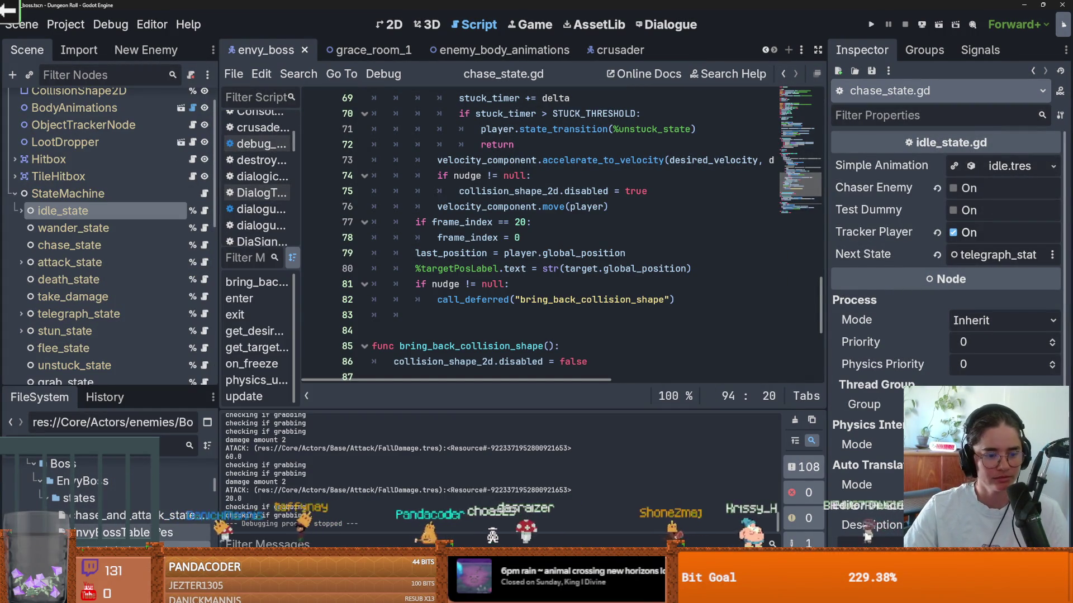
pyautogui.click(134, 515)
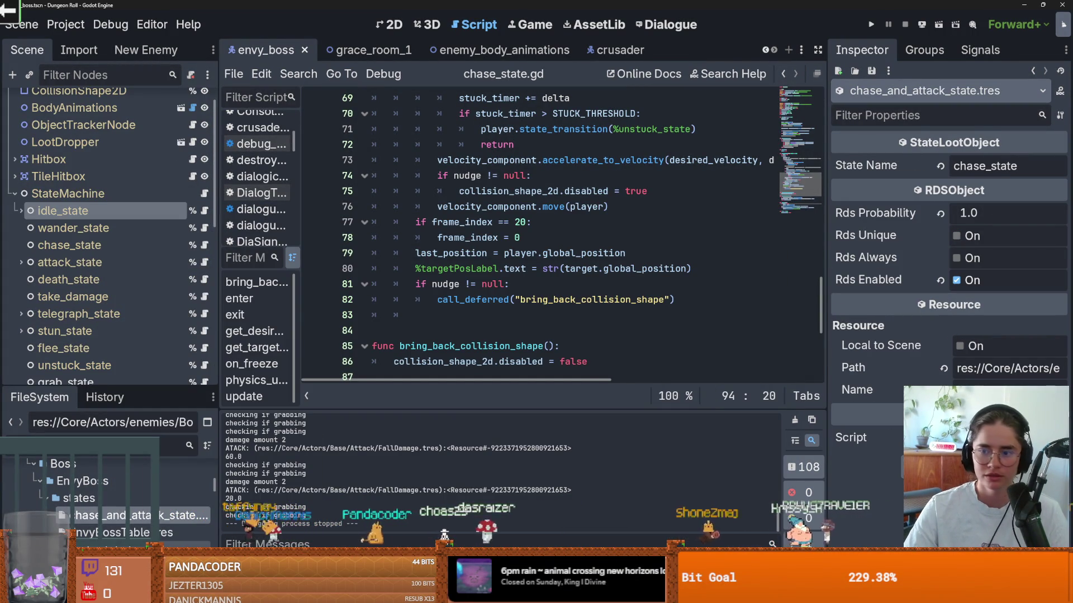
pyautogui.click(134, 550)
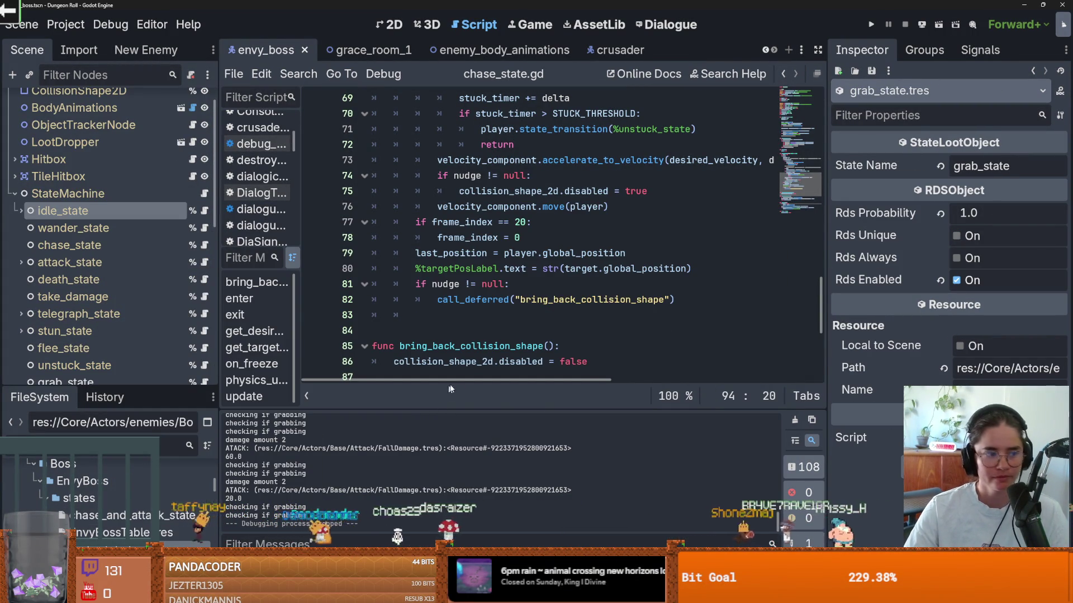
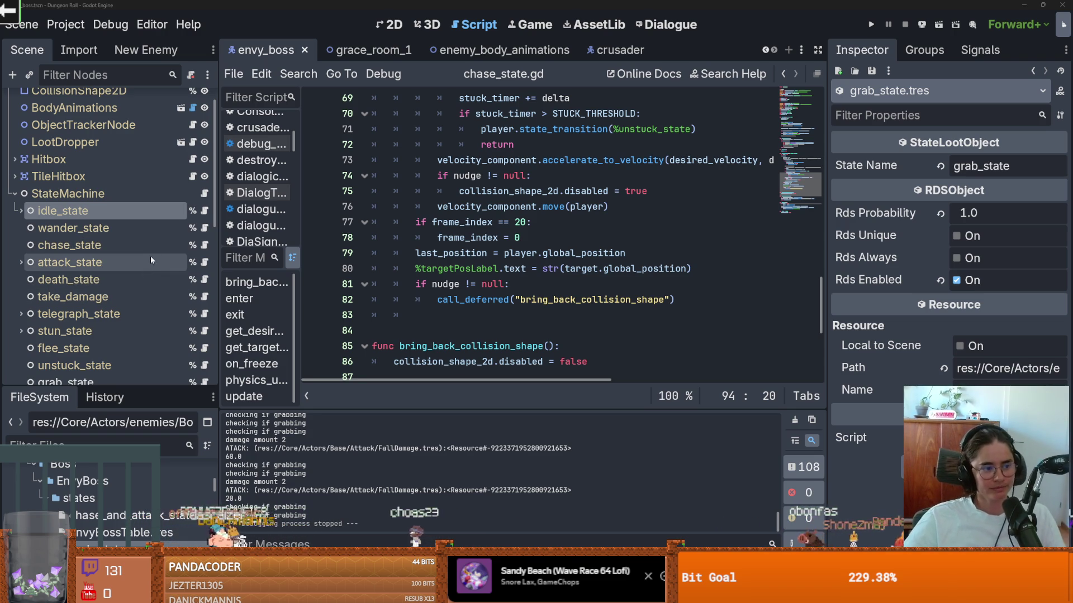
# Save envy_boss and zoom the 2D canvas onto the boss sprite and its collision circle.
pyautogui.click(430, 258)
pyautogui.hotkey('ctrl', 's')
pyautogui.hotkey('ctrl', 'F1')
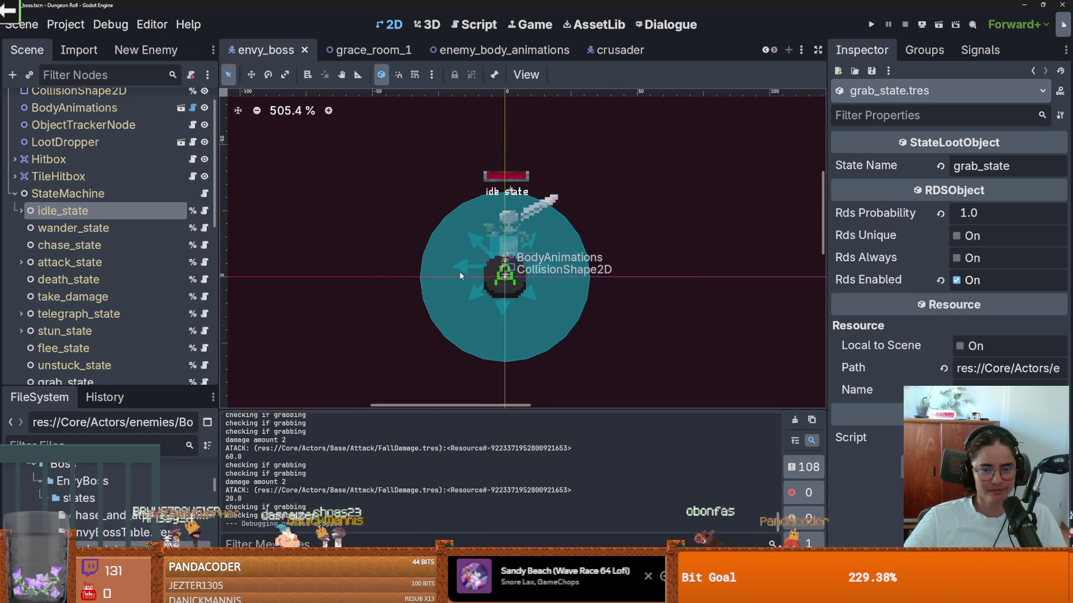
pyautogui.scroll(-1, 459, 271)
pyautogui.scroll(2, 461, 236)
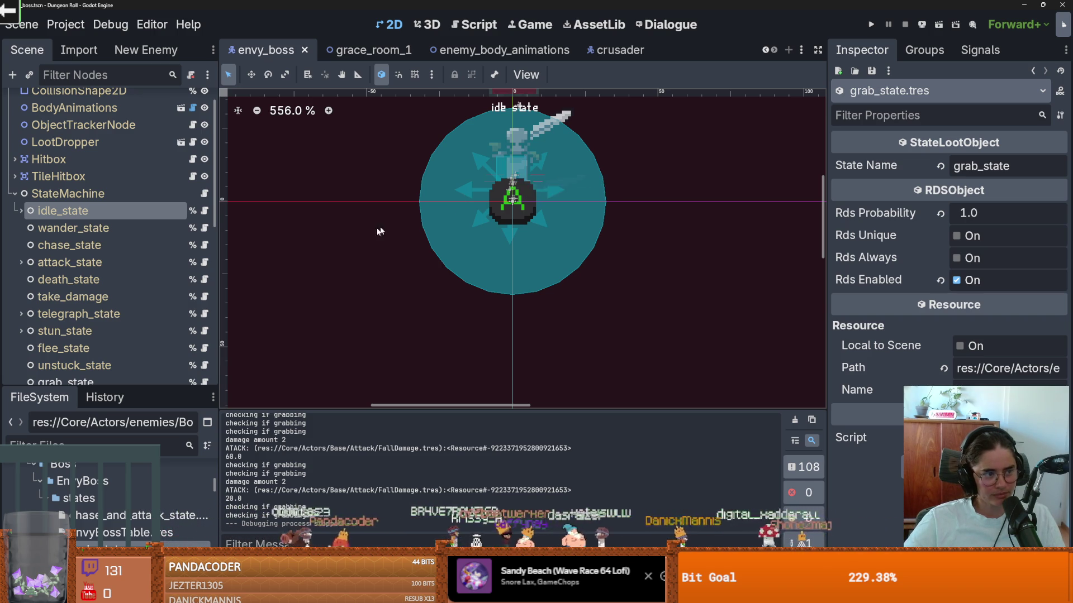
pyautogui.hotkey('ctrl', 's')
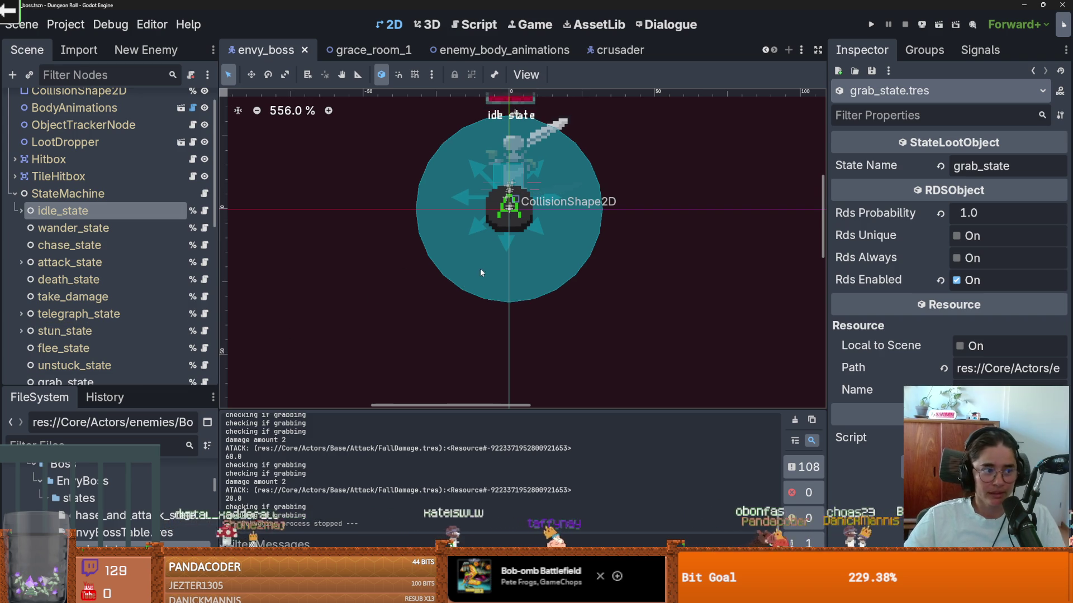
pyautogui.scroll(2, 473, 338)
pyautogui.scroll(3, 427, 382)
pyautogui.scroll(-1, 427, 382)
pyautogui.hotkey('ctrl', 's')
pyautogui.scroll(2, 117, 279)
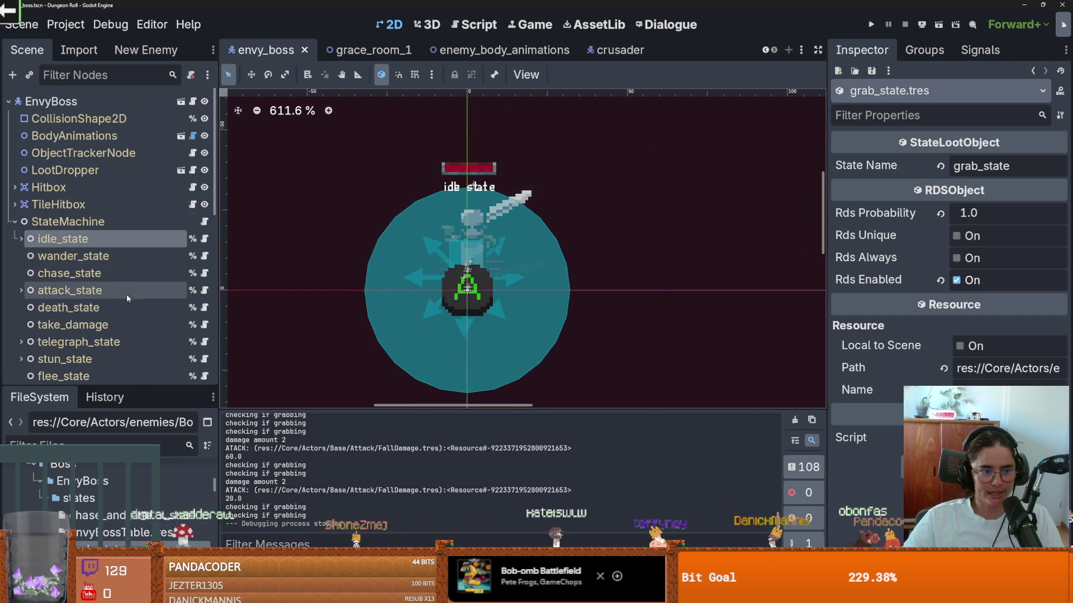
pyautogui.scroll(-3, 131, 283)
# Open grab_state.gd and jump to the choose_next_attack definition in envyboss.gd.
pyautogui.click(204, 268)
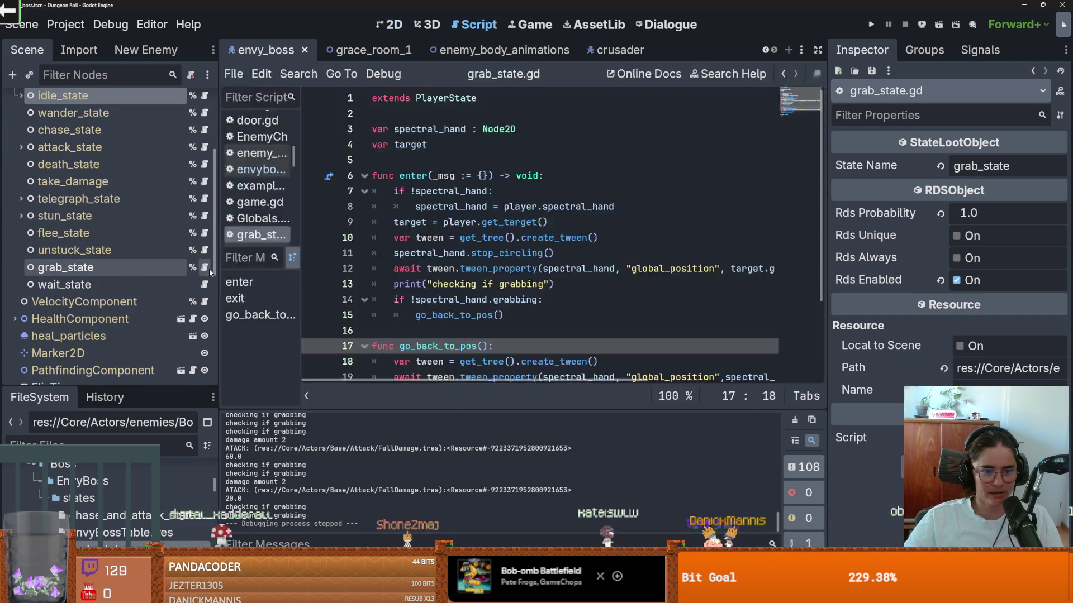
pyautogui.scroll(-1, 503, 252)
pyautogui.click(459, 284)
pyautogui.doubleClick(466, 316)
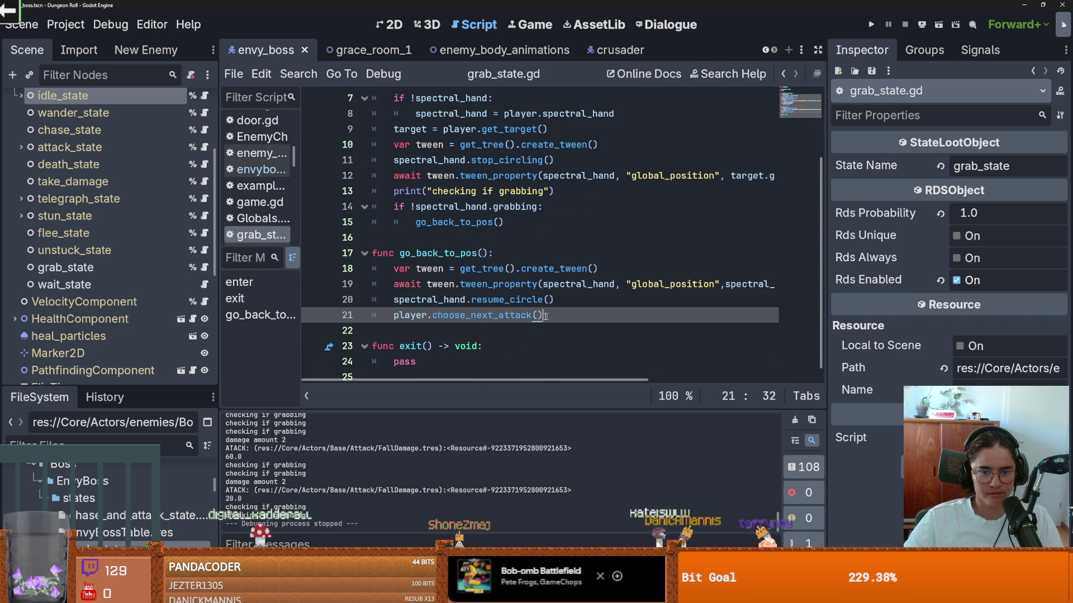
pyautogui.click(465, 317)
pyautogui.keyDown('ctrl'); pyautogui.click(466, 317); pyautogui.keyUp('ctrl')
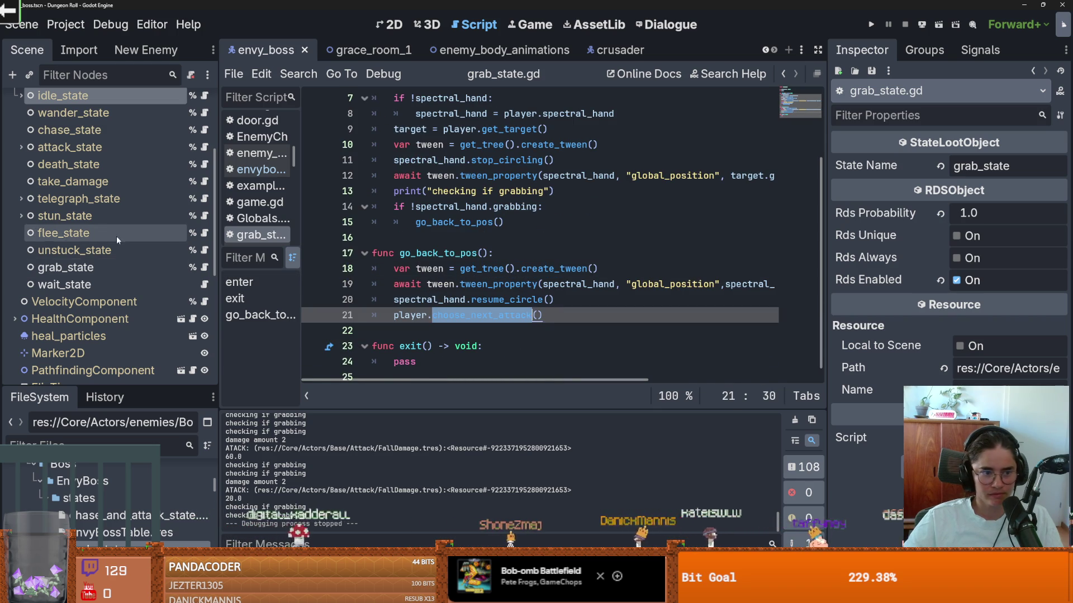
pyautogui.scroll(-2, 493, 245)
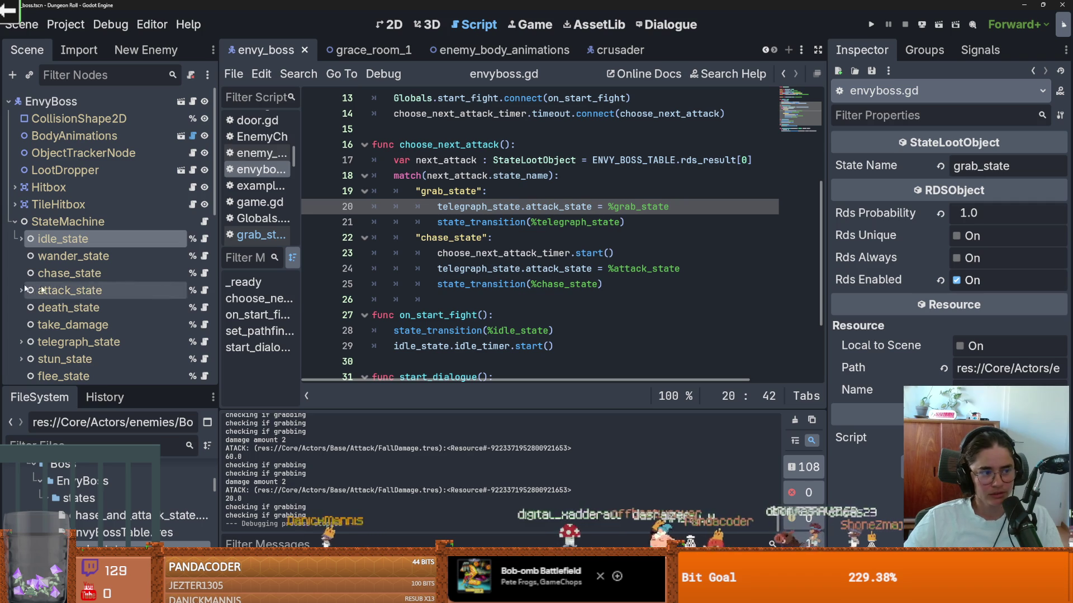
pyautogui.moveTo(515, 285)
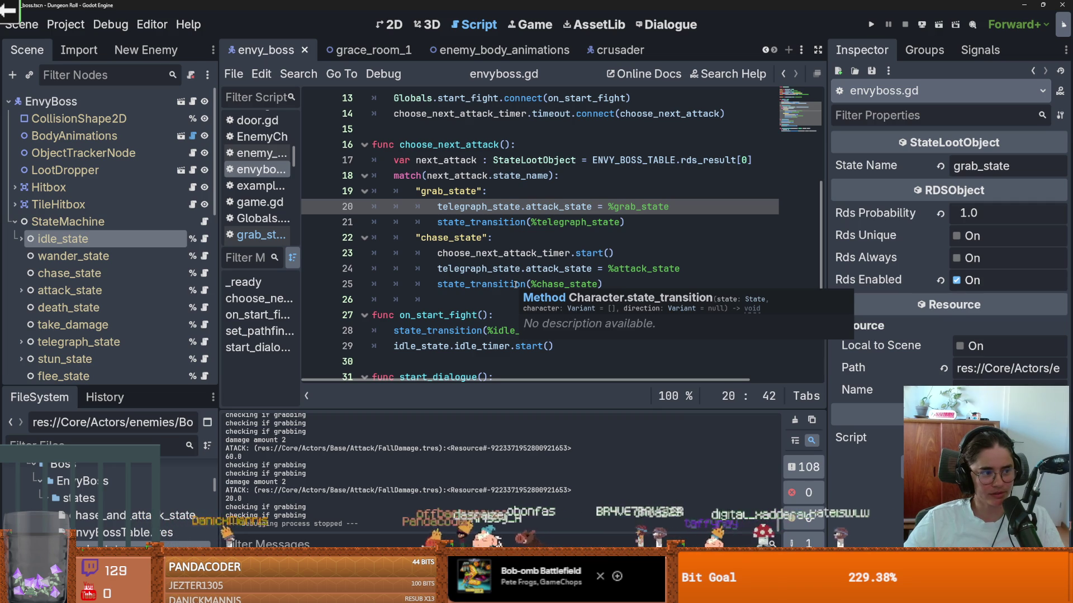
pyautogui.scroll(1, 468, 240)
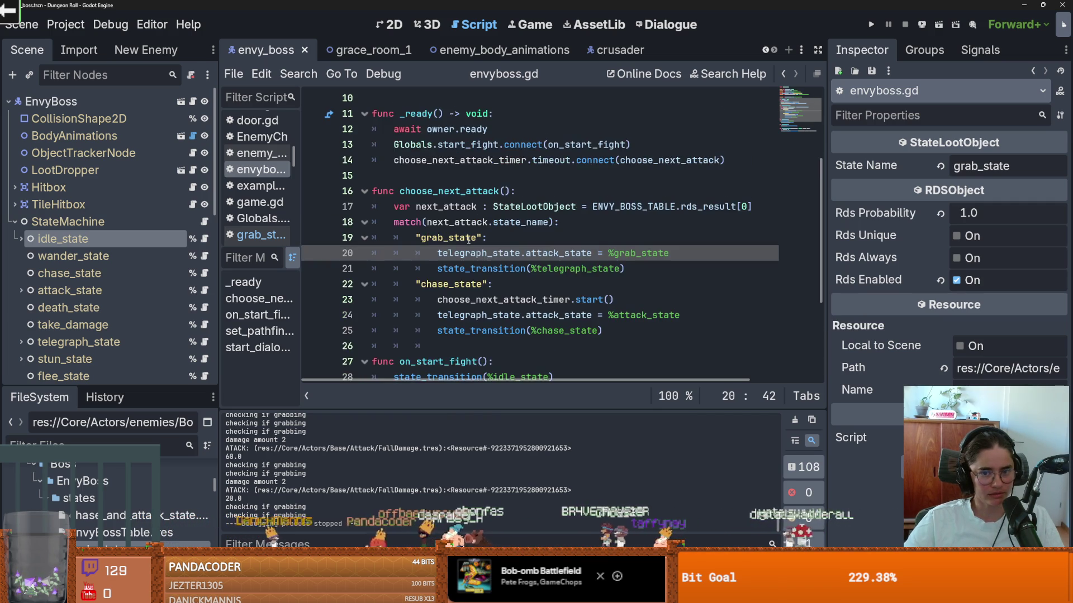
pyautogui.scroll(-1, 468, 240)
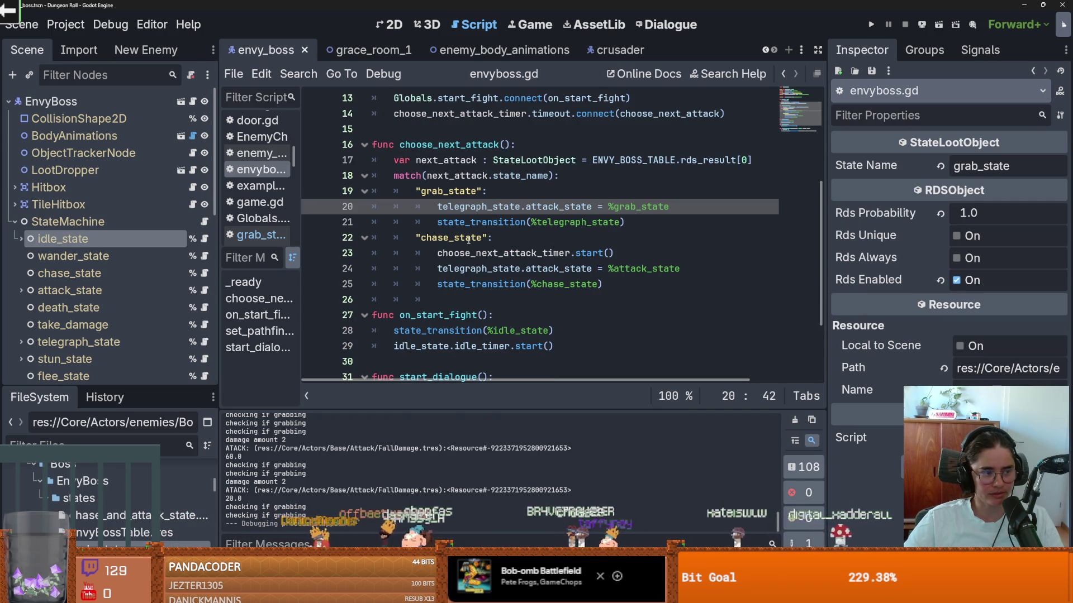
pyautogui.click(473, 244)
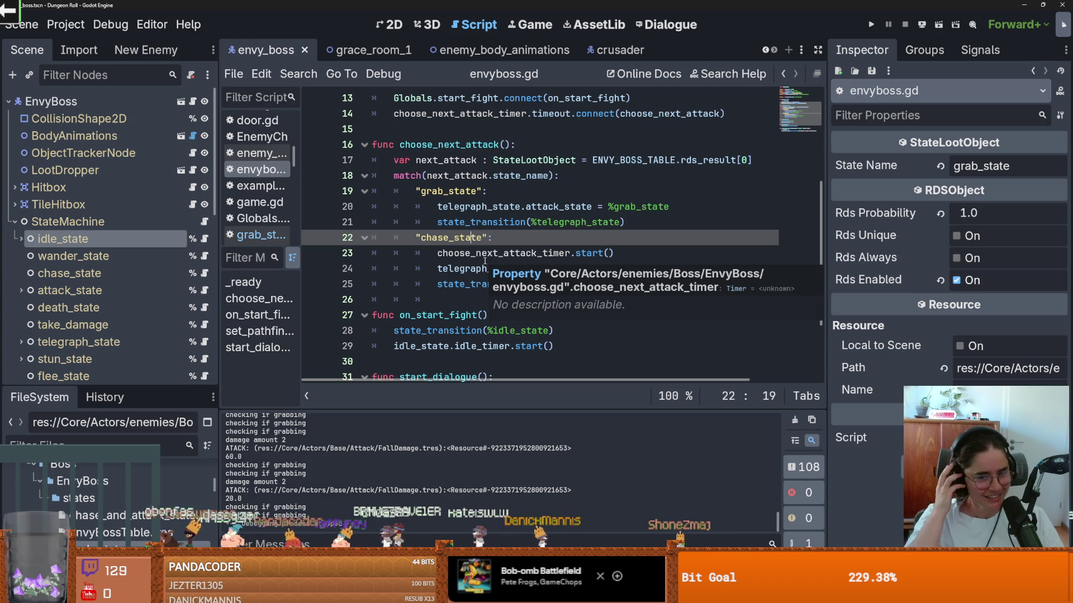
# Move choose_next_attack_timer.start() below state_transition(%chase_state) and delete the leftover blank line.
pyautogui.hotkey('ctrl', 's')
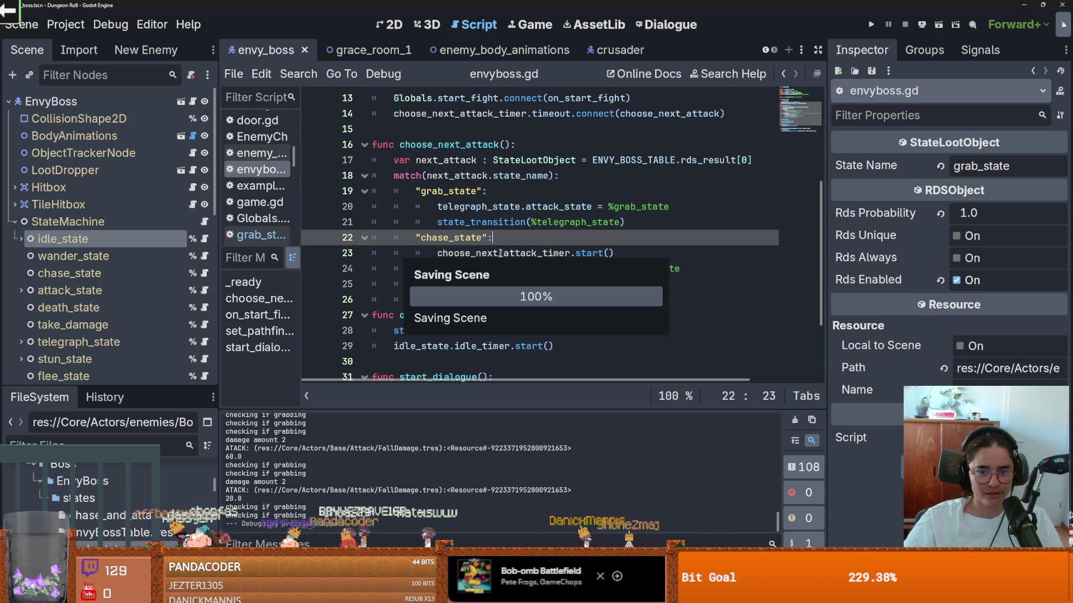
pyautogui.doubleClick(565, 284)
pyautogui.doubleClick(551, 222)
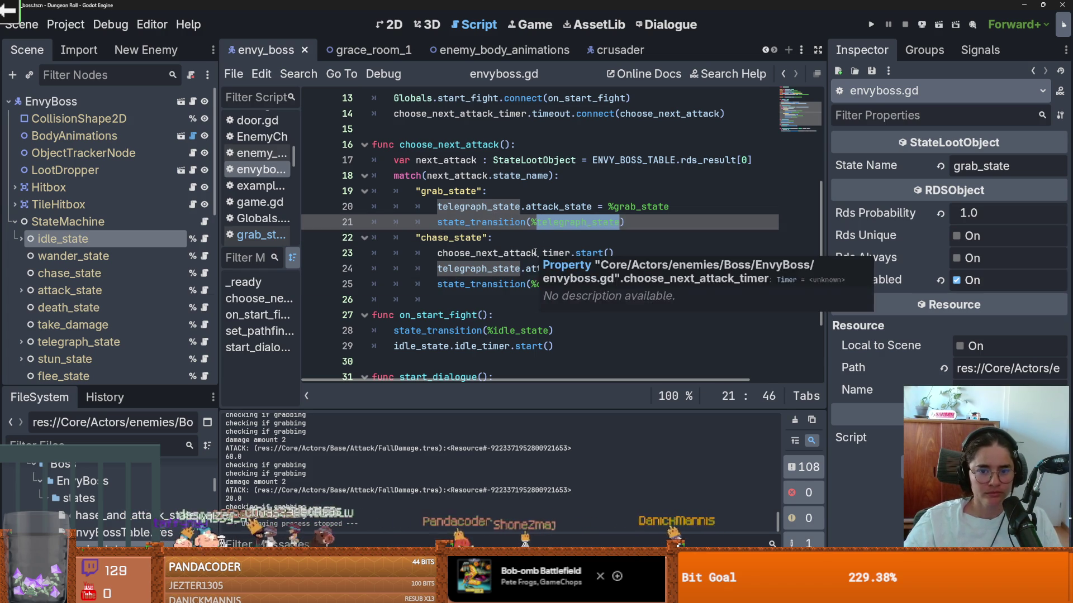
pyautogui.click(501, 267)
pyautogui.moveTo(614, 253); pyautogui.dragTo(442, 253)
pyautogui.hotkey('ctrl', 'x')
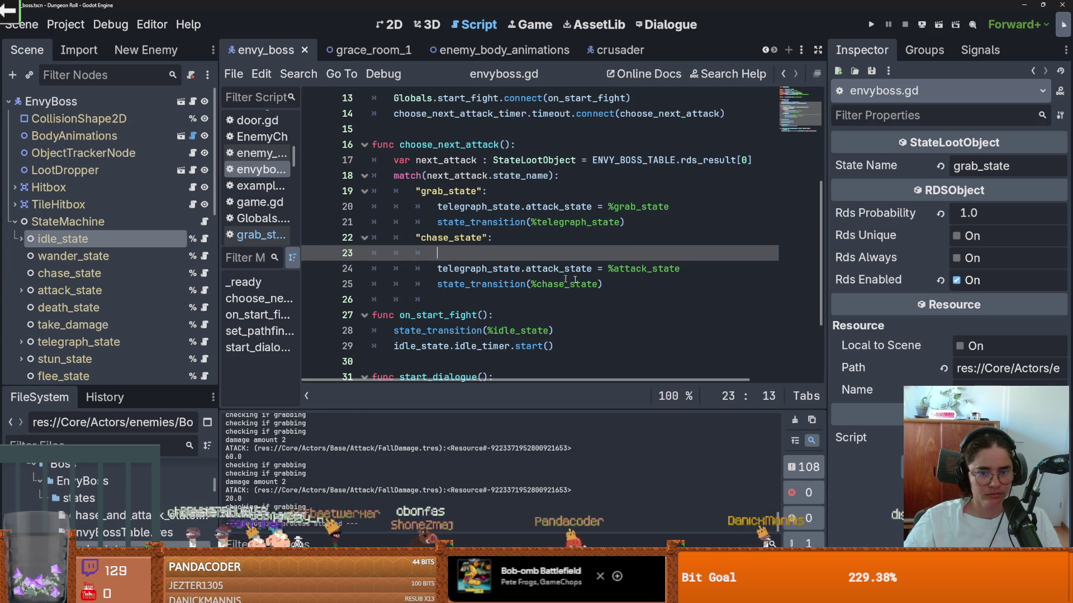
pyautogui.click(606, 284)
pyautogui.press('Return')
pyautogui.hotkey('ctrl', 'v')
pyautogui.click(472, 253)
pyautogui.press('BackSpace')
pyautogui.press('BackSpace')
pyautogui.press('BackSpace')
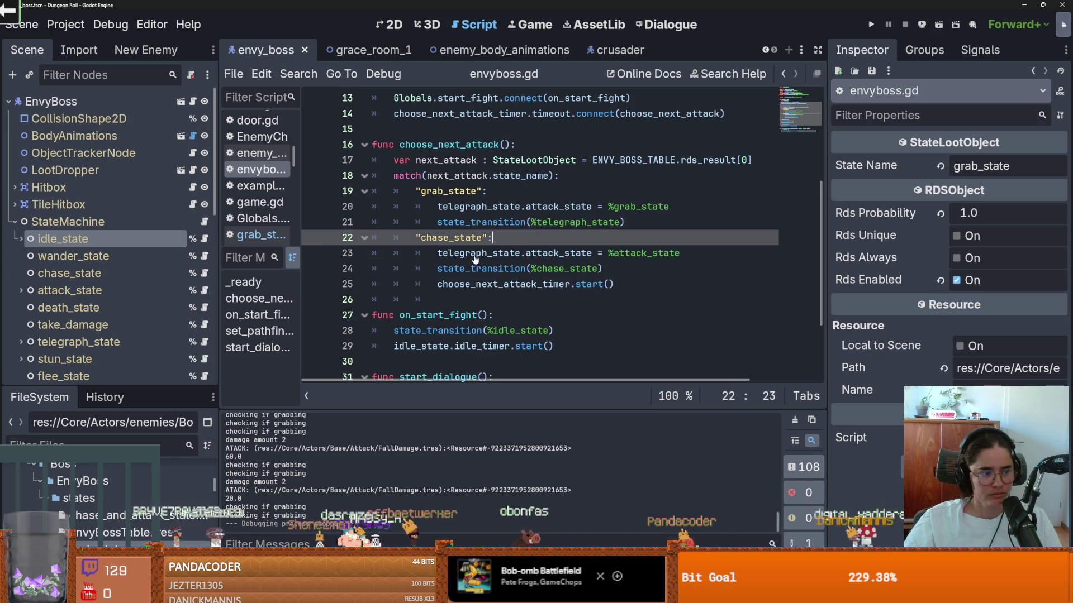
pyautogui.moveTo(112, 387); pyautogui.dragTo(112, 217)
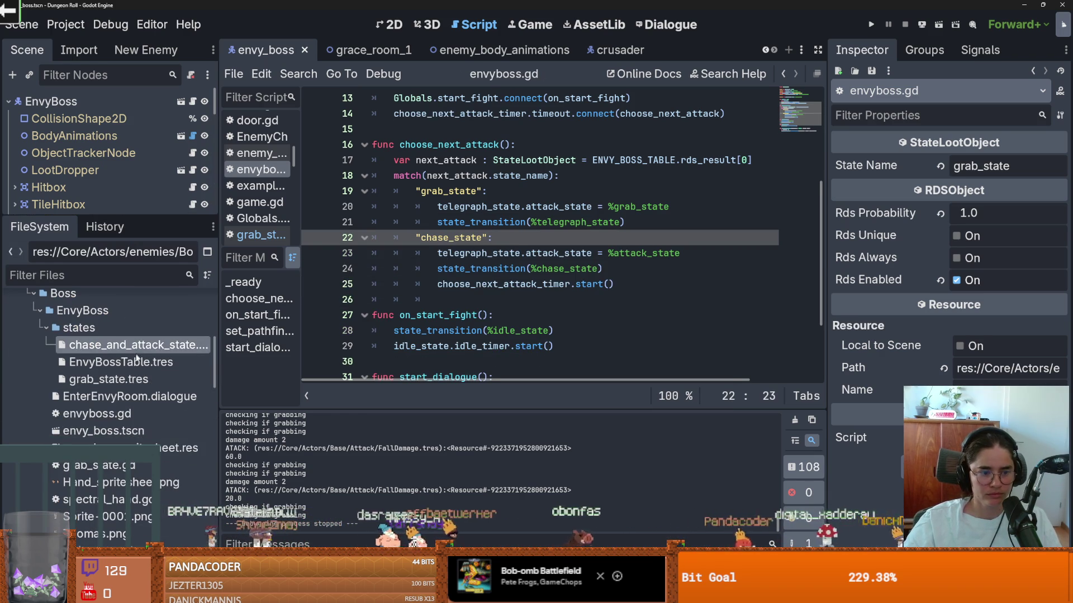
# Inspect the contents of the EnvyBossTable.tres resource in a widened Inspector.
pyautogui.click(128, 362)
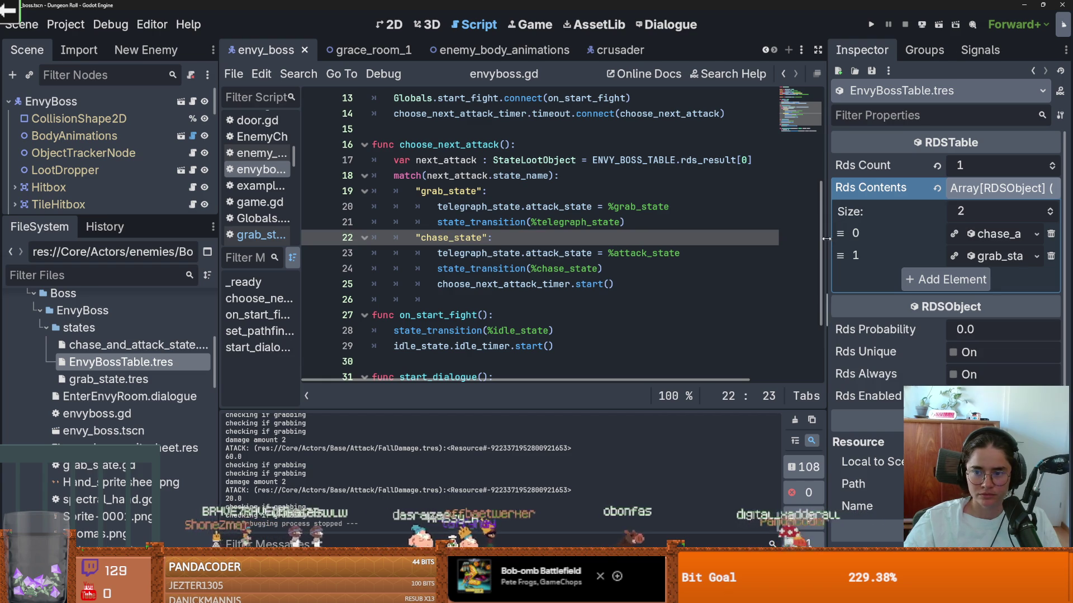
pyautogui.moveTo(827, 238); pyautogui.dragTo(699, 223)
pyautogui.scroll(1, 492, 232)
pyautogui.moveTo(699, 223); pyautogui.dragTo(845, 223)
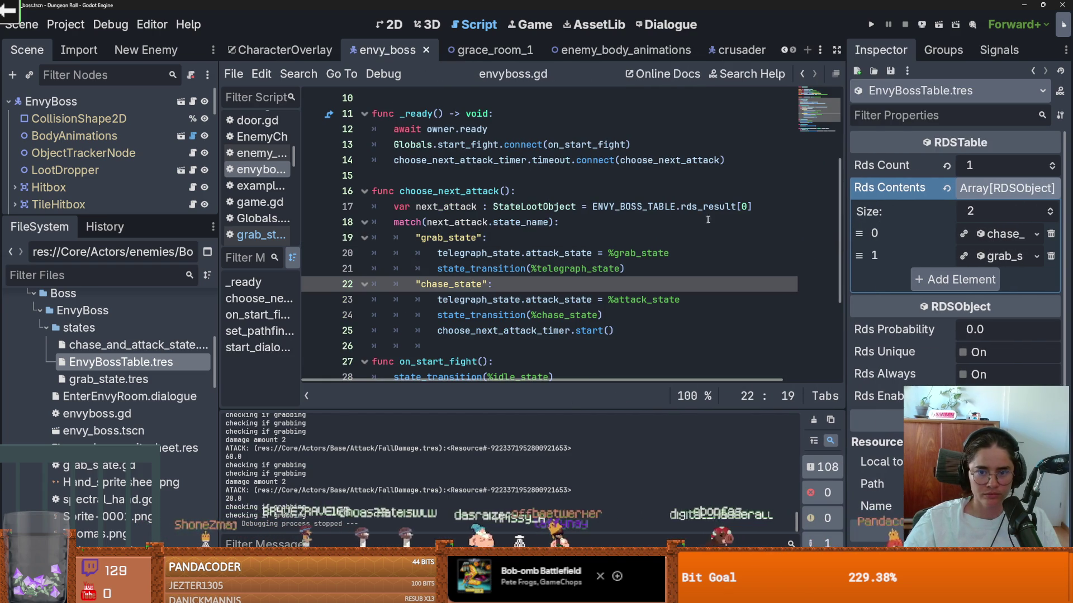
# Add print("Next ", next_attack.state_name) after the next_attack assignment and save.
pyautogui.click(767, 207)
pyautogui.press('Return')
pyautogui.write('print("Ne')
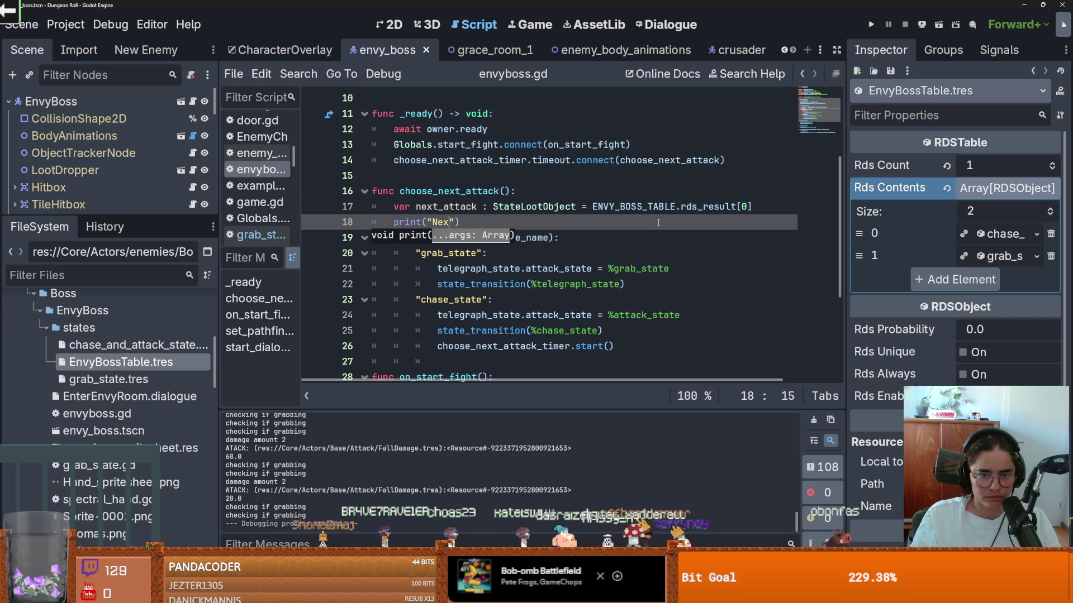
pyautogui.write('xt ", next_attack.state_name')
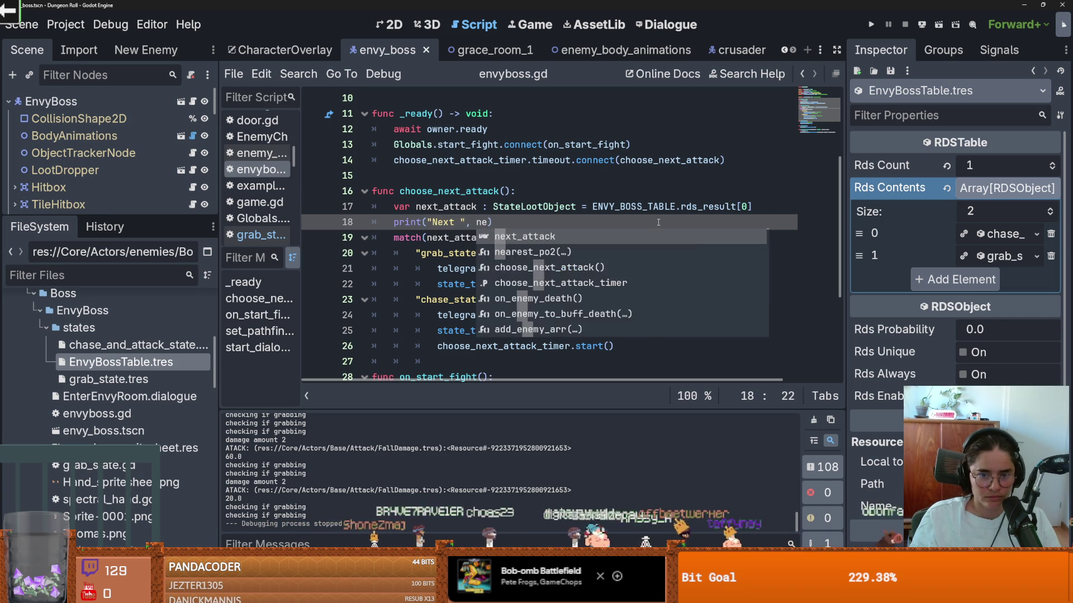
pyautogui.hotkey('ctrl', 's')
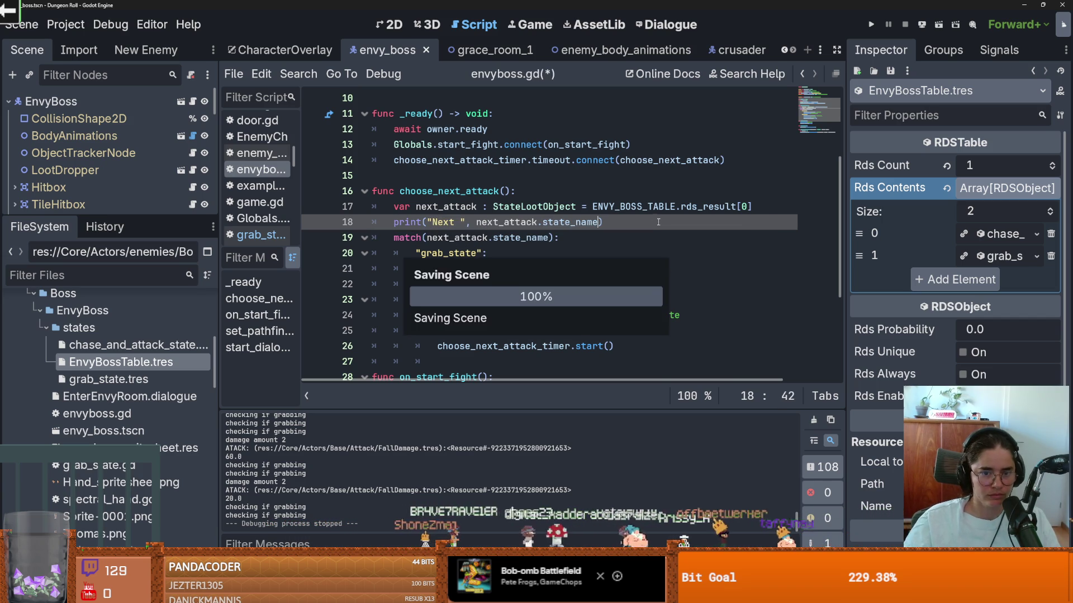
# Reopen the grab_state script from the Scene dock.
pyautogui.moveTo(126, 218); pyautogui.dragTo(126, 416)
pyautogui.scroll(-3, 156, 311)
pyautogui.scroll(-2, 155, 311)
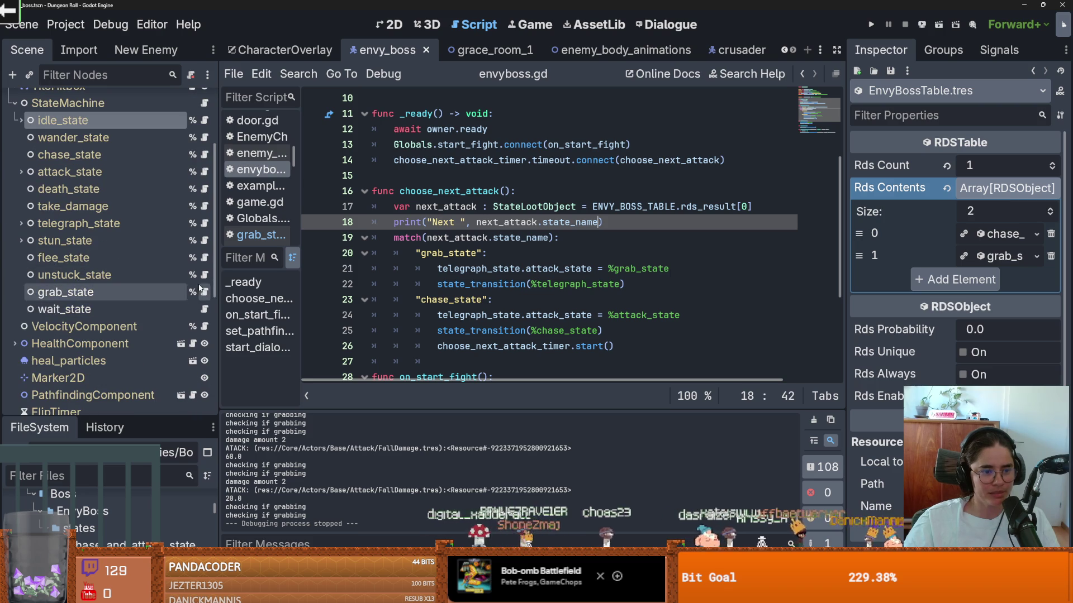
pyautogui.click(204, 292)
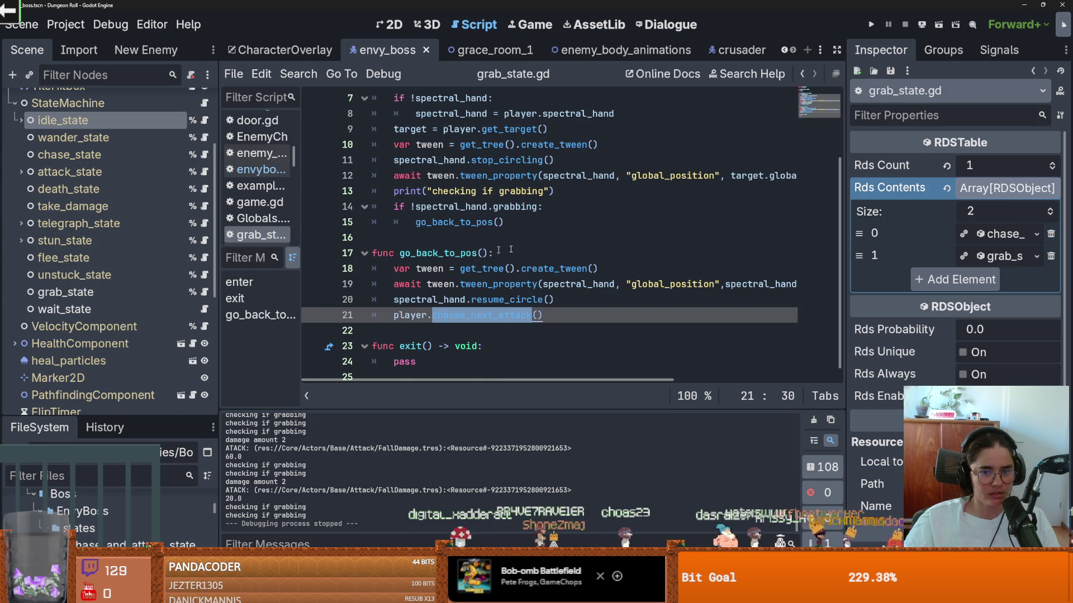
# Review the spectral_hand uses and the go_back_to_pos call in grab_state.gd.
pyautogui.doubleClick(463, 253)
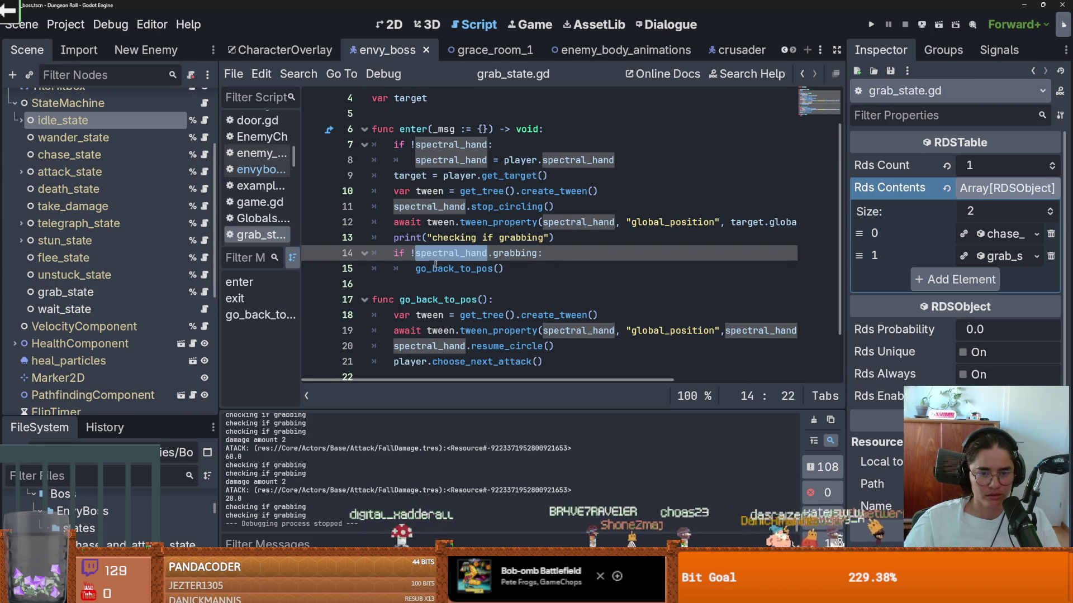
pyautogui.click(528, 270)
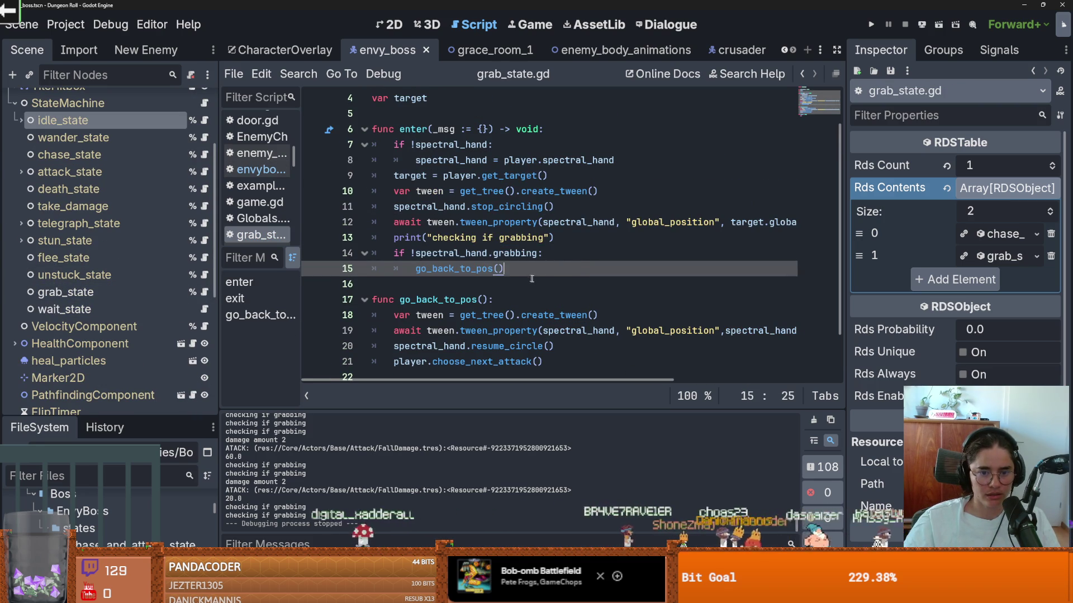
pyautogui.scroll(-1, 529, 278)
pyautogui.scroll(4, 172, 253)
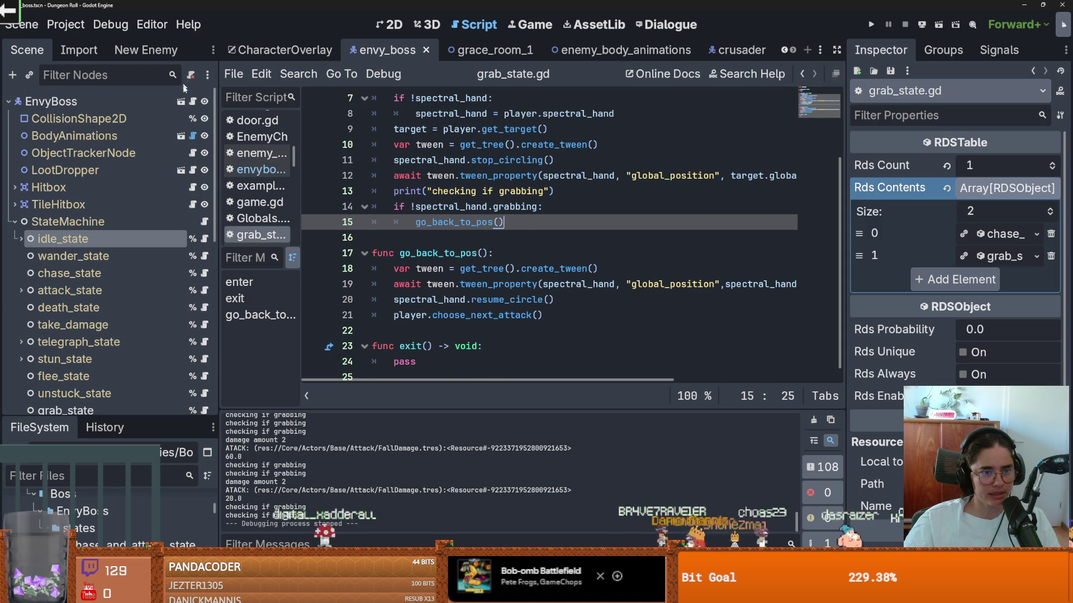
# Delete the 'Next' print line from choose_next_attack in envyboss.gd and save.
pyautogui.click(259, 170)
pyautogui.moveTo(603, 176); pyautogui.dragTo(343, 175)
pyautogui.press('BackSpace')
pyautogui.hotkey('ctrl', 's')
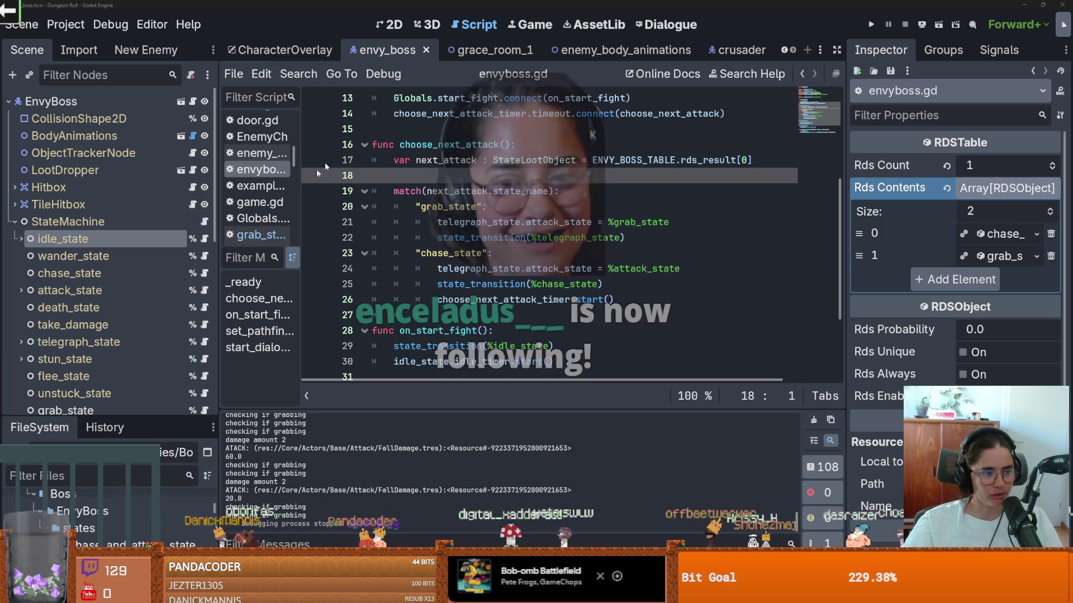
# Remove the extra indent on the blank line after the chase_state branch and save.
pyautogui.click(577, 248)
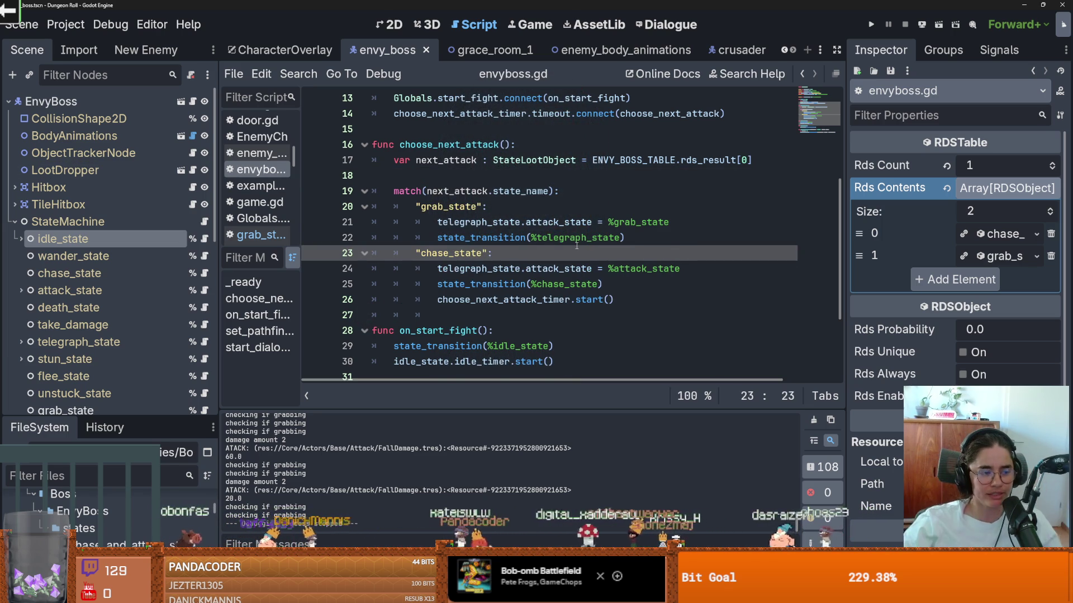
pyautogui.click(530, 284)
pyautogui.hotkey('ctrl', 's')
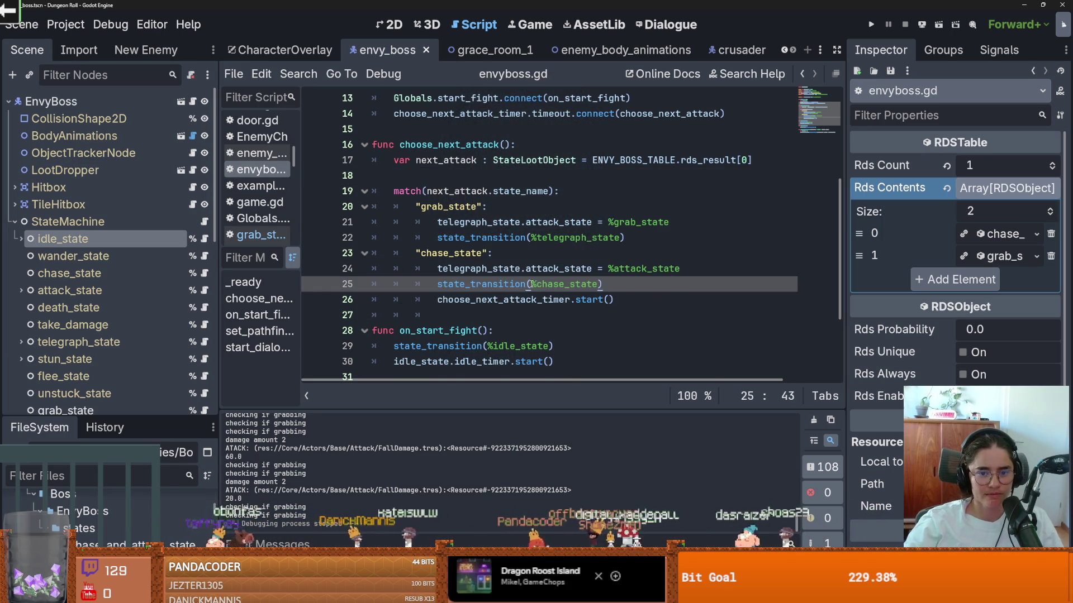
pyautogui.click(527, 312)
pyautogui.press('BackSpace')
pyautogui.hotkey('ctrl', 's')
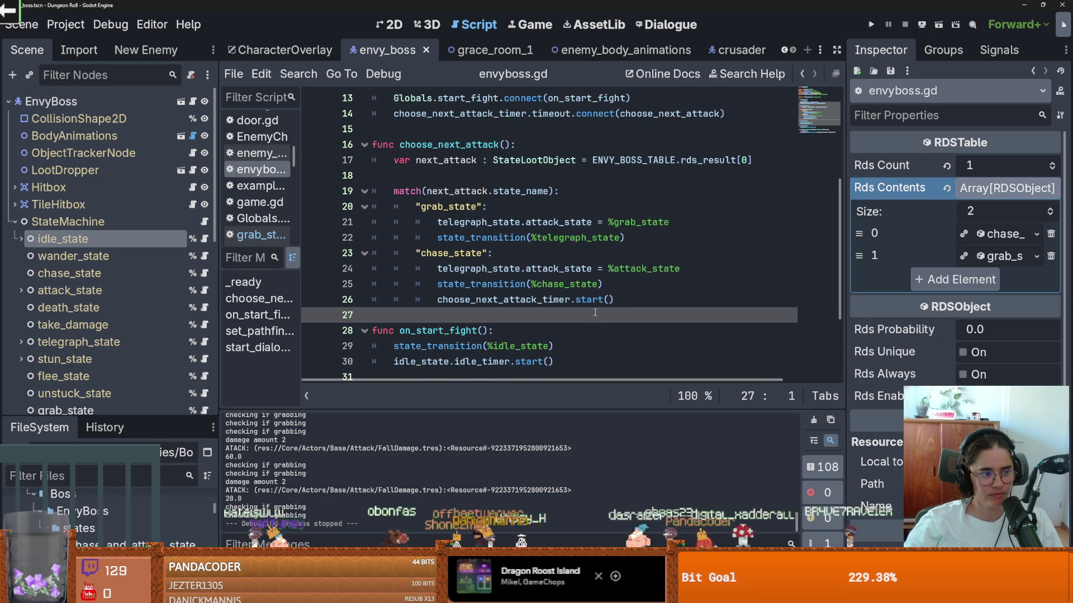
pyautogui.click(526, 284)
pyautogui.hotkey('ctrl', 's')
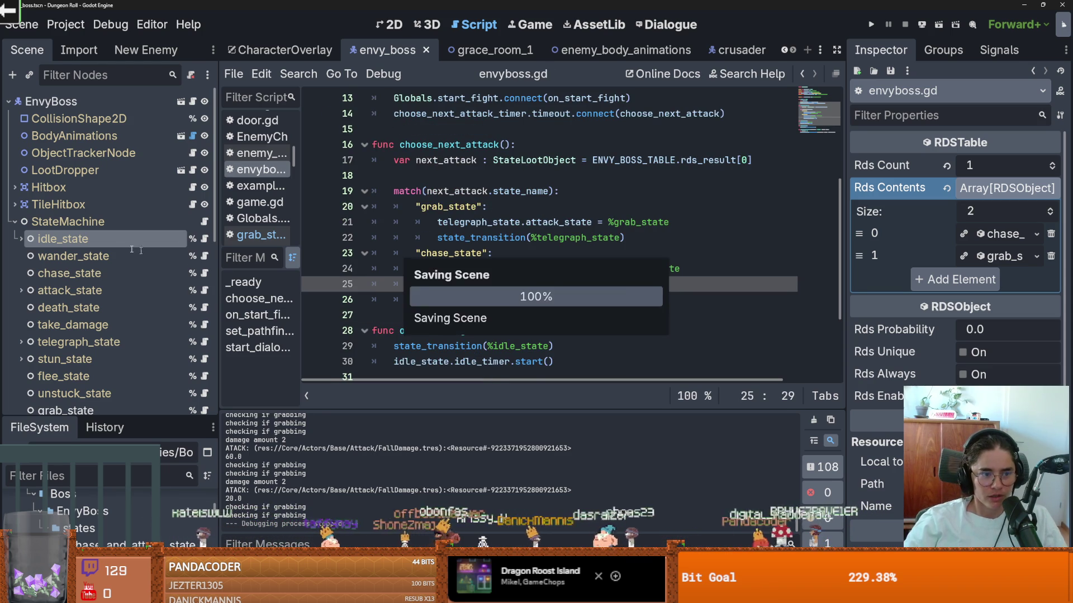
# Reopen grab_state.gd from the grab_state node in the Scene dock.
pyautogui.scroll(-3, 145, 320)
pyautogui.click(200, 257)
pyautogui.click(203, 257)
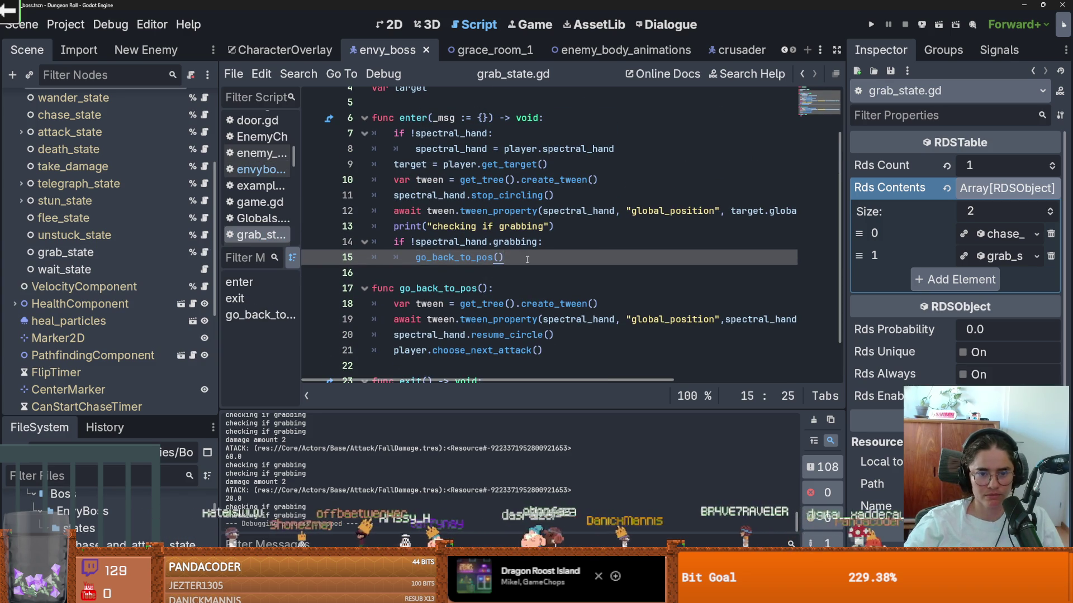
# Add an else: pass branch after go_back_to_pos() in the grabbing check and save.
pyautogui.press('Return')
pyautogui.write('else:')
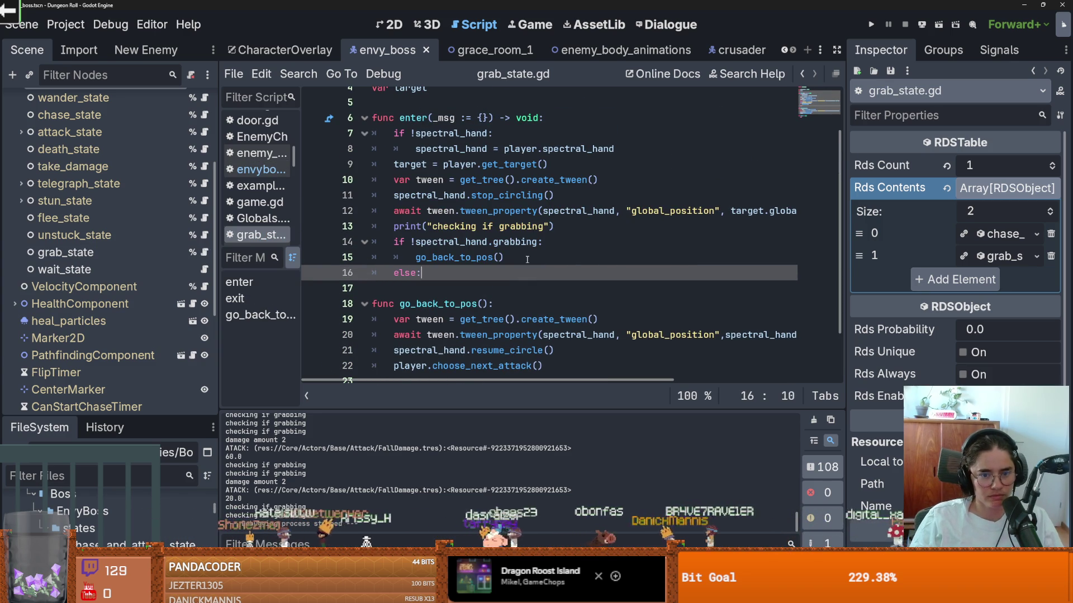
pyautogui.press('Return')
pyautogui.write('p')
pyautogui.hotkey('ctrl', 's')
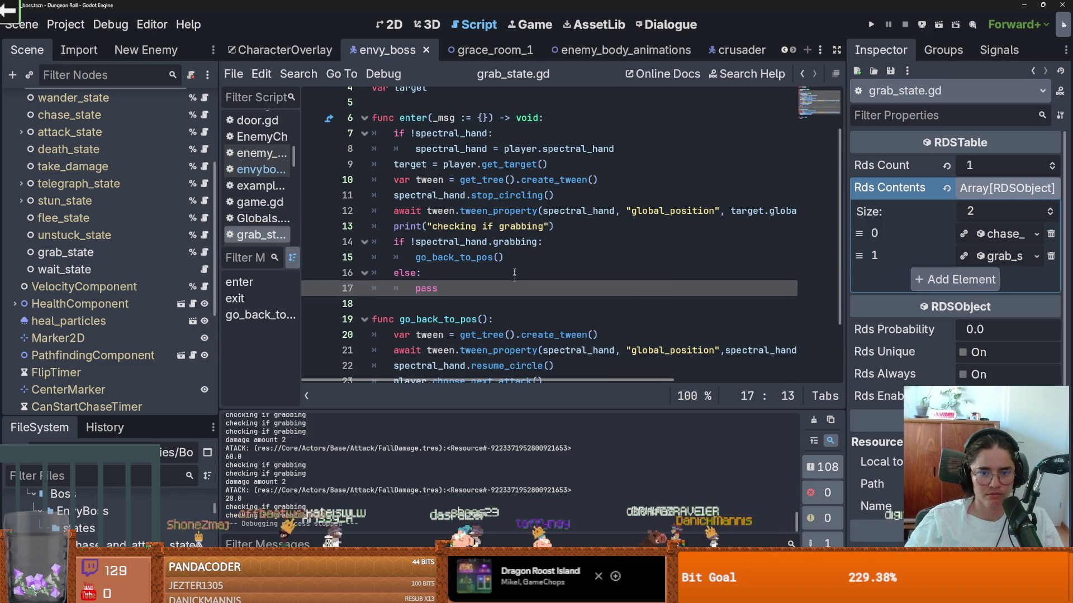
pyautogui.moveTo(847, 246); pyautogui.dragTo(955, 246)
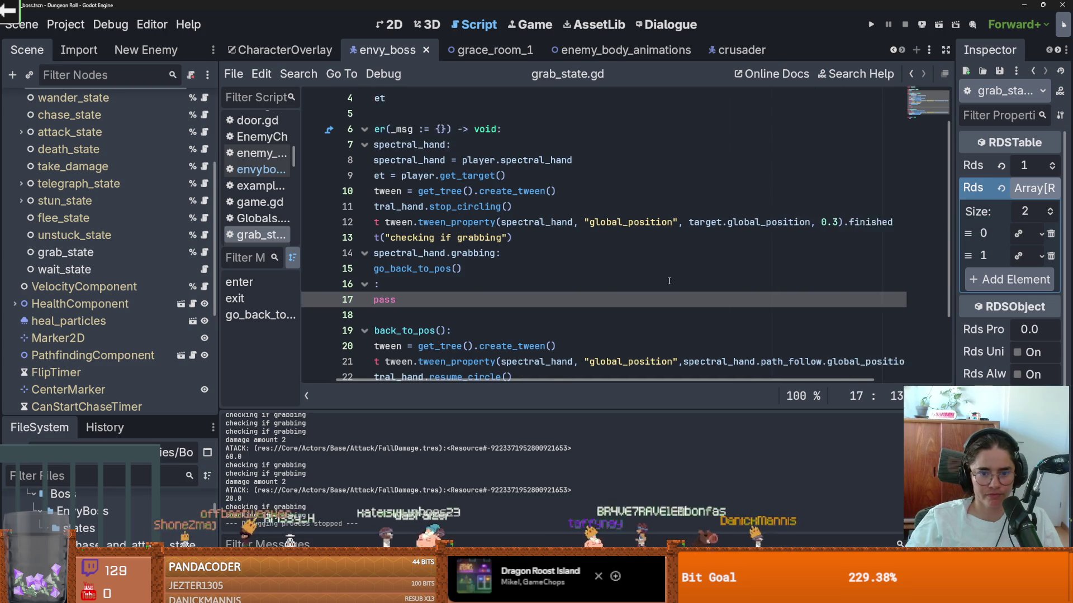
pyautogui.scroll(-2, 686, 281)
pyautogui.scroll(1, 595, 263)
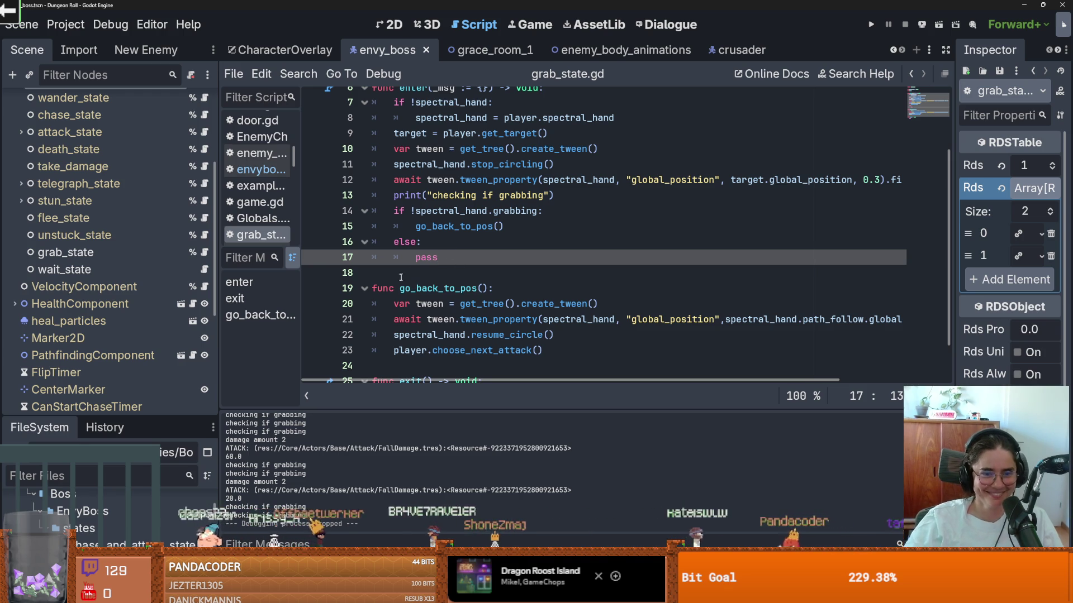
# Review the pass placeholder and the uses of go_back_to_pos in grab_state.gd.
pyautogui.doubleClick(419, 259)
pyautogui.hotkey('ctrl', 's')
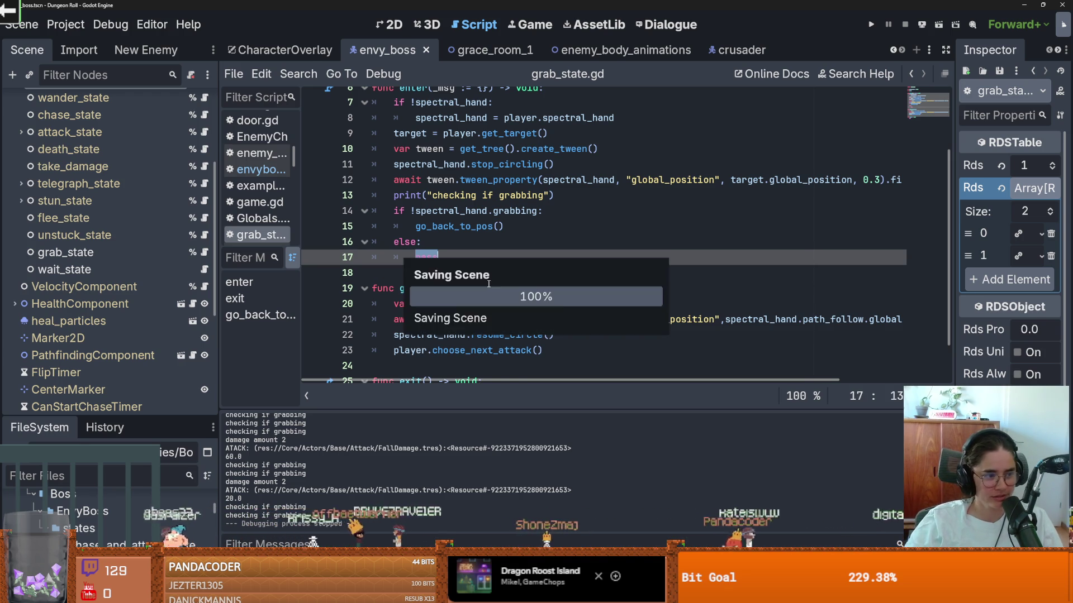
pyautogui.scroll(1, 469, 296)
pyautogui.scroll(-1, 450, 305)
pyautogui.scroll(1, 450, 304)
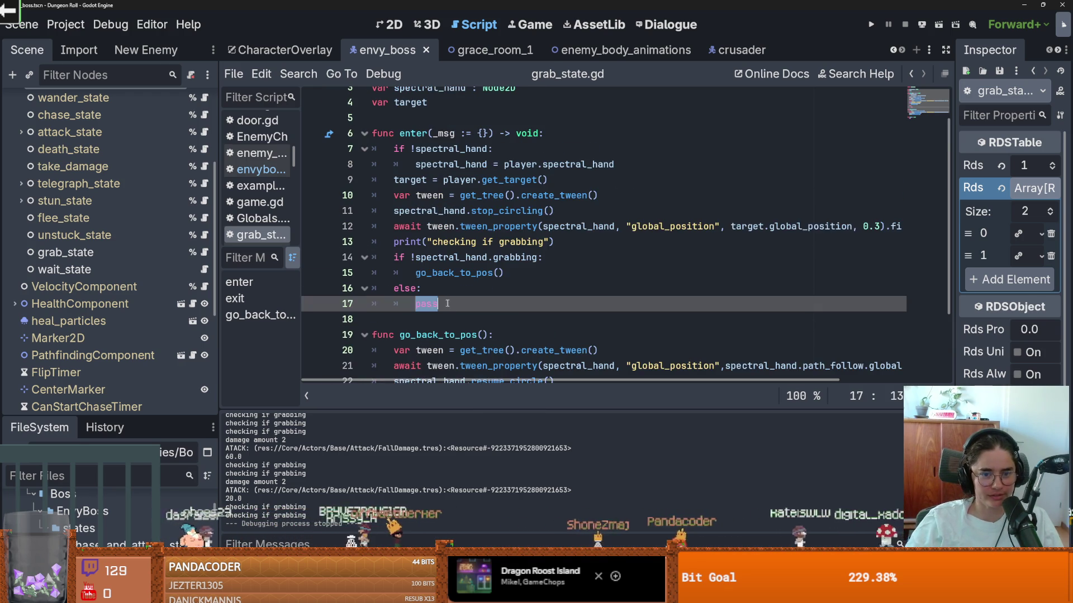
pyautogui.scroll(-1, 480, 307)
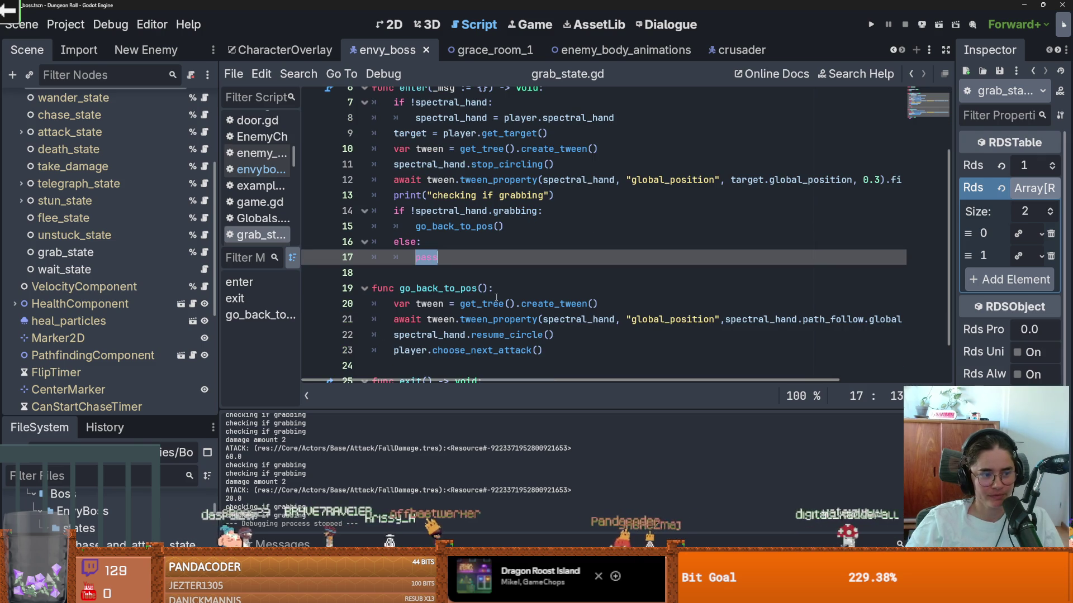
pyautogui.scroll(1, 434, 280)
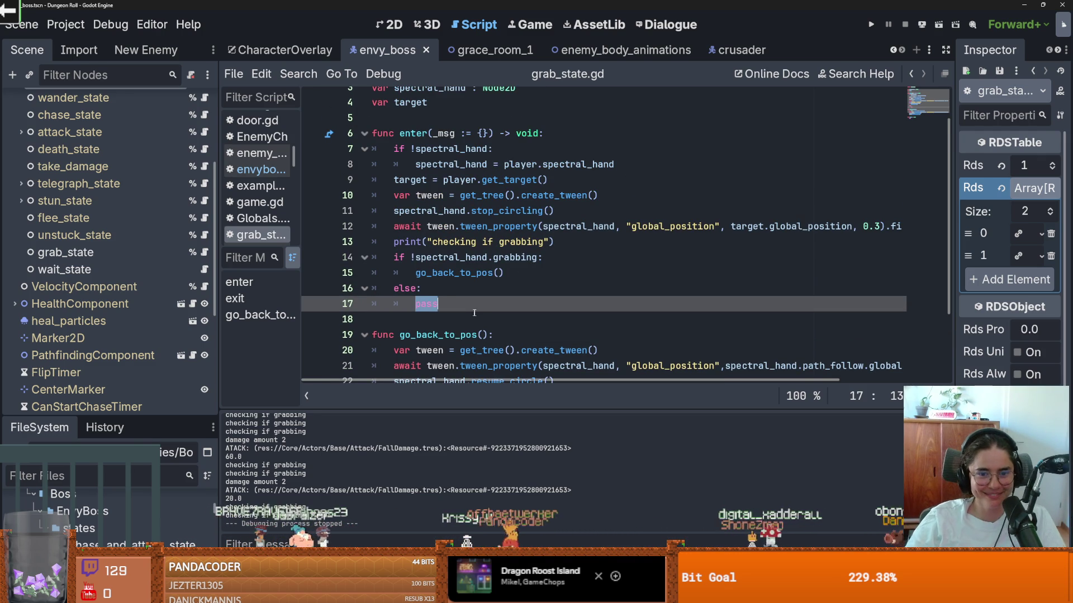
pyautogui.doubleClick(487, 269)
pyautogui.scroll(-1, 484, 279)
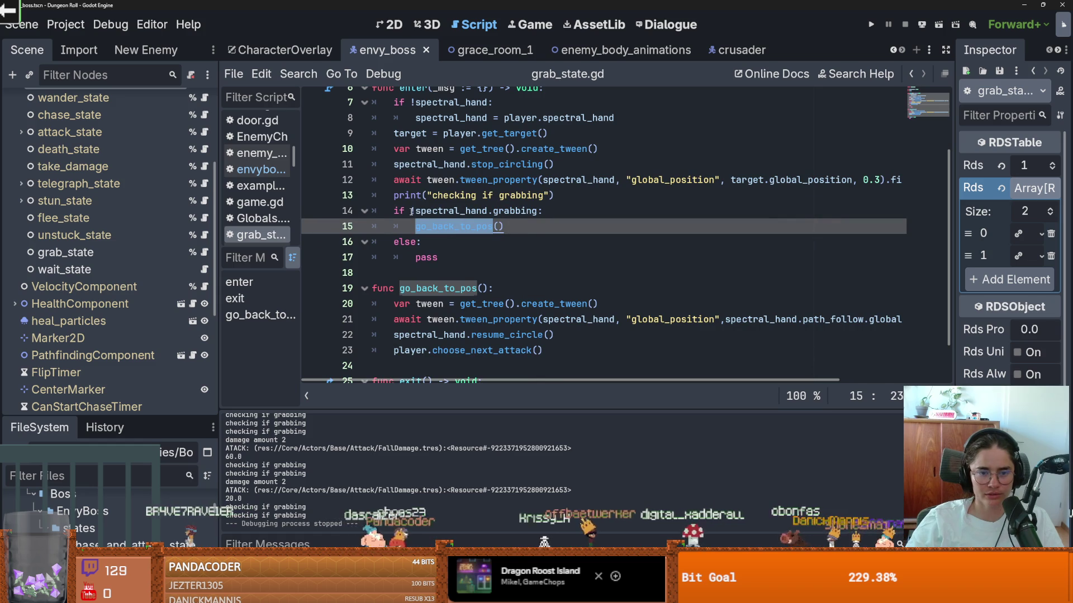
# Delete the else branch again and save grab_state.gd.
pyautogui.moveTo(411, 212); pyautogui.dragTo(573, 211)
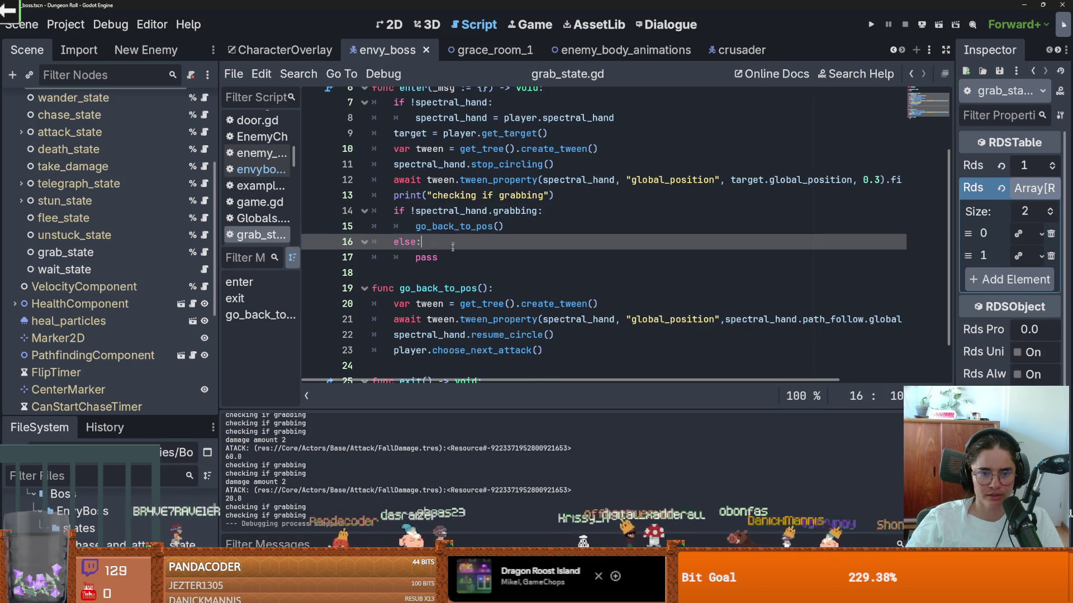
pyautogui.moveTo(439, 257); pyautogui.dragTo(413, 255)
pyautogui.press('BackSpace')
pyautogui.press('BackSpace')
pyautogui.press('BackSpace')
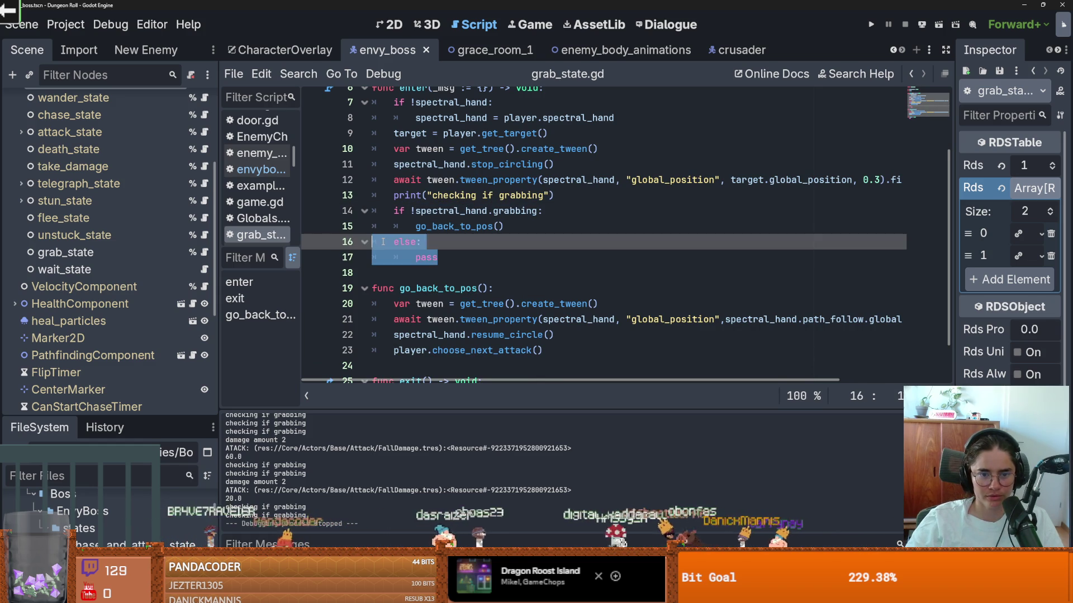
pyautogui.hotkey('ctrl', 's')
# Collapse the StateMachine states and switch to the enemy_body_animations scene.
pyautogui.scroll(-1, 482, 269)
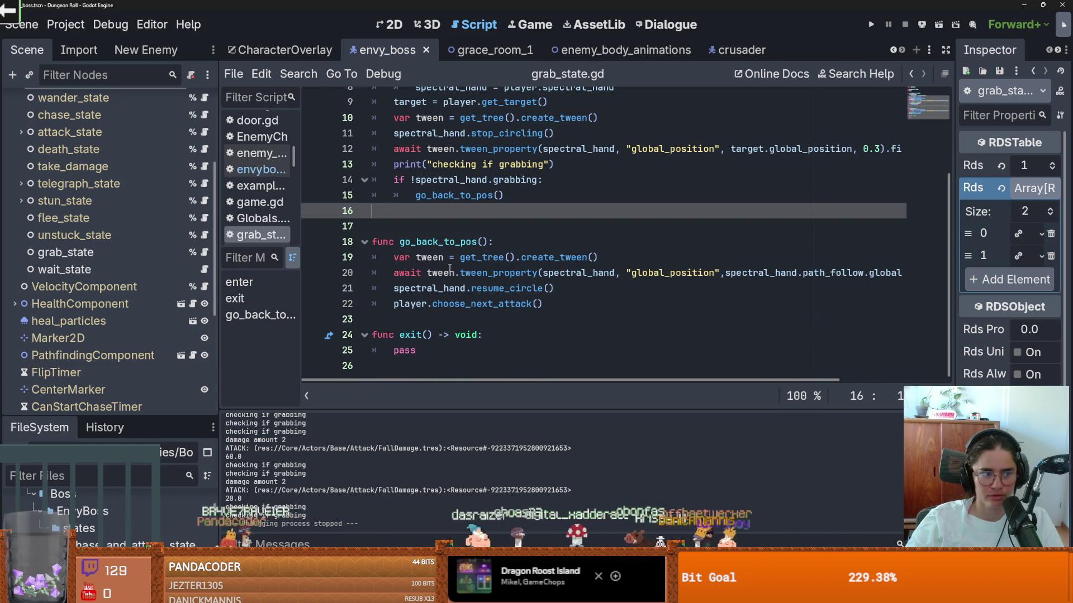
pyautogui.scroll(3, 473, 253)
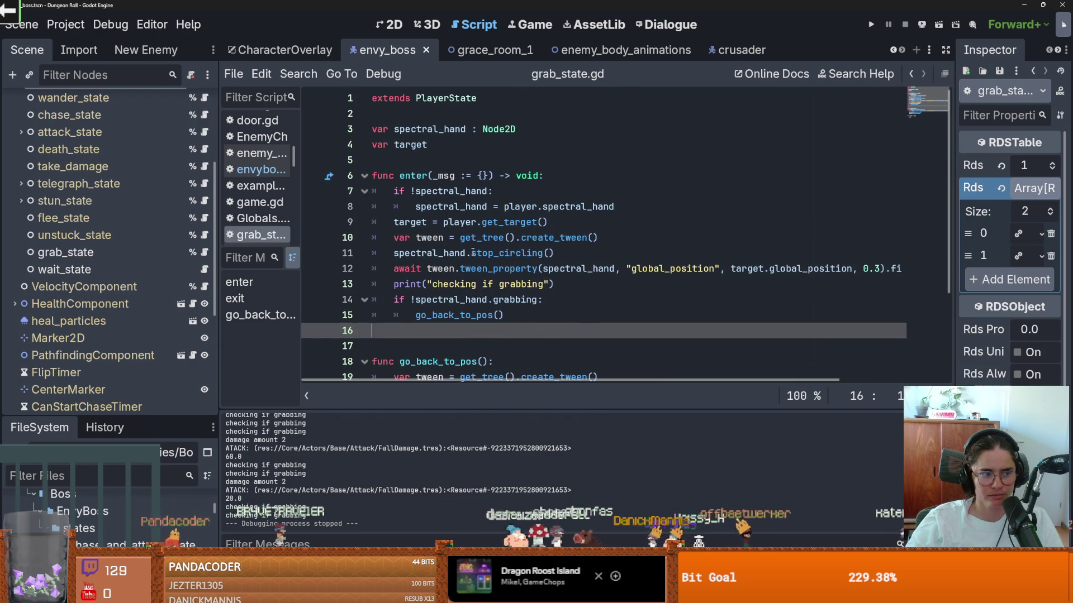
pyautogui.scroll(-2, 473, 252)
pyautogui.scroll(-4, 159, 254)
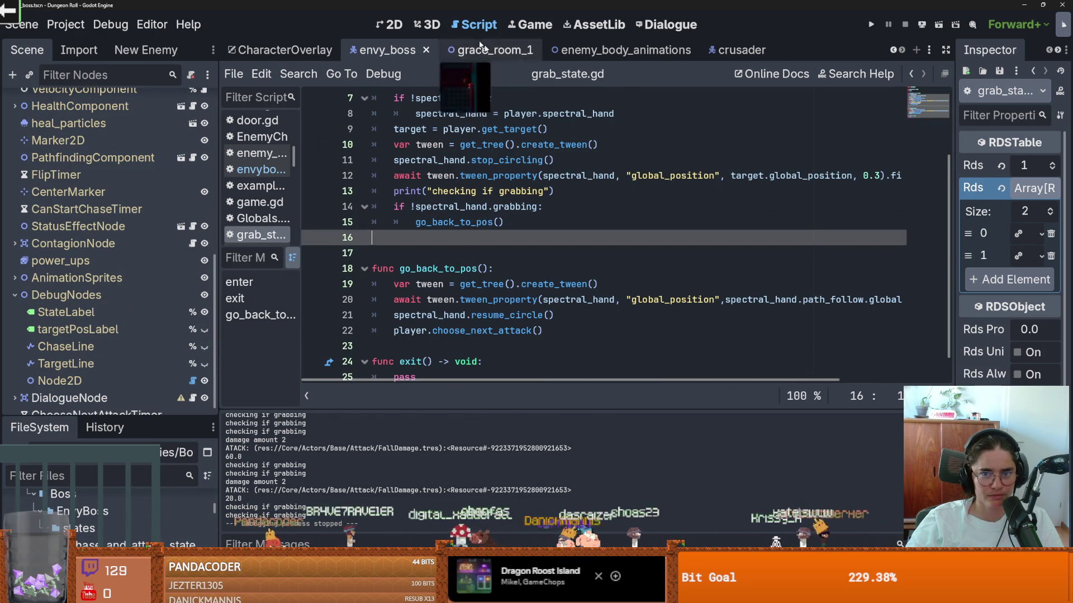
pyautogui.scroll(6, 152, 168)
pyautogui.scroll(2, 152, 173)
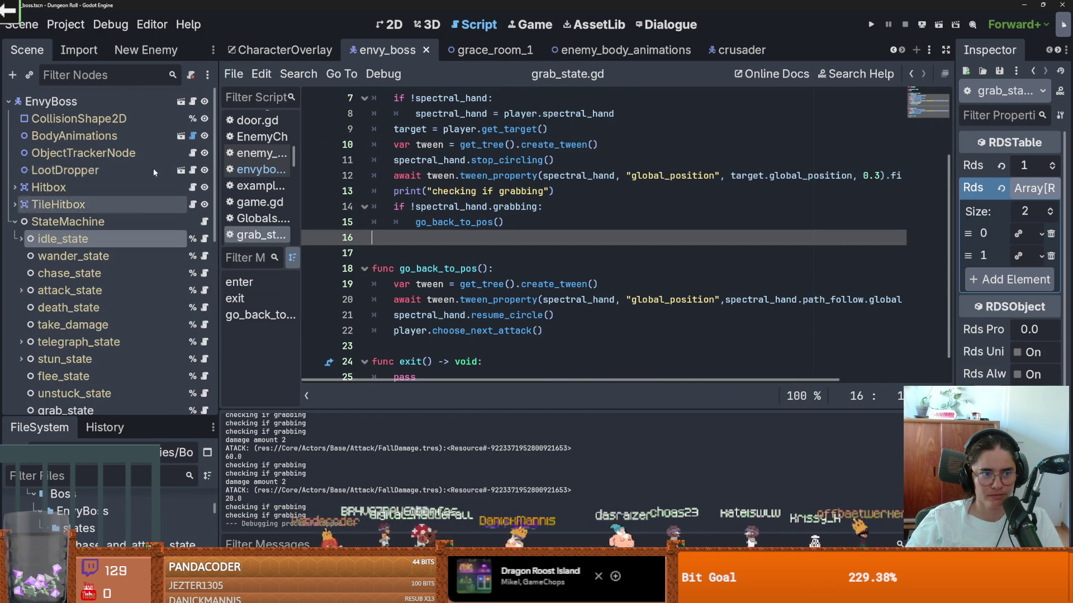
pyautogui.click(15, 221)
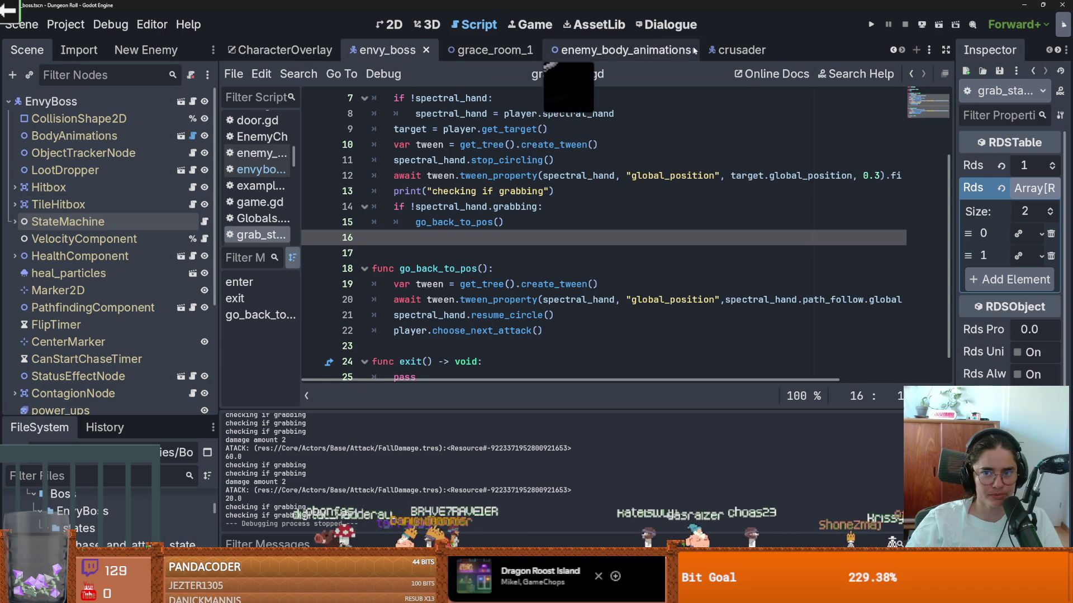
pyautogui.scroll(-3, 124, 357)
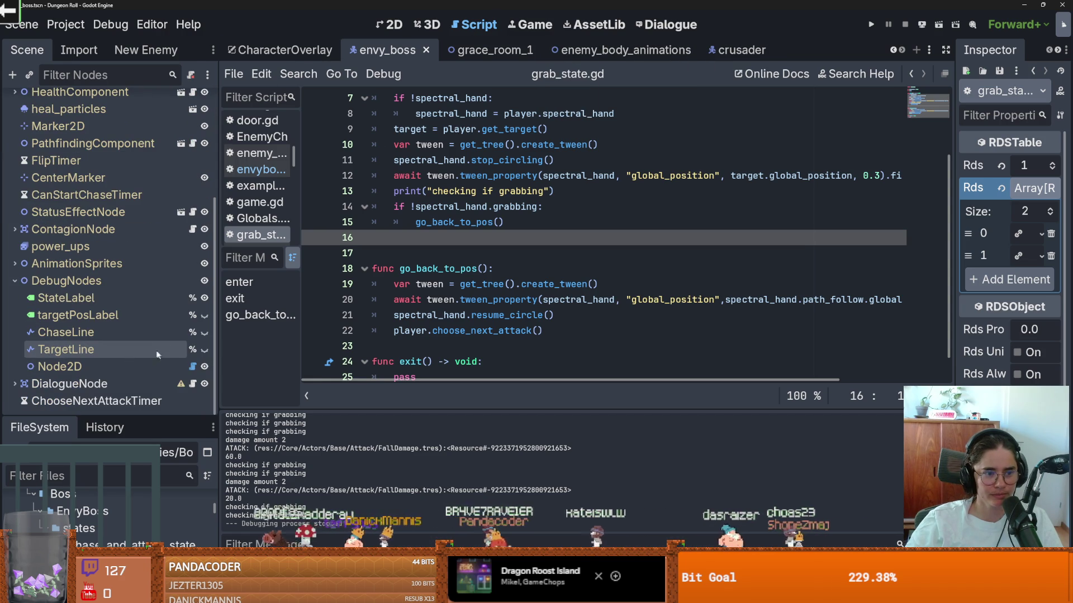
pyautogui.click(553, 50)
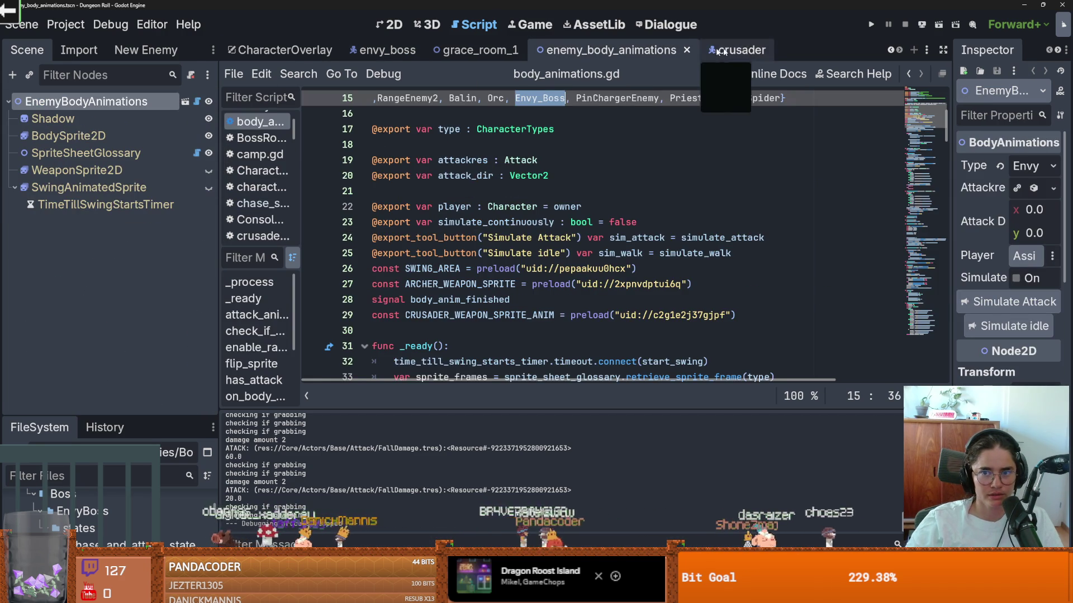
# Close enemy_body_animations and open the SpectralHand script under EnvyBoss.
pyautogui.click(688, 50)
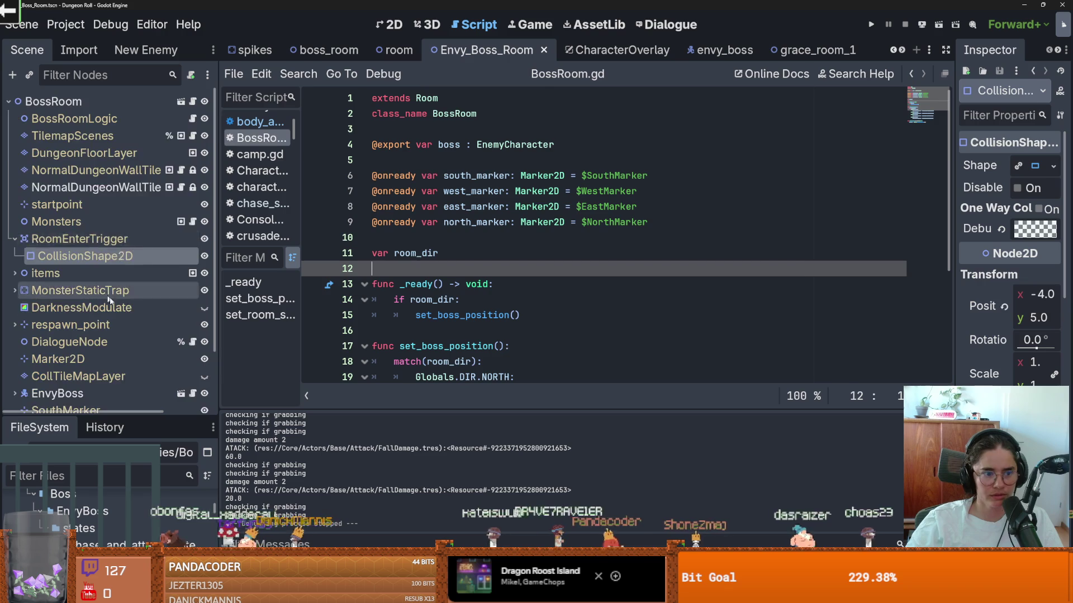
pyautogui.scroll(-2, 103, 295)
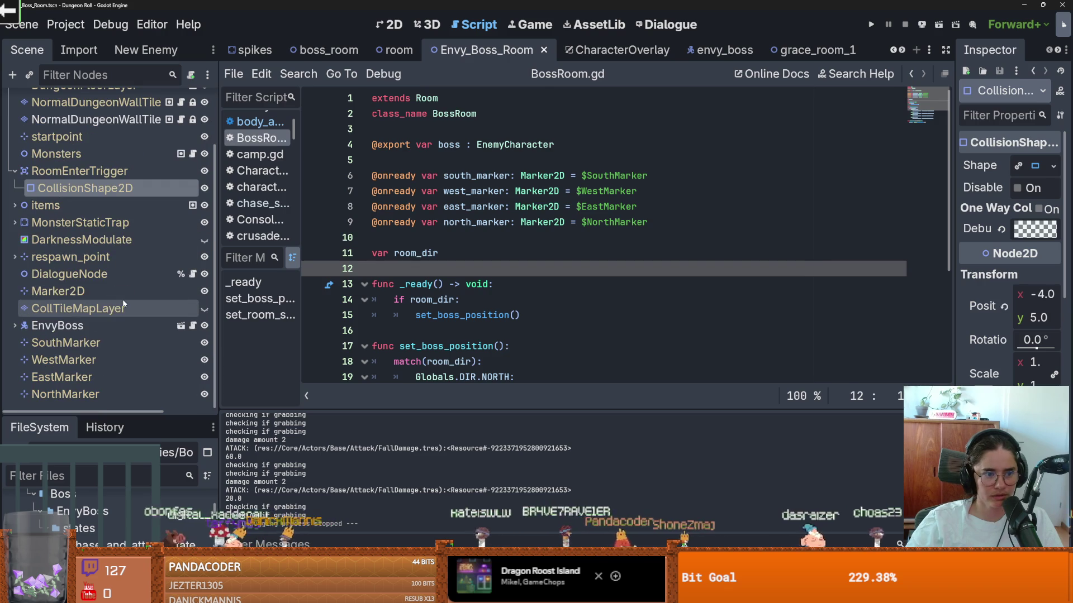
pyautogui.click(15, 326)
pyautogui.scroll(-2, 133, 342)
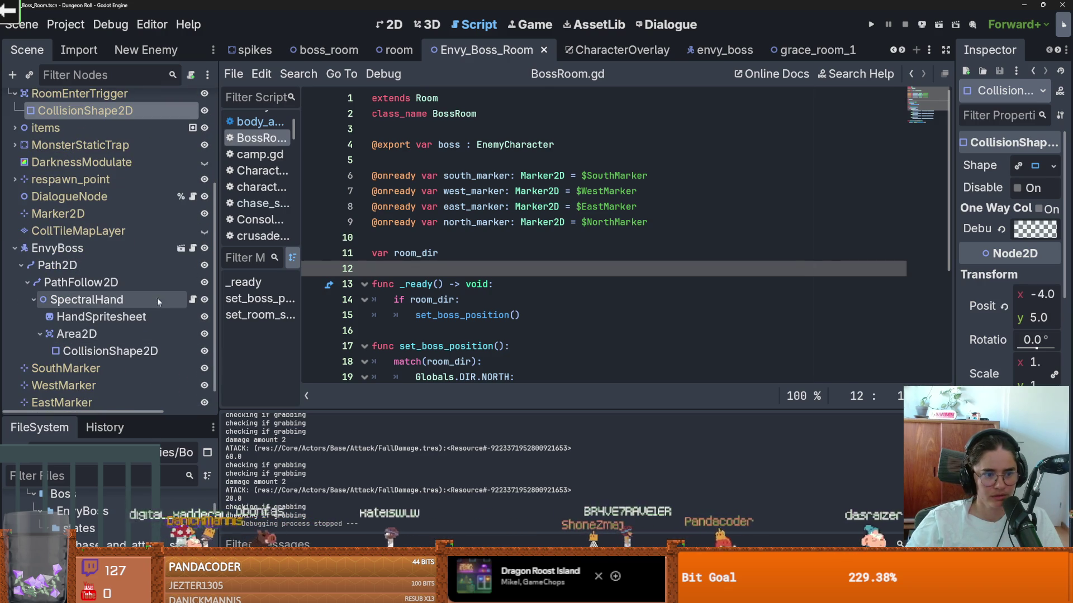
pyautogui.click(193, 299)
# Review on_hand_grab_player, including the damage, resume_circle and Globals lines.
pyautogui.scroll(-1, 436, 297)
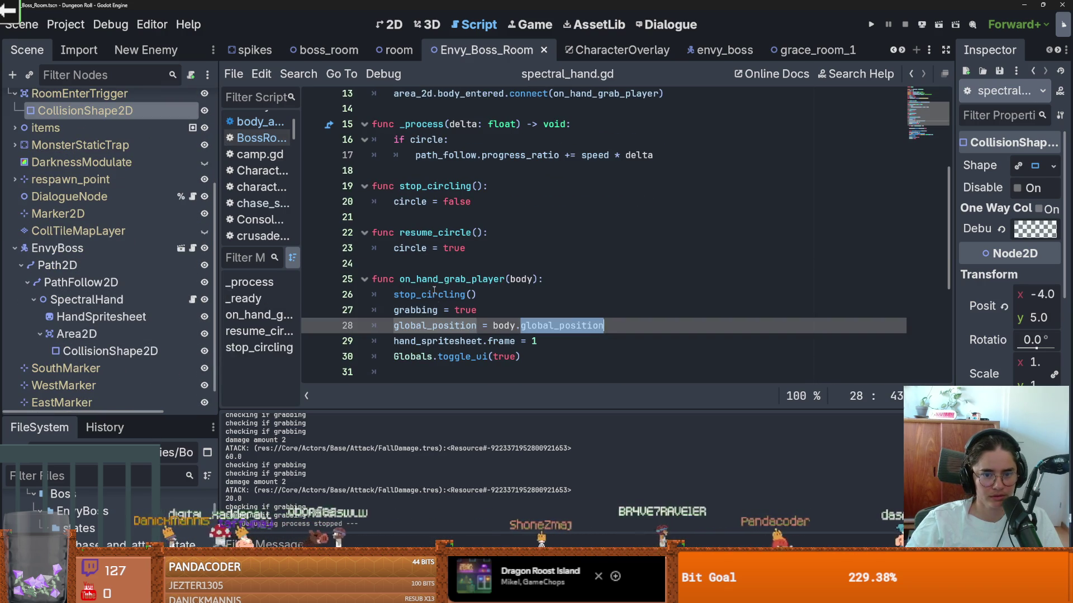
pyautogui.doubleClick(439, 279)
pyautogui.click(406, 357)
pyautogui.scroll(-3, 502, 352)
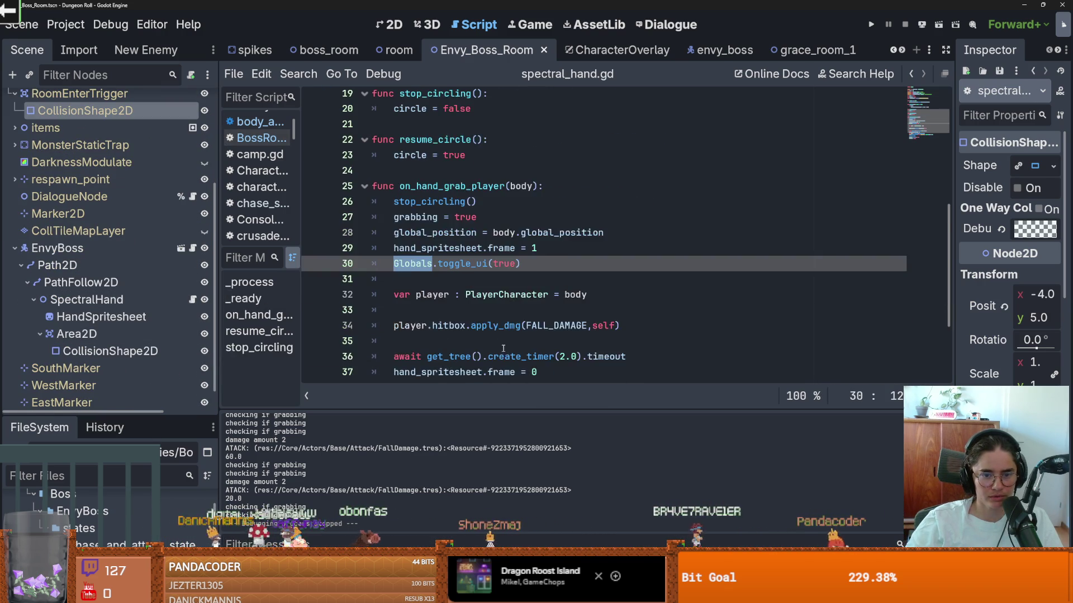
pyautogui.click(423, 248)
pyautogui.click(433, 278)
pyautogui.scroll(-1, 433, 277)
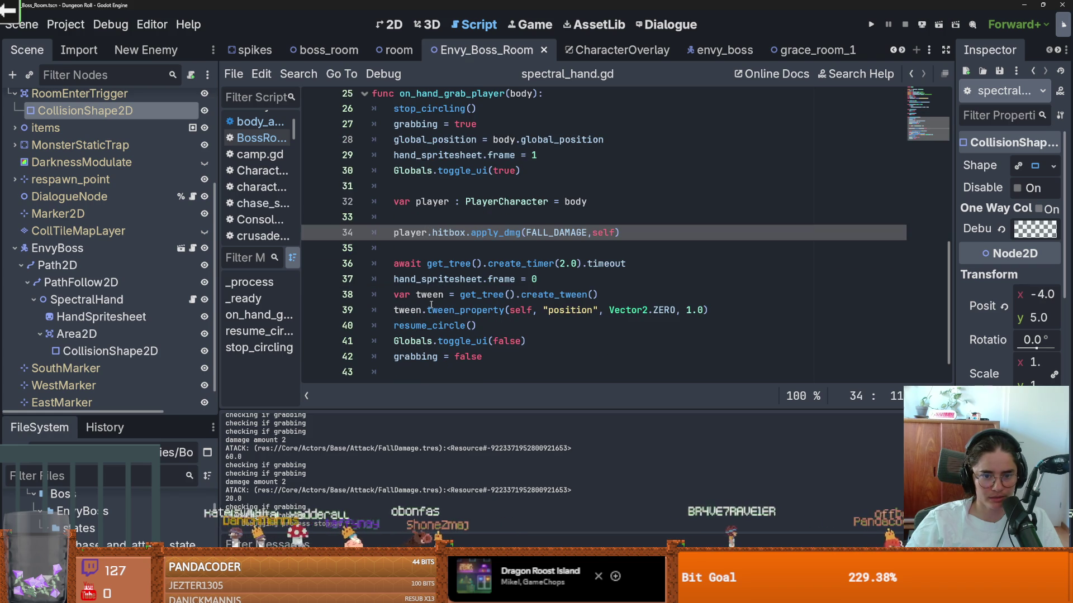
pyautogui.doubleClick(447, 326)
pyautogui.doubleClick(429, 340)
pyautogui.doubleClick(453, 326)
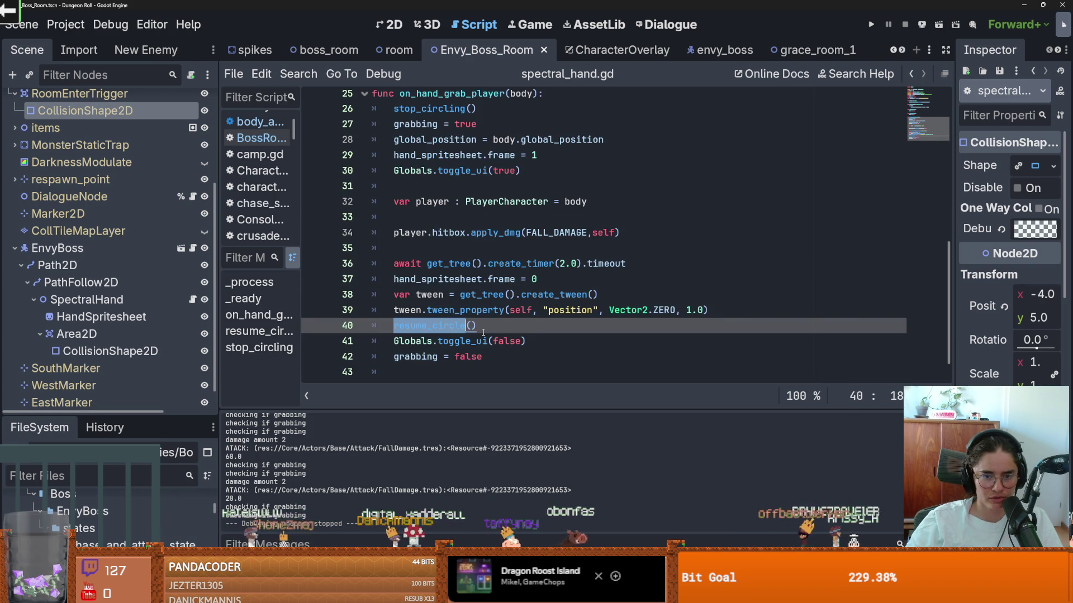
# Find the end of the grab function, after grabbing = false.
pyautogui.scroll(8, 450, 326)
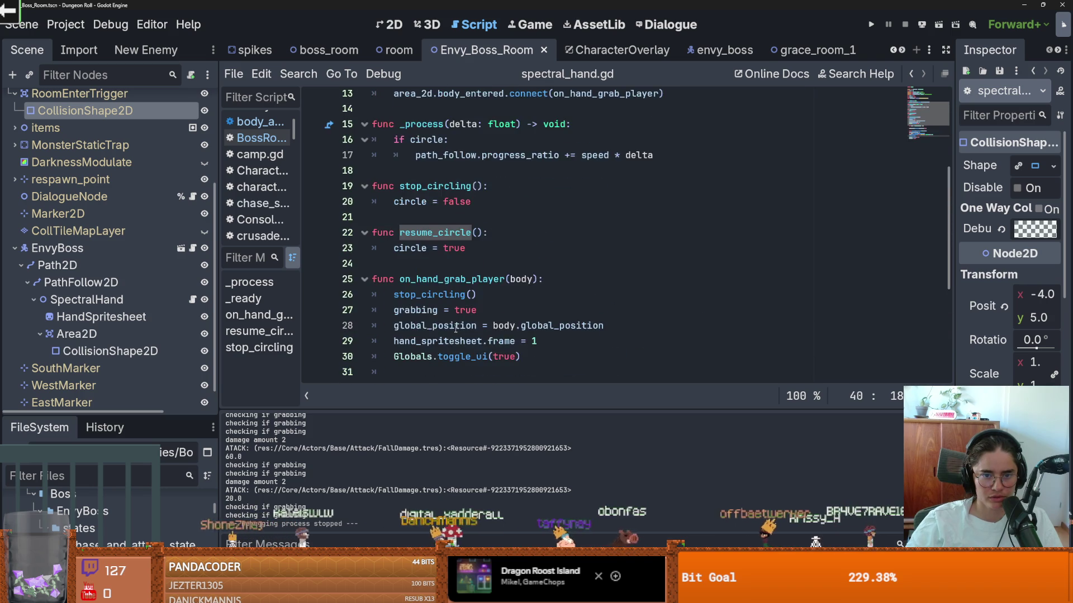
pyautogui.scroll(-2, 457, 329)
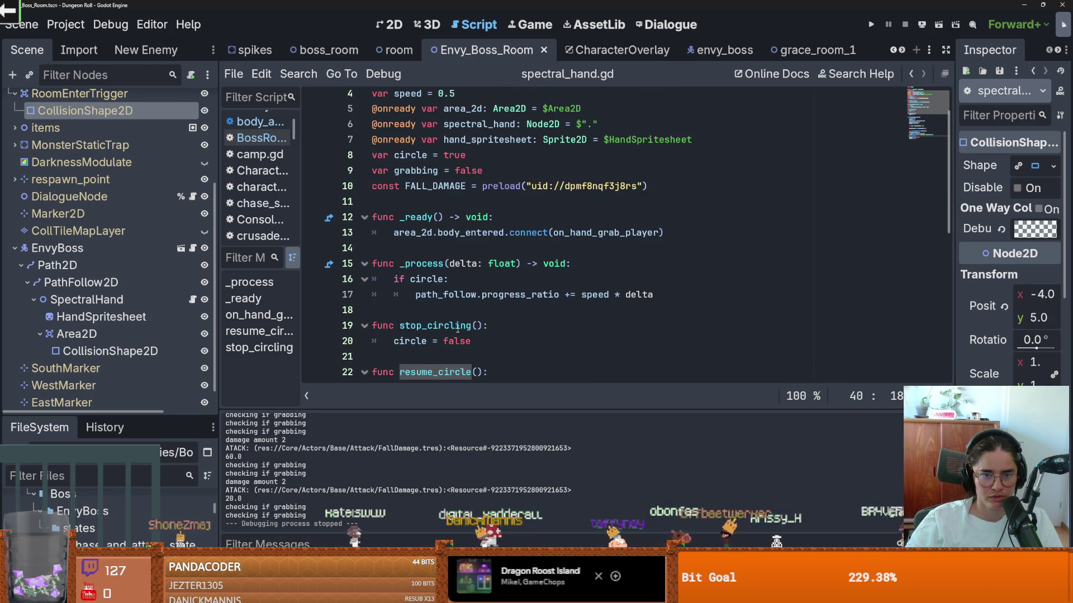
pyautogui.scroll(-4, 458, 329)
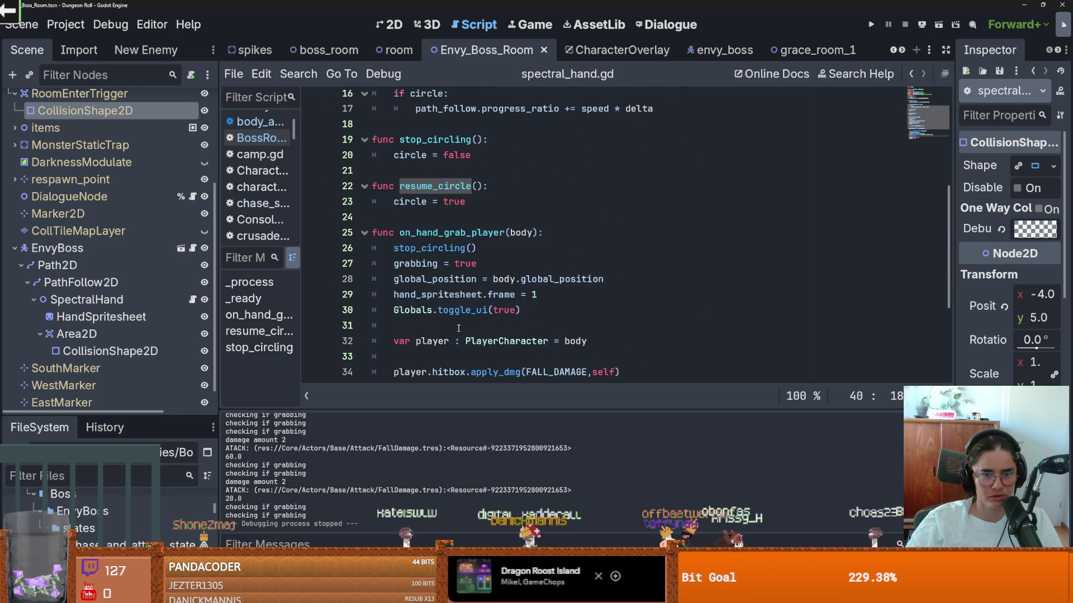
pyautogui.scroll(-3, 458, 328)
pyautogui.click(455, 336)
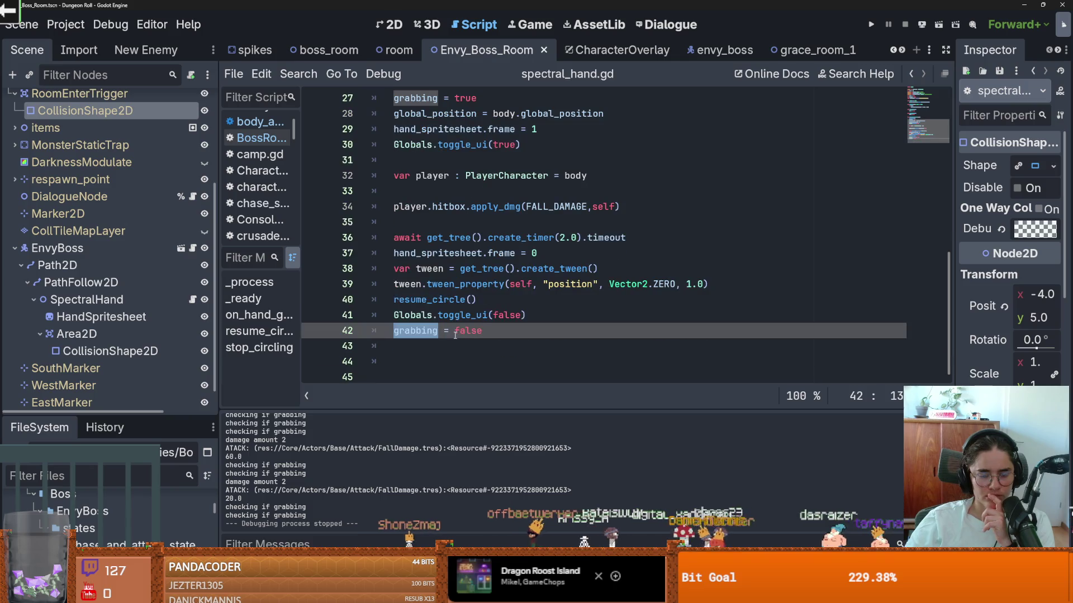
pyautogui.press('Down')
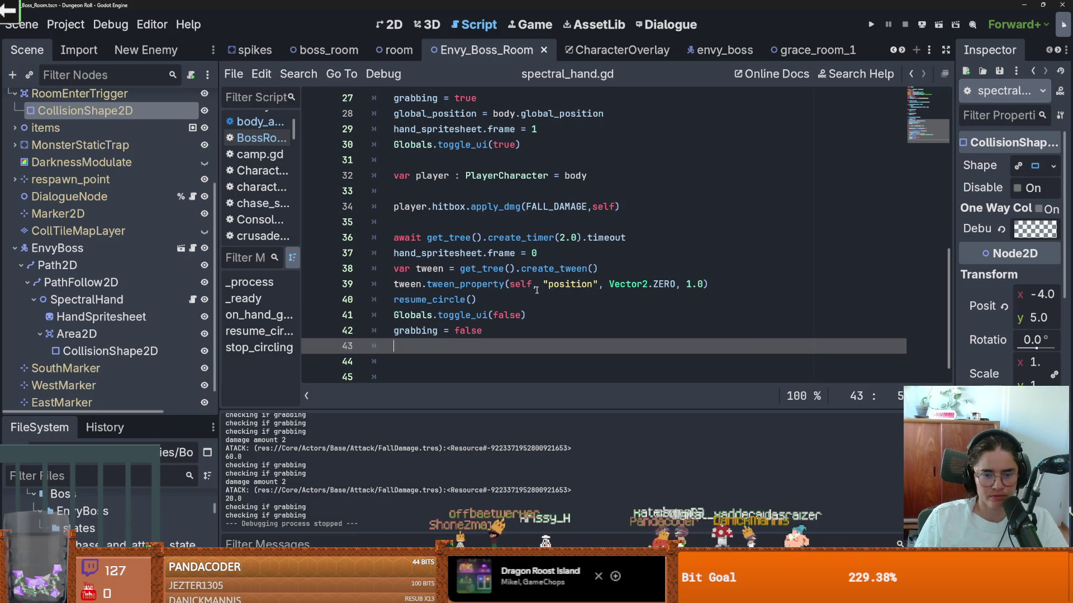
pyautogui.press('BackSpace')
pyautogui.scroll(9, 447, 223)
pyautogui.scroll(-2, 425, 179)
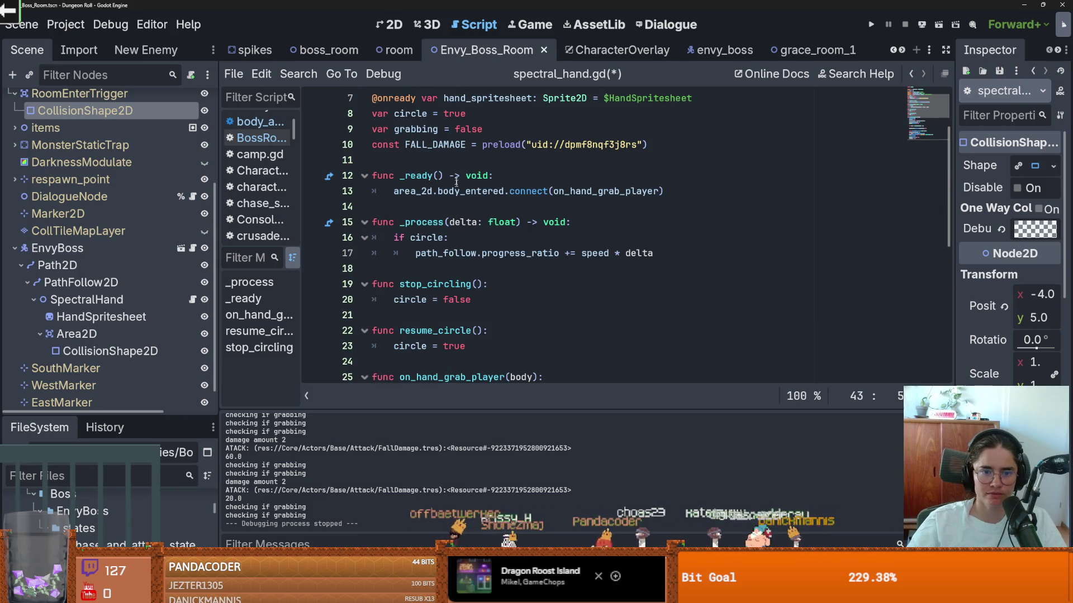
# Declare signal released above _ready in spectral_hand.gd.
pyautogui.click(422, 170)
pyautogui.write('signal released')
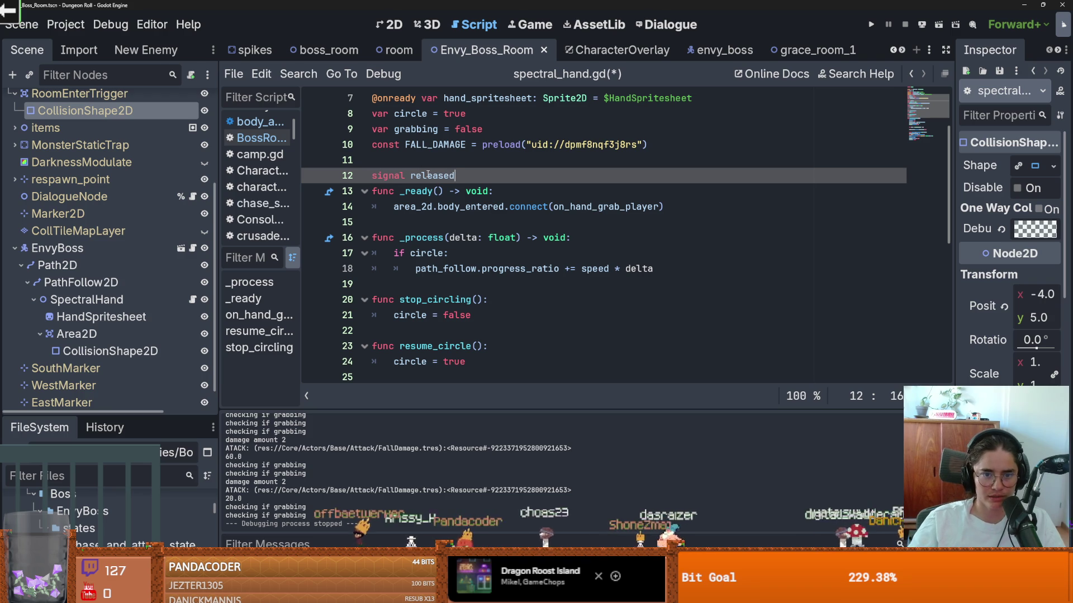
pyautogui.doubleClick(428, 175)
pyautogui.hotkey('ctrl', 'c')
# Add released.emit() on a new line after grabbing = false.
pyautogui.scroll(-7, 490, 311)
pyautogui.click(489, 314)
pyautogui.press('Return')
pyautogui.hotkey('ctrl', 'v')
pyautogui.write('.emit(')
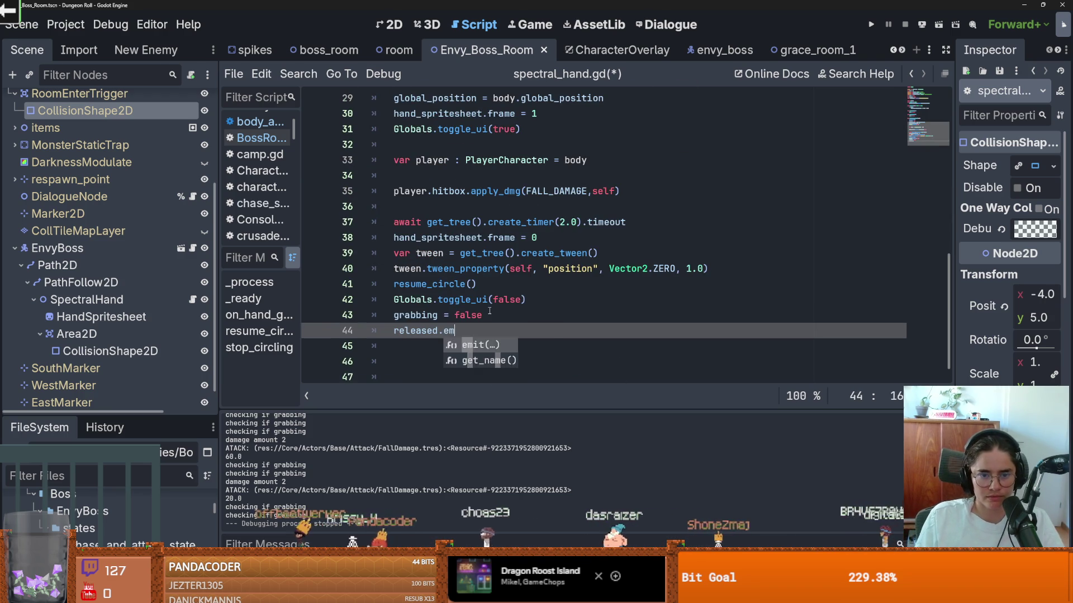
pyautogui.doubleClick(416, 331)
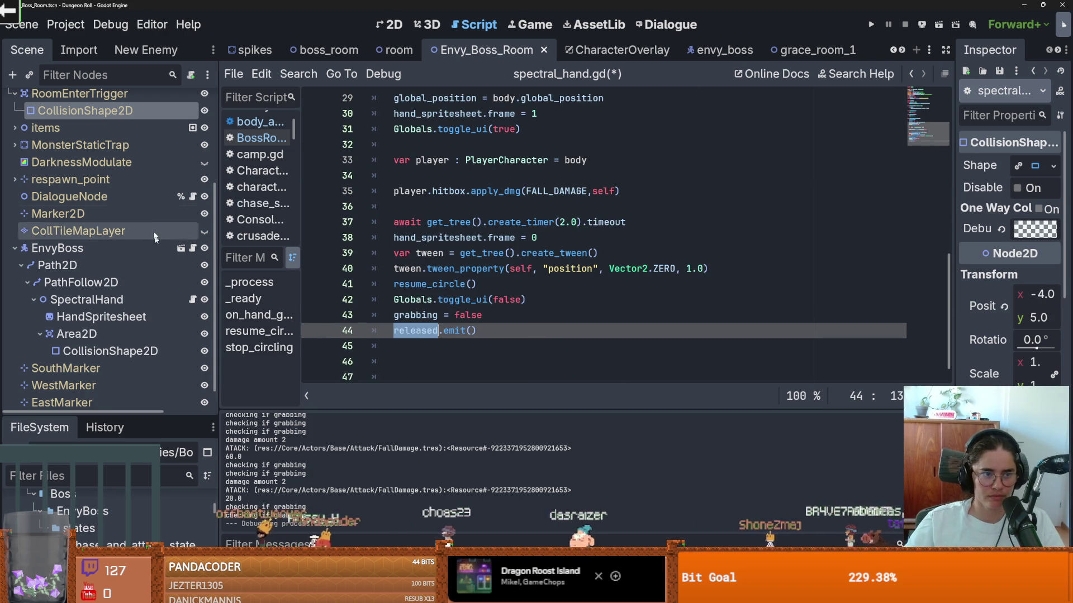
# Return to the envy_boss scene and its envyboss.gd script.
pyautogui.click(705, 49)
pyautogui.scroll(-3, 133, 236)
pyautogui.scroll(3, 133, 236)
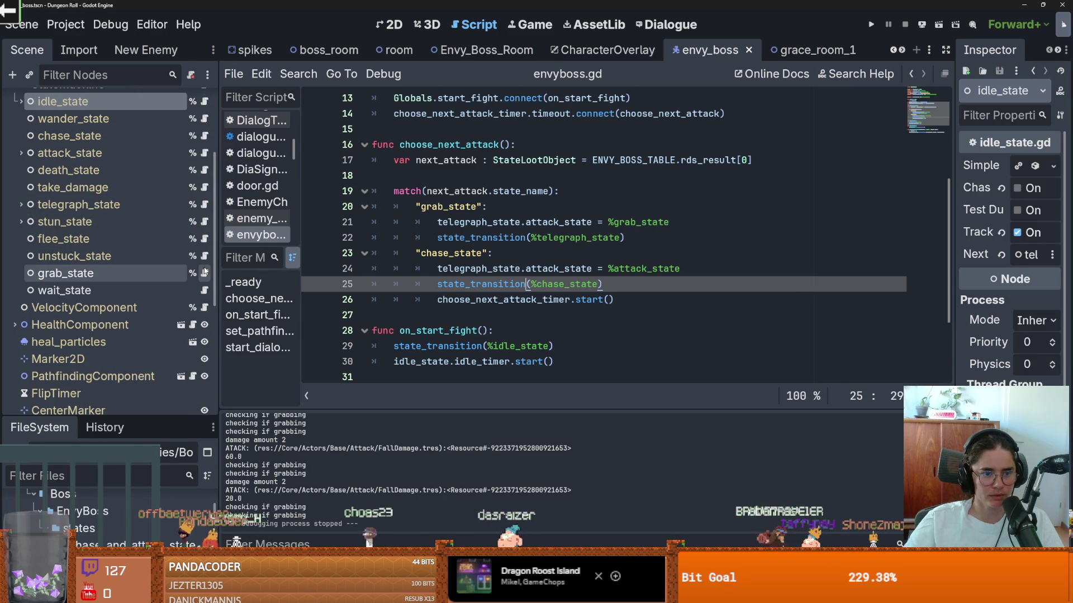
# In grab_state.gd's enter(), start a spectral_hand.released connection check line.
pyautogui.click(204, 273)
pyautogui.click(556, 176)
pyautogui.press('Return')
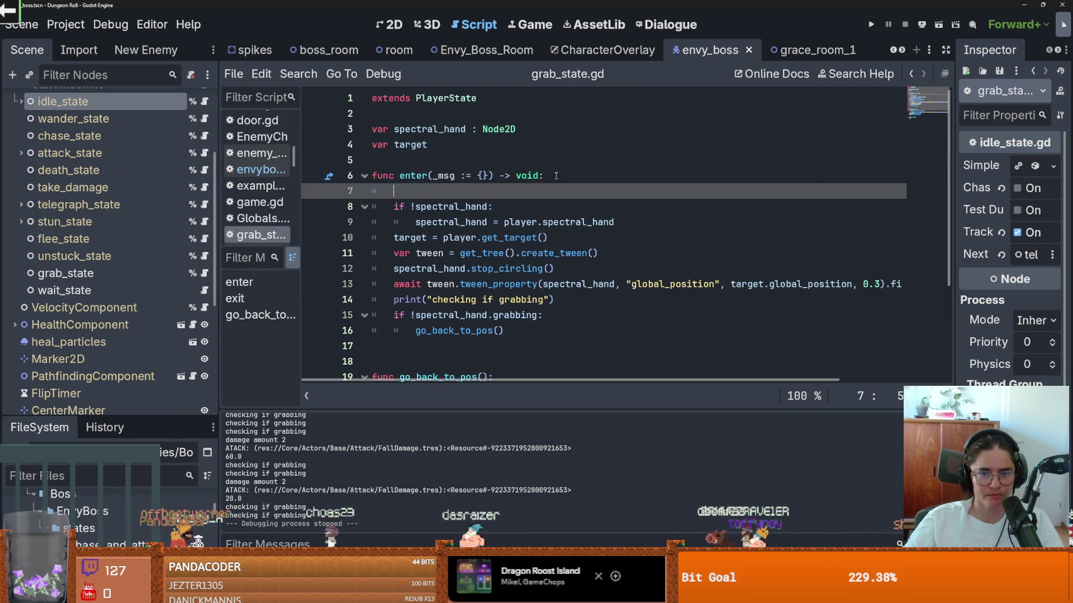
pyautogui.write('if spectral_hand.released')
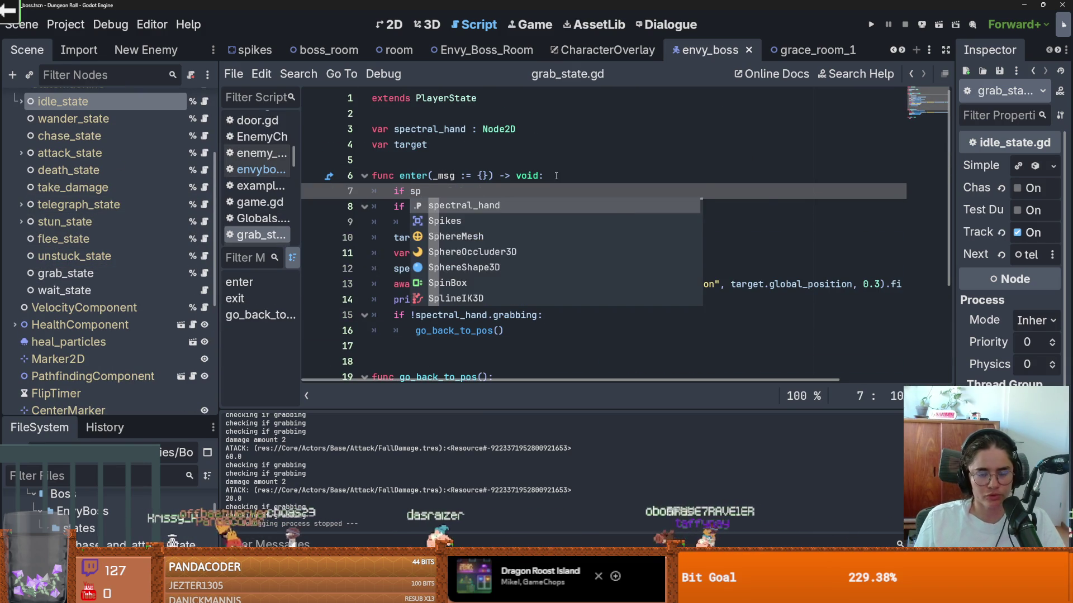
pyautogui.write('.')
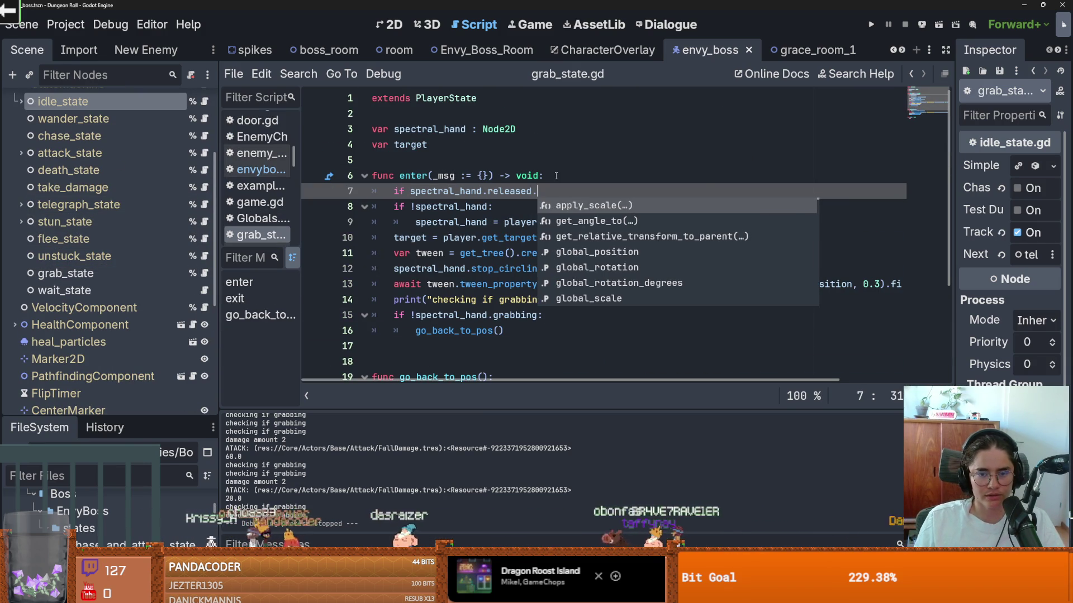
pyautogui.write('is_')
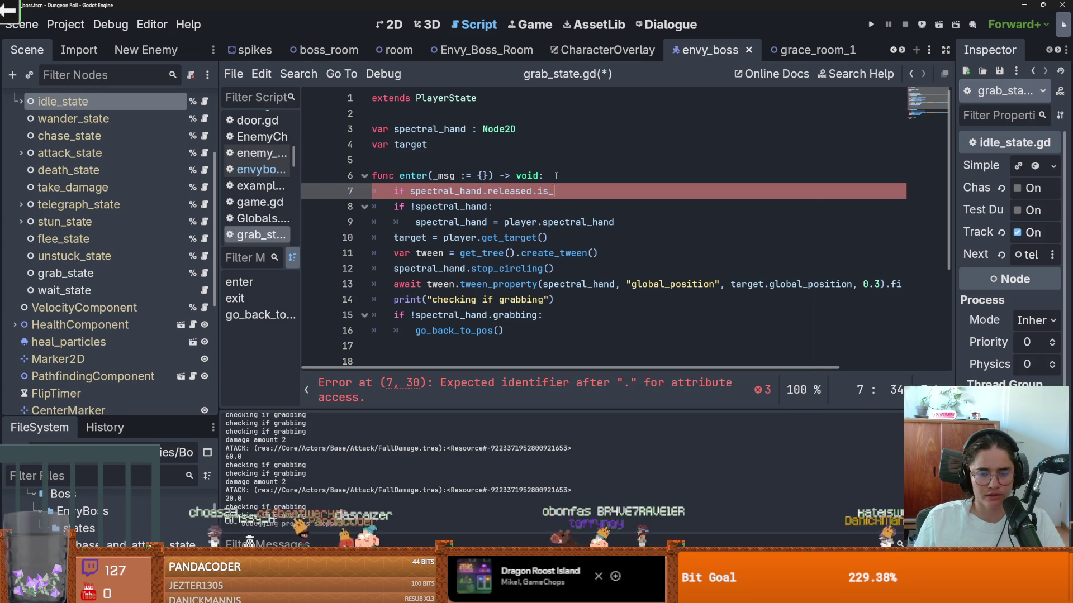
pyautogui.write('connect(')
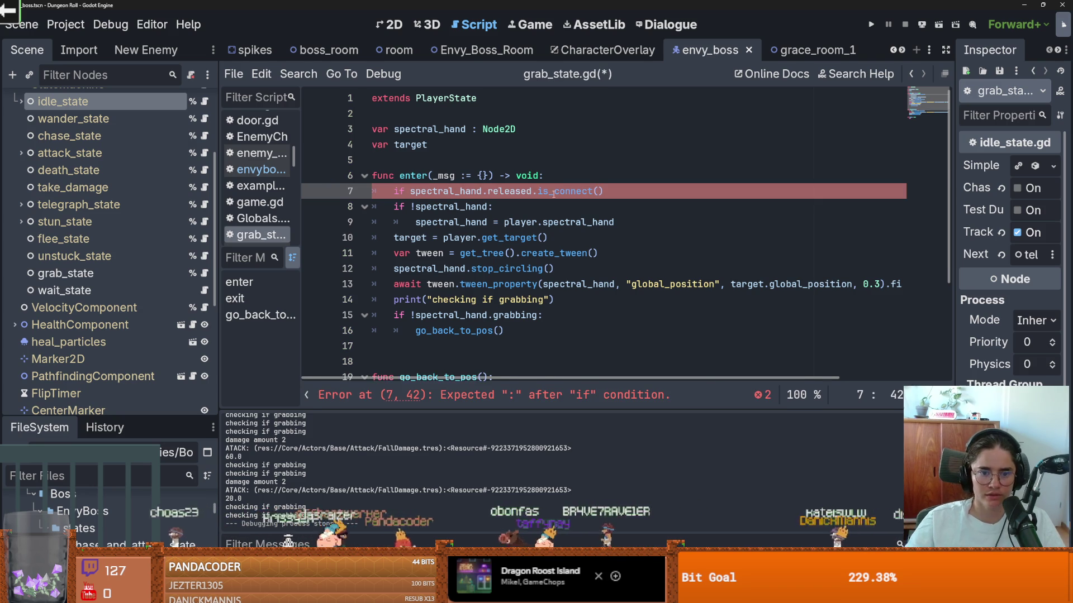
pyautogui.scroll(-3, 548, 237)
# Add a choose_next_state function containing pass before go_back_to_pos, and save.
pyautogui.click(410, 212)
pyautogui.press('Return')
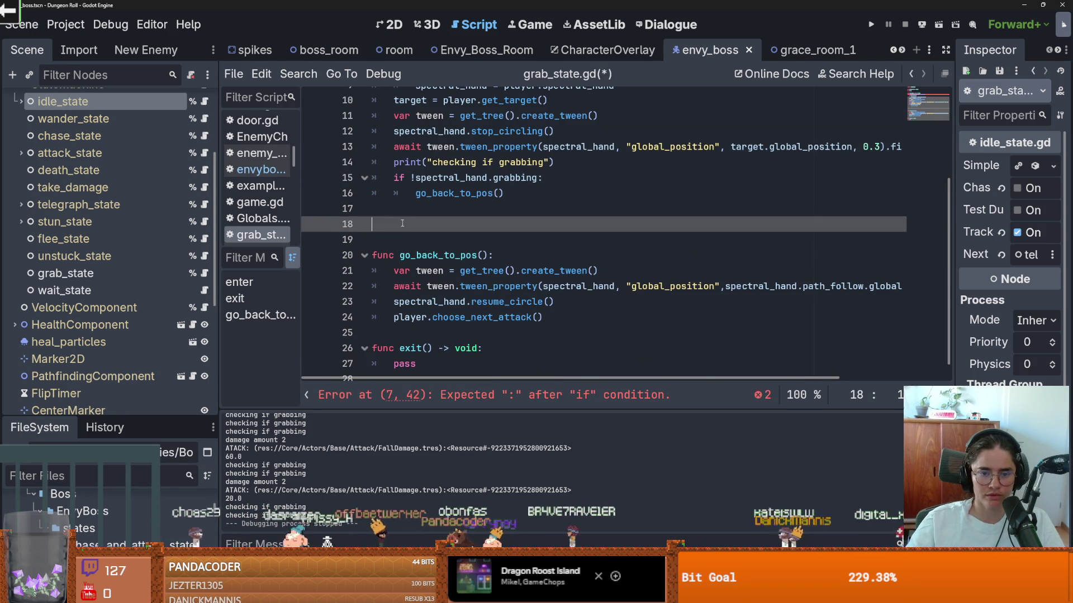
pyautogui.write('func ')
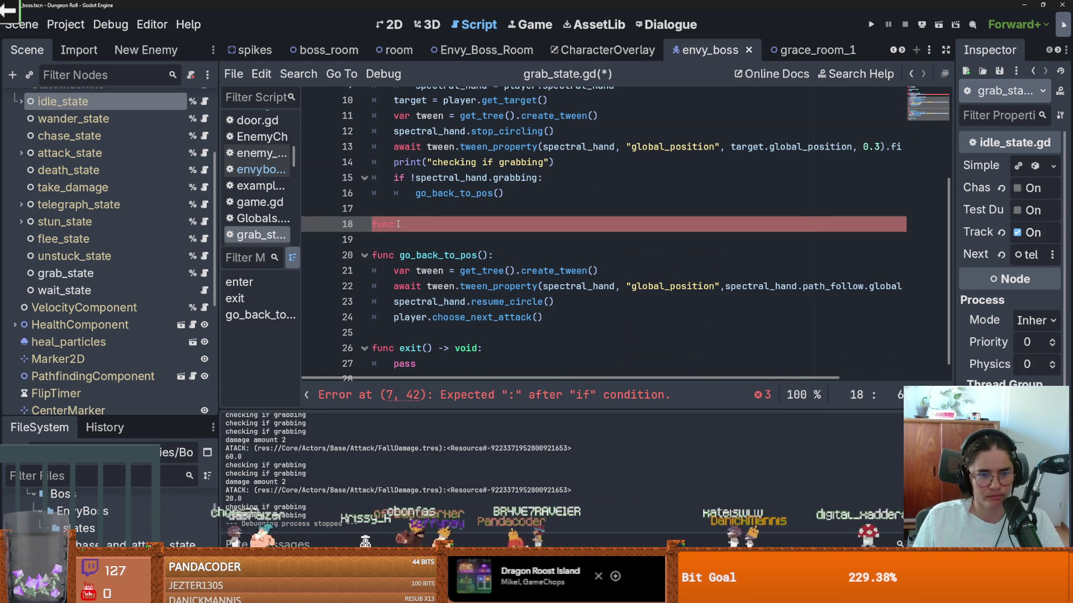
pyautogui.write('choose_next_')
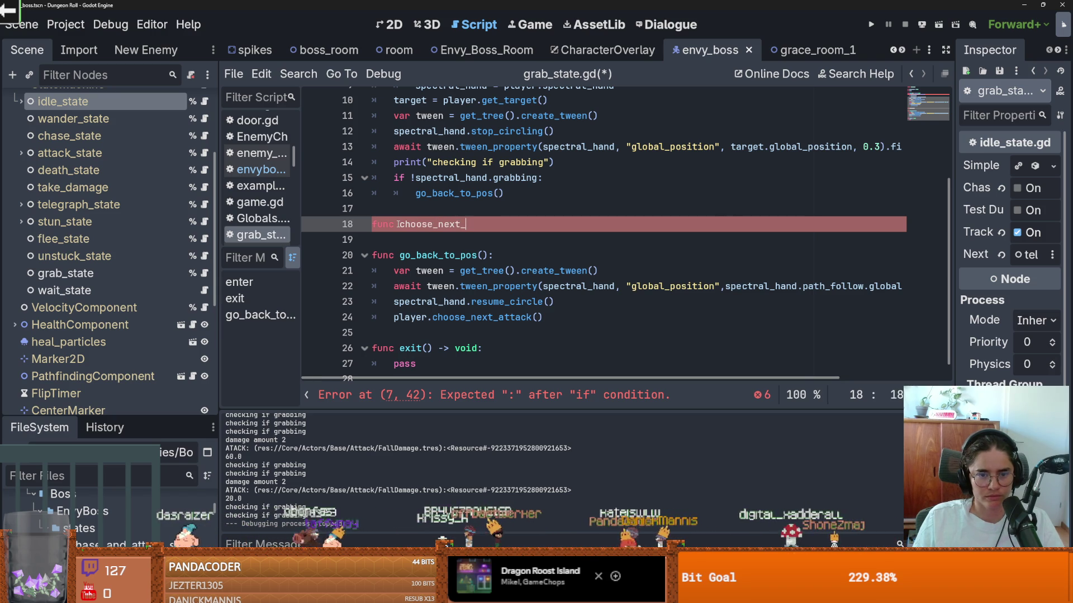
pyautogui.write('state():')
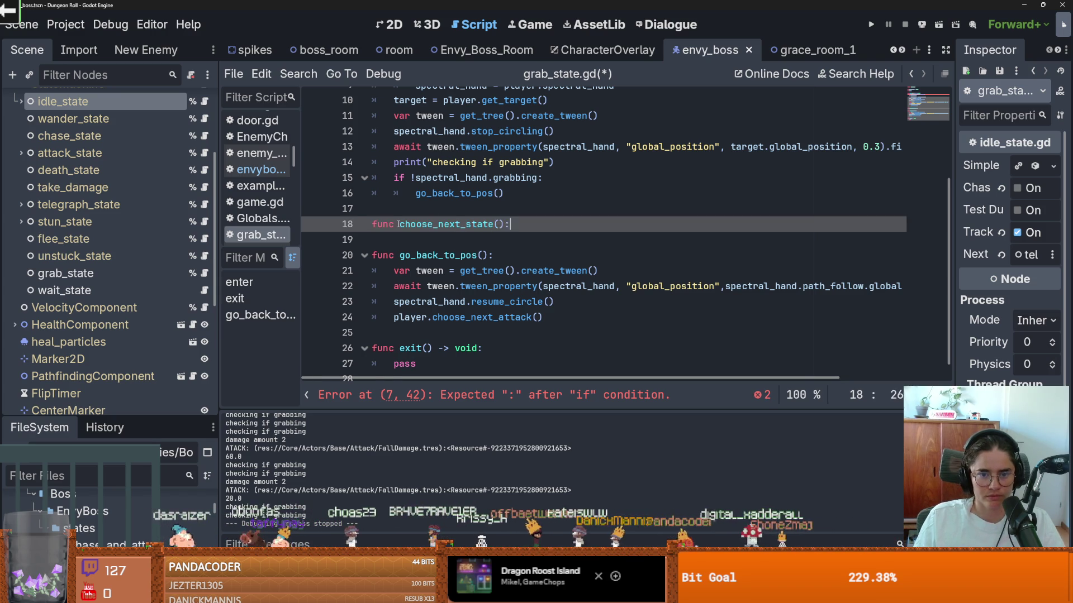
pyautogui.press('Return')
pyautogui.write('pass')
pyautogui.hotkey('ctrl', 's')
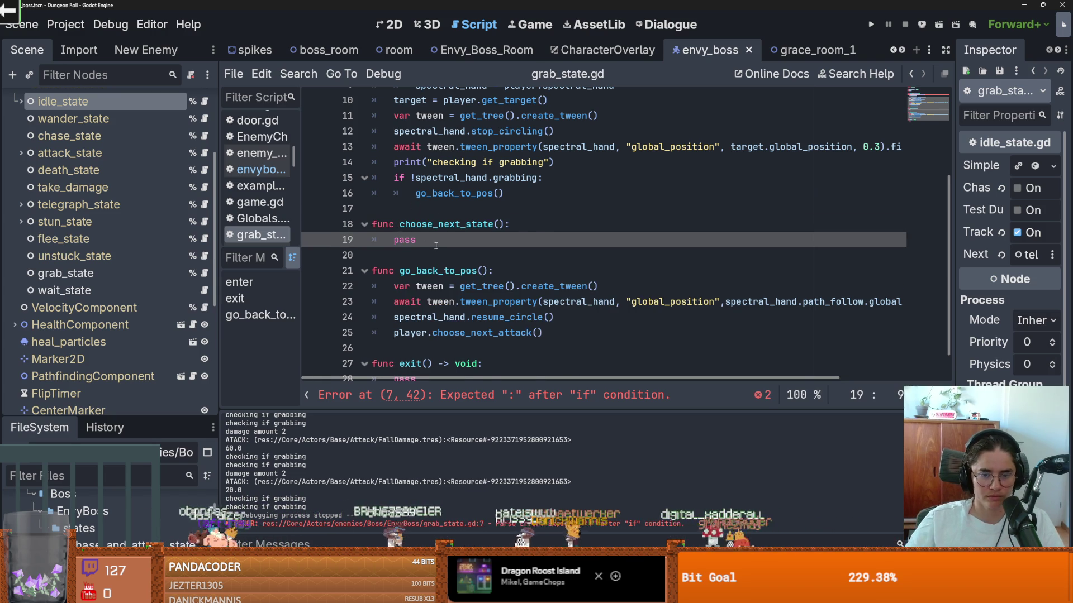
# Pass choose_next_state to the is_connect check on line 7 and negate it with '!'.
pyautogui.scroll(1, 436, 246)
pyautogui.scroll(1, 563, 166)
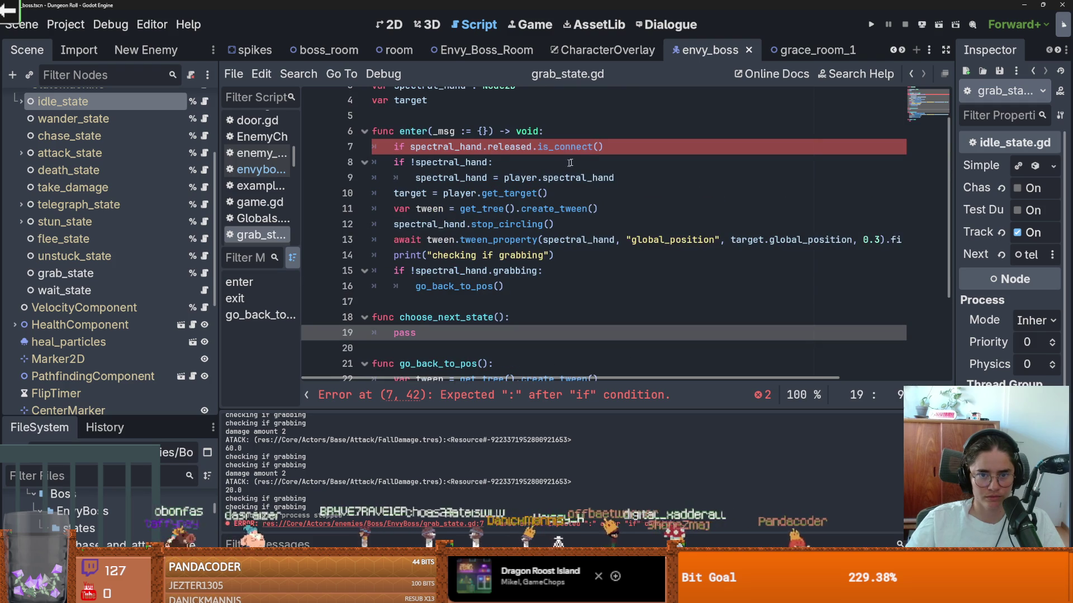
pyautogui.doubleClick(430, 318)
pyautogui.hotkey('ctrl', 'c')
pyautogui.click(598, 147)
pyautogui.hotkey('ctrl', 'v')
pyautogui.click(410, 147)
pyautogui.write('!')
# Under the if, add a line connecting released to choose_next_state.
pyautogui.click(730, 146)
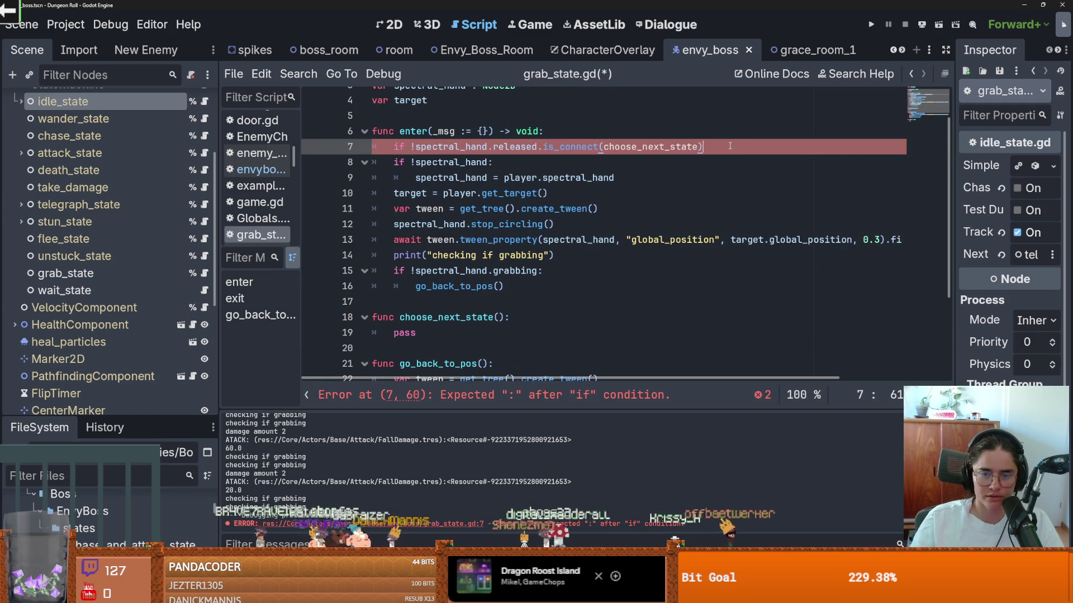
pyautogui.press('Return')
pyautogui.click(704, 147)
pyautogui.write(':')
pyautogui.press('Down')
pyautogui.hotkey('ctrl', 'v')
pyautogui.click(568, 162)
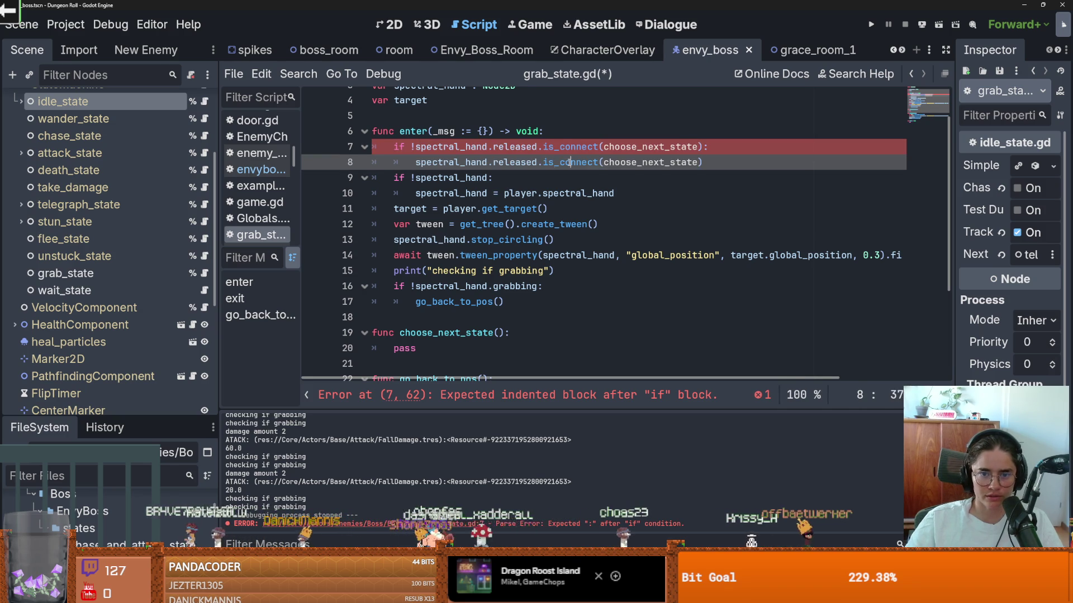
pyautogui.doubleClick(570, 162)
pyautogui.write('connect')
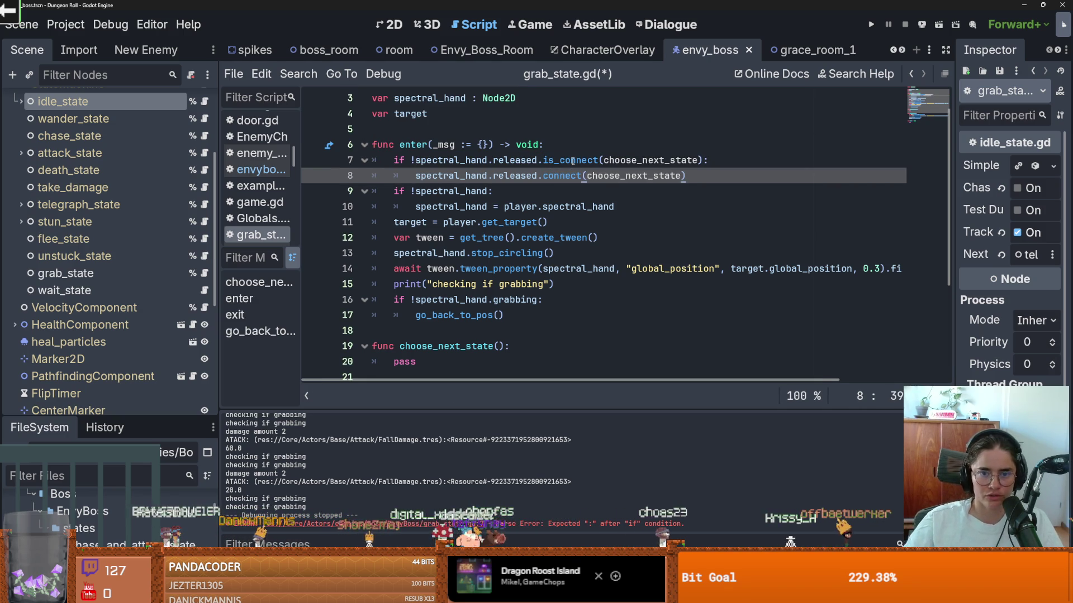
pyautogui.moveTo(686, 176)
pyautogui.mouseDown()
pyautogui.moveTo(414, 177)
pyautogui.moveTo(408, 166)
pyautogui.mouseUp()
# Replace pass in exit() with a check that disconnects released from choose_next_state, and save.
pyautogui.scroll(-3, 451, 266)
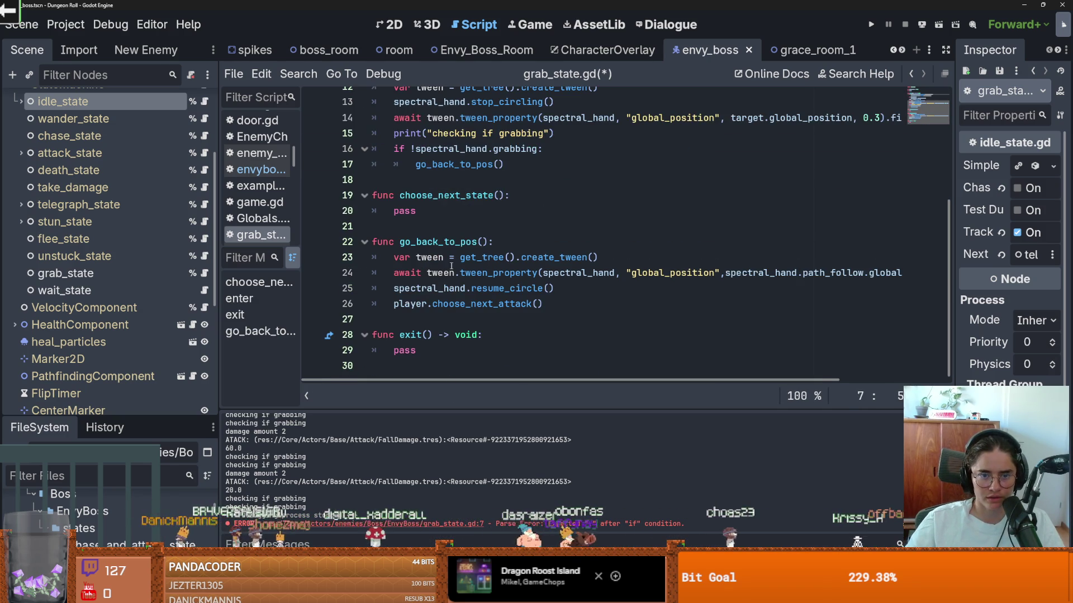
pyautogui.doubleClick(404, 351)
pyautogui.hotkey('ctrl', 'v')
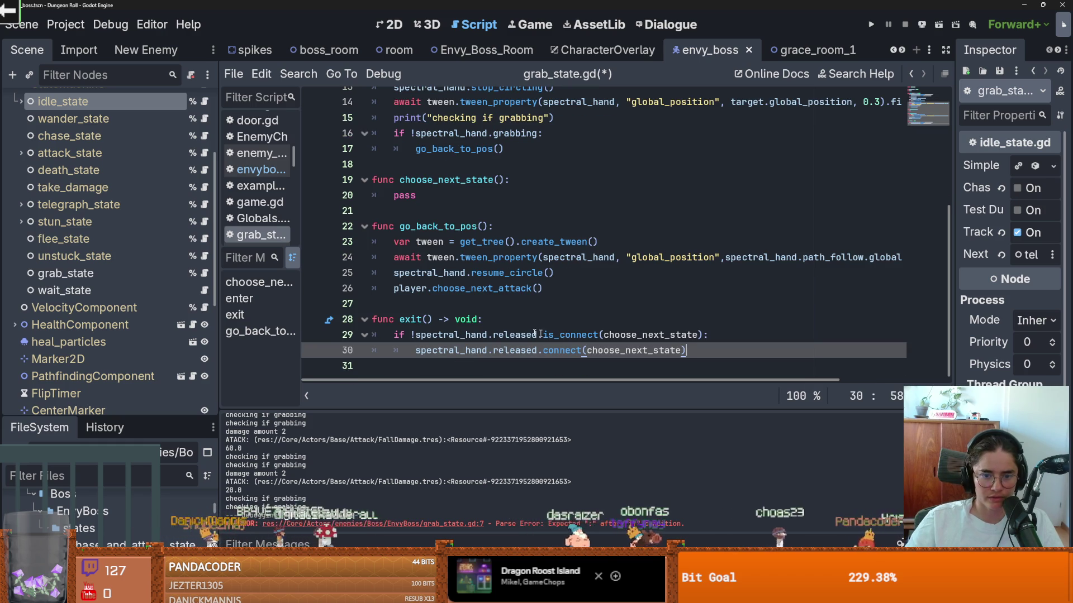
pyautogui.click(417, 335)
pyautogui.press('BackSpace')
pyautogui.doubleClick(562, 350)
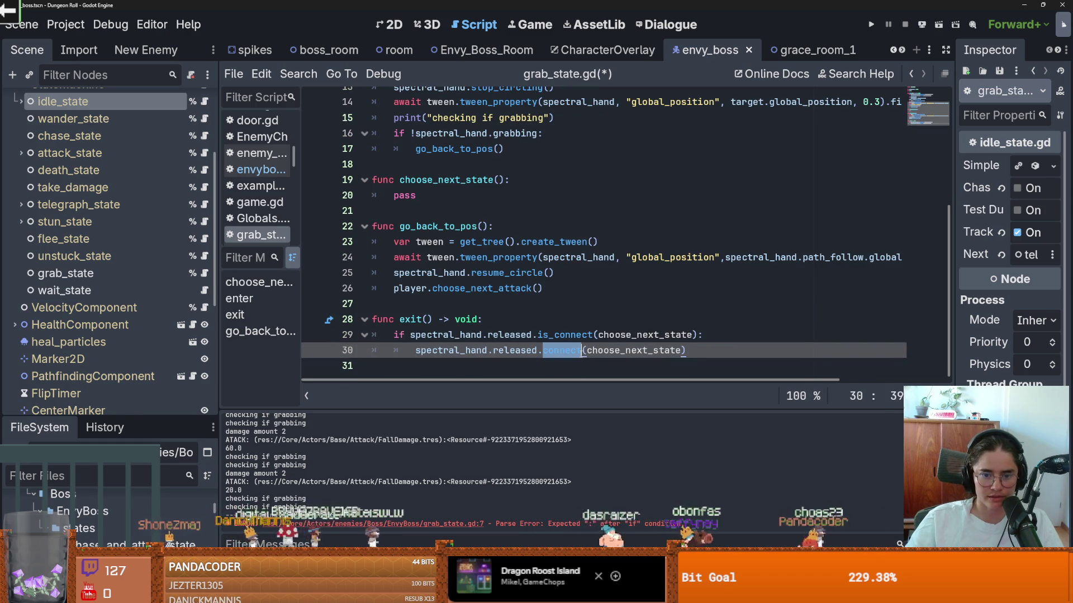
pyautogui.write('dist')
pyautogui.press('BackSpace')
pyautogui.write('connect')
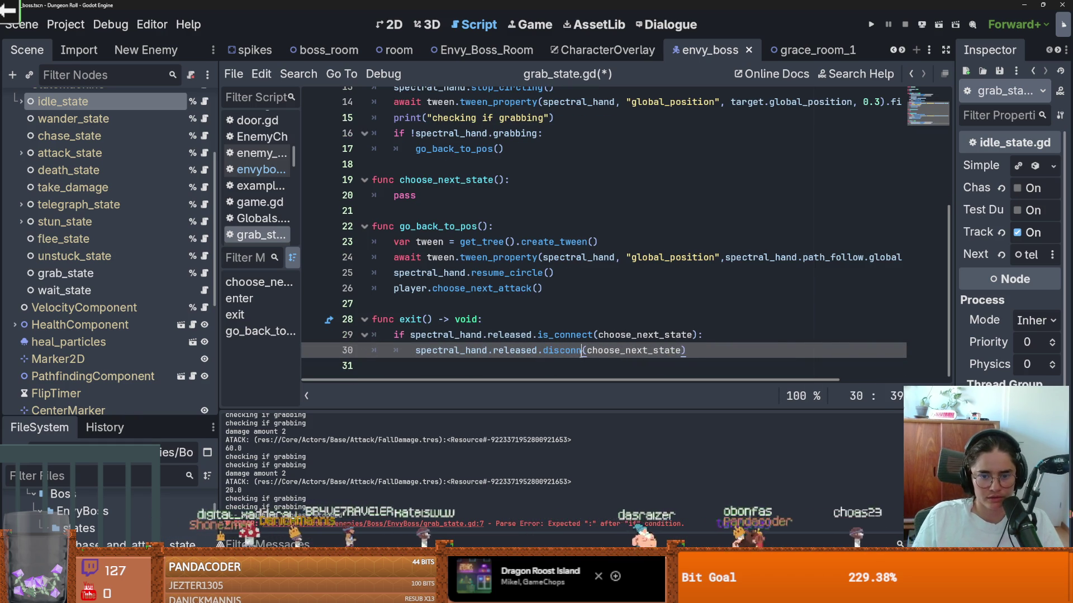
pyautogui.hotkey('ctrl', 's')
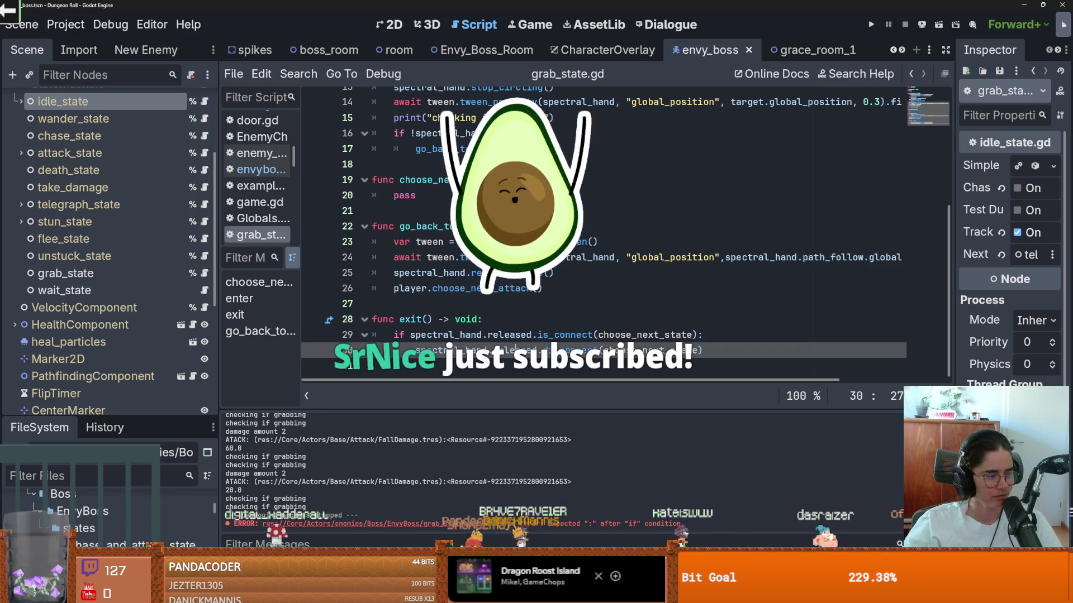
# Replace pass in choose_next_state with 'player'.
pyautogui.scroll(3, 478, 301)
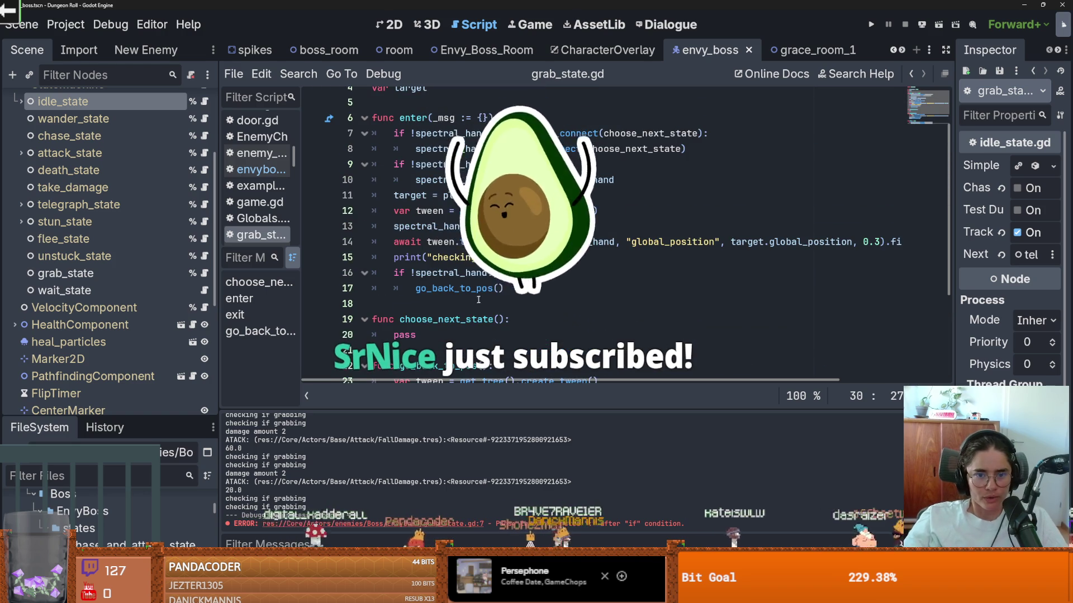
pyautogui.scroll(-1, 478, 301)
pyautogui.click(474, 241)
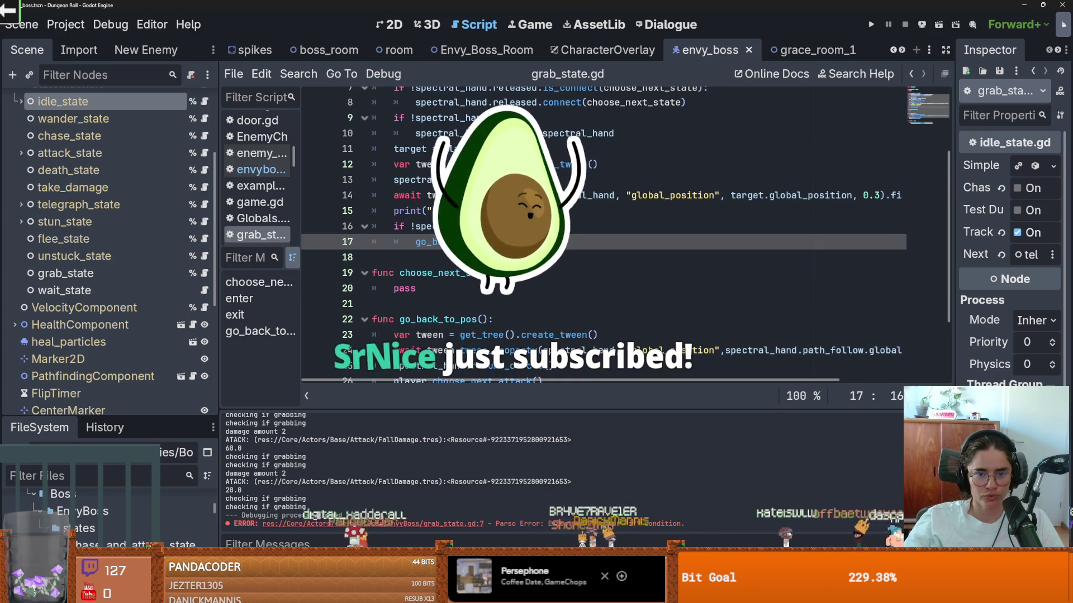
pyautogui.doubleClick(404, 288)
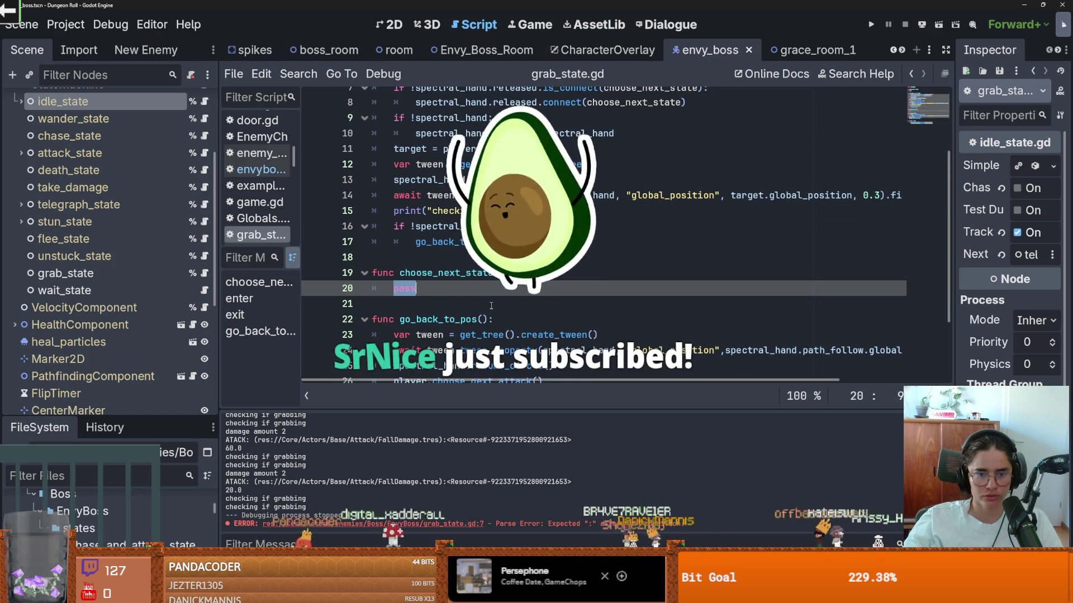
pyautogui.write('player')
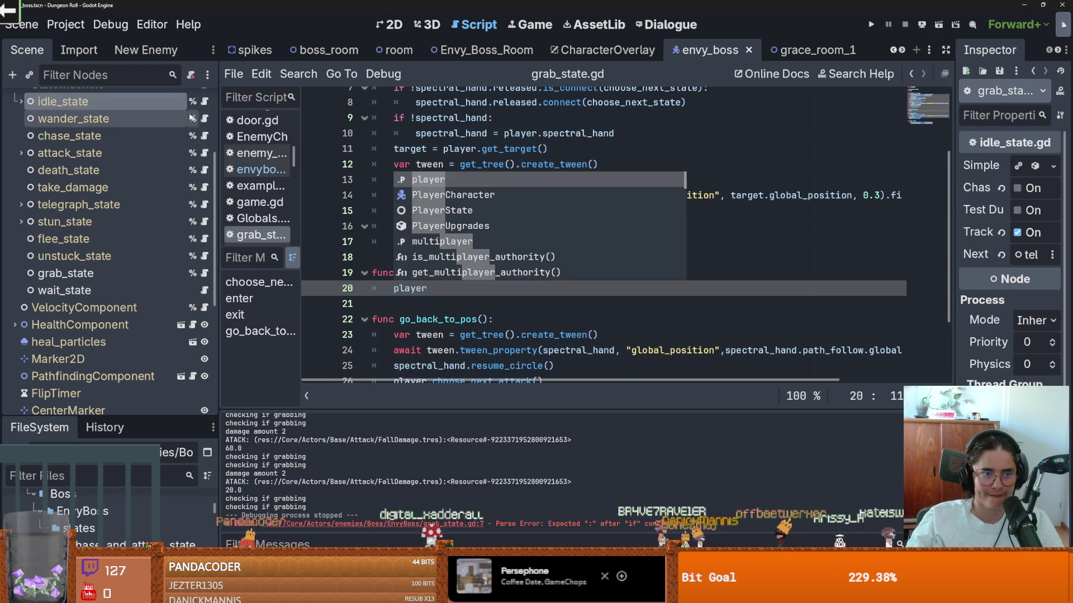
pyautogui.scroll(3, 203, 123)
# Check choose_next_attack in envyboss.gd, then complete player.choose_next_attack() in grab_state.gd and save.
pyautogui.click(192, 101)
pyautogui.scroll(2, 505, 191)
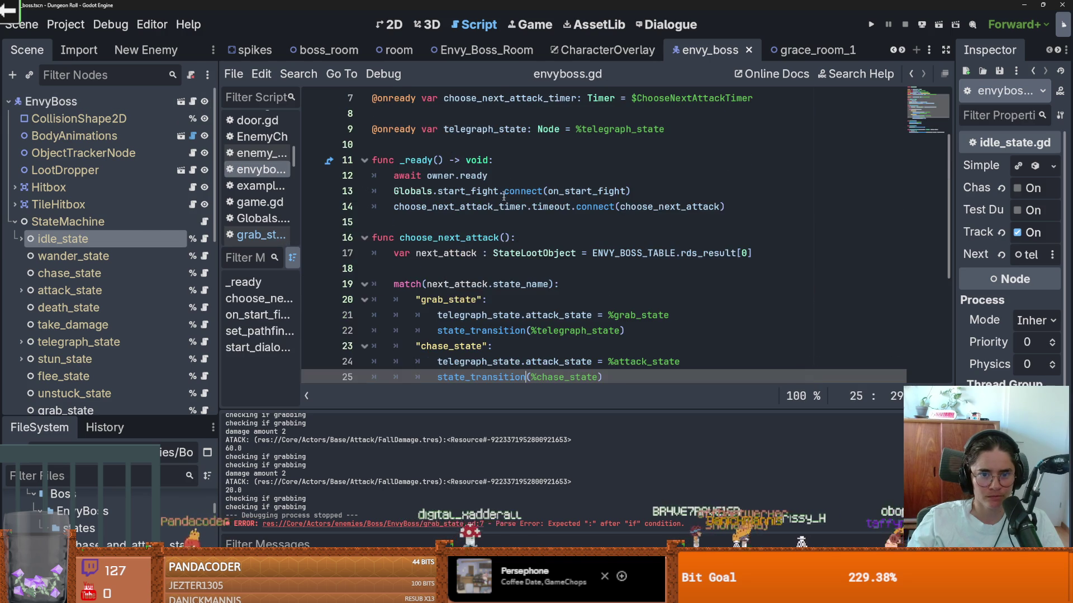
pyautogui.click(259, 298)
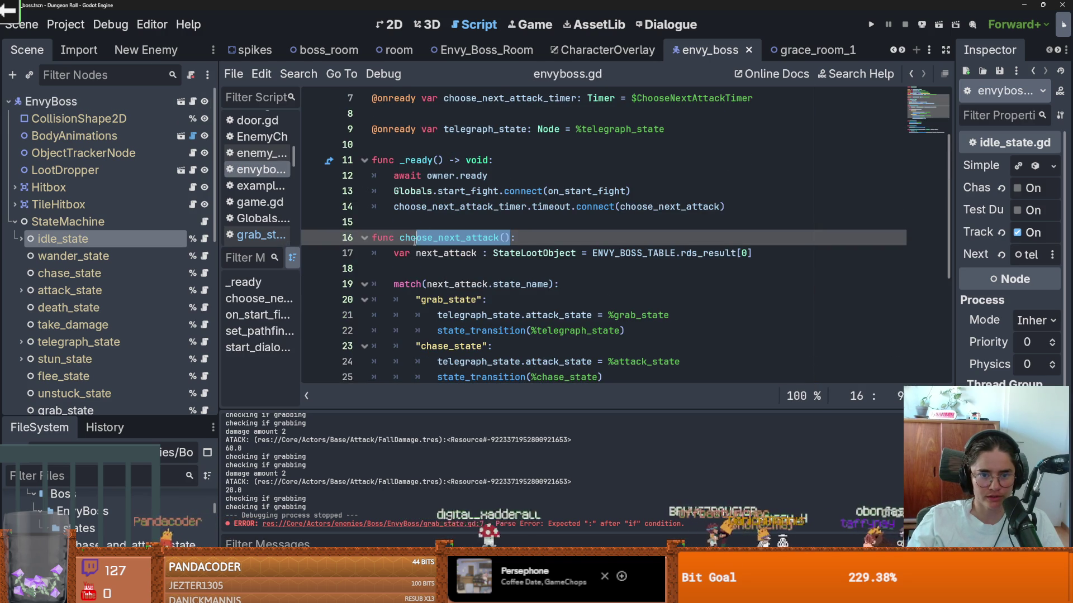
pyautogui.scroll(-3, 199, 257)
pyautogui.click(205, 252)
pyautogui.click(452, 300)
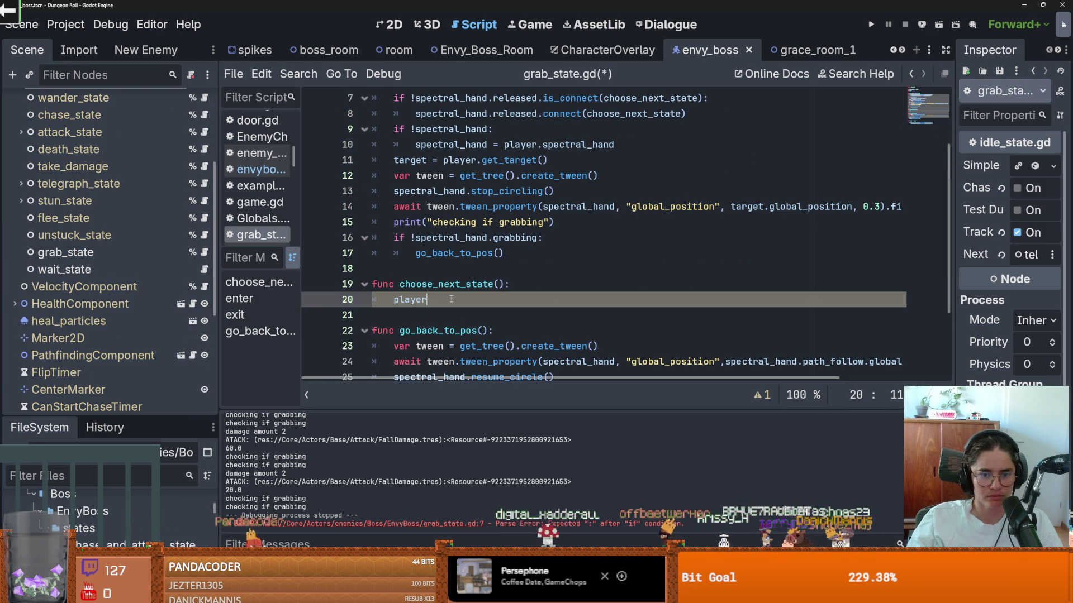
pyautogui.write('.')
pyautogui.hotkey('ctrl', 'v')
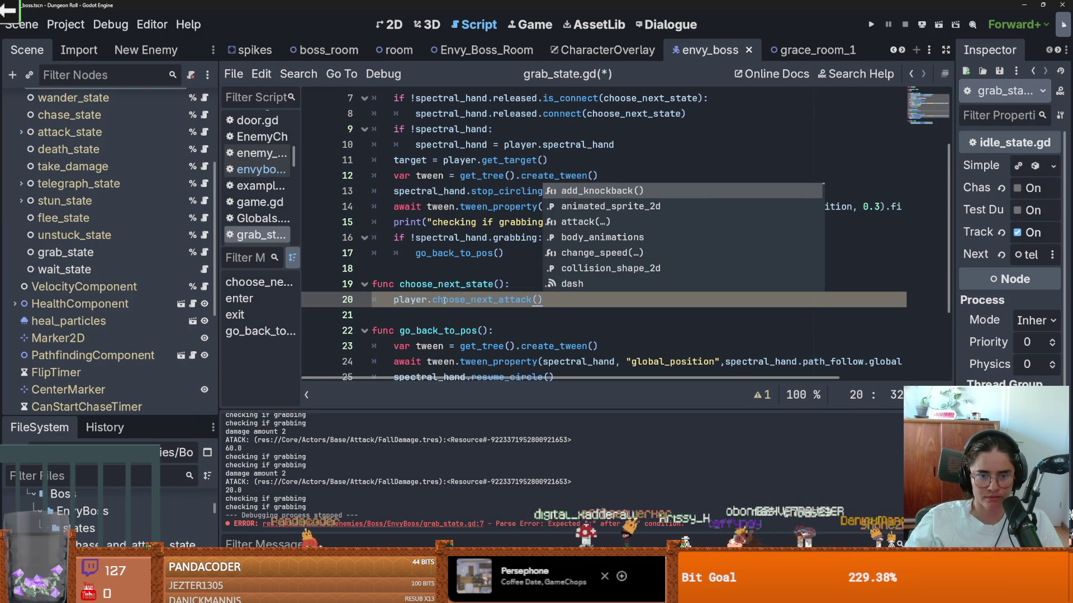
pyautogui.click(444, 299)
pyautogui.hotkey('ctrl', 's')
# Review the choose_next_attack and resume_circle calls in go_back_to_pos, save, and run the project.
pyautogui.scroll(-2, 512, 320)
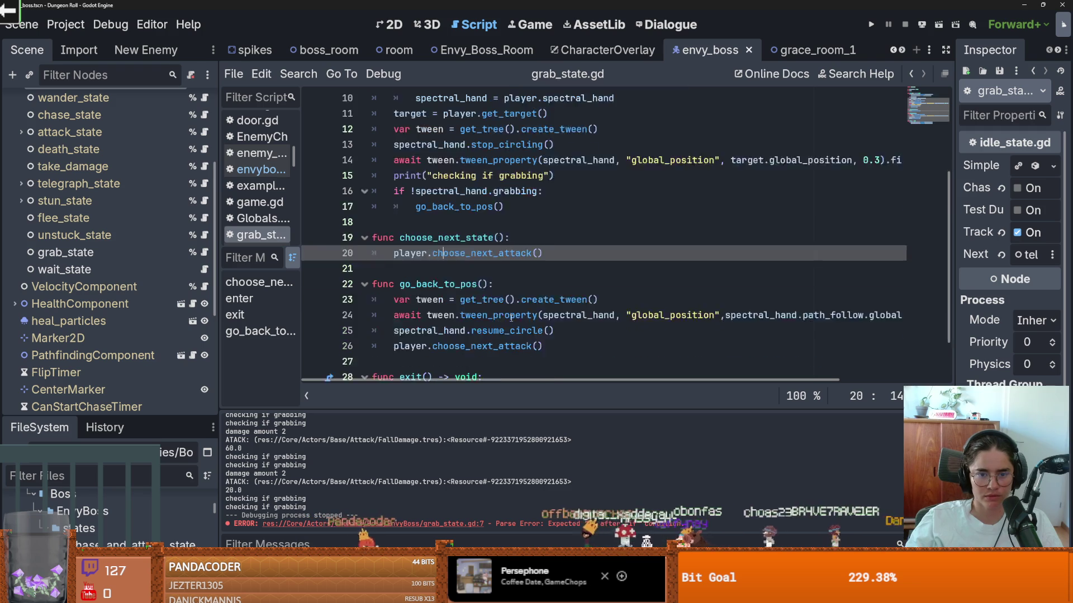
pyautogui.scroll(-2, 512, 320)
pyautogui.doubleClick(468, 300)
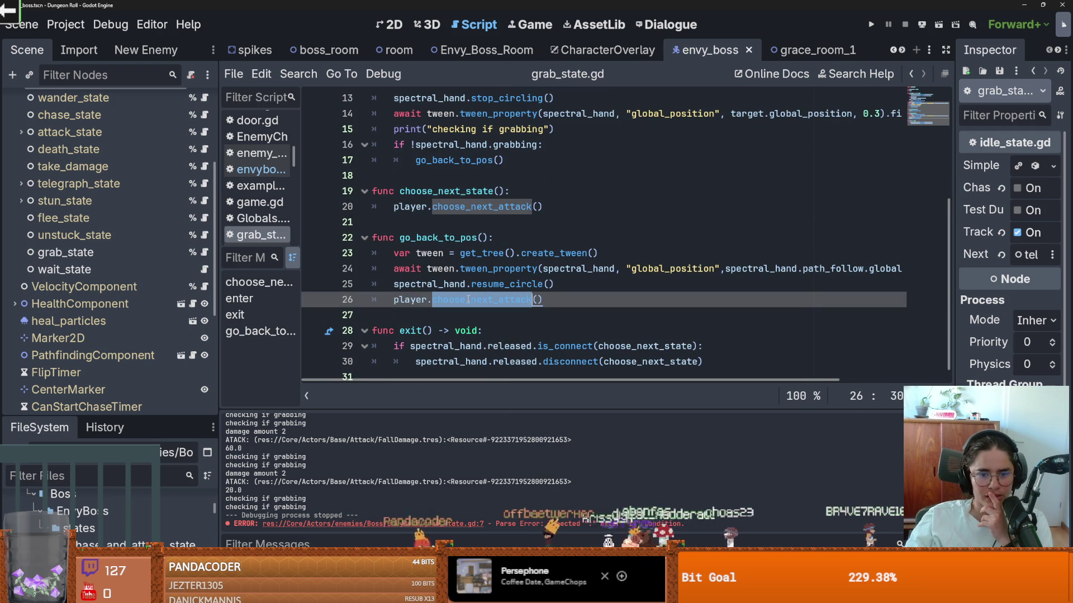
pyautogui.doubleClick(438, 238)
pyautogui.doubleClick(452, 299)
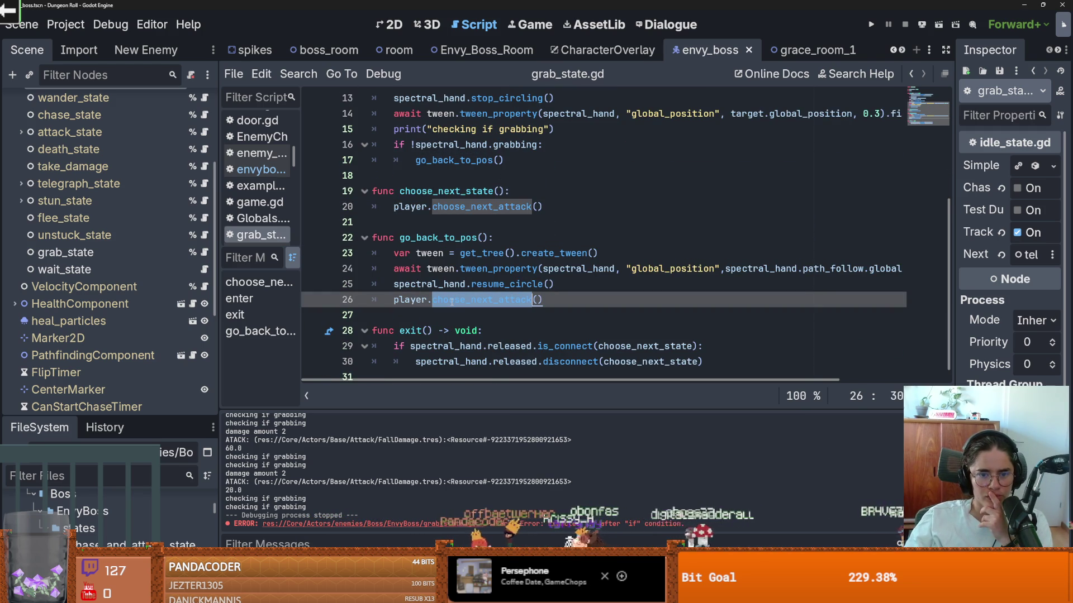
pyautogui.click(457, 301)
pyautogui.moveTo(550, 285); pyautogui.dragTo(393, 284)
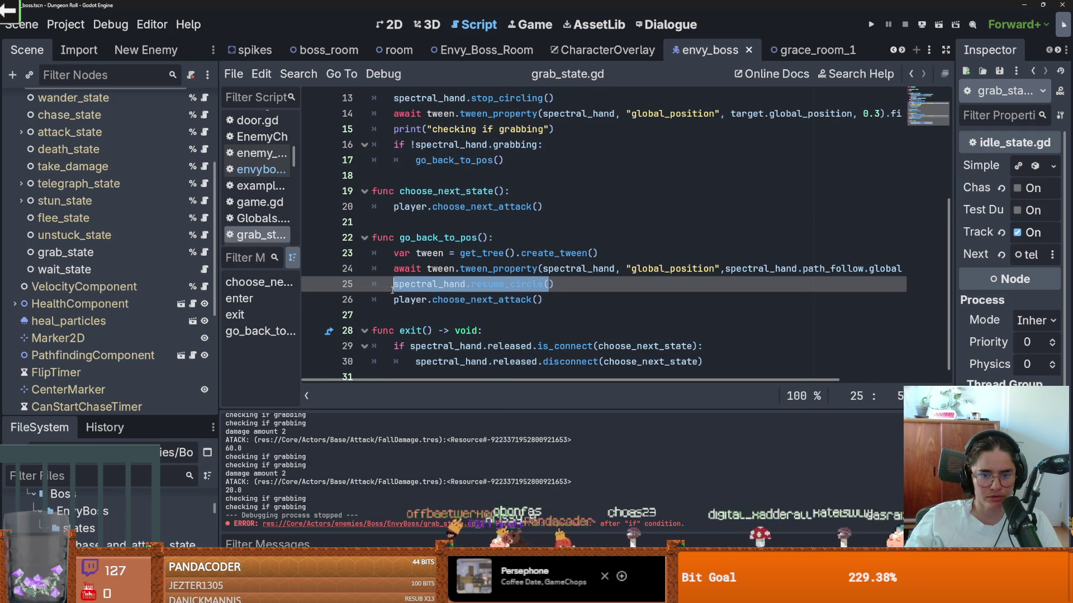
pyautogui.click(504, 284)
pyautogui.hotkey('ctrl', 's')
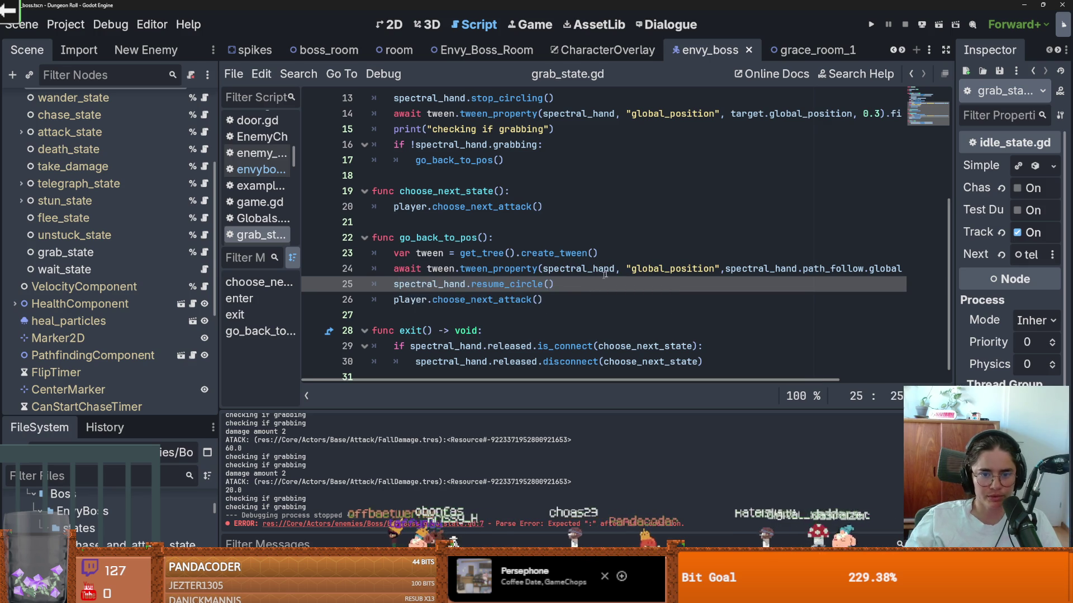
pyautogui.click(871, 24)
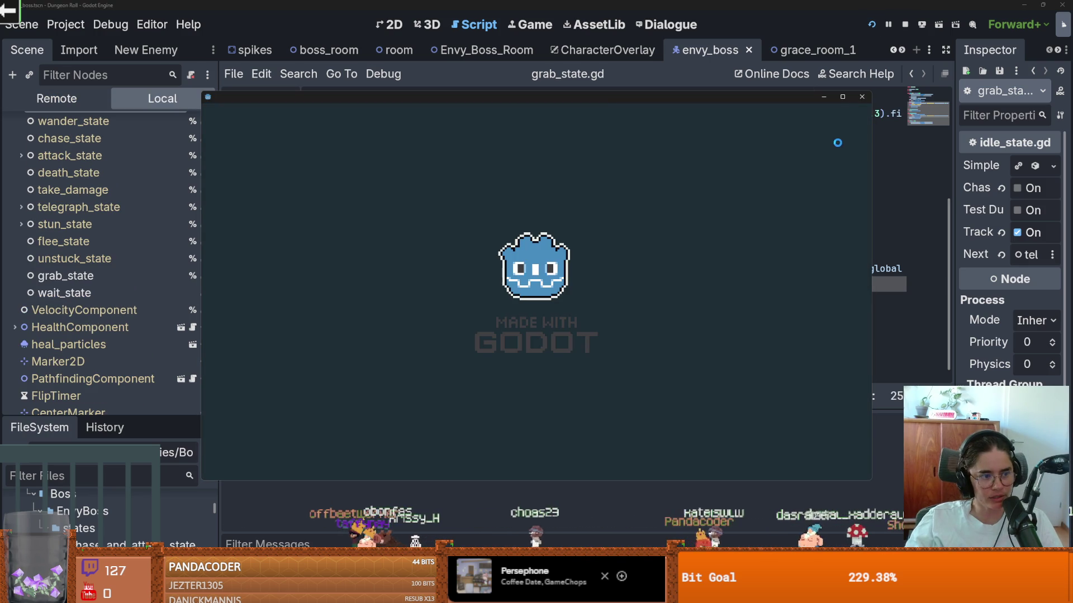
# Maximize the game, teleport with tp_to_before_boss, and walk the knight into the Envy boss fight.
pyautogui.click(843, 98)
pyautogui.press('`')
pyautogui.press('Up')
pyautogui.press('Up')
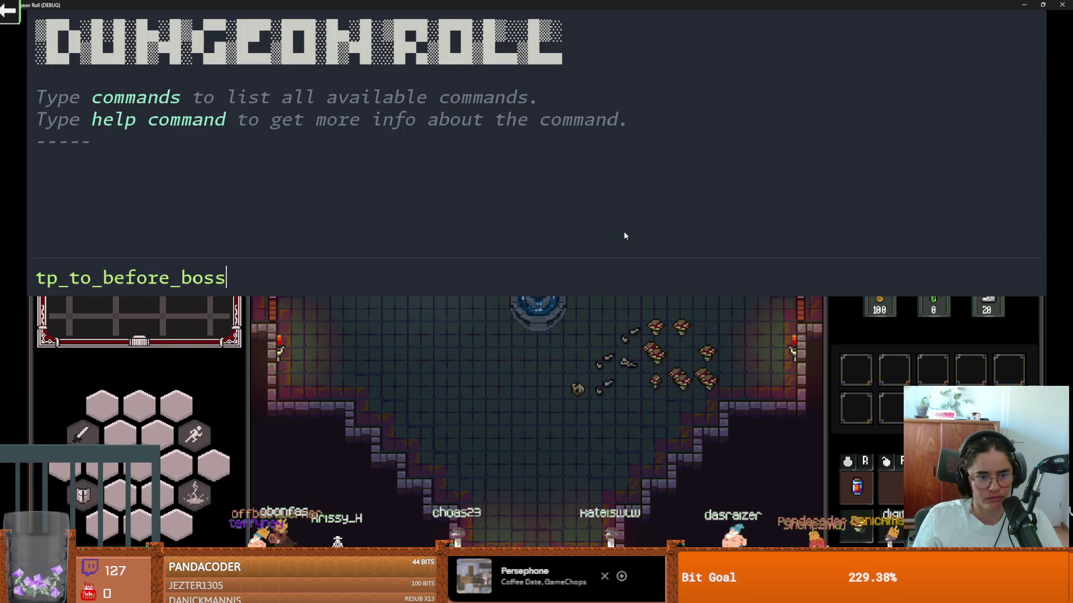
pyautogui.press('Return')
pyautogui.press('d')
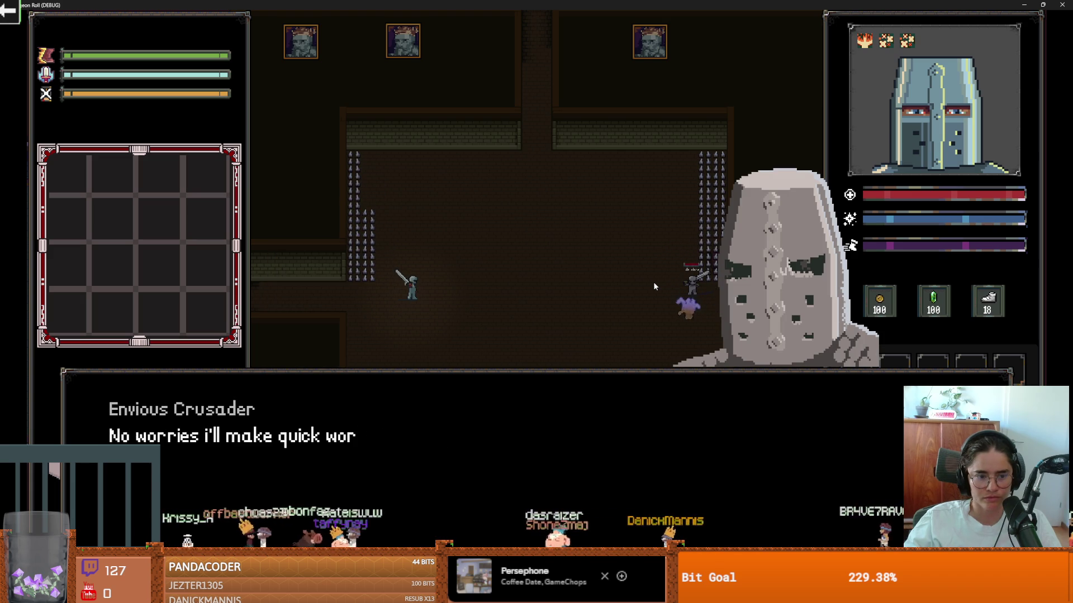
pyautogui.press('d')
pyautogui.press('d')
pyautogui.press('s')
pyautogui.press('w')
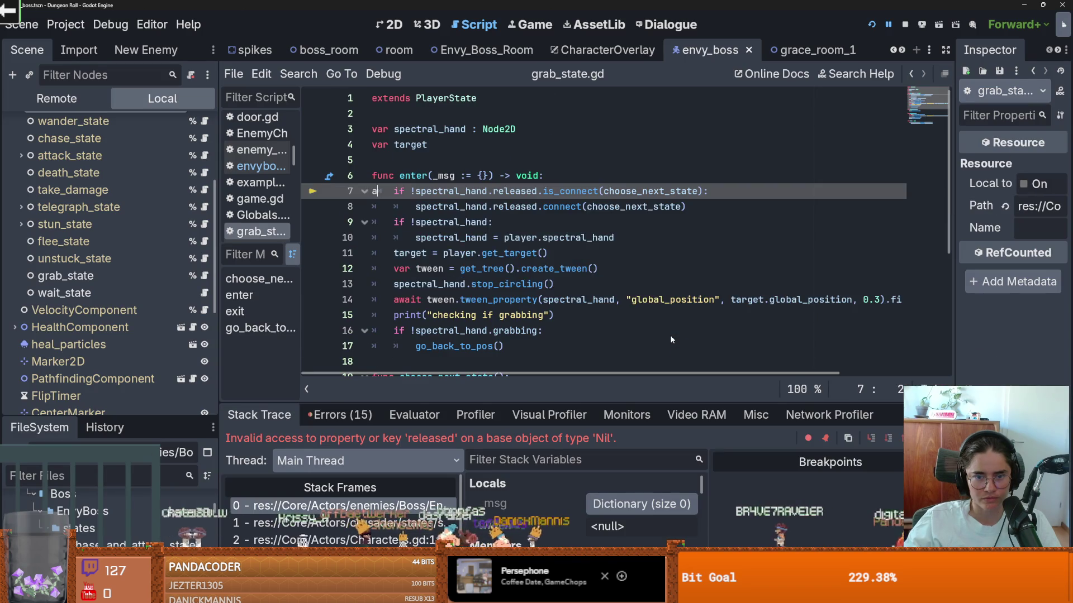
# Enlarge the debugger to inspect the stack variables, then restore the script view.
pyautogui.click(703, 299)
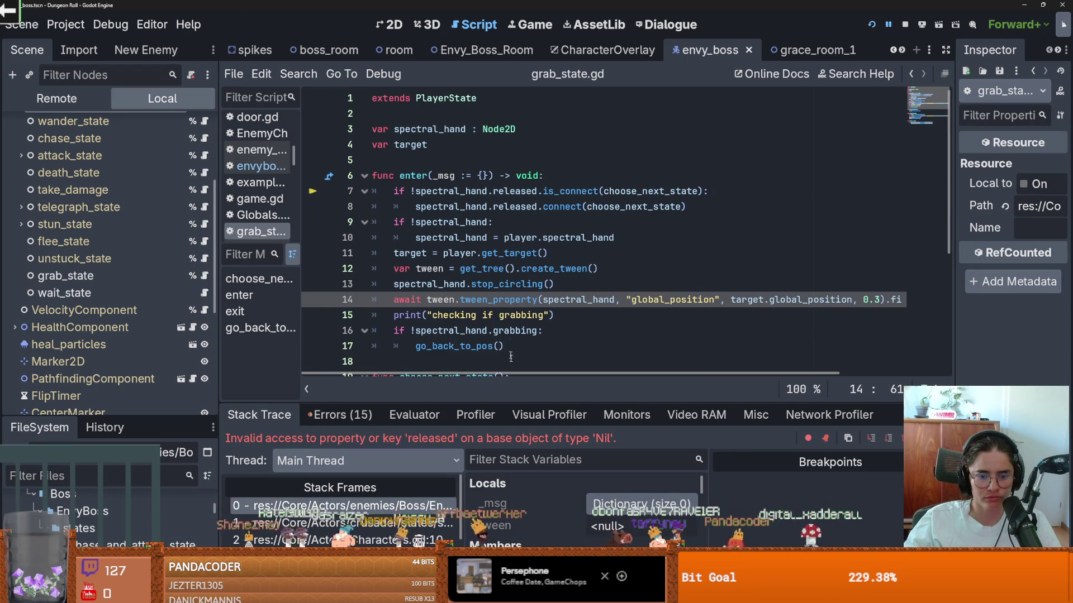
pyautogui.moveTo(568, 403); pyautogui.dragTo(585, 155)
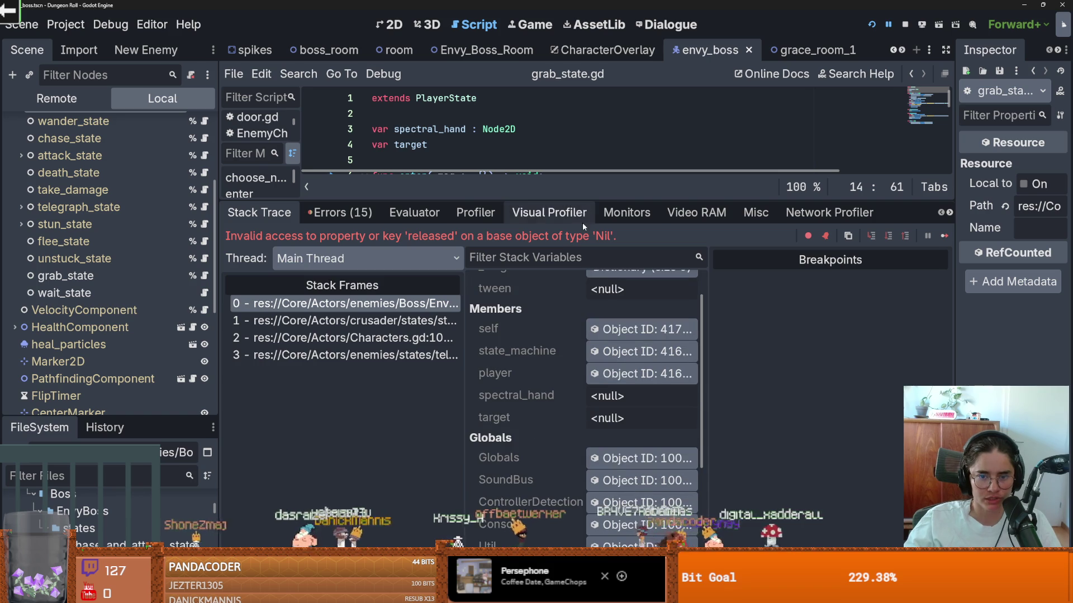
pyautogui.moveTo(582, 200); pyautogui.dragTo(558, 424)
# Move the spectral_hand assignment block above the released-connect check, delete the blank line, and rerun.
pyautogui.moveTo(606, 239); pyautogui.dragTo(394, 222)
pyautogui.hotkey('ctrl', 'x')
pyautogui.press('Up')
pyautogui.press('Up')
pyautogui.press('Up')
pyautogui.press('End')
pyautogui.press('Return')
pyautogui.hotkey('ctrl', 'v')
pyautogui.press('Down')
pyautogui.press('Down')
pyautogui.press('Down')
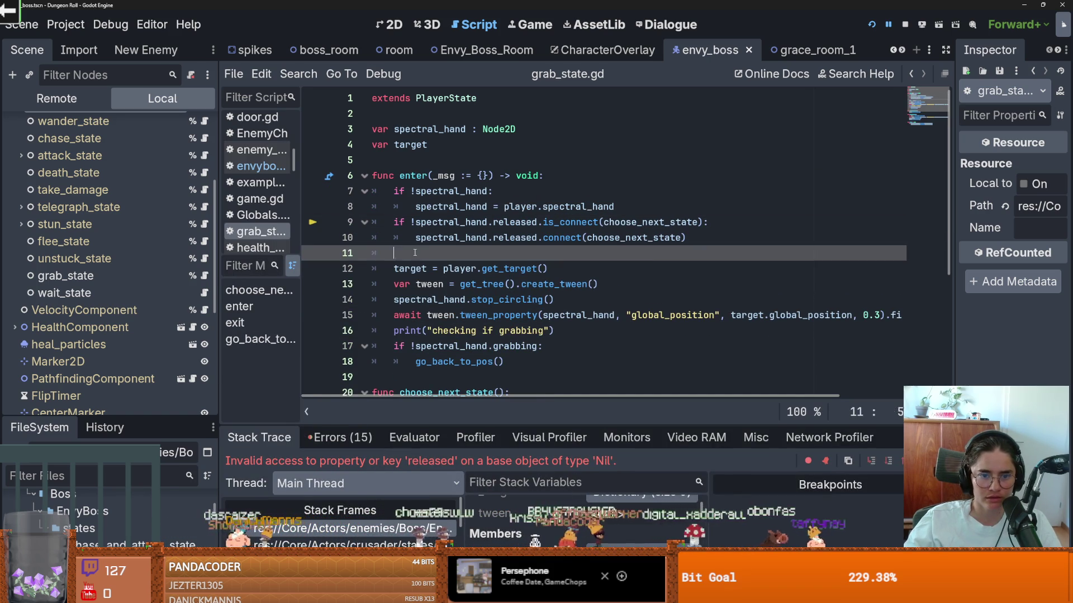
pyautogui.press('BackSpace')
pyautogui.press('BackSpace')
pyautogui.click(870, 26)
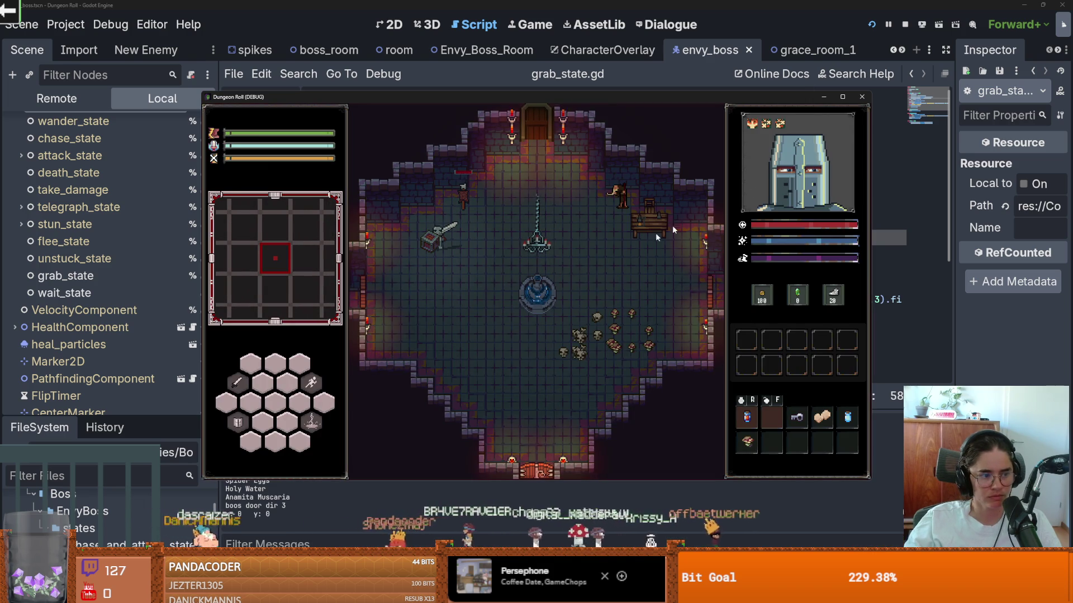
# Maximize the game and teleport with the tp_to_before_boss console command.
pyautogui.click(842, 98)
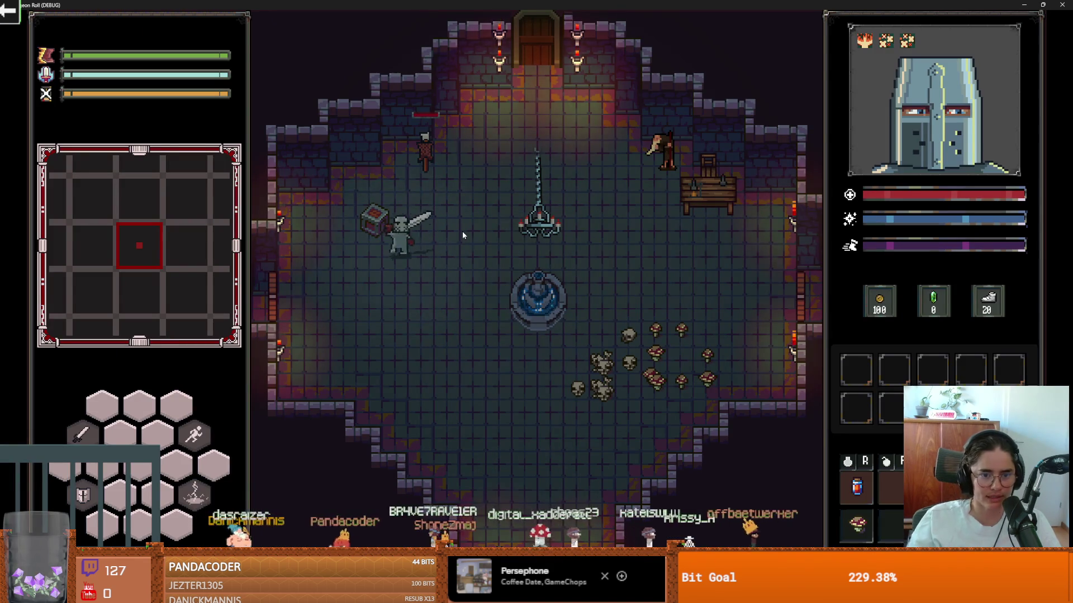
pyautogui.press('`')
pyautogui.write('tp')
pyautogui.press('Tab')
pyautogui.press('Return')
pyautogui.press('`')
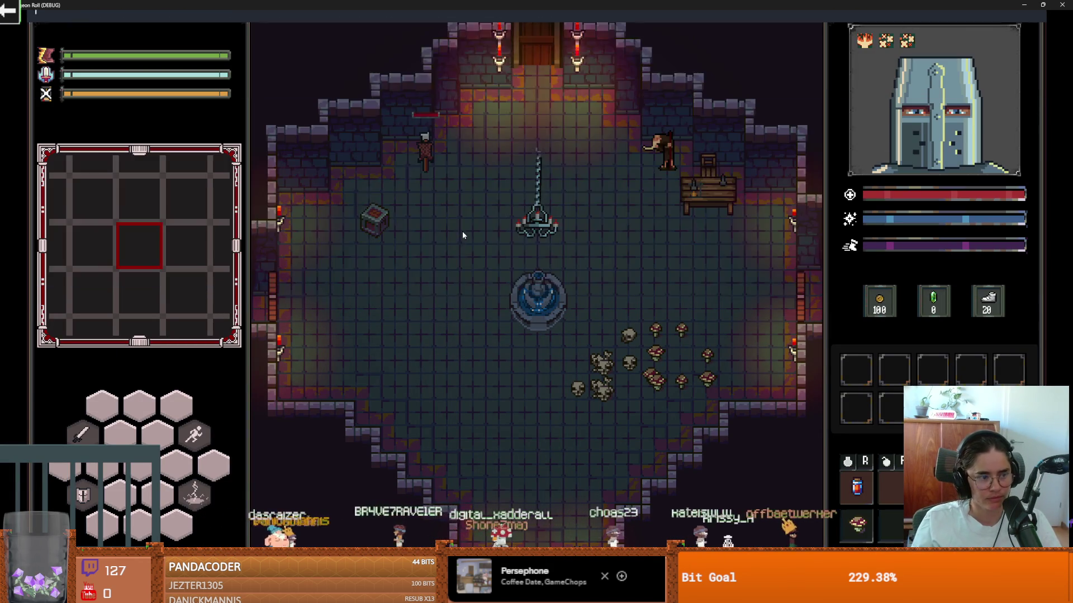
# Walk the knight to the boss, skip the dialogue, and fight until the debugger breaks.
pyautogui.press('a')
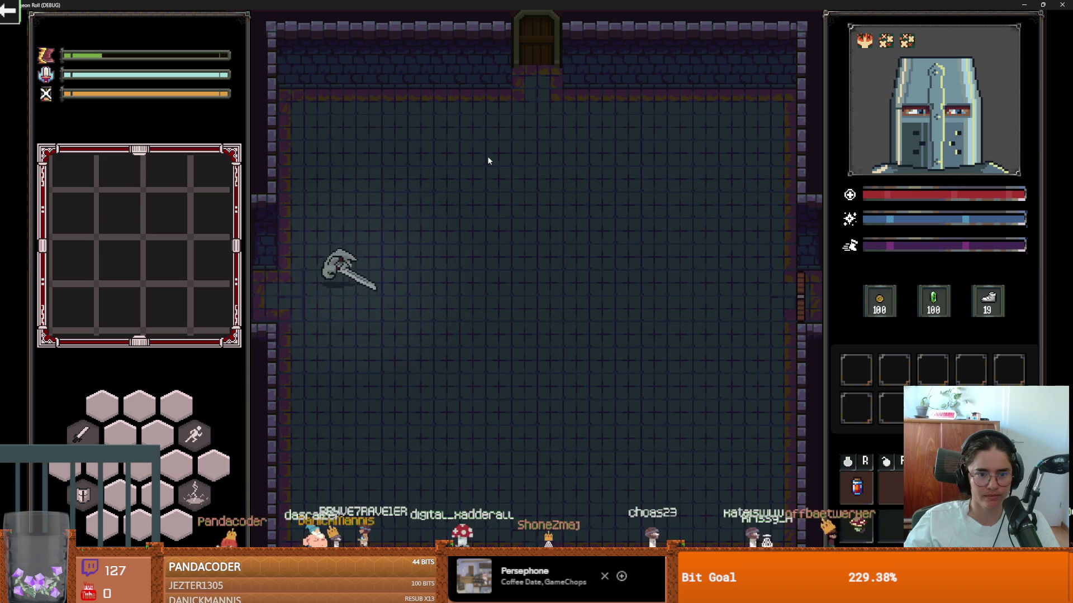
pyautogui.press('d')
pyautogui.press('w')
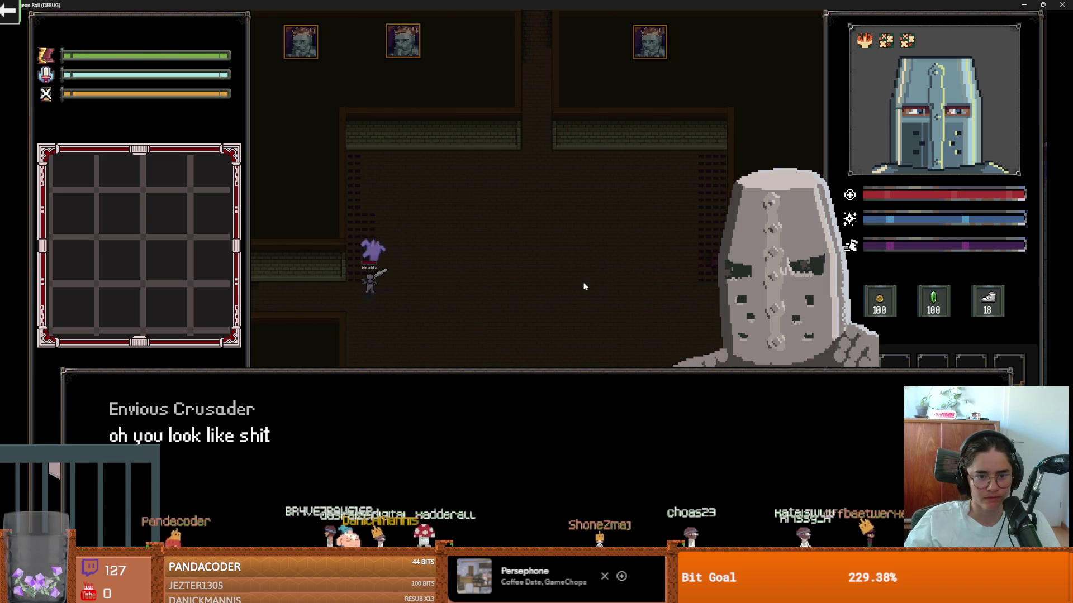
pyautogui.press('s')
pyautogui.press('space')
pyautogui.press('space')
pyautogui.press('space')
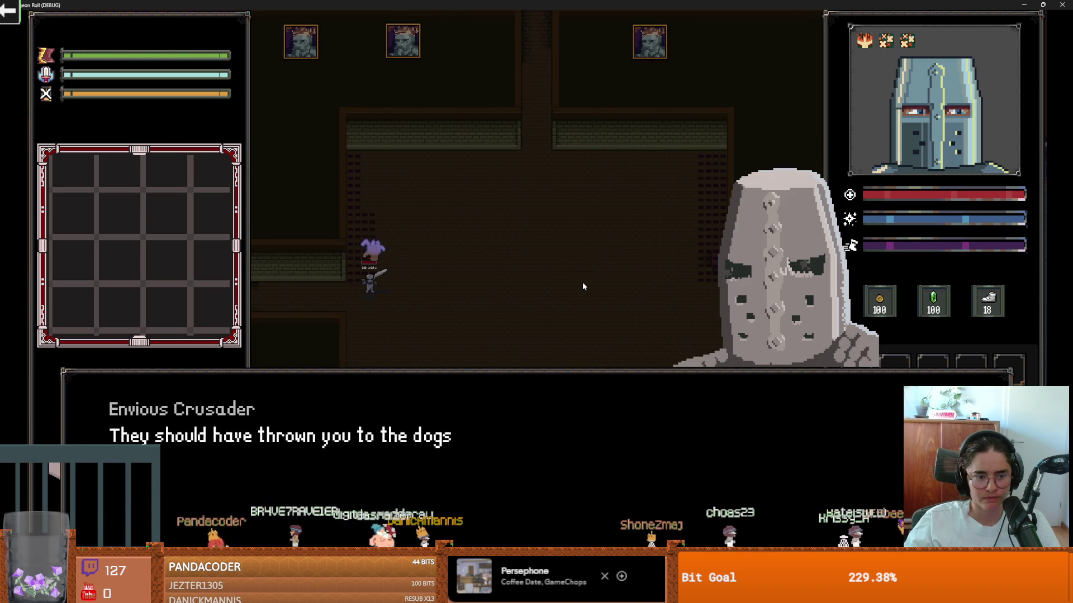
pyautogui.press('w')
pyautogui.press('d')
pyautogui.press('s')
pyautogui.press('a')
pyautogui.press('w')
pyautogui.press('d')
pyautogui.press('s')
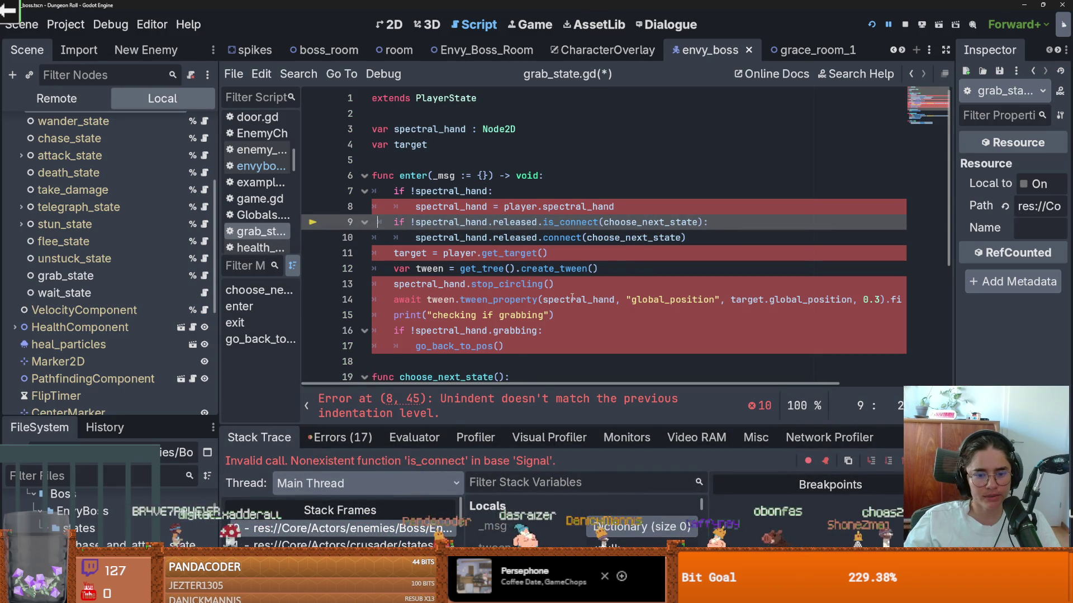
# Fix line 9's indentation and correct the is_connect calls to is_connected, saving grab_state.gd.
pyautogui.press('BackSpace')
pyautogui.hotkey('ctrl', 's')
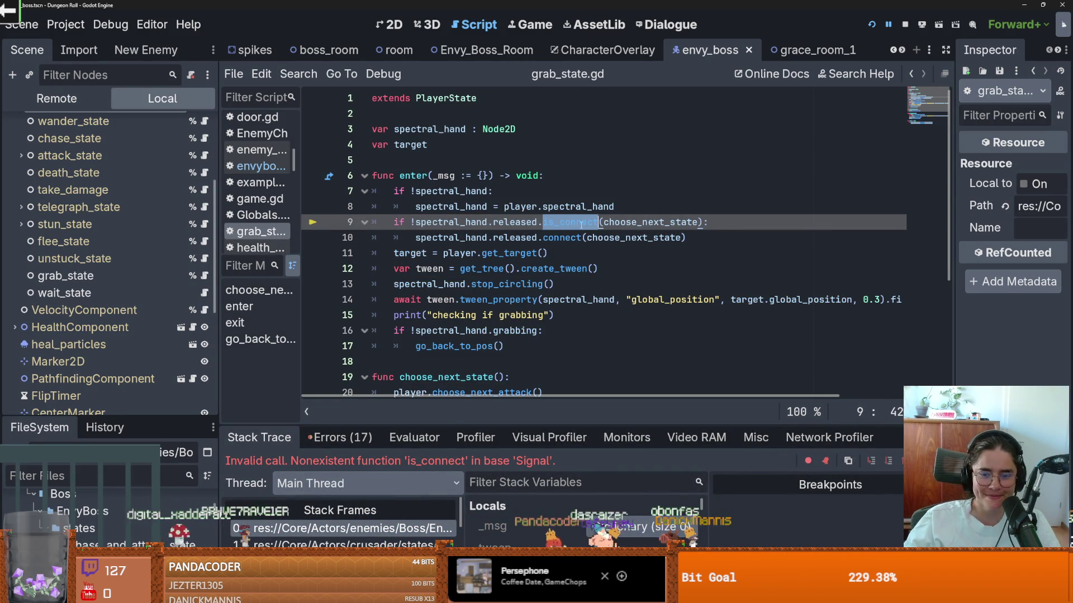
pyautogui.write('is')
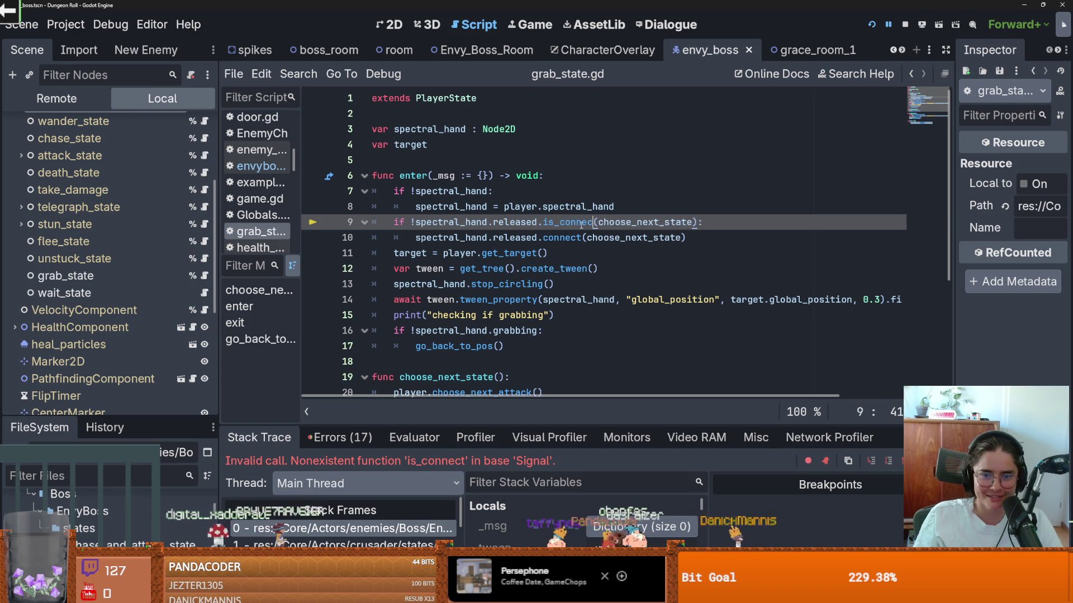
pyautogui.hotkey('ctrl', 's')
pyautogui.scroll(-4, 577, 300)
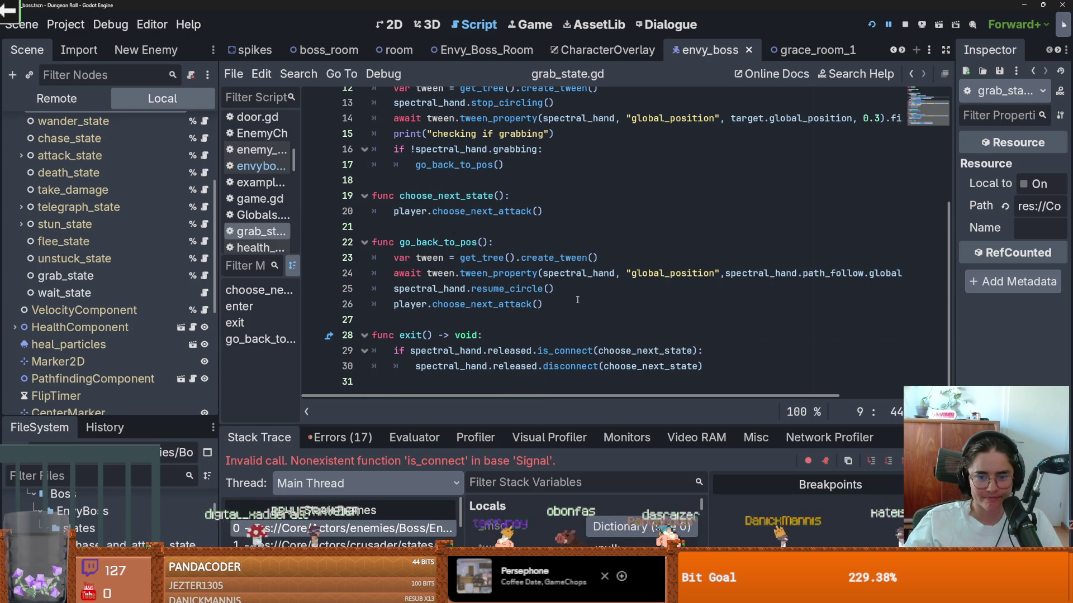
pyautogui.click(594, 351)
pyautogui.press('BackSpace')
pyautogui.write('ed')
pyautogui.hotkey('ctrl', 's')
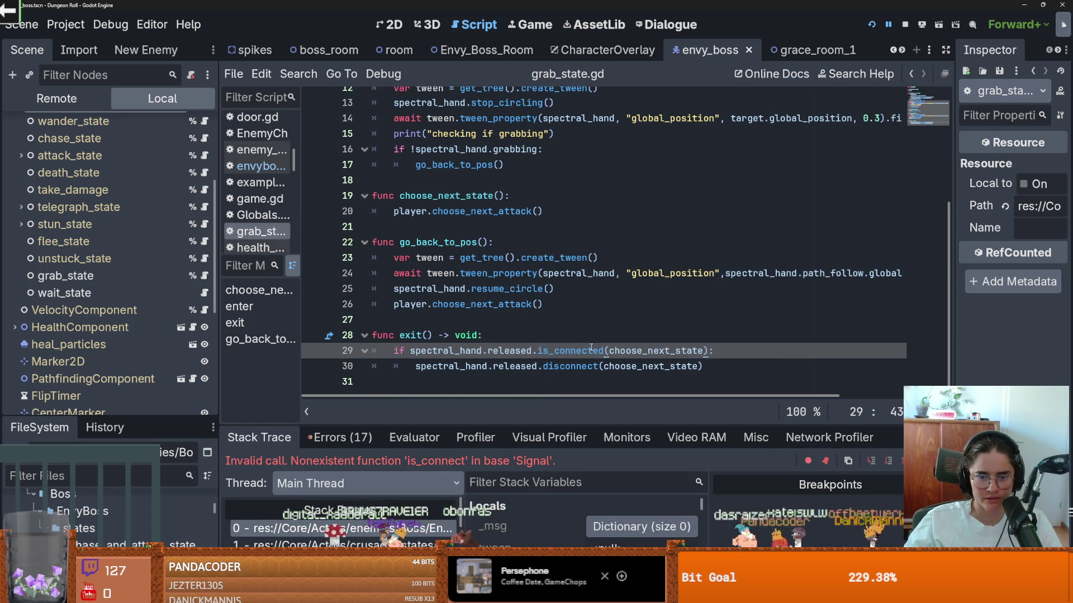
# Review the connect call on line 10 and launch the game.
pyautogui.scroll(4, 567, 346)
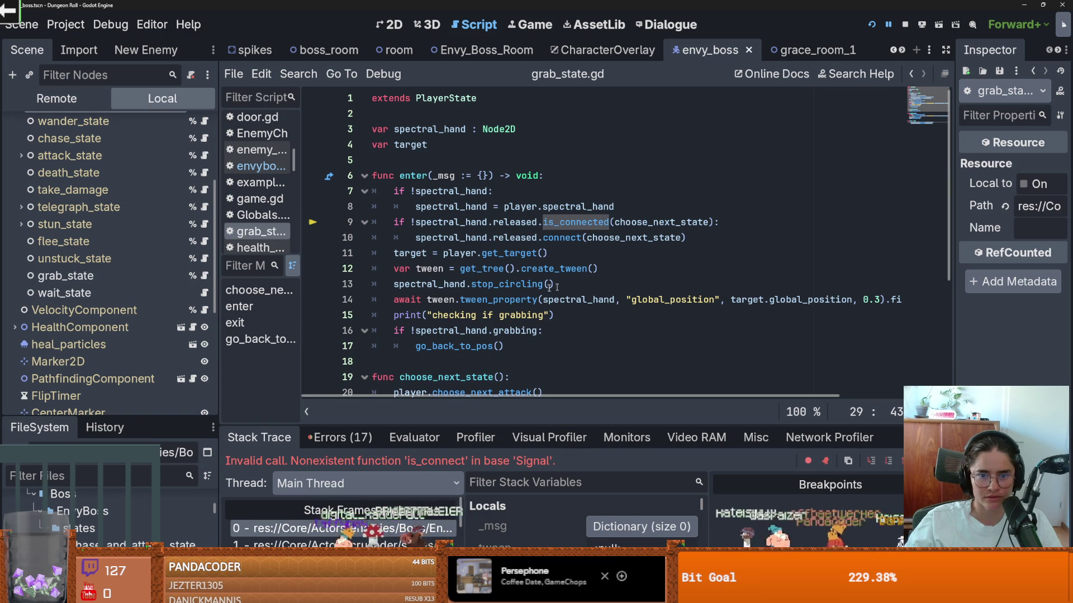
pyautogui.doubleClick(560, 237)
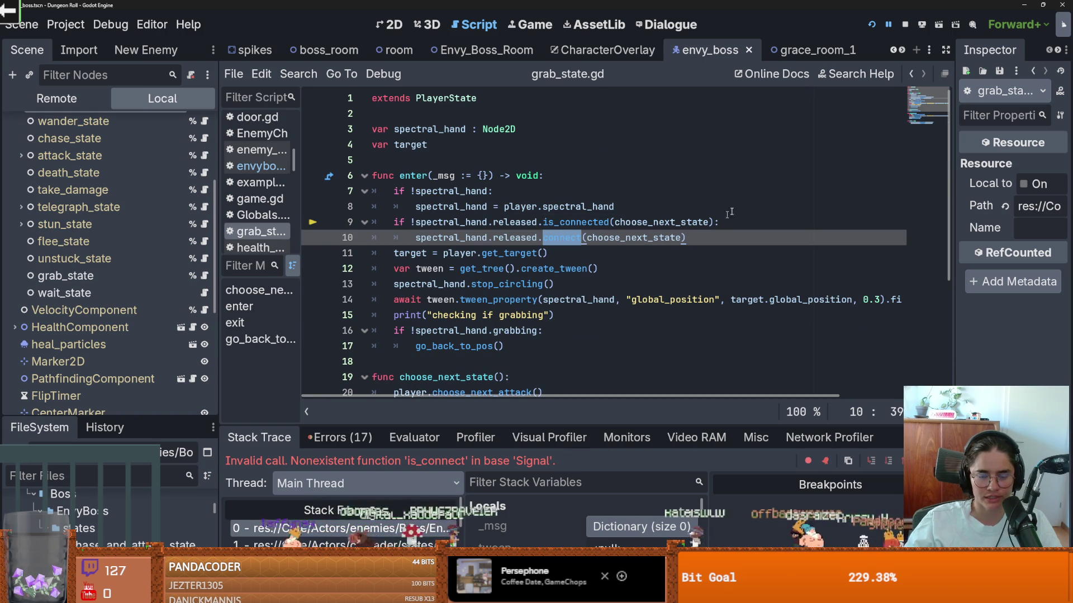
pyautogui.scroll(-4, 671, 251)
pyautogui.scroll(4, 696, 222)
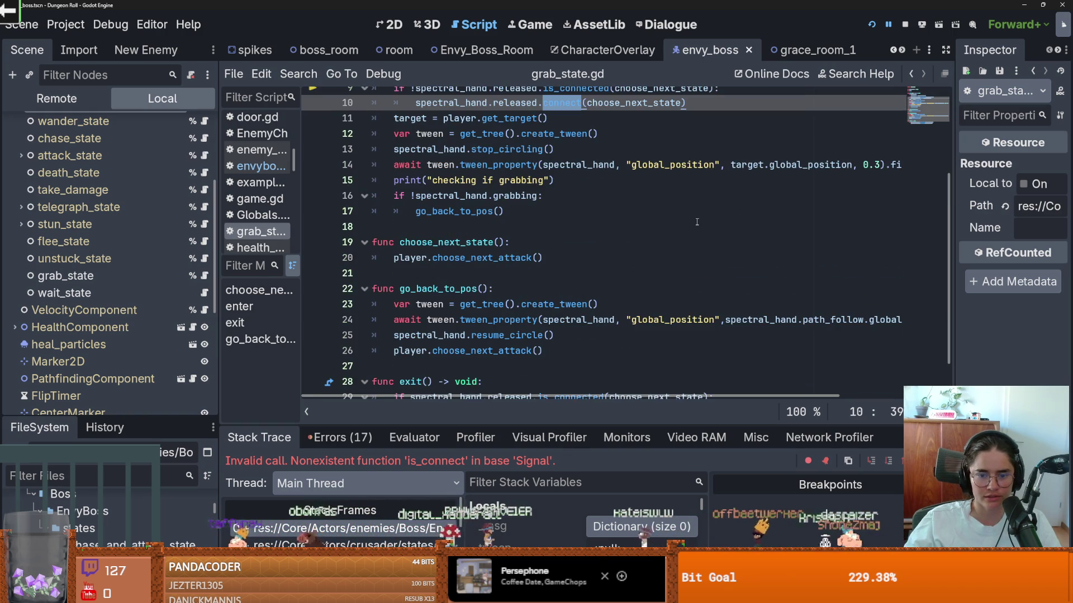
pyautogui.click(873, 26)
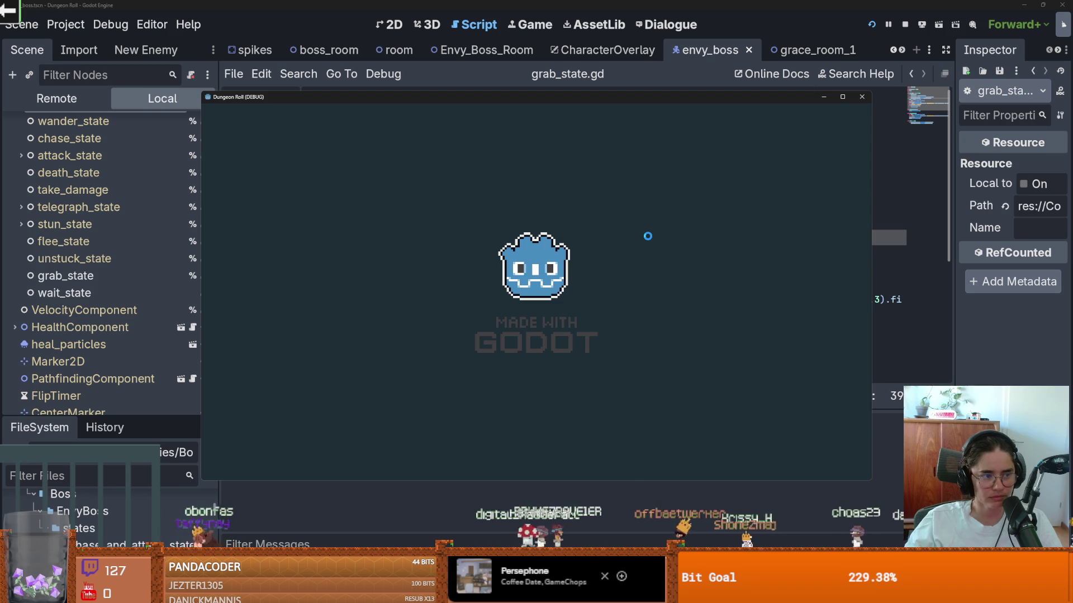
# Teleport with tp_to_before_boss, exit through the bottom door, and click through the Envious Crusader's dialogue.
pyautogui.press('`')
pyautogui.write('tp_to_before_boss')
pyautogui.press('Return')
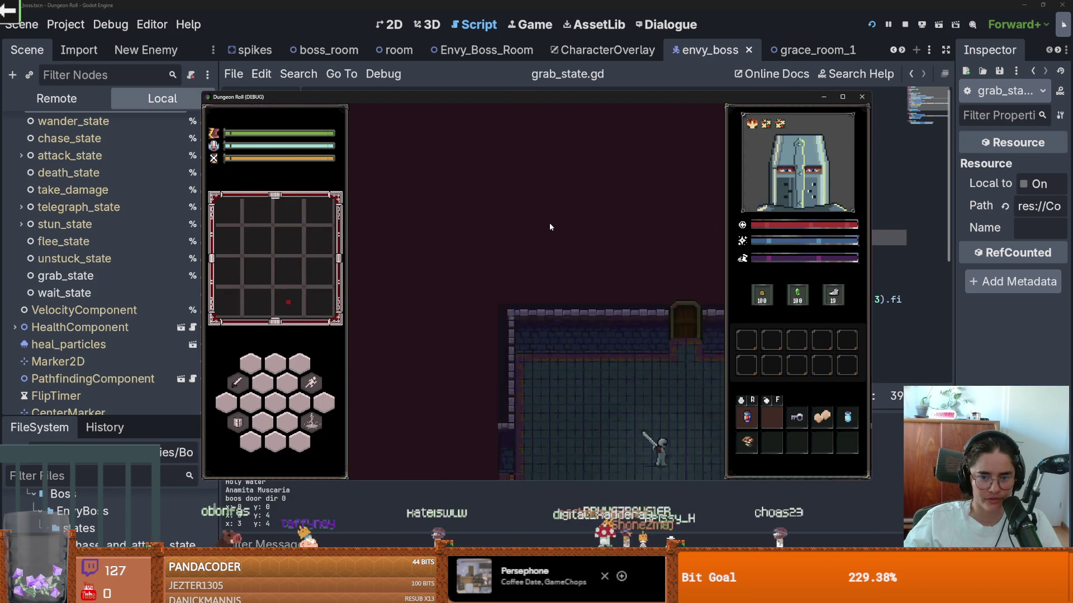
pyautogui.press('s')
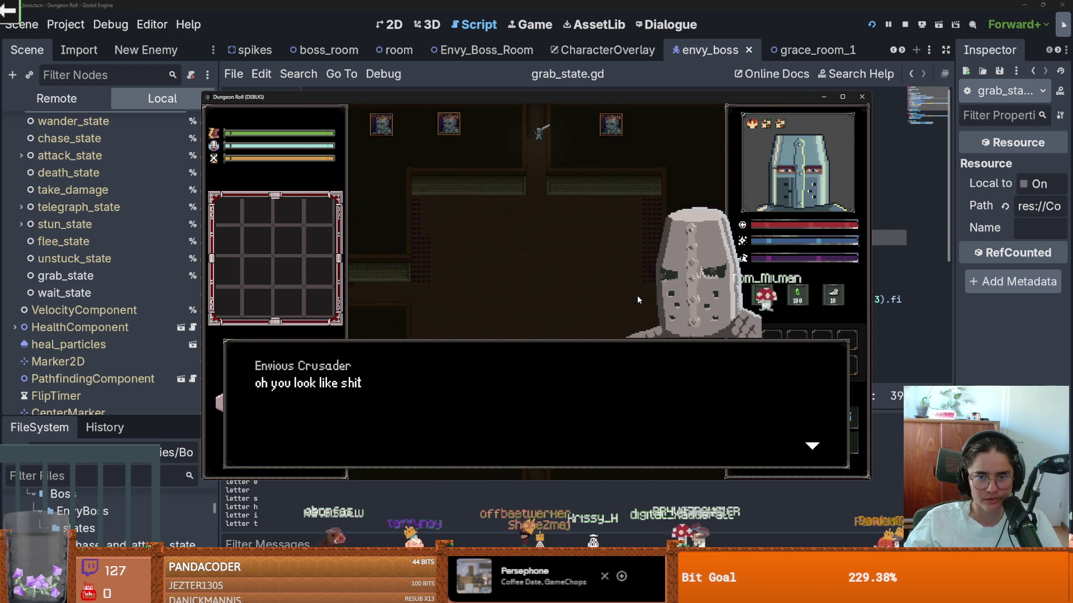
pyautogui.click(618, 273)
pyautogui.click(618, 272)
pyautogui.click(619, 272)
pyautogui.click(618, 272)
pyautogui.click(619, 272)
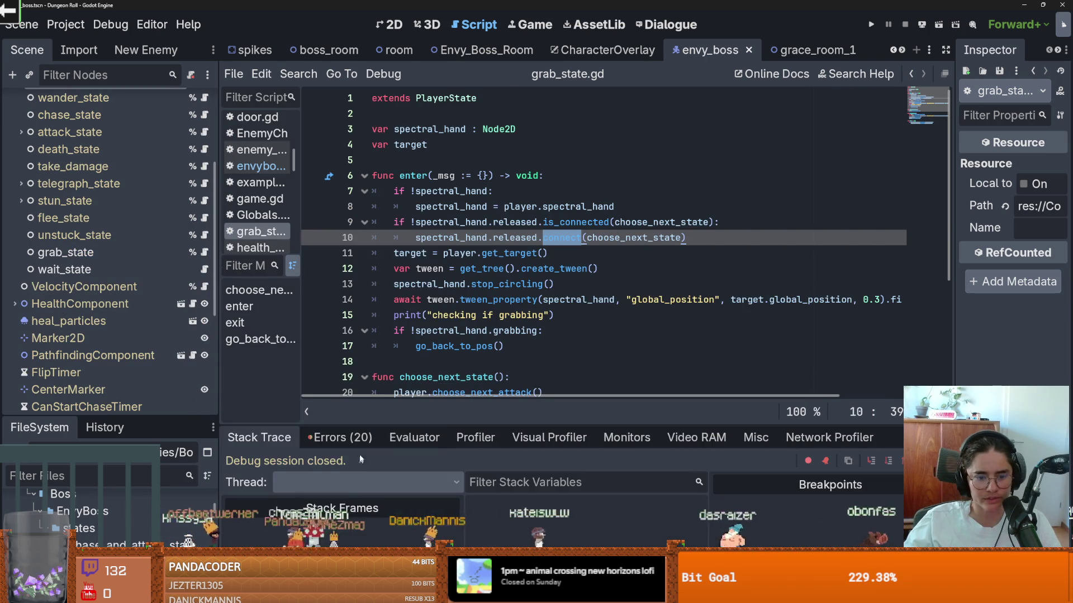
# Jump from the Errors list to roll_state.gd line 125 and insert a new line after line 124.
pyautogui.click(339, 437)
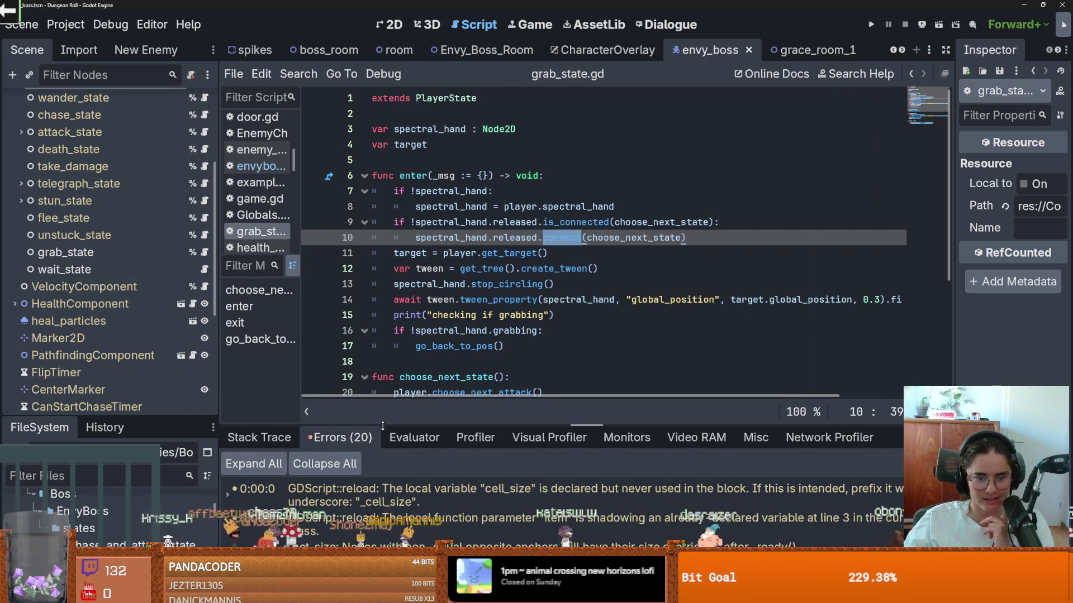
pyautogui.moveTo(391, 424); pyautogui.dragTo(391, 199)
pyautogui.click(501, 442)
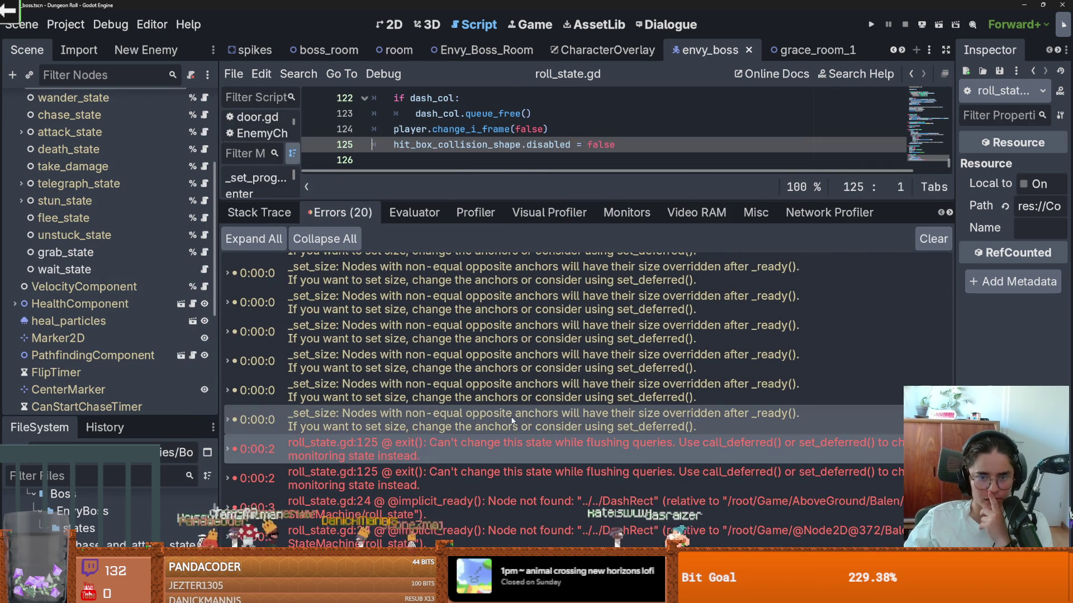
pyautogui.moveTo(514, 198); pyautogui.dragTo(509, 429)
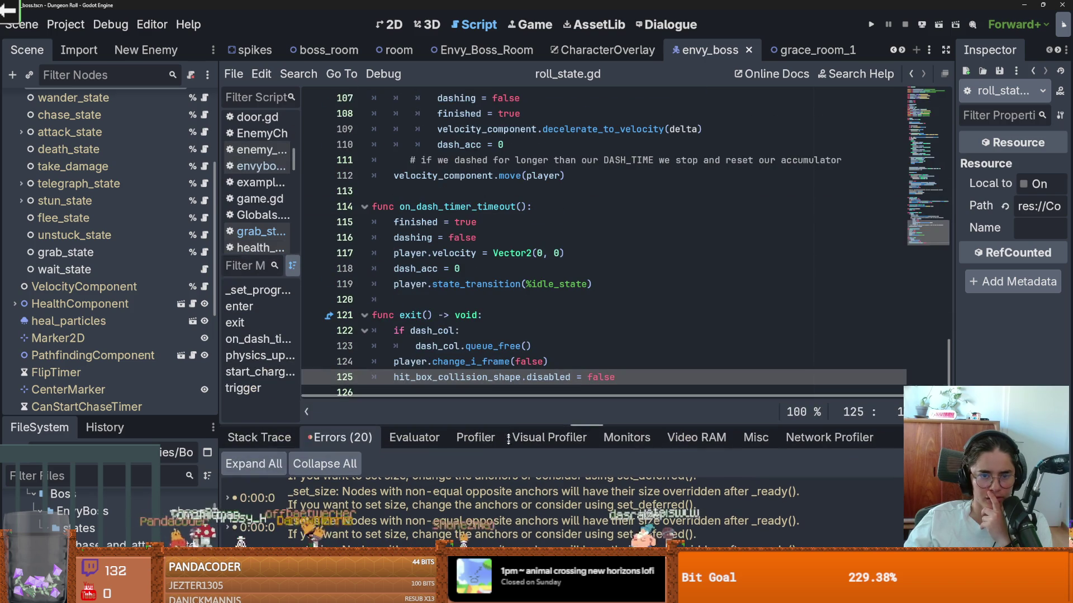
pyautogui.scroll(5, 454, 320)
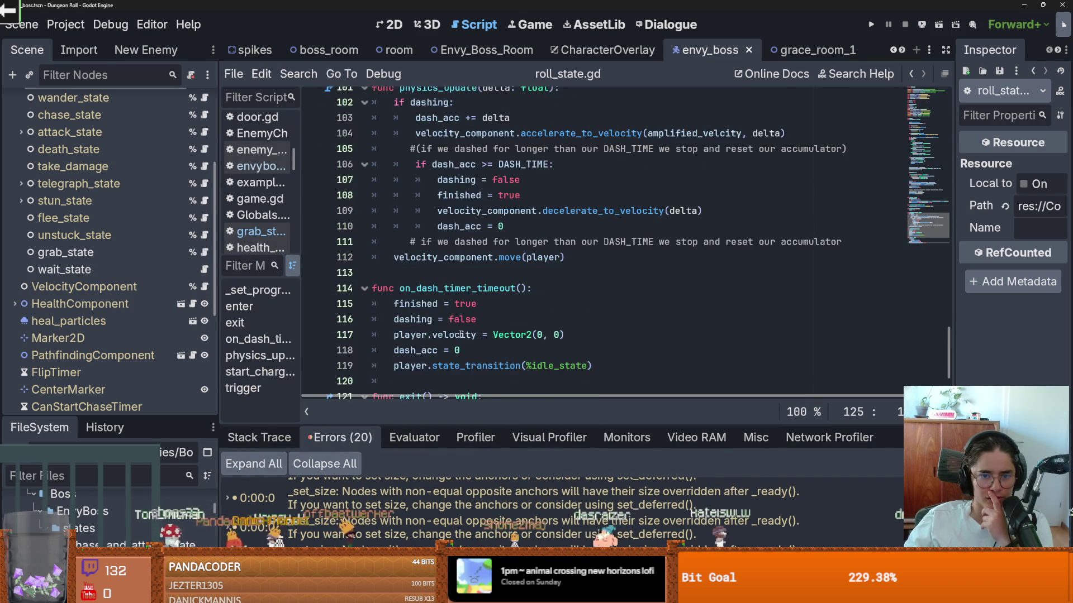
pyautogui.scroll(-5, 460, 334)
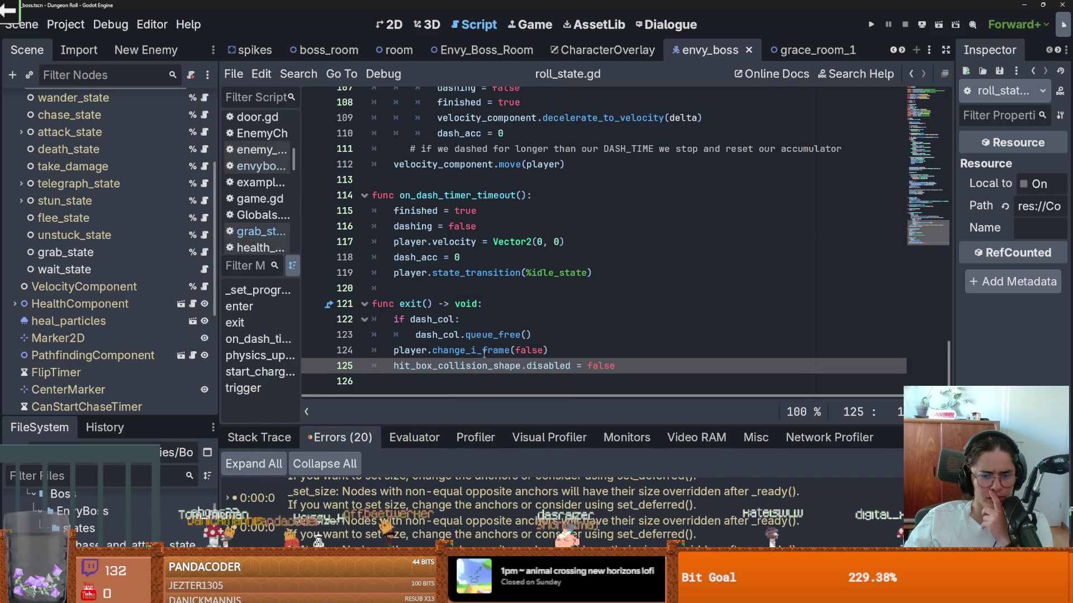
pyautogui.click(567, 352)
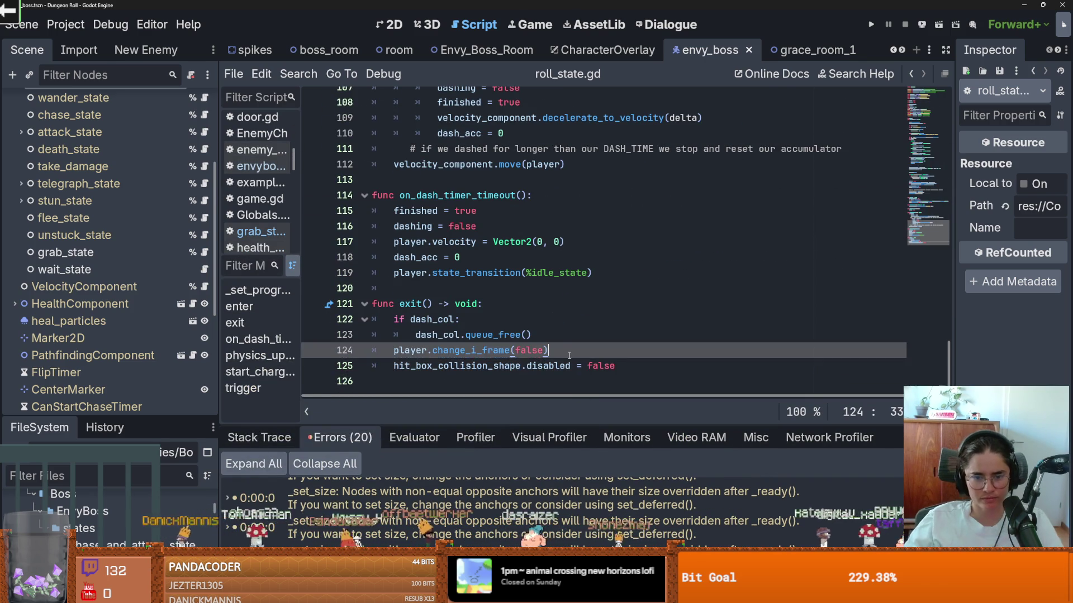
pyautogui.press('Return')
# Write hit_box_collision_shape.call_deferred("disabled", false) on line 125 of roll_state.gd.
pyautogui.write('hit')
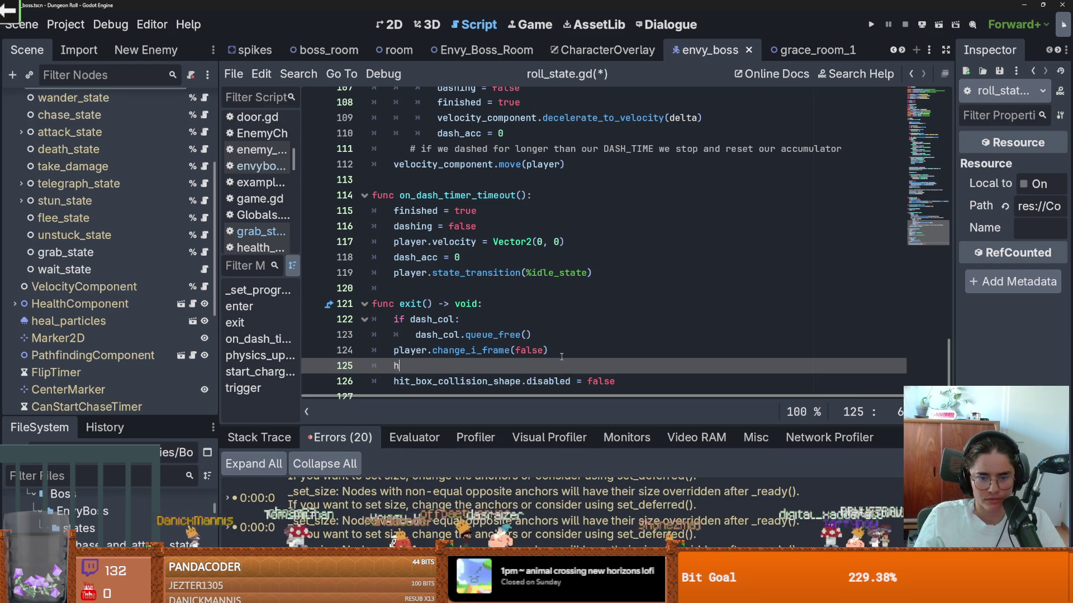
pyautogui.press('Return')
pyautogui.write('.')
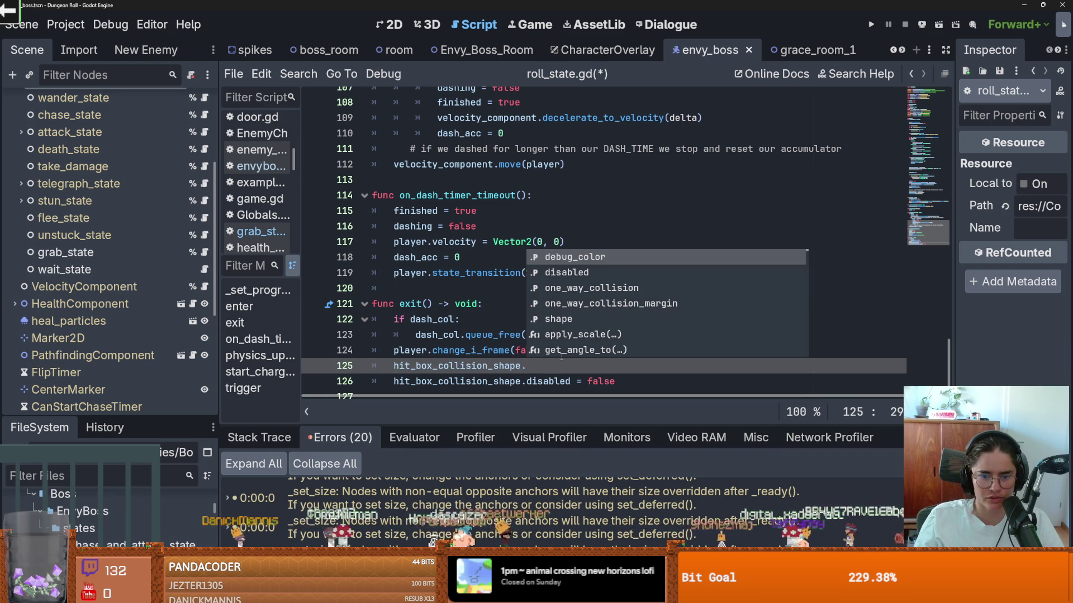
pyautogui.write('call')
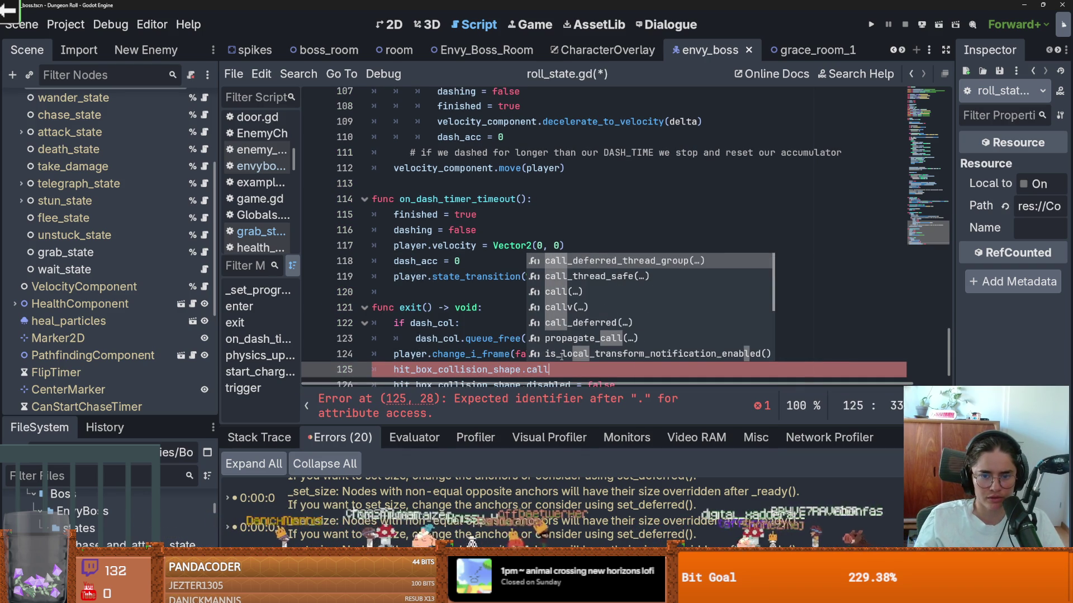
pyautogui.press('Down')
pyautogui.press('Down')
pyautogui.press('Down')
pyautogui.press('Down')
pyautogui.press('Return')
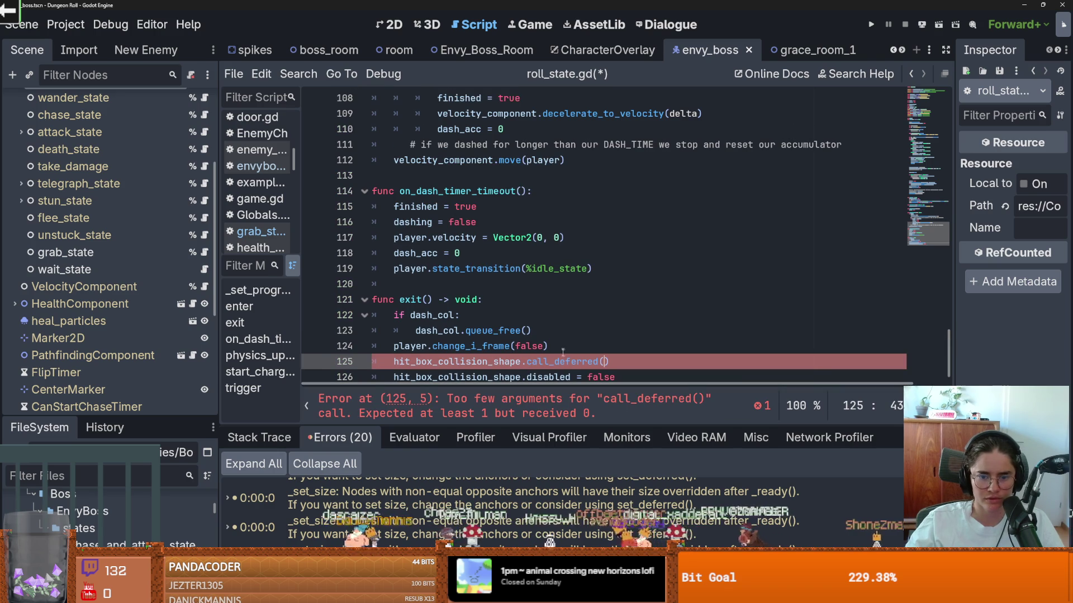
pyautogui.write('"disa')
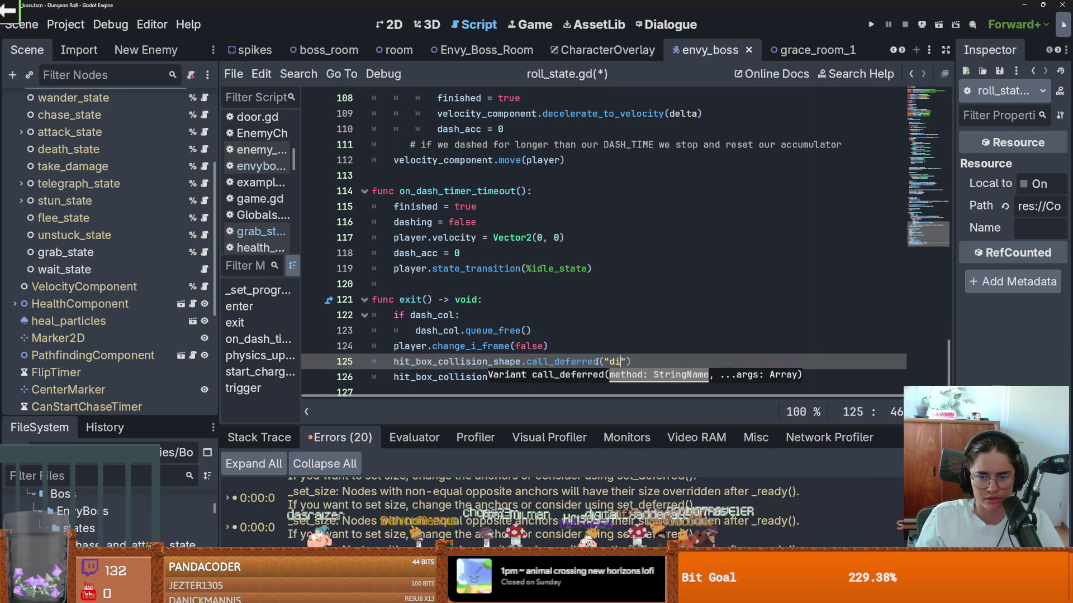
pyautogui.write('bled",')
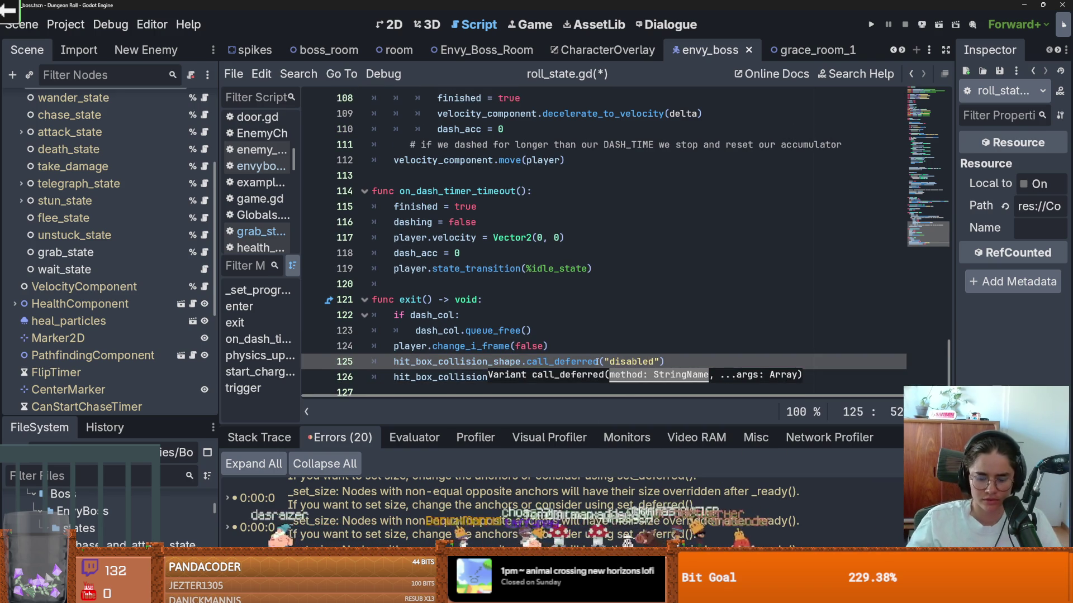
pyautogui.write(' false')
# Delete the old disabled = false line, save roll_state.gd, and check the remaining line 125 error.
pyautogui.click(586, 361)
pyautogui.click(617, 377)
pyautogui.hotkey('shift', 'Home')
pyautogui.press('BackSpace')
pyautogui.press('BackSpace')
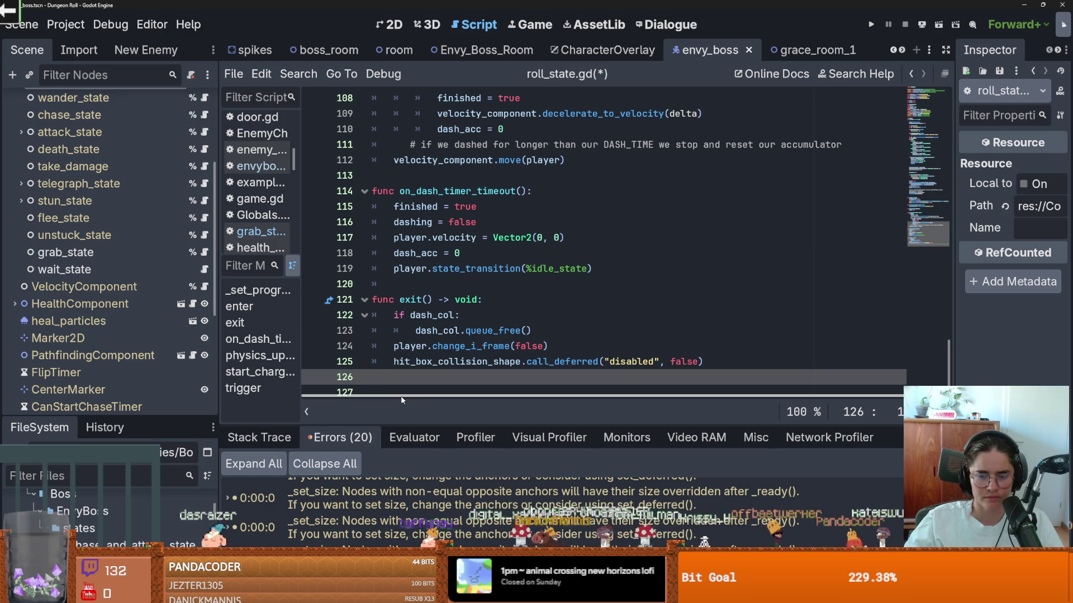
pyautogui.hotkey('ctrl', 's')
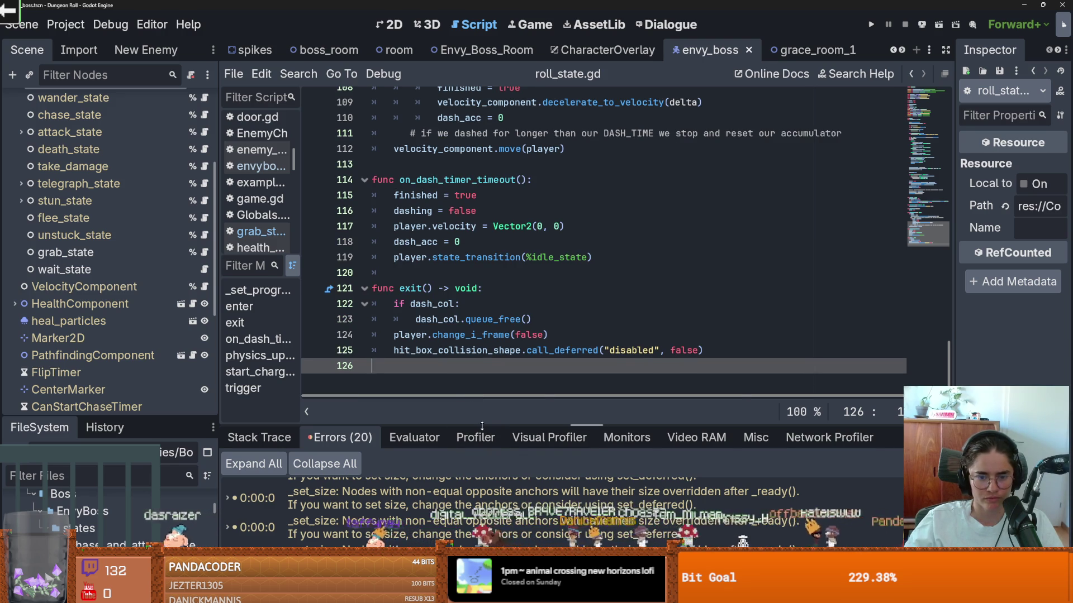
pyautogui.moveTo(484, 420); pyautogui.dragTo(499, 191)
pyautogui.click(503, 478)
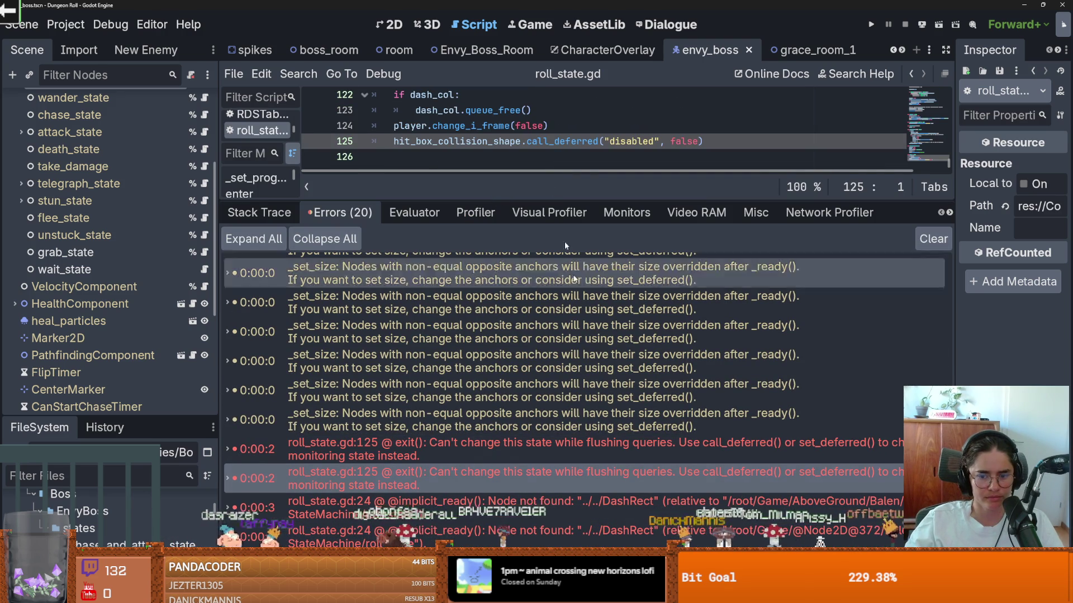
# Inspect both roll_state.gd line 24 DashRect errors, save, and switch to the Envy_Boss_Room scene.
pyautogui.click(574, 515)
pyautogui.click(579, 527)
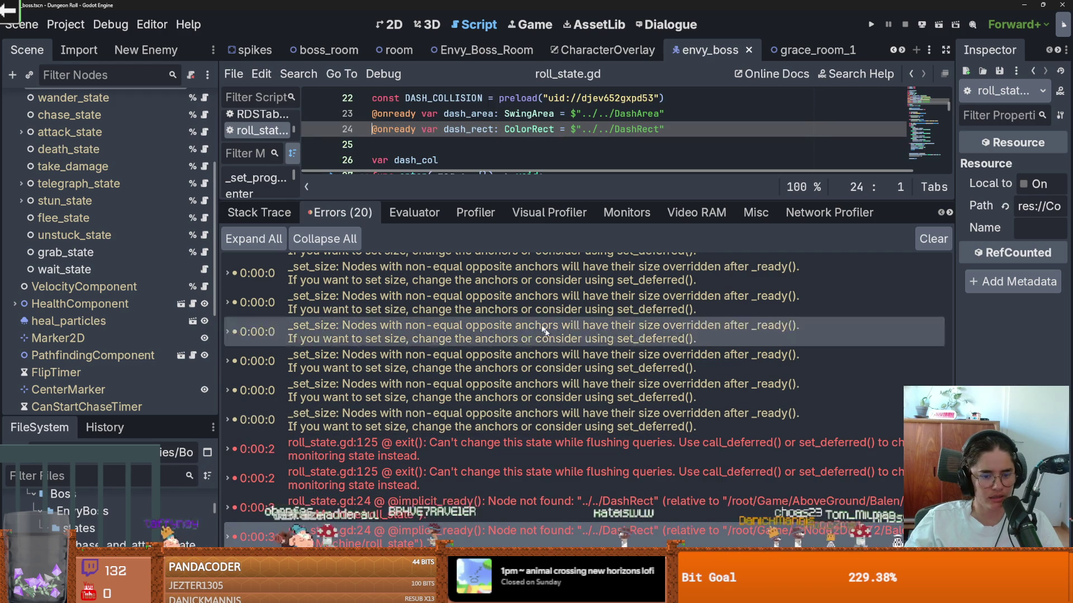
pyautogui.moveTo(508, 203); pyautogui.dragTo(508, 428)
pyautogui.hotkey('ctrl', 's')
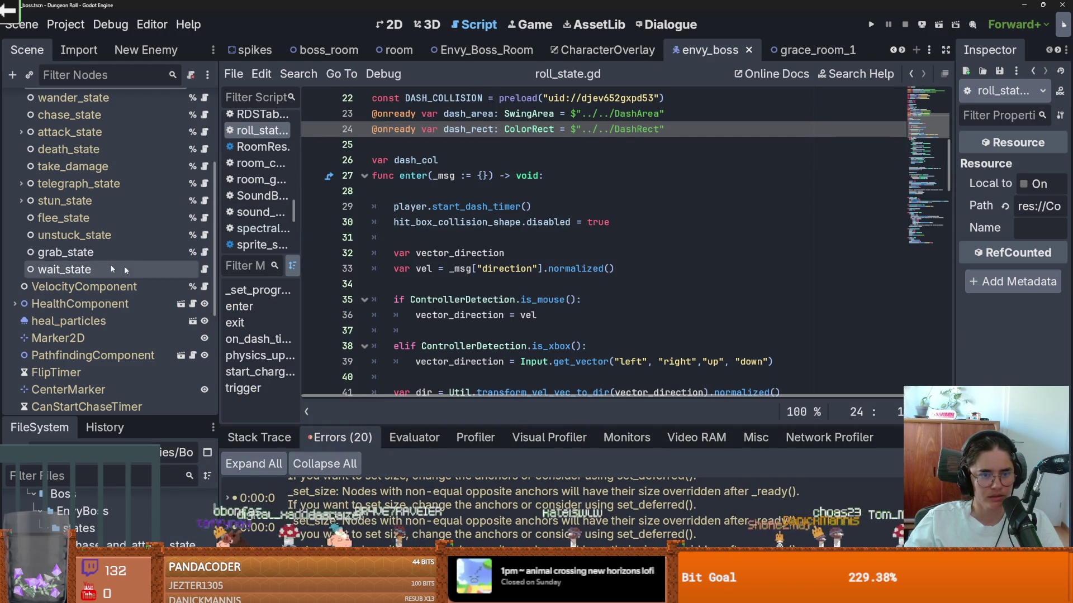
pyautogui.click(486, 50)
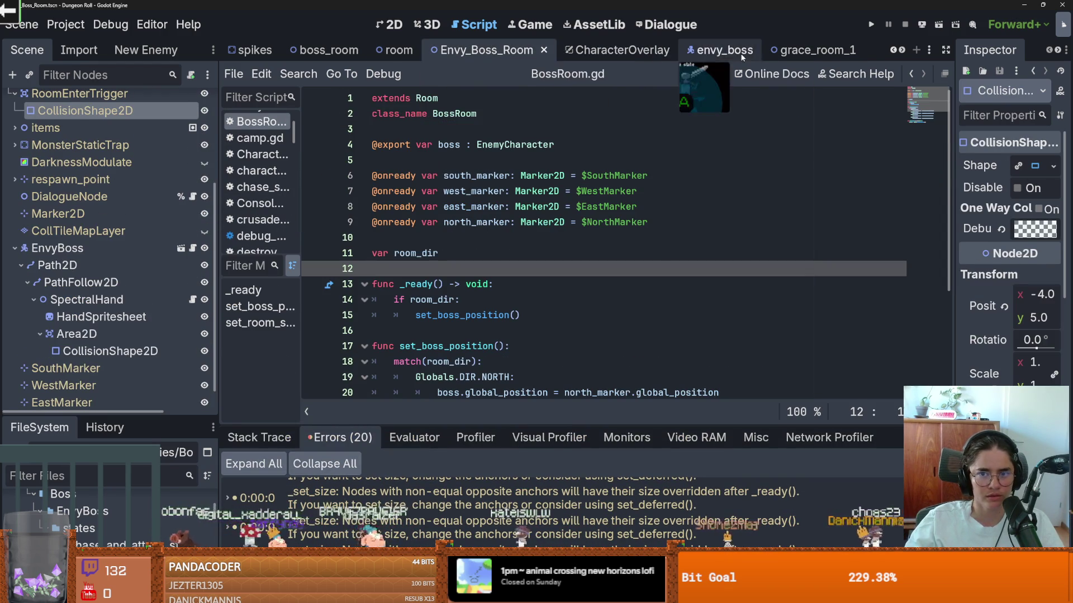
pyautogui.click(706, 49)
pyautogui.scroll(-3, 158, 343)
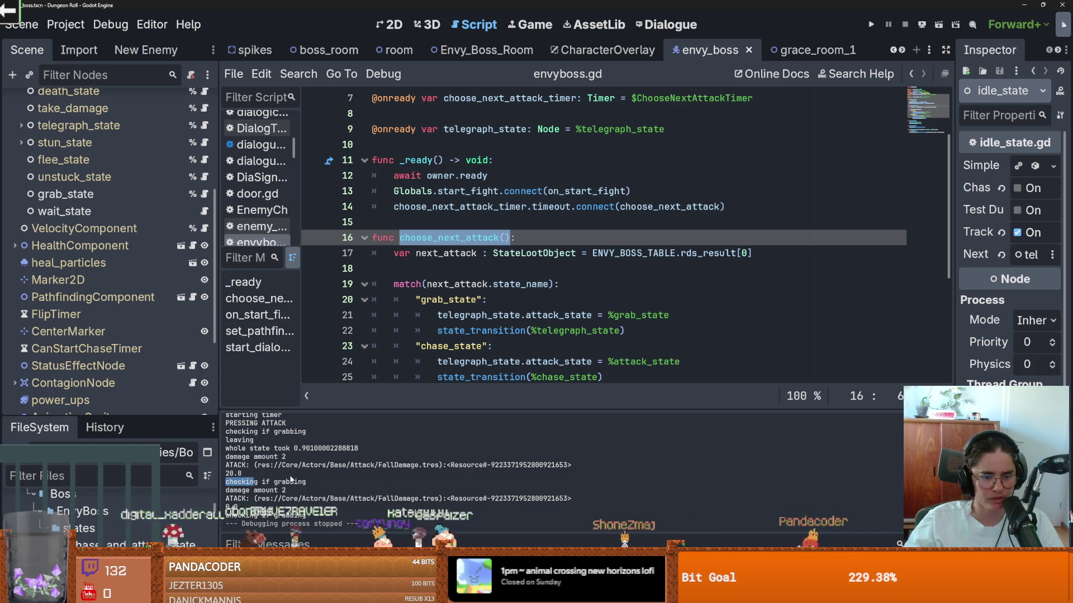
pyautogui.scroll(-1, 474, 305)
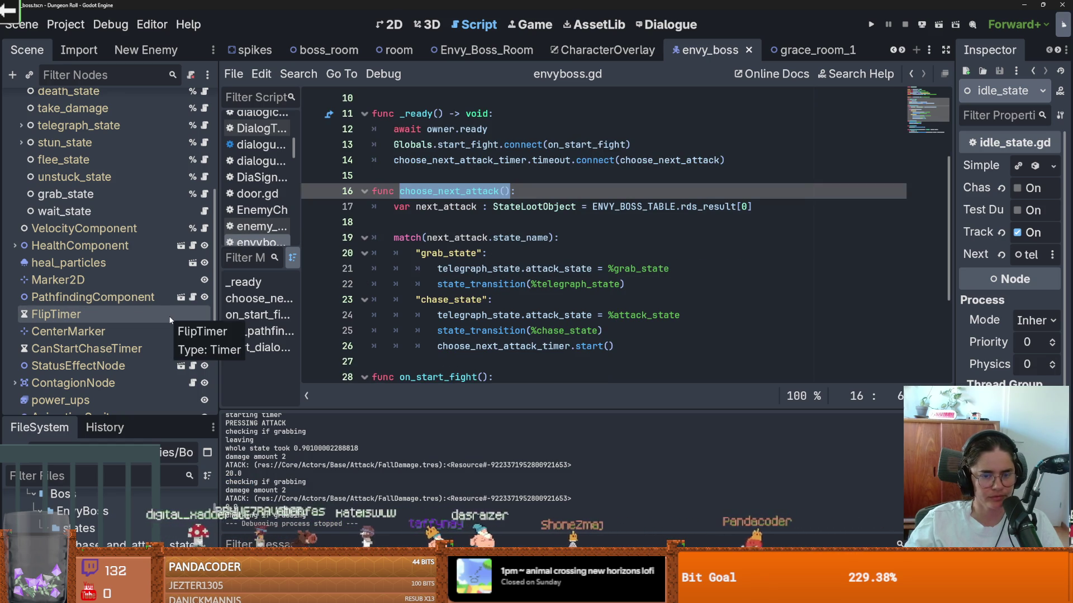
pyautogui.scroll(-5, 168, 316)
pyautogui.scroll(2, 165, 302)
pyautogui.scroll(-2, 166, 301)
pyautogui.scroll(1, 166, 302)
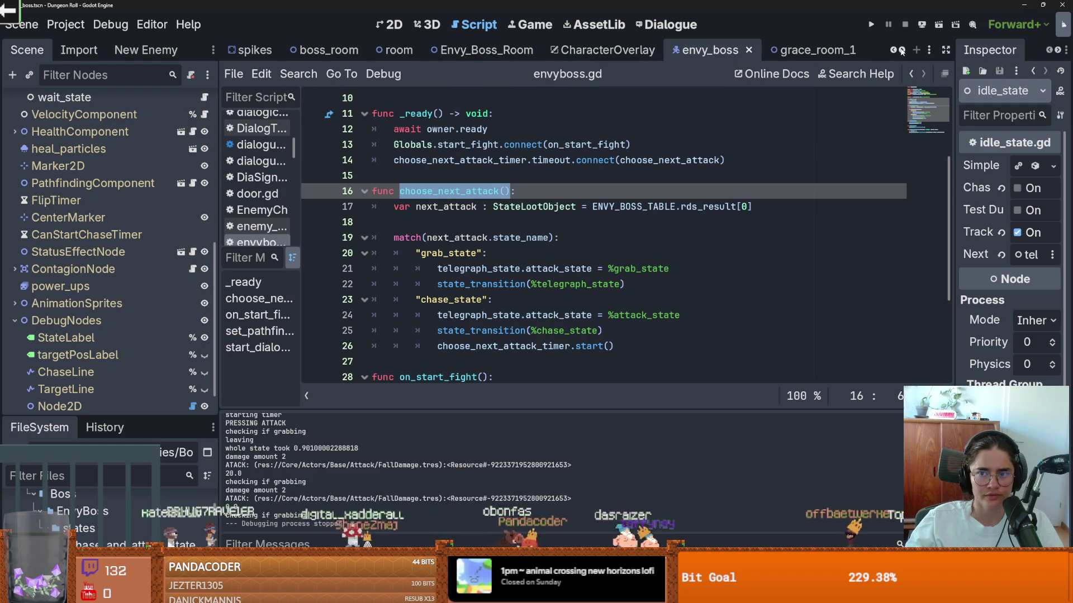
pyautogui.scroll(-4, 901, 50)
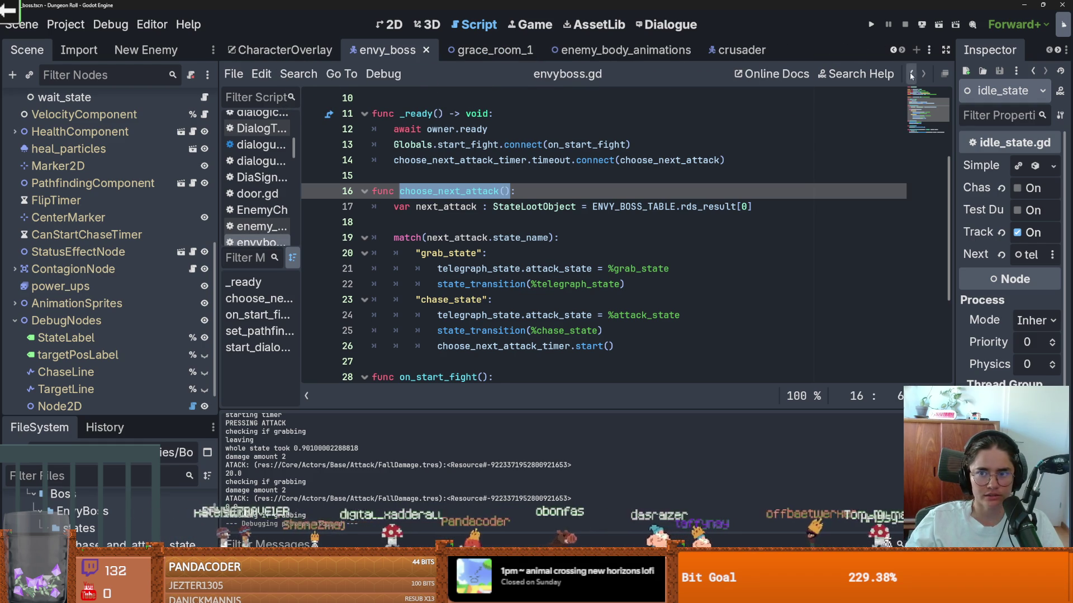
pyautogui.scroll(4, 783, 49)
pyautogui.click(483, 49)
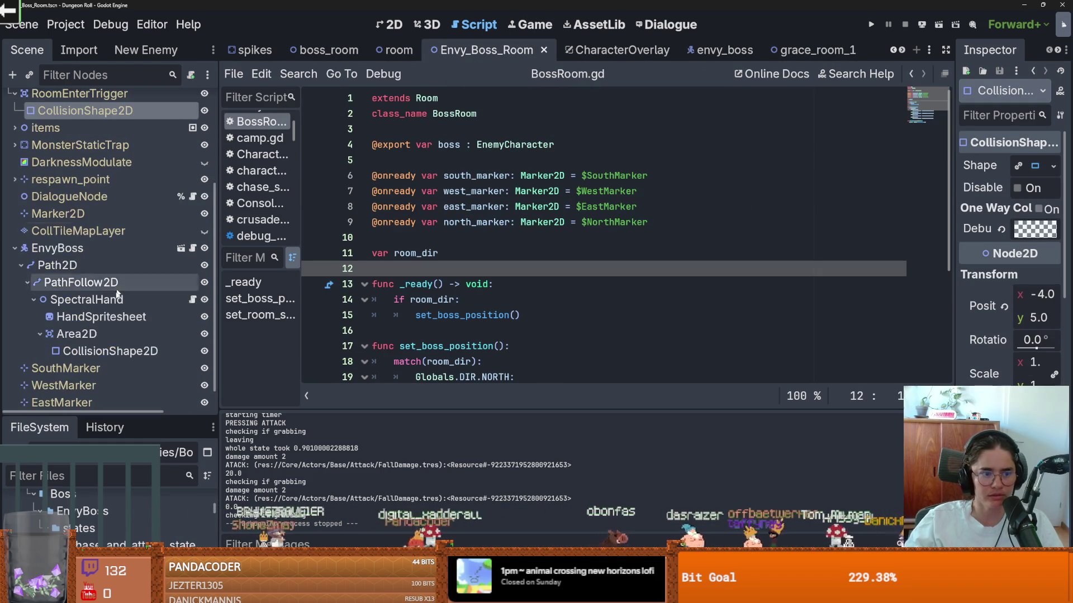
pyautogui.scroll(-1, 139, 266)
pyautogui.click(193, 273)
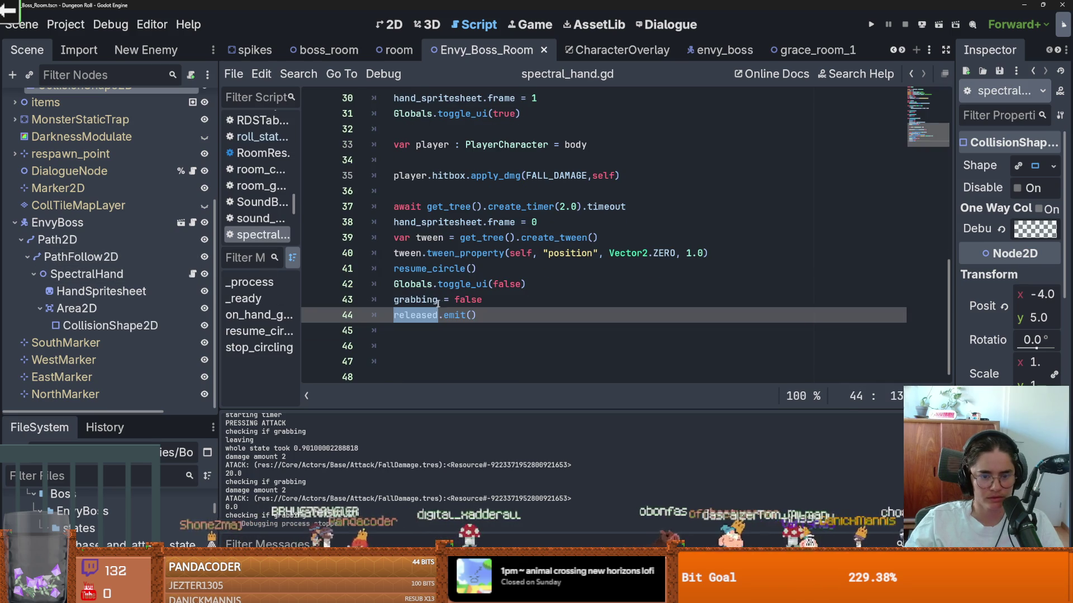
pyautogui.click(465, 324)
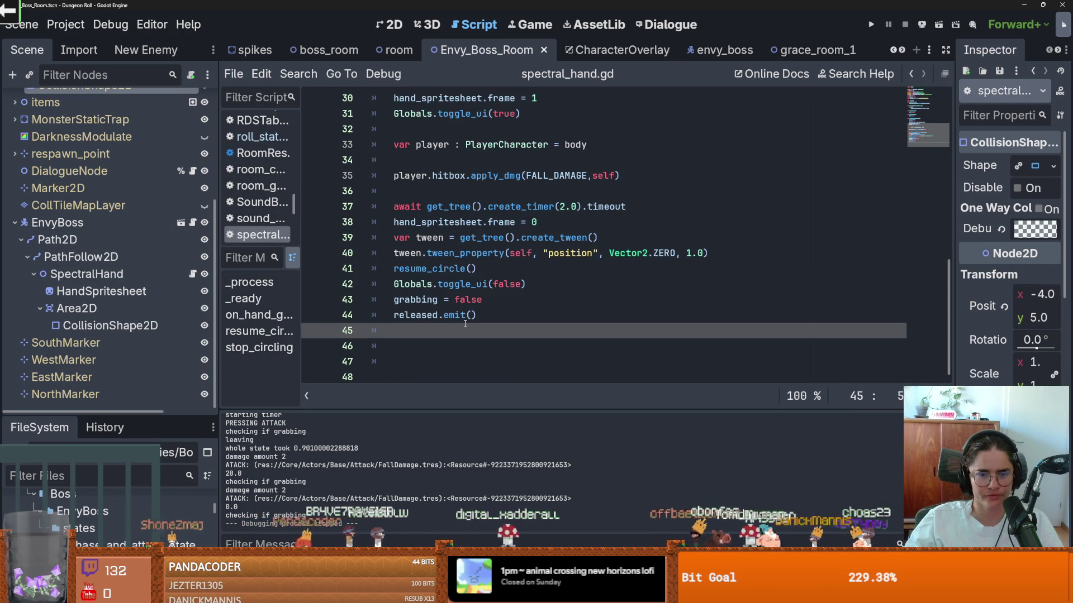
pyautogui.press('Up')
pyautogui.scroll(3, 481, 333)
pyautogui.scroll(-2, 489, 338)
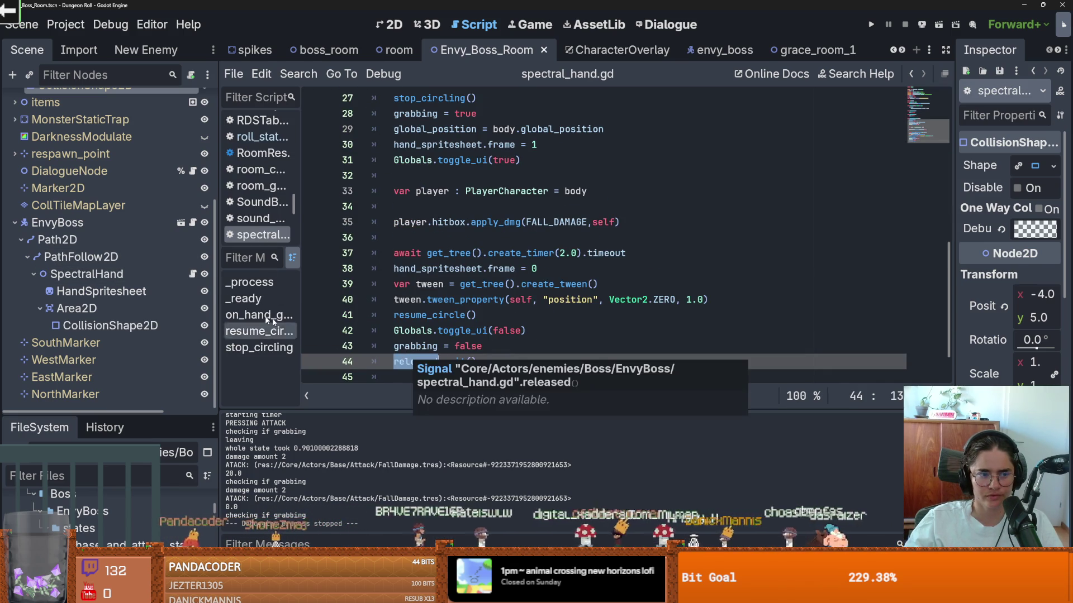
pyautogui.click(180, 223)
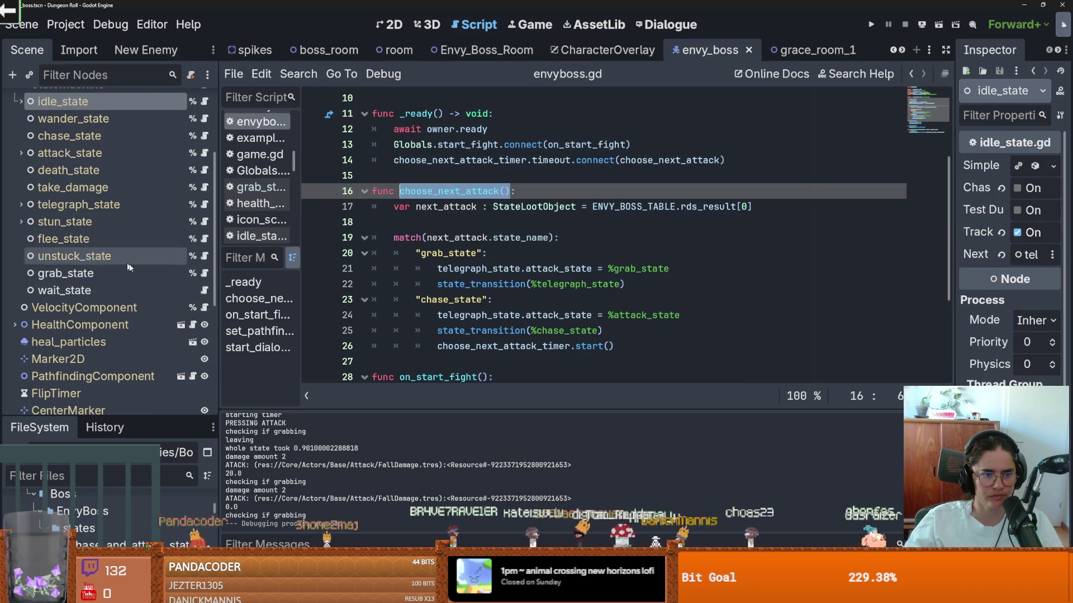
# Open grab_state.gd and review the spectral_hand.grabbing check and go_back_to_pos() call.
pyautogui.click(204, 274)
pyautogui.moveTo(411, 284); pyautogui.dragTo(526, 285)
pyautogui.scroll(-1, 525, 282)
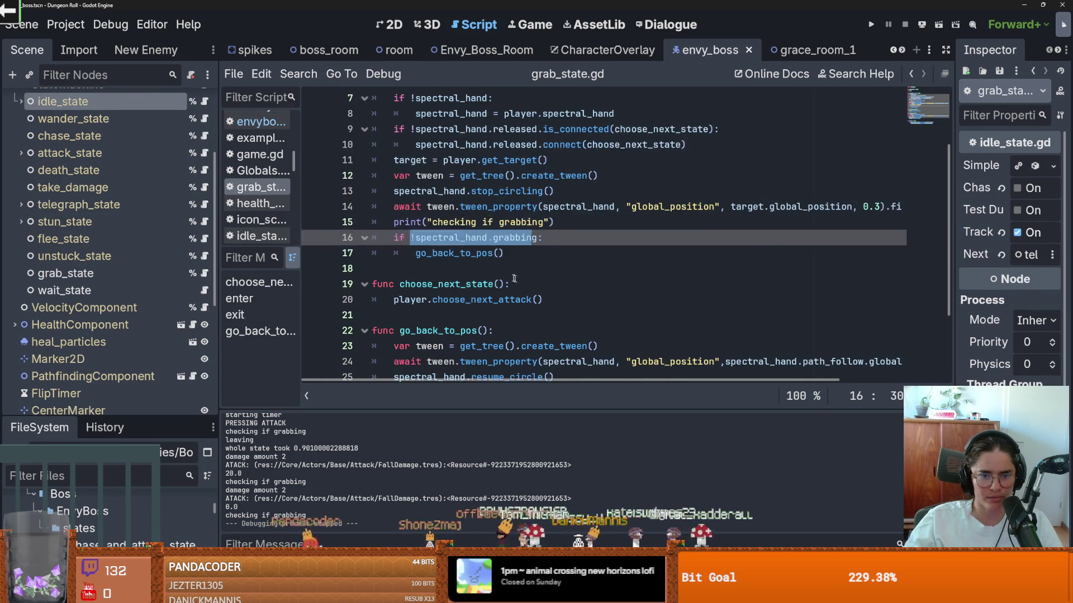
pyautogui.moveTo(405, 238); pyautogui.dragTo(519, 244)
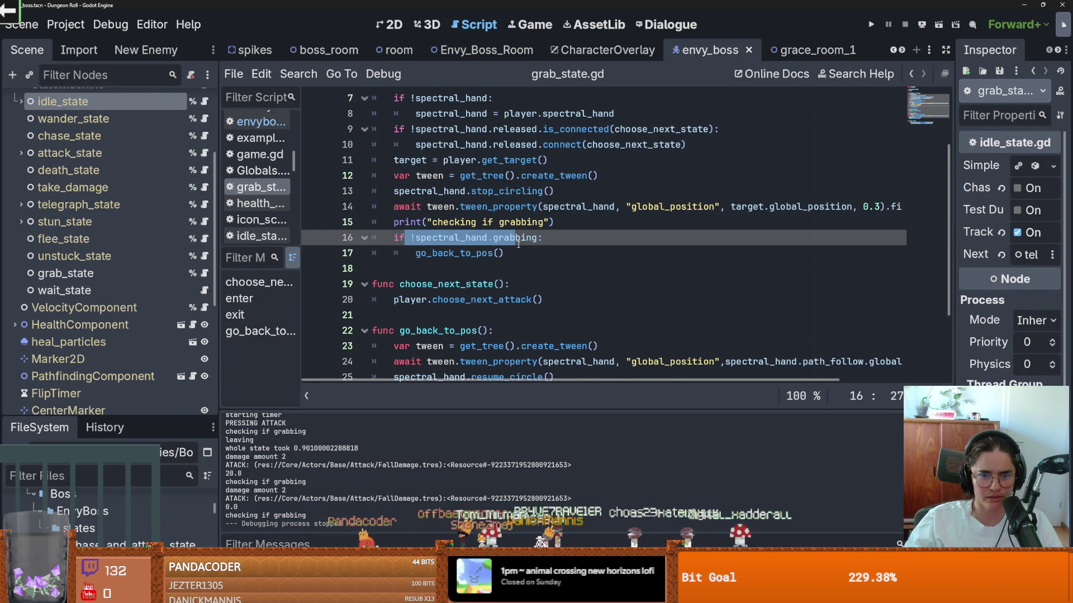
pyautogui.scroll(-1, 522, 246)
pyautogui.moveTo(407, 206); pyautogui.dragTo(531, 211)
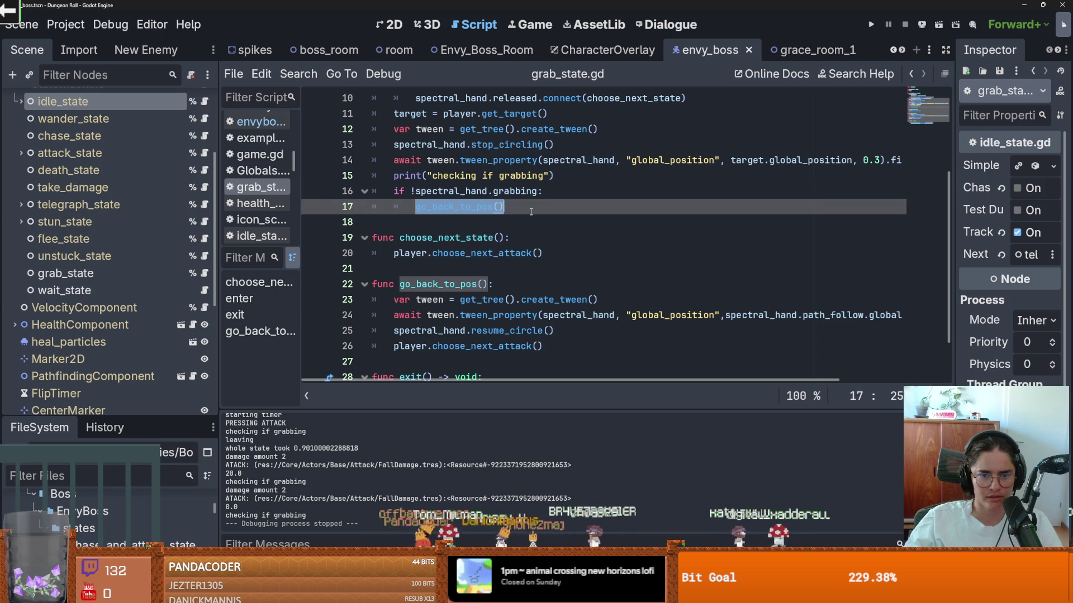
pyautogui.scroll(-1, 516, 238)
pyautogui.moveTo(399, 289); pyautogui.dragTo(543, 289)
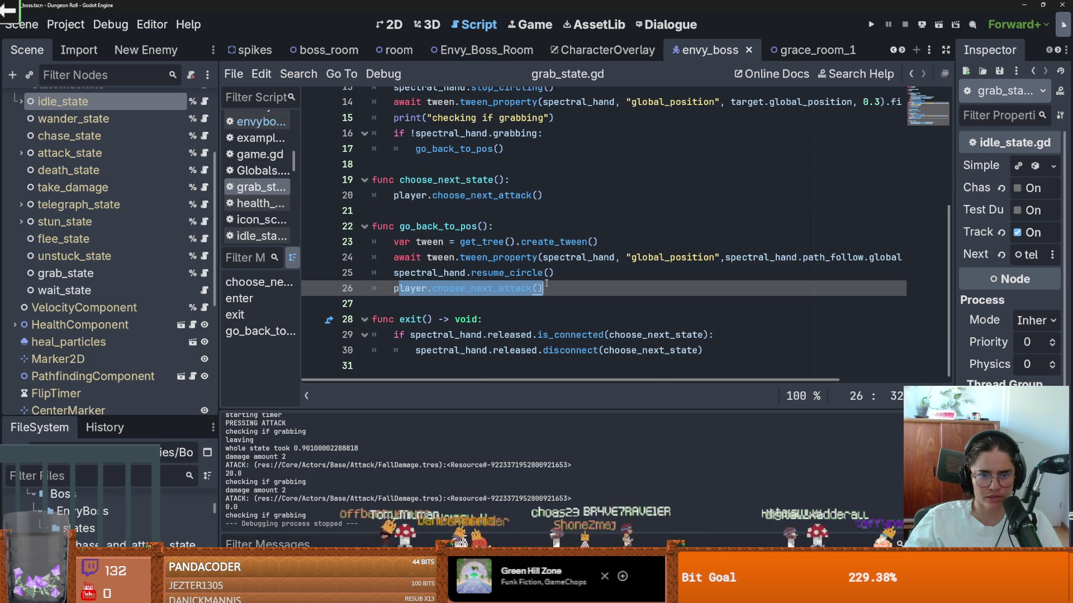
pyautogui.scroll(2, 497, 274)
pyautogui.moveTo(538, 226); pyautogui.dragTo(431, 227)
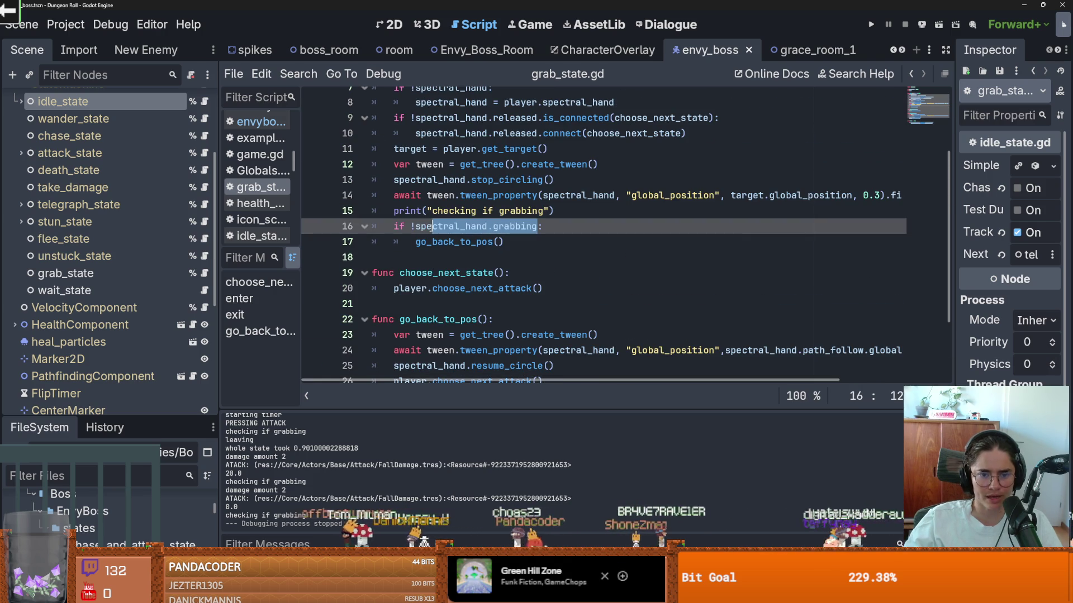
pyautogui.scroll(1, 504, 242)
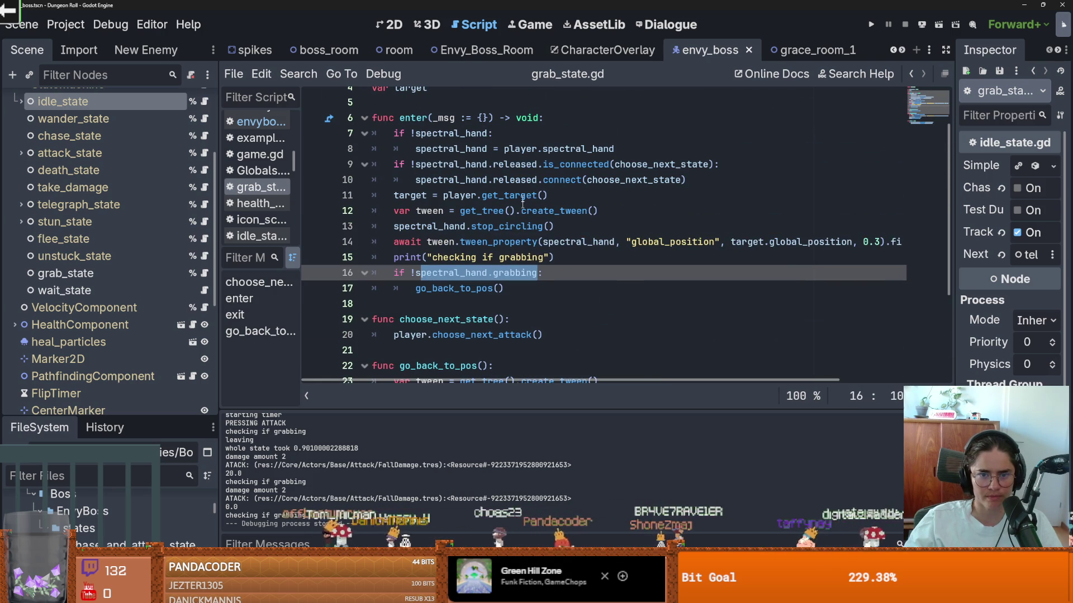
# Review the is_connected check and choose_next_state connect call on lines 9–10.
pyautogui.click(447, 164)
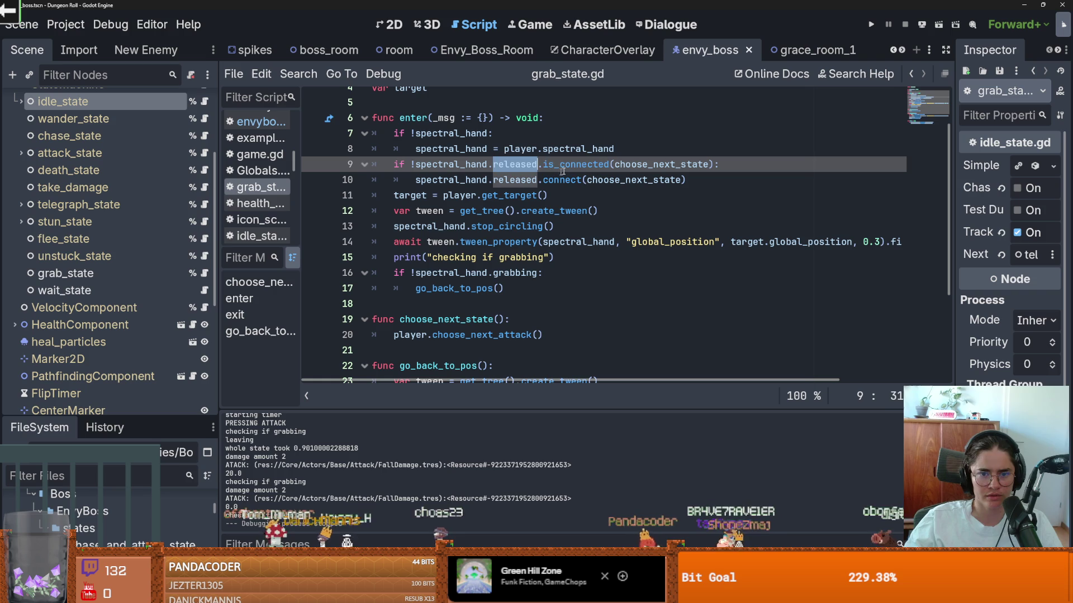
pyautogui.doubleClick(629, 165)
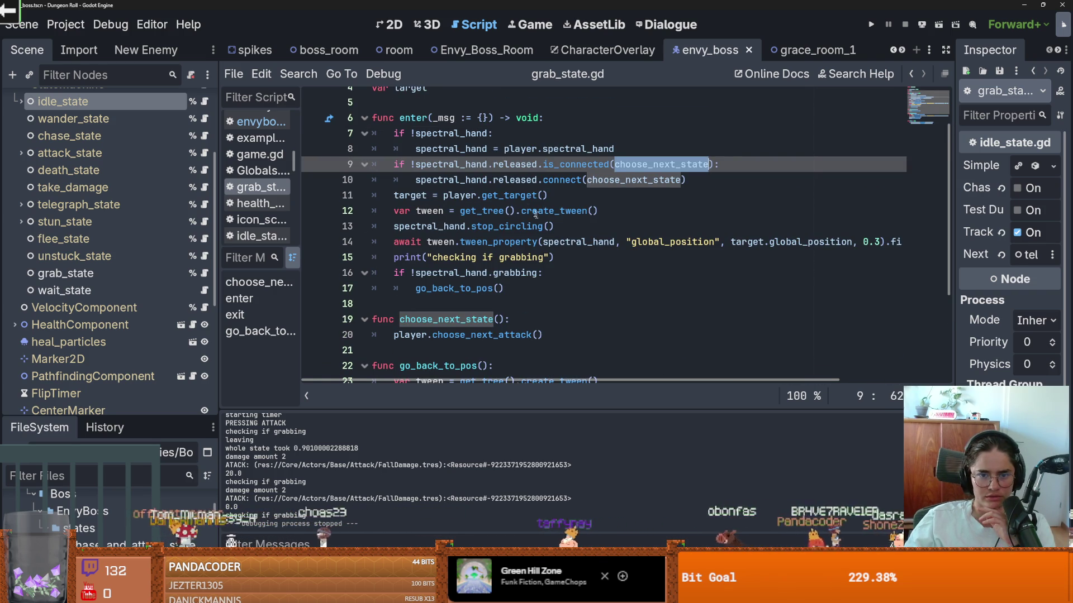
pyautogui.moveTo(402, 164); pyautogui.dragTo(631, 164)
pyautogui.moveTo(394, 179); pyautogui.dragTo(683, 179)
pyautogui.doubleClick(615, 180)
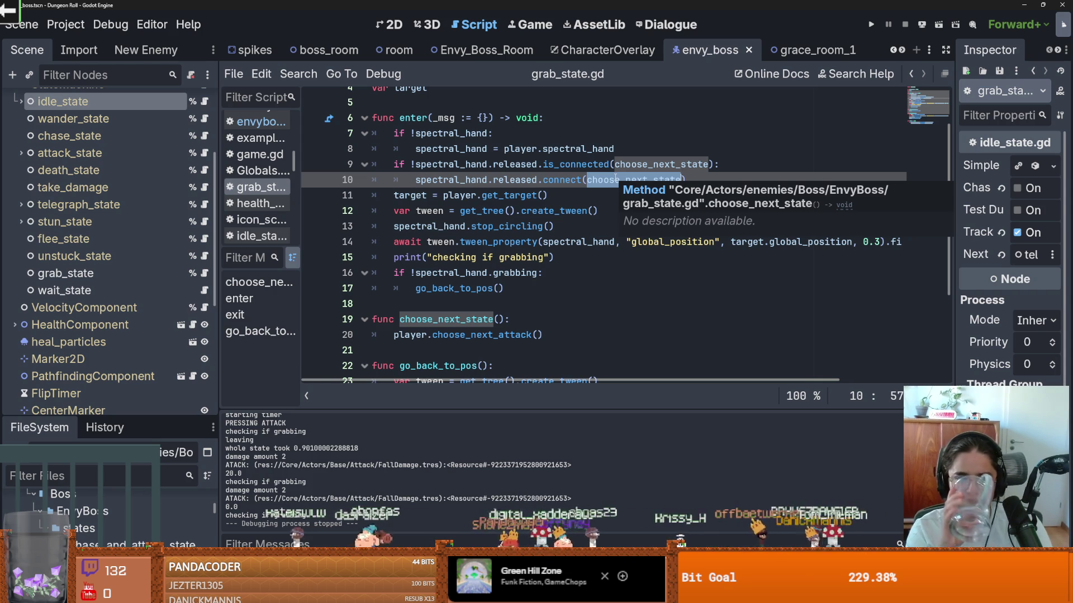
# Insert a blank line after line 8, check the released signal, then return to Envy_Boss_Room.
pyautogui.click(584, 149)
pyautogui.press('Return')
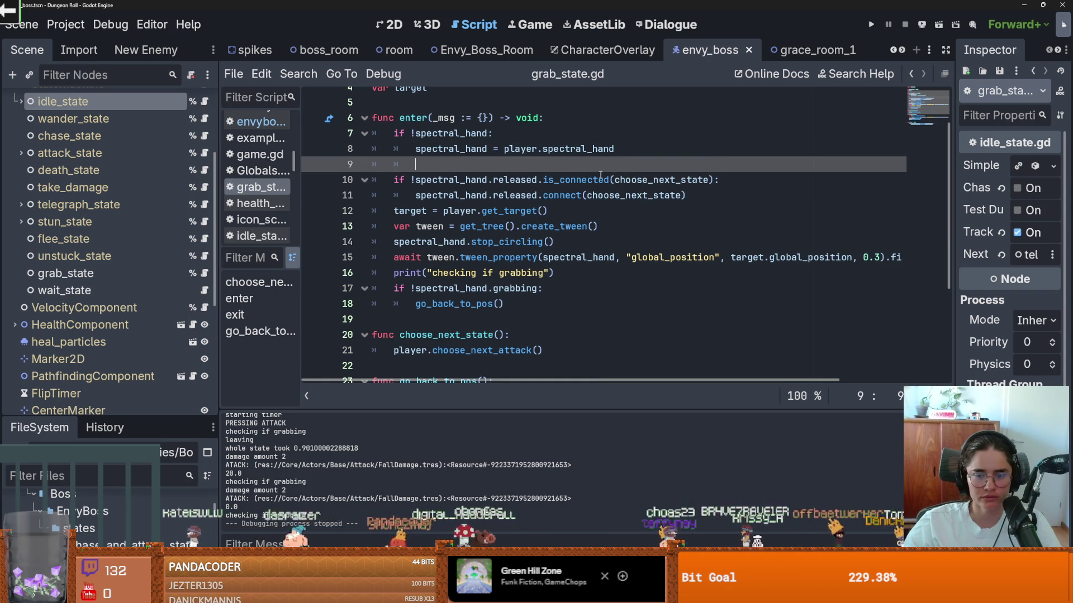
pyautogui.doubleClick(659, 180)
pyautogui.scroll(-2, 663, 226)
pyautogui.scroll(1, 663, 227)
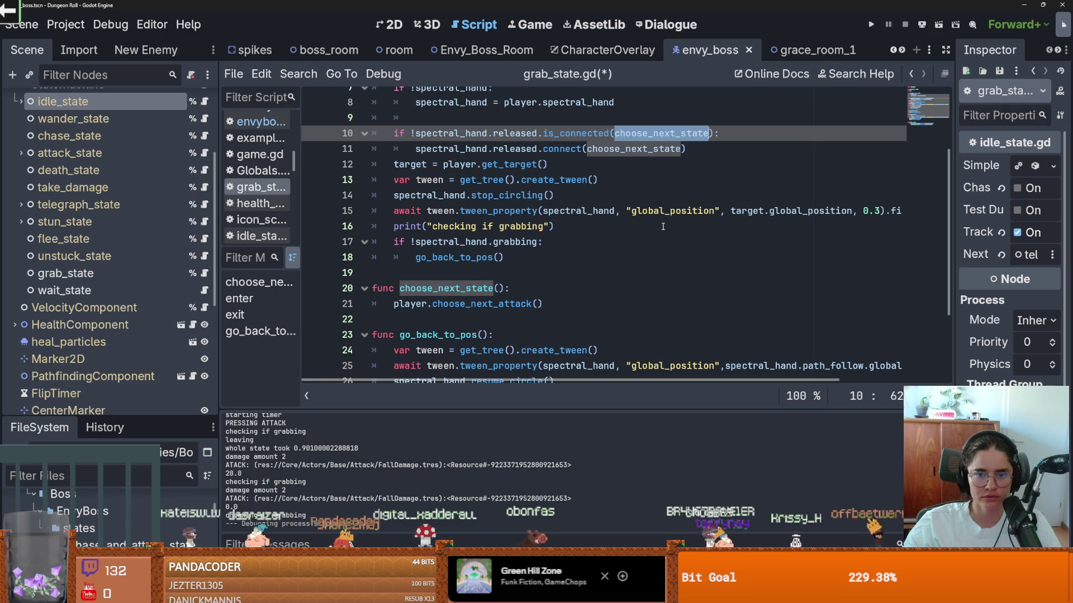
pyautogui.doubleClick(528, 135)
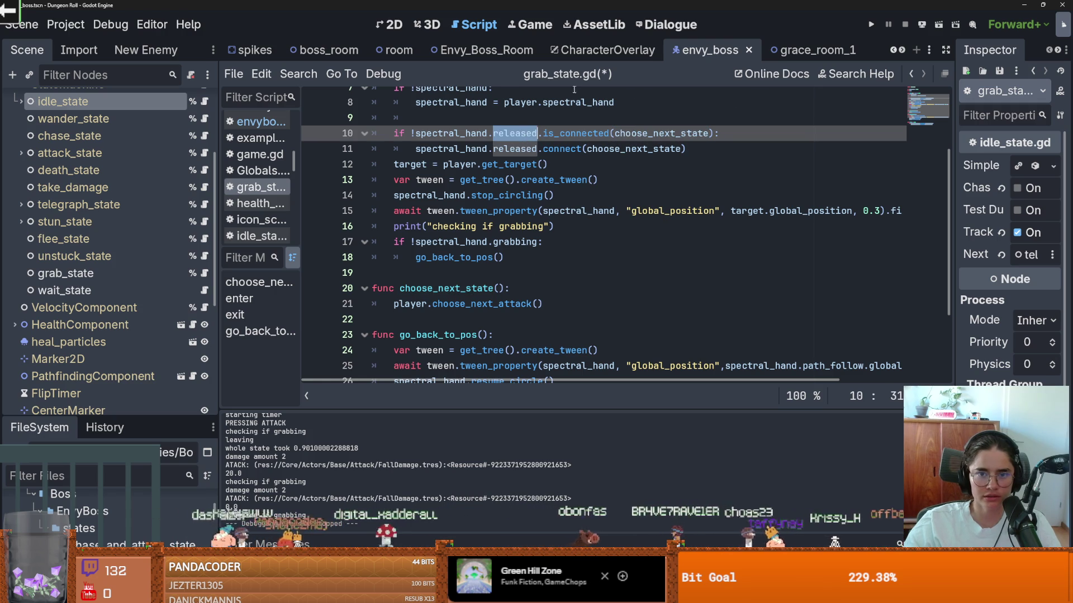
pyautogui.click(486, 50)
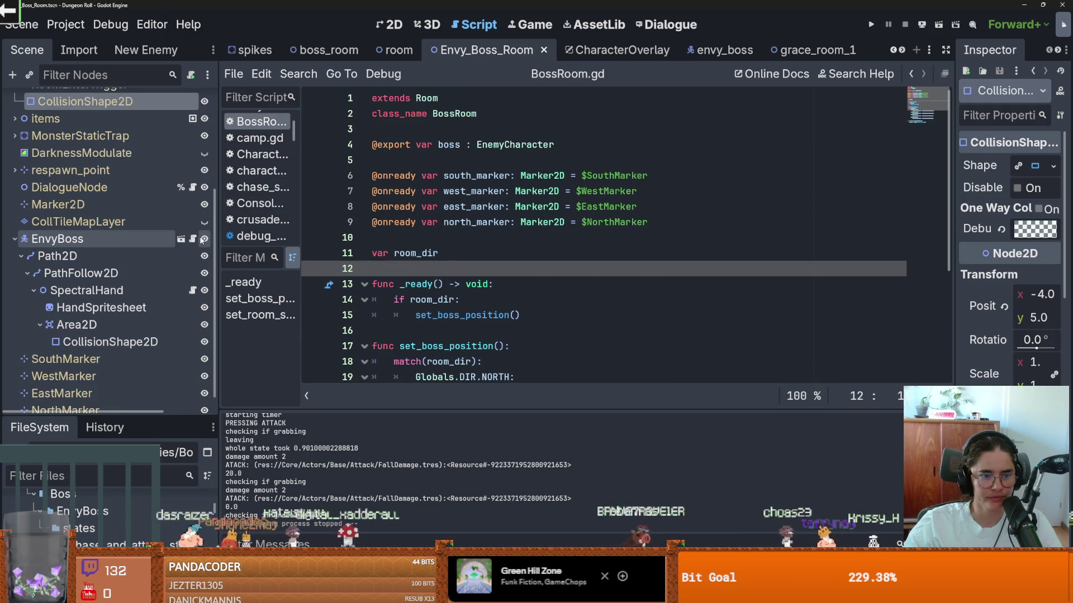
# Review SpectralHand's released signal on line 44 and choose_next_attack in envyboss.gd.
pyautogui.click(200, 239)
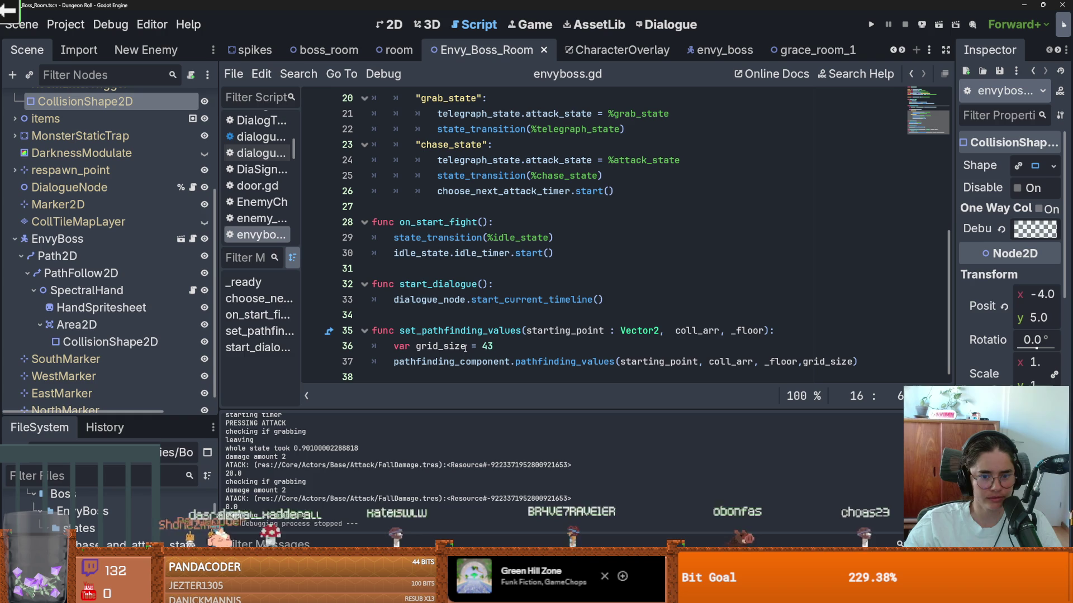
pyautogui.scroll(-1, 171, 270)
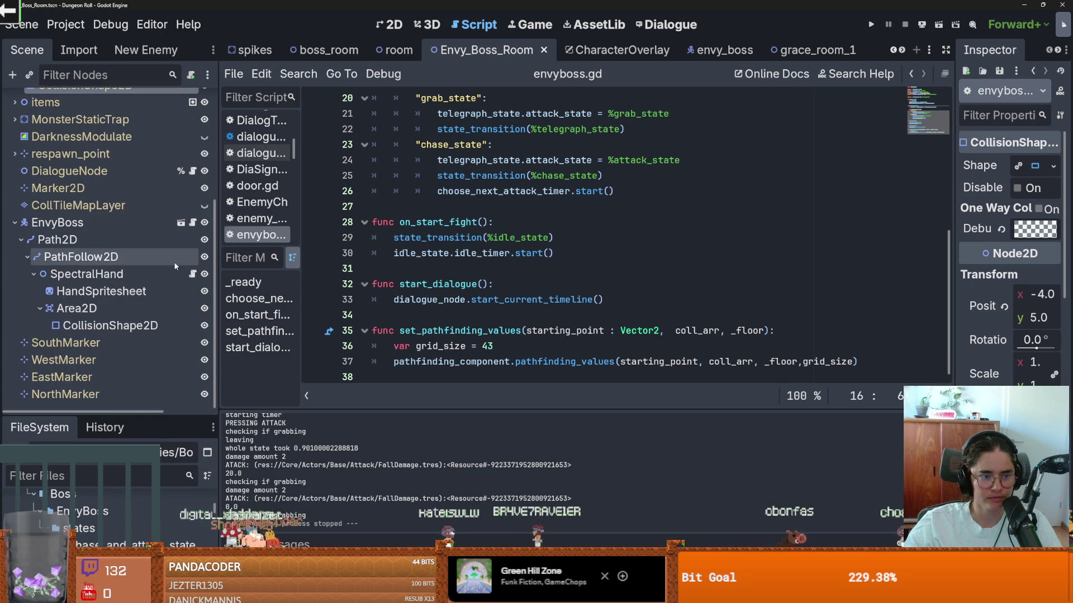
pyautogui.click(193, 274)
pyautogui.scroll(-1, 472, 319)
pyautogui.doubleClick(419, 315)
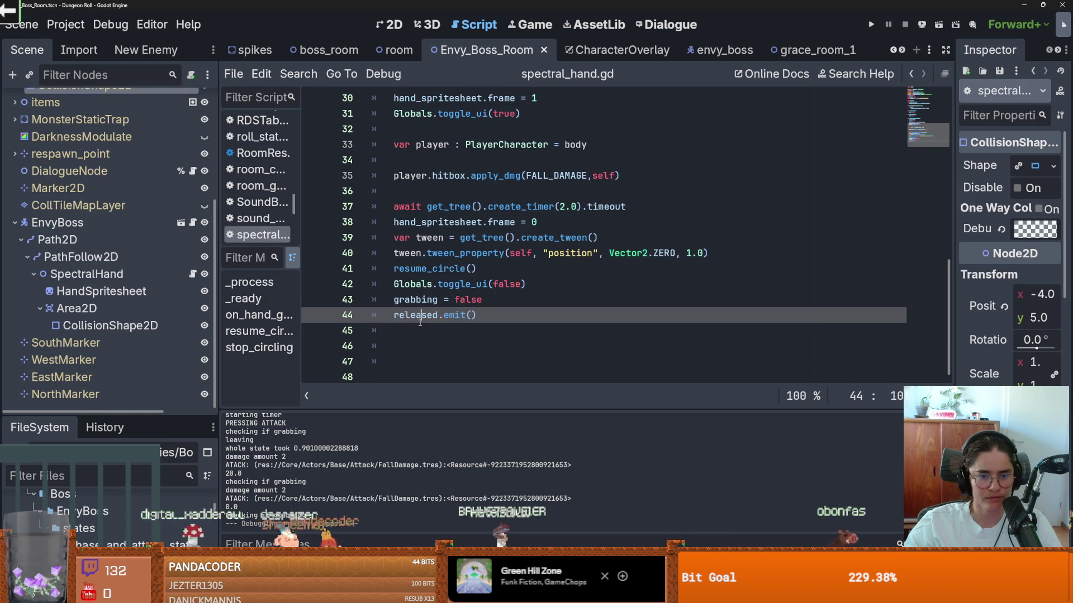
pyautogui.hotkey('ctrl', 's')
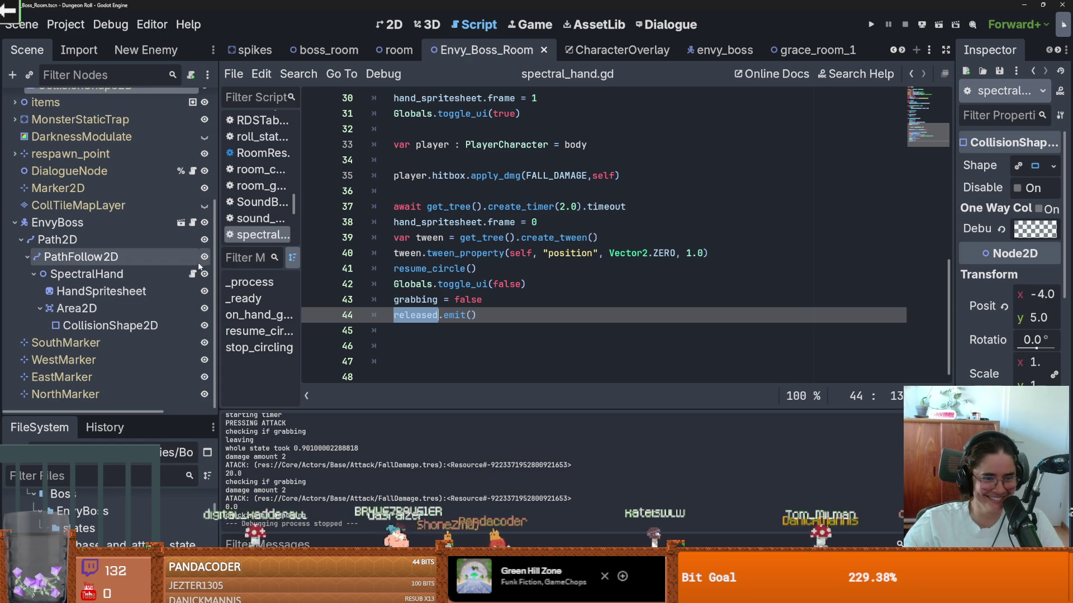
pyautogui.click(193, 223)
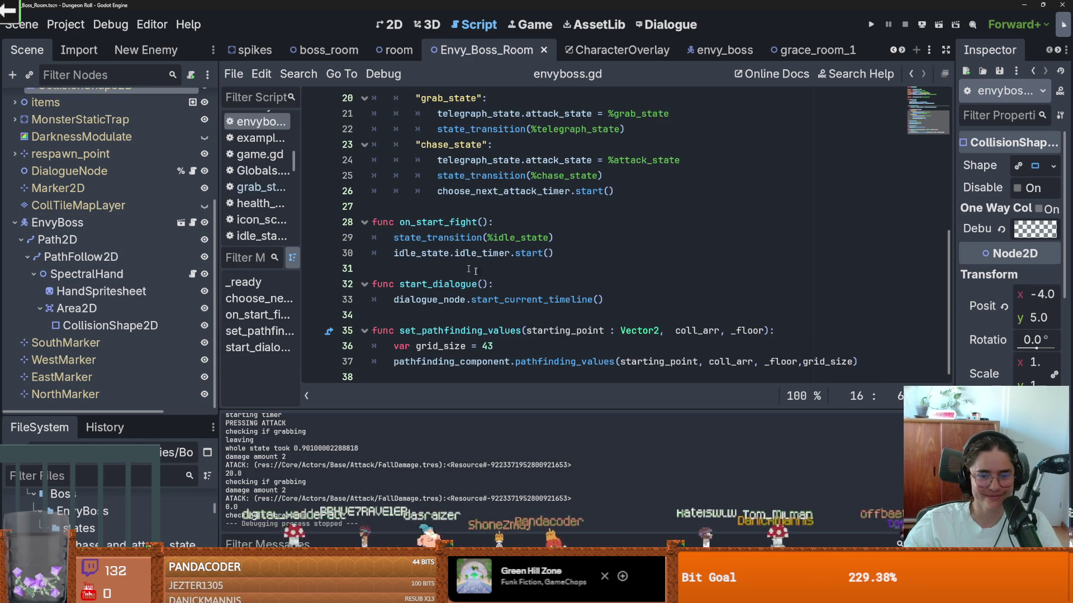
pyautogui.scroll(4, 461, 265)
pyautogui.doubleClick(479, 224)
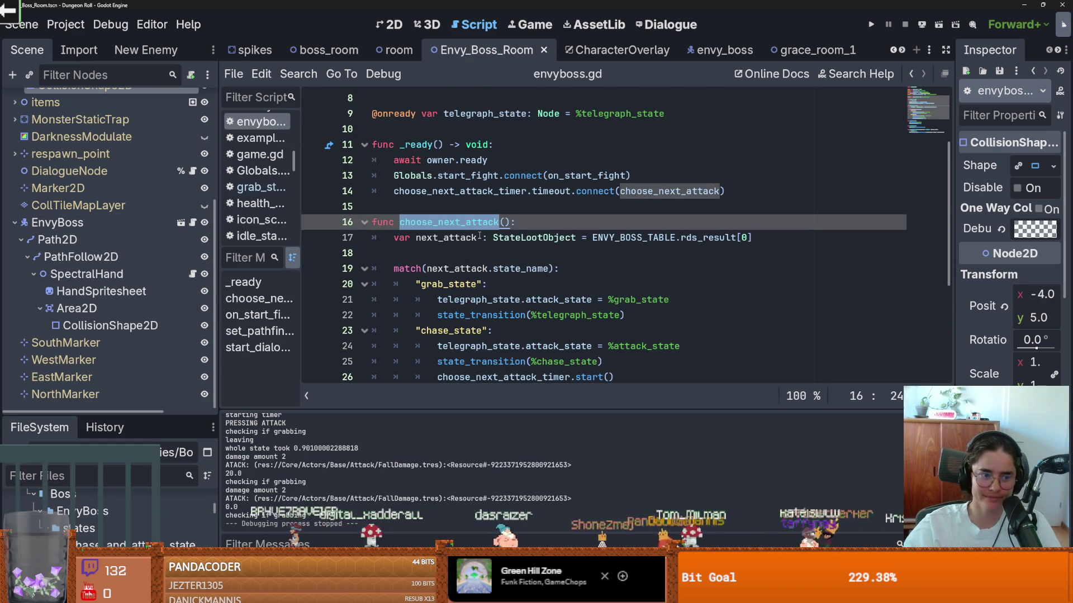
pyautogui.click(721, 51)
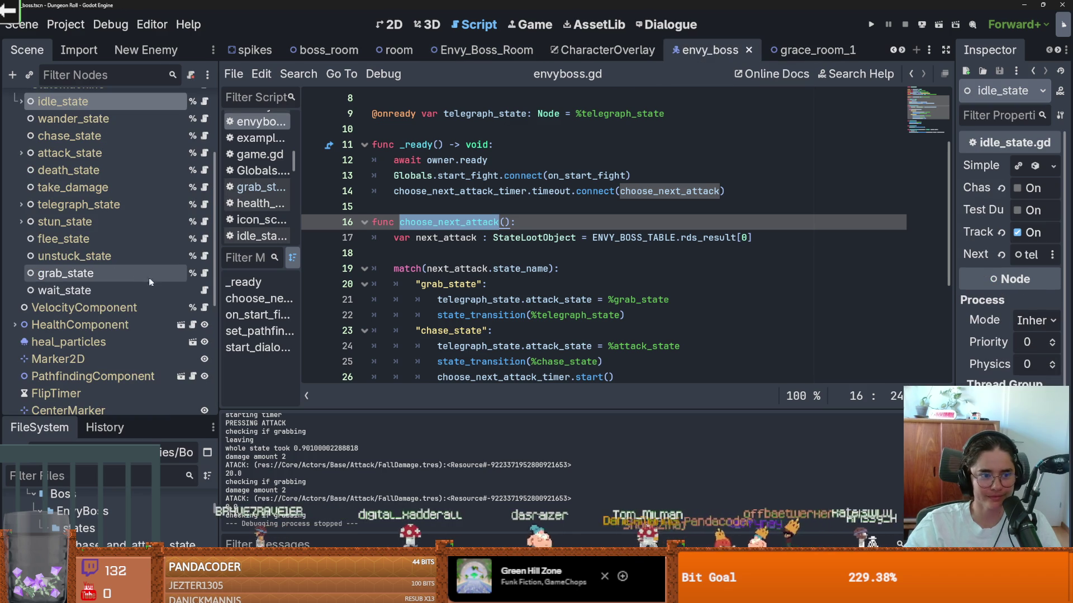
# Open grab_state.gd and highlight every use of go_back_to_pos.
pyautogui.click(206, 275)
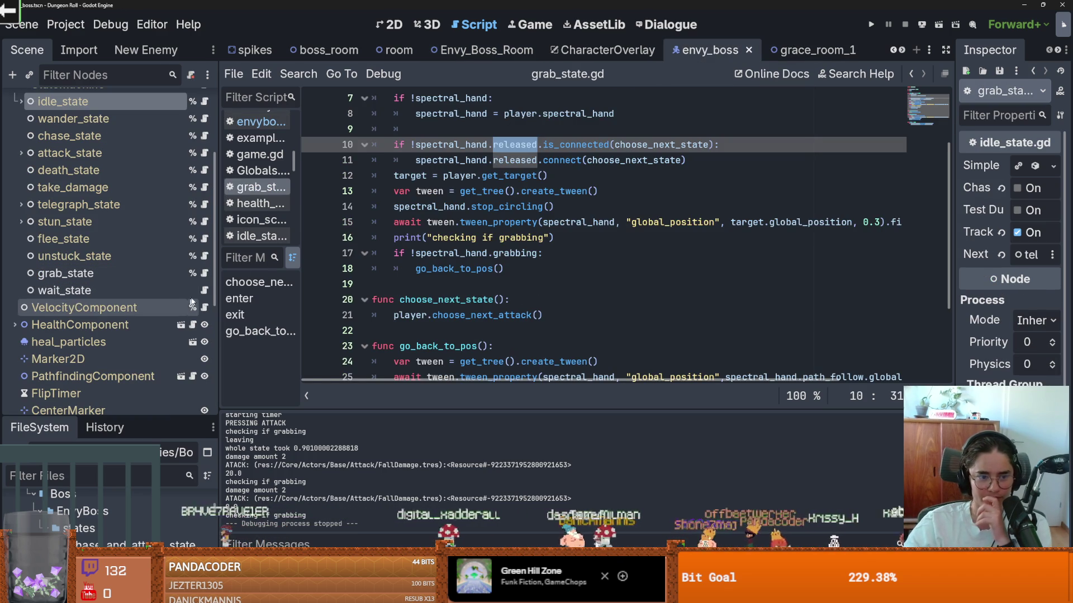
pyautogui.click(206, 290)
pyautogui.click(260, 187)
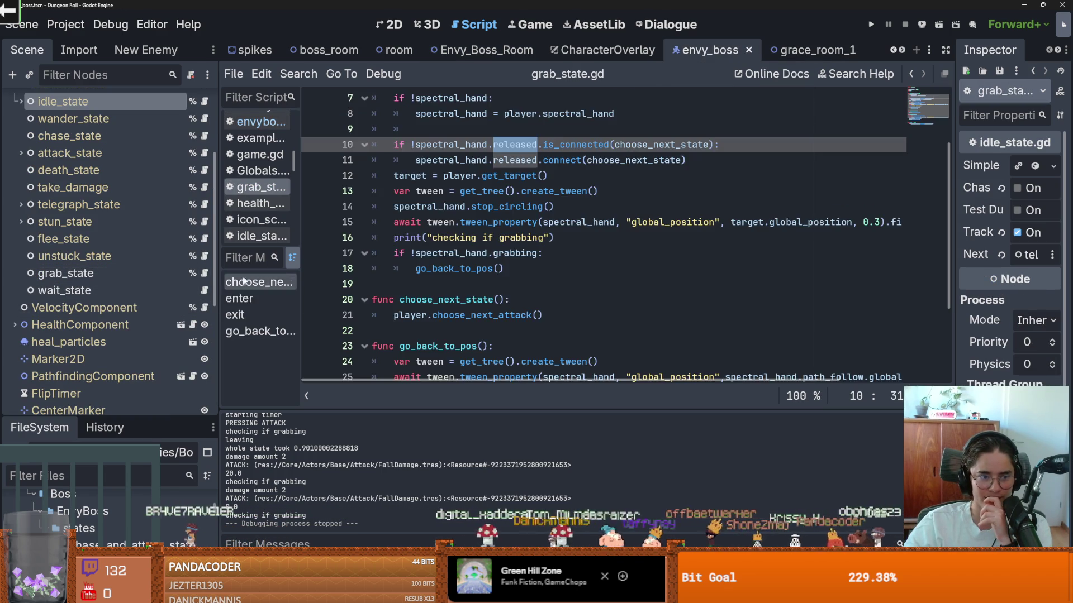
pyautogui.scroll(1, 473, 251)
pyautogui.moveTo(553, 238); pyautogui.dragTo(368, 240)
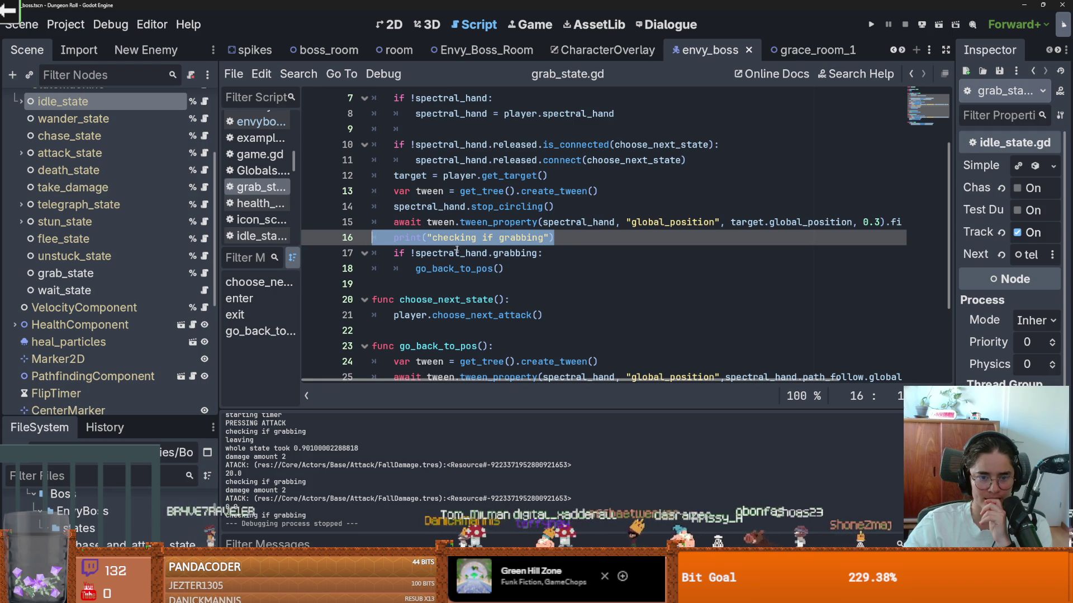
pyautogui.doubleClick(458, 268)
# Set a breakpoint on grab_state.gd line 21 and start the game with F5.
pyautogui.scroll(-2, 531, 275)
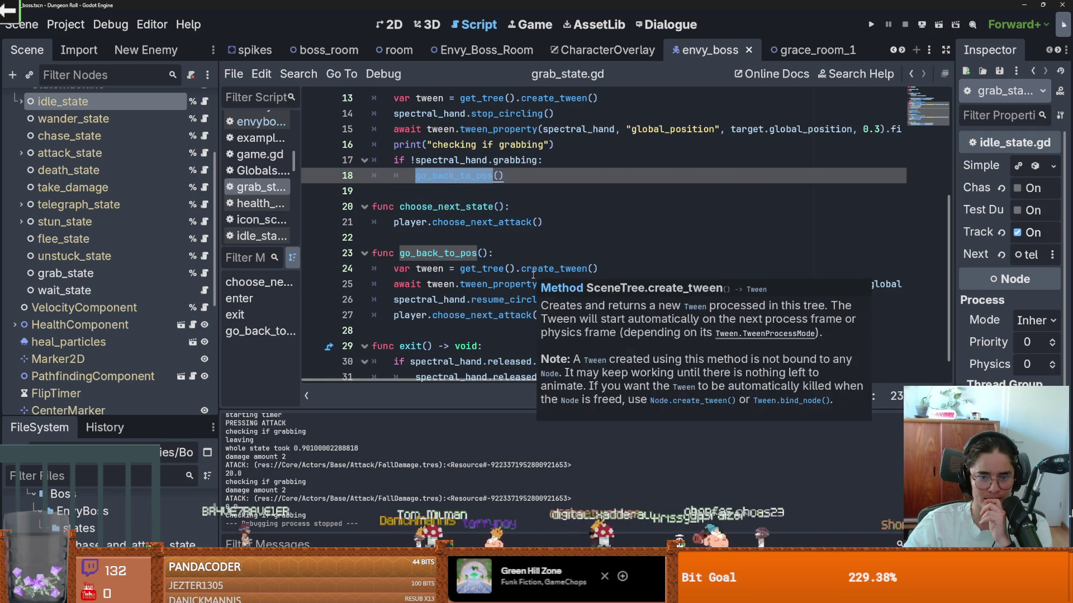
pyautogui.scroll(1, 533, 275)
pyautogui.scroll(-1, 533, 275)
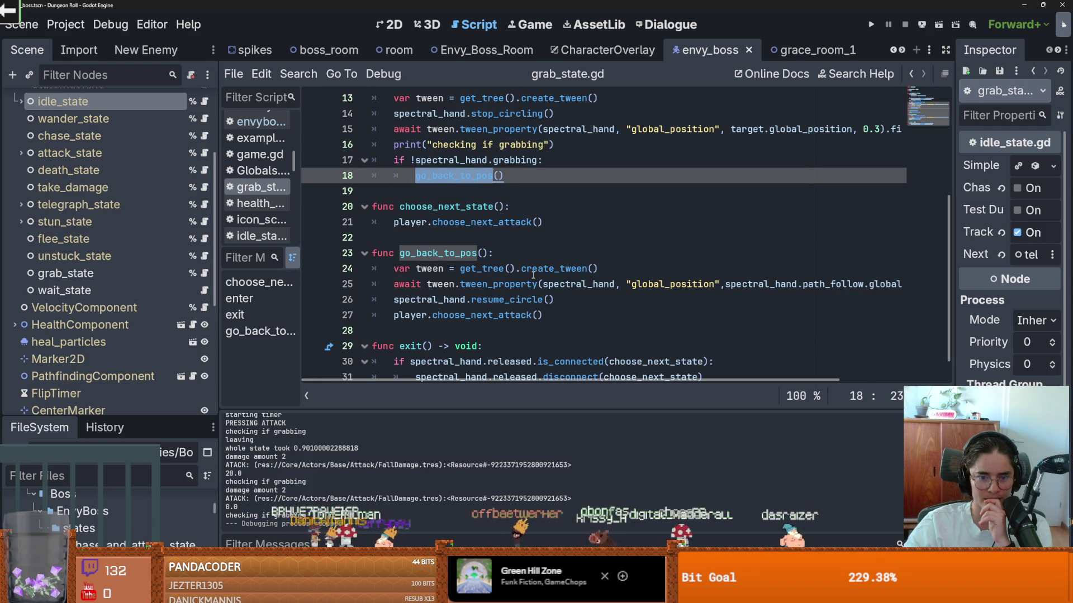
pyautogui.scroll(-1, 533, 275)
pyautogui.scroll(3, 533, 275)
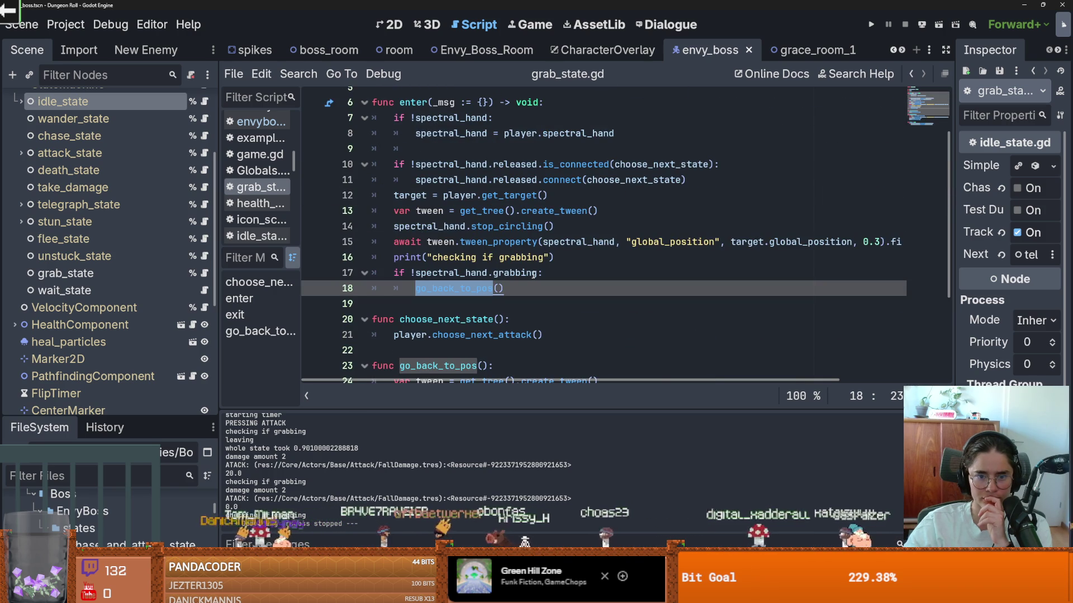
pyautogui.hscroll(3, 535, 273)
pyautogui.hscroll(-3, 534, 272)
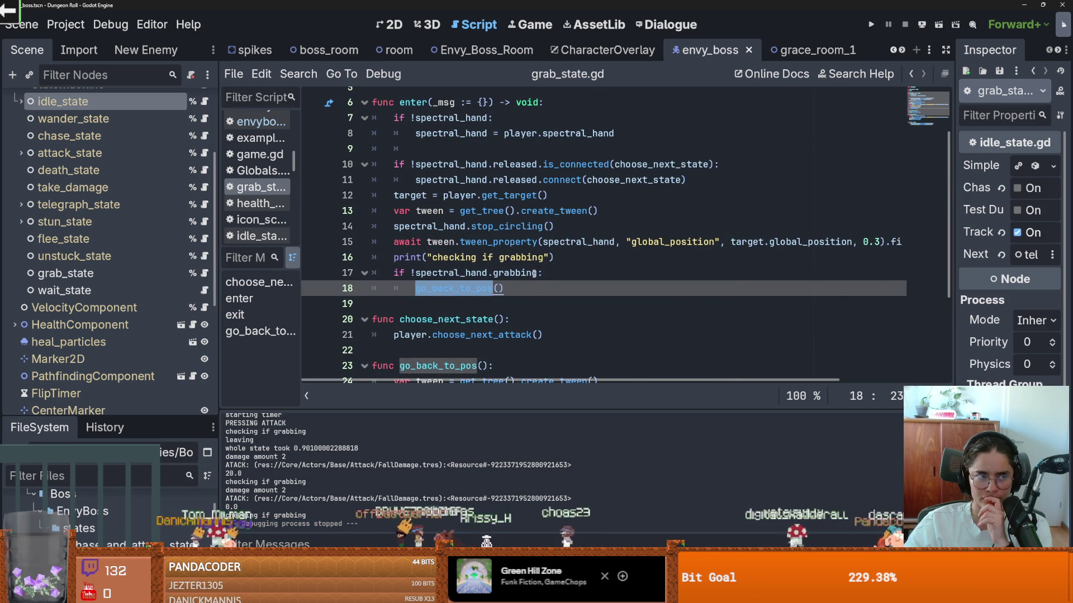
pyautogui.scroll(-2, 535, 273)
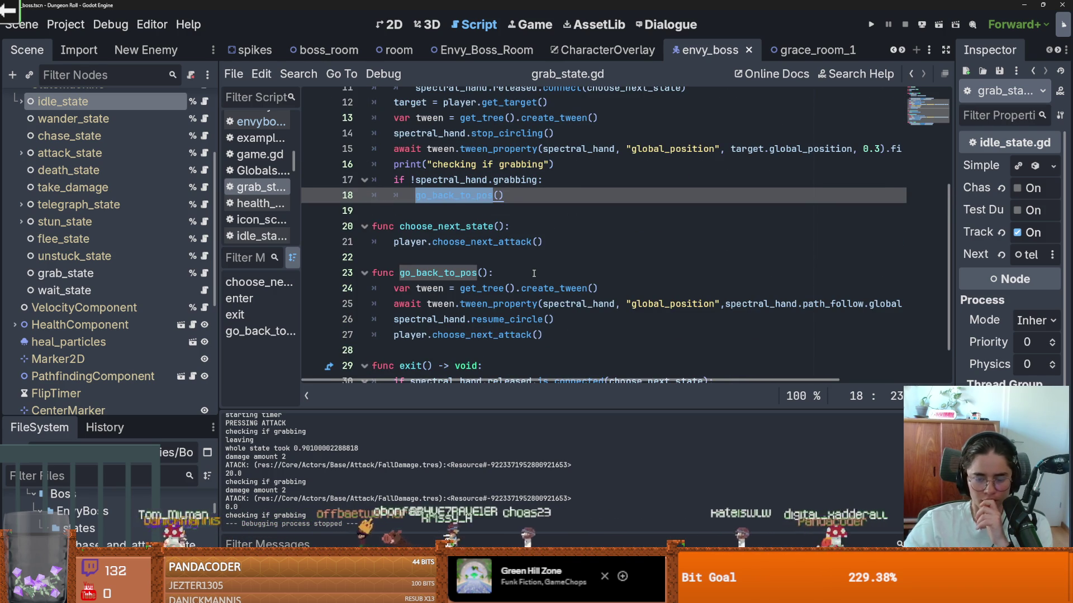
pyautogui.click(498, 242)
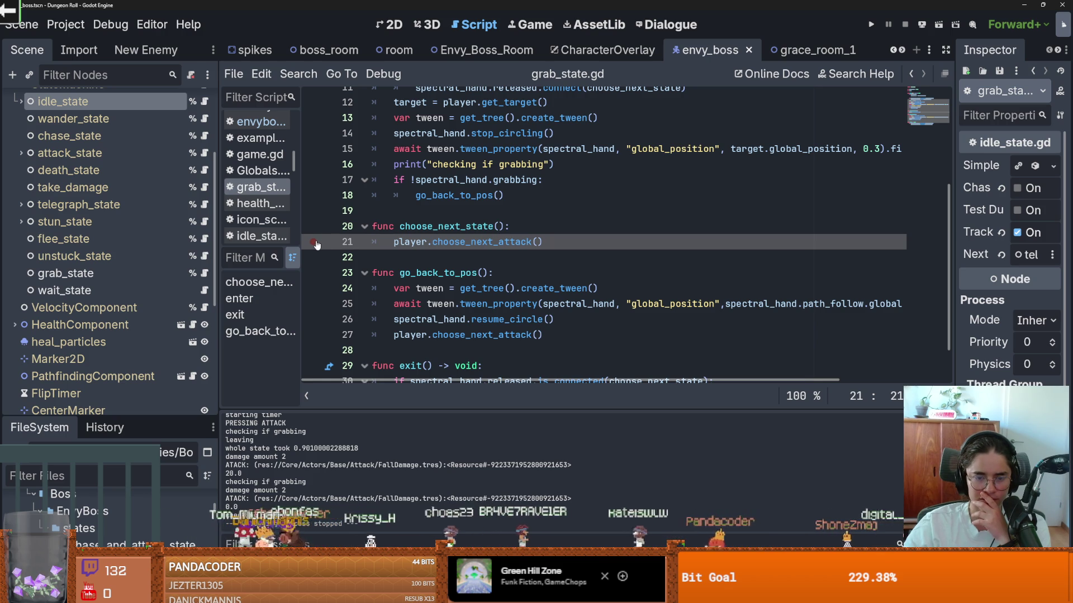
pyautogui.press('F5')
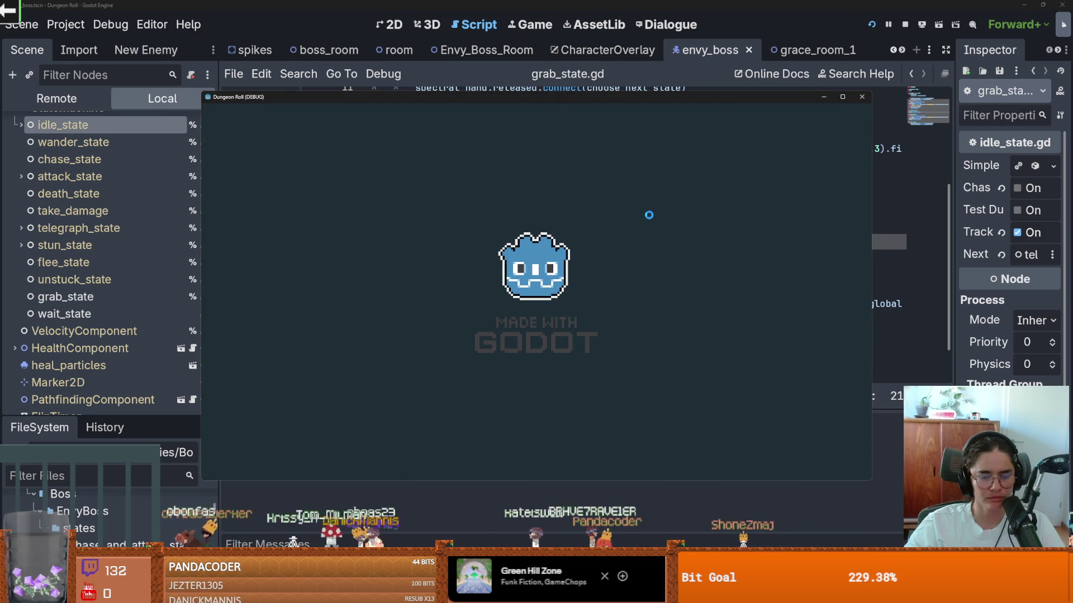
# Teleport the player with the console command tp_to_before_boss, then walk down into the boss room.
pyautogui.press('`')
pyautogui.write('tp_to_before_boss')
pyautogui.press('Return')
pyautogui.press('`')
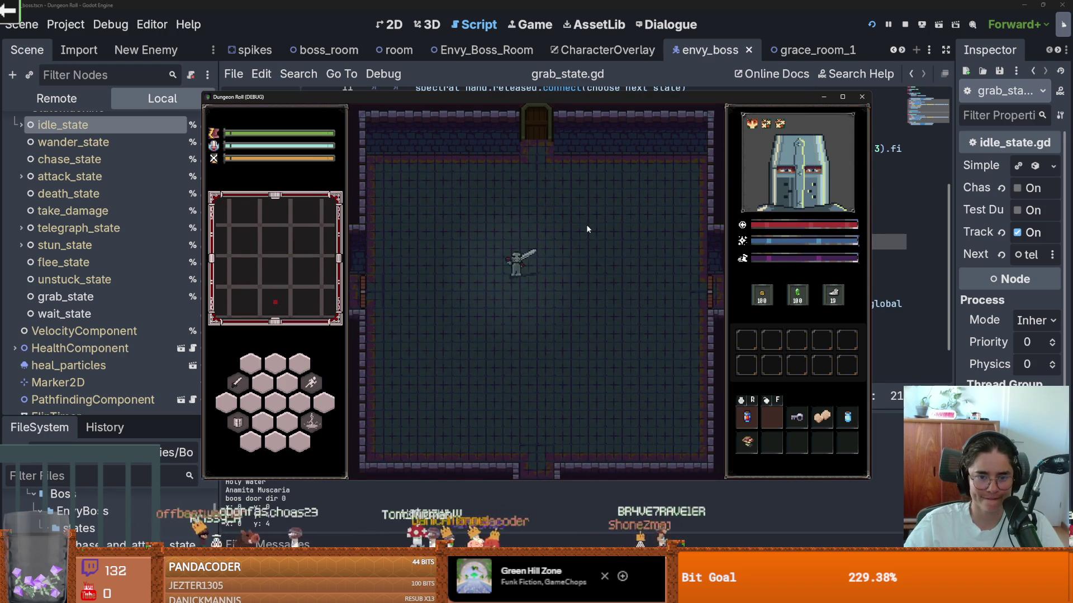
pyautogui.press('s')
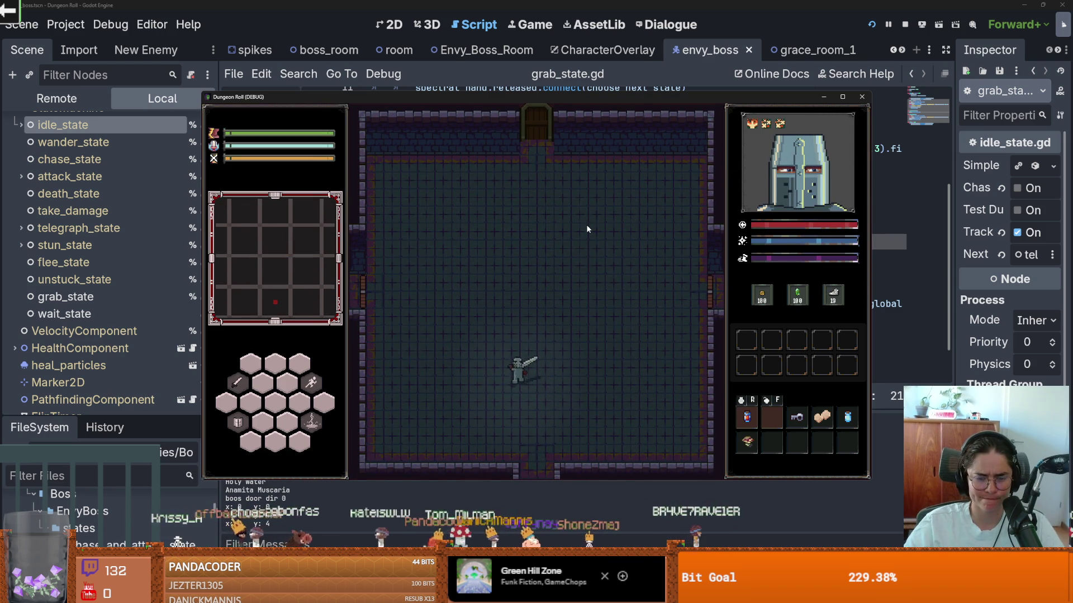
pyautogui.scroll(-1, 491, 258)
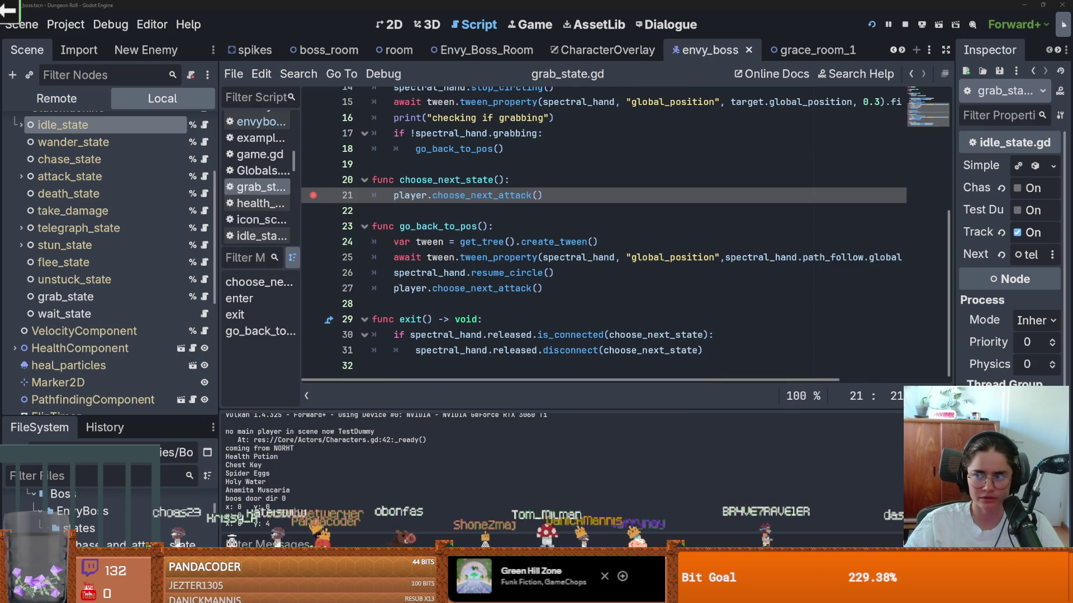
# Resume past the line 21 breakpoint and compare the choose_next_attack calls until line 7 pauses.
pyautogui.press('F12')
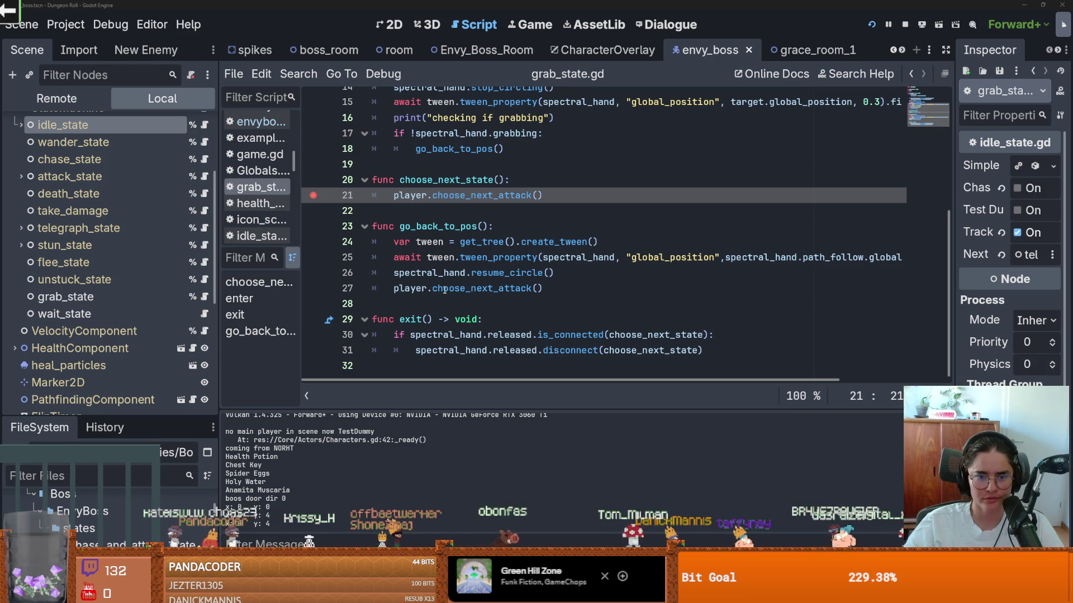
pyautogui.doubleClick(446, 288)
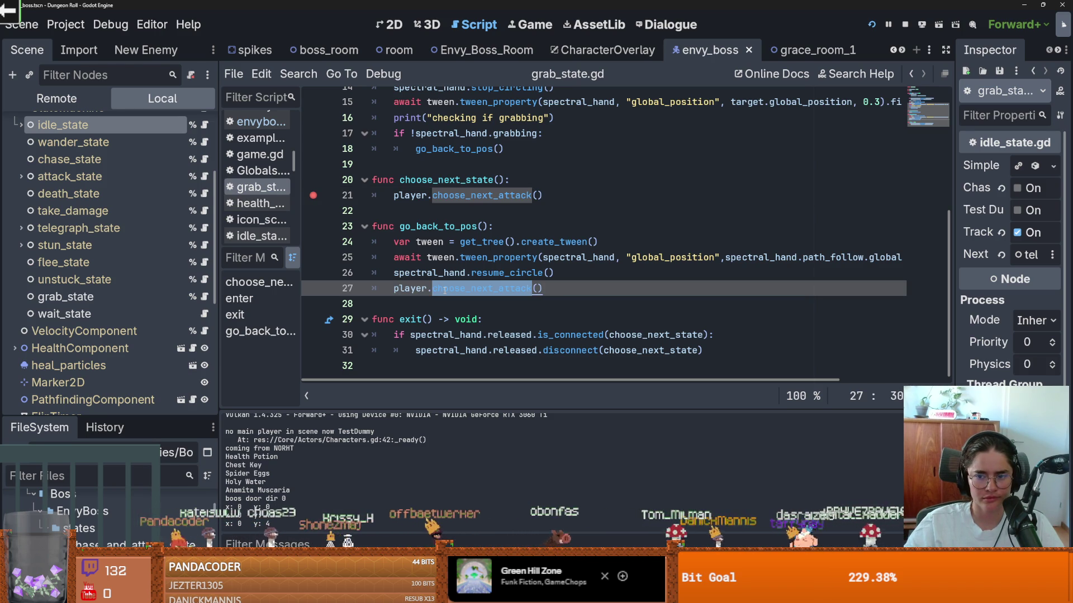
pyautogui.scroll(4, 473, 292)
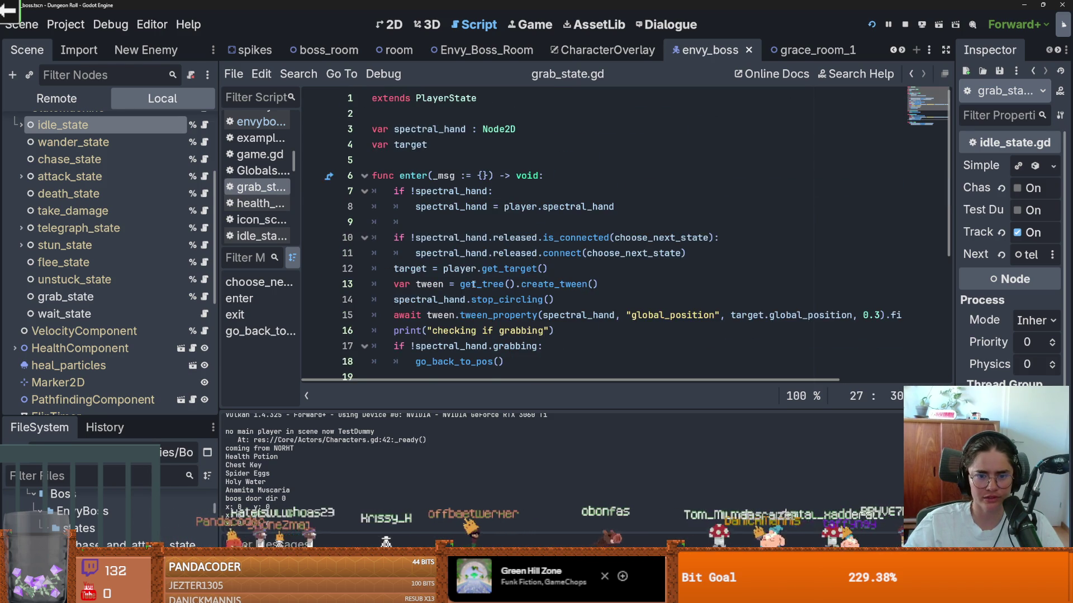
pyautogui.scroll(-1, 473, 284)
pyautogui.scroll(-1, 474, 285)
pyautogui.scroll(1, 351, 182)
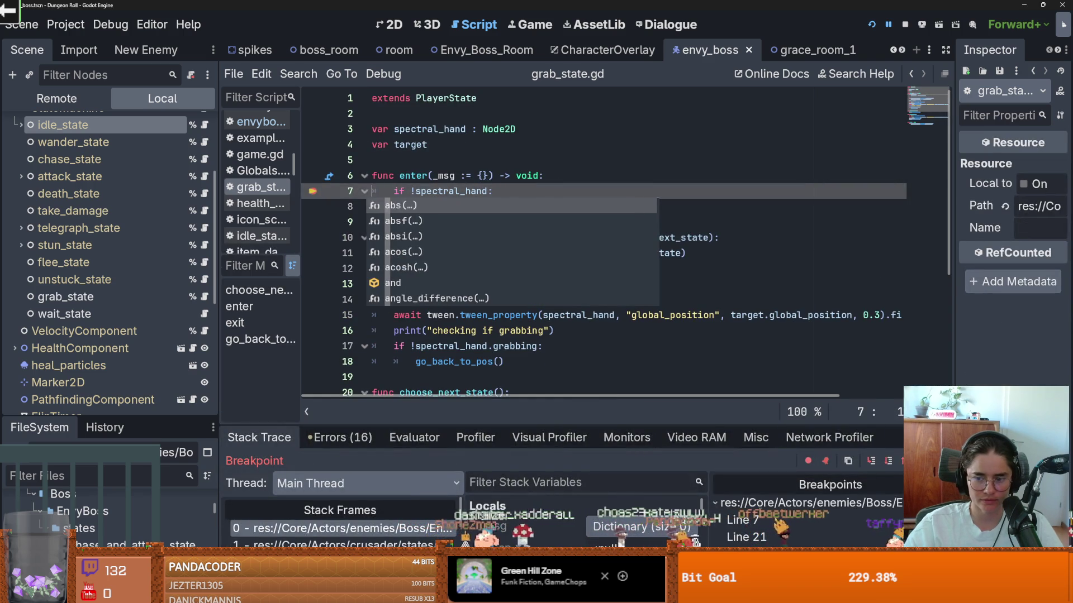
# Step into envyboss.gd's choose_next_attack and inspect the chosen next_attack value.
pyautogui.press('F12')
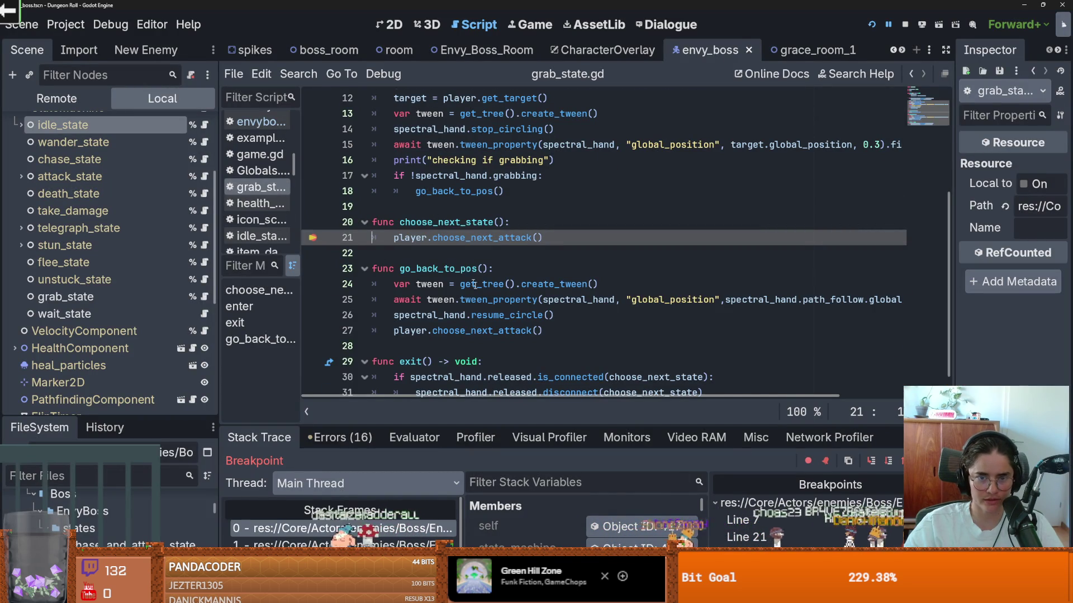
pyautogui.scroll(1, 467, 273)
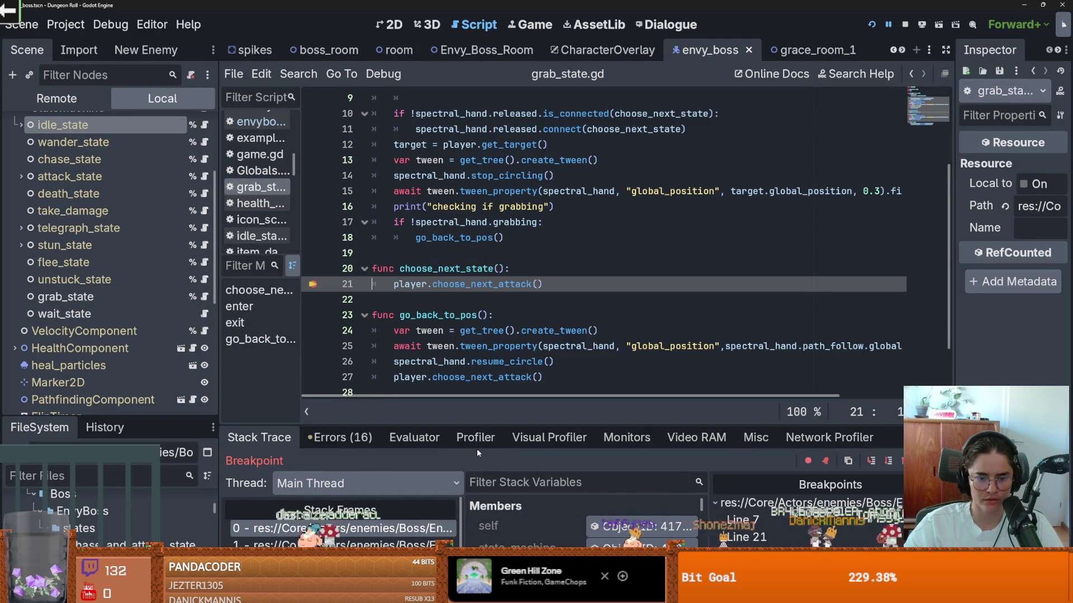
pyautogui.click(336, 543)
pyautogui.click(335, 528)
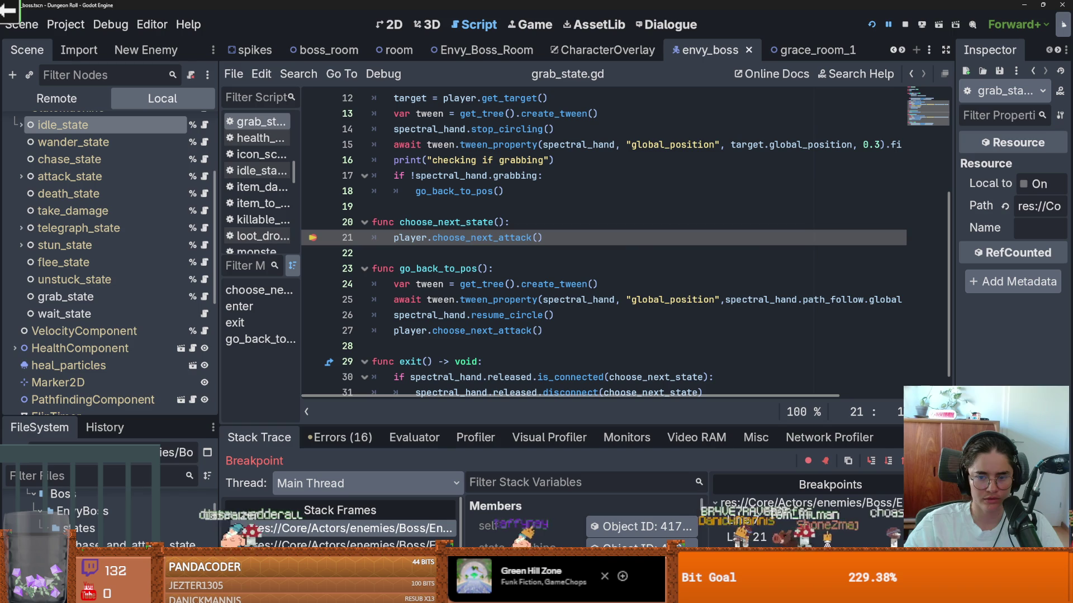
pyautogui.click(872, 462)
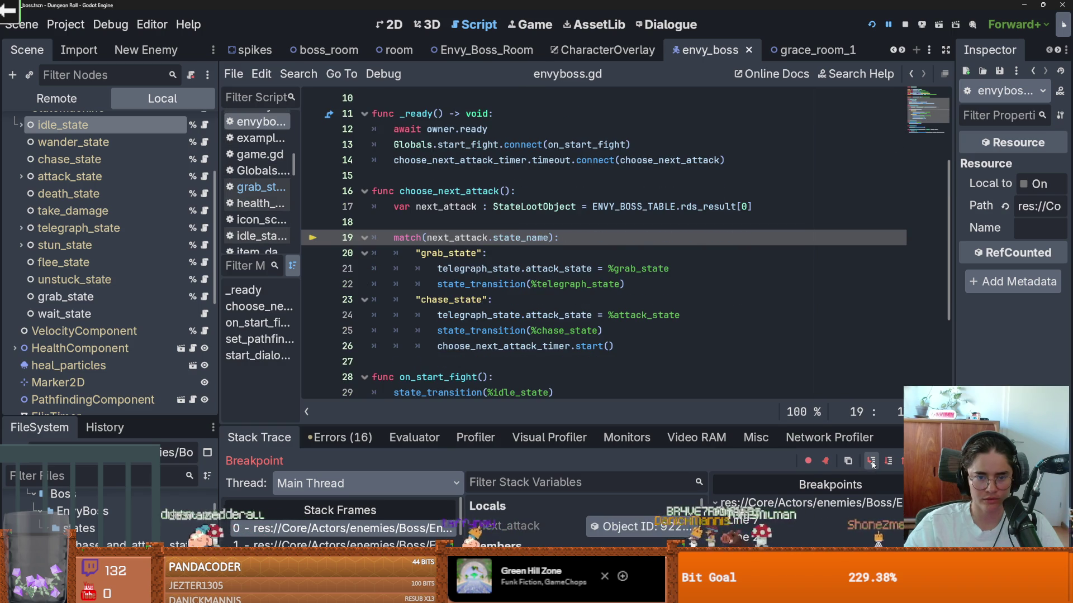
pyautogui.click(639, 526)
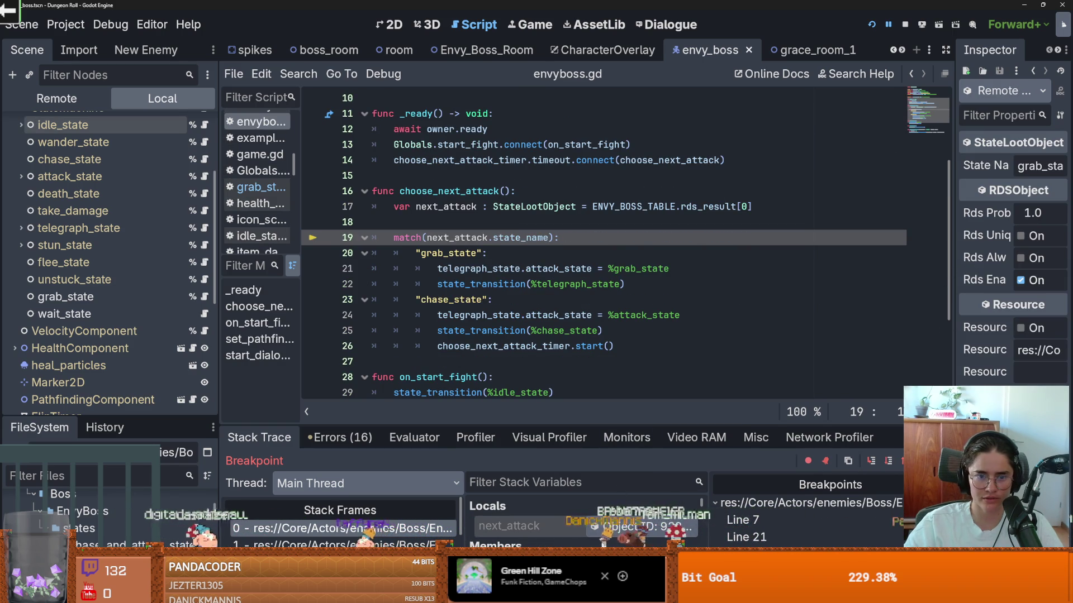
# Continue through the breakpoints and walk the call stack to Characters.gd line 104 and telegraph_state.gd.
pyautogui.press('F12')
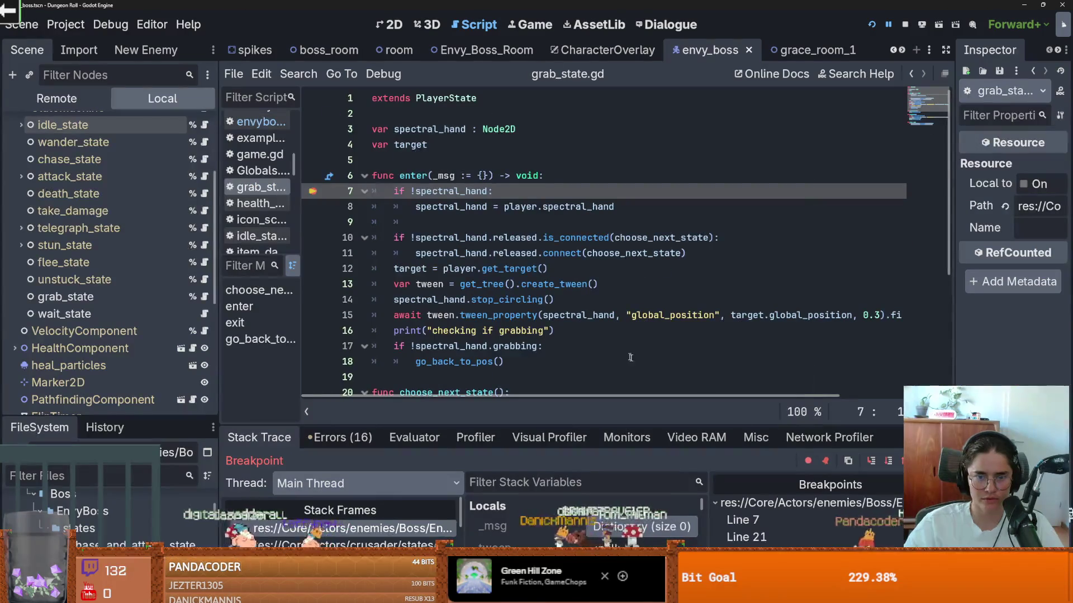
pyautogui.press('F12')
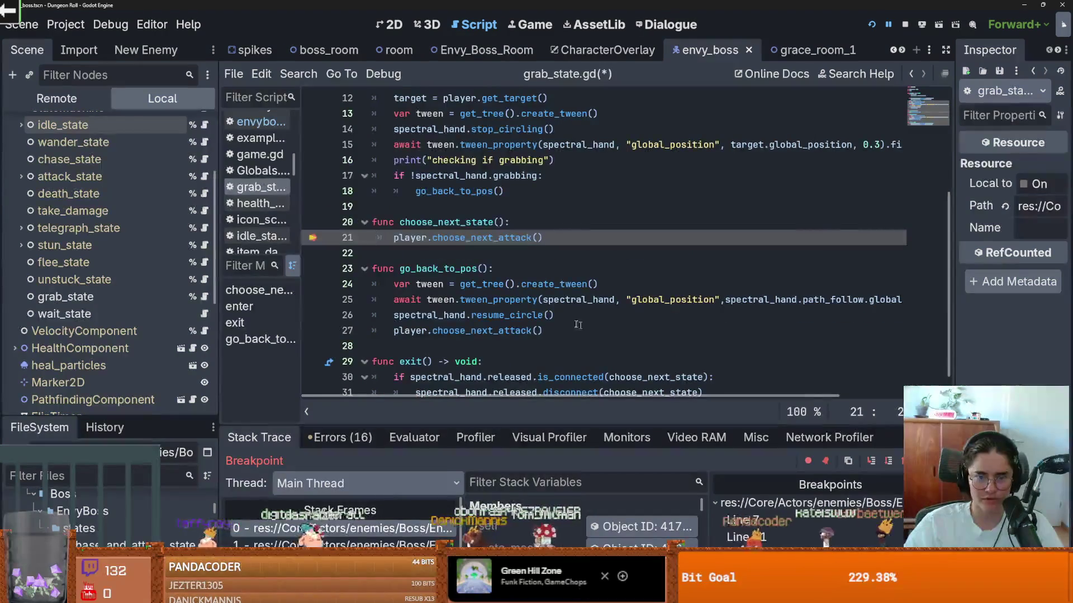
pyautogui.press('F12')
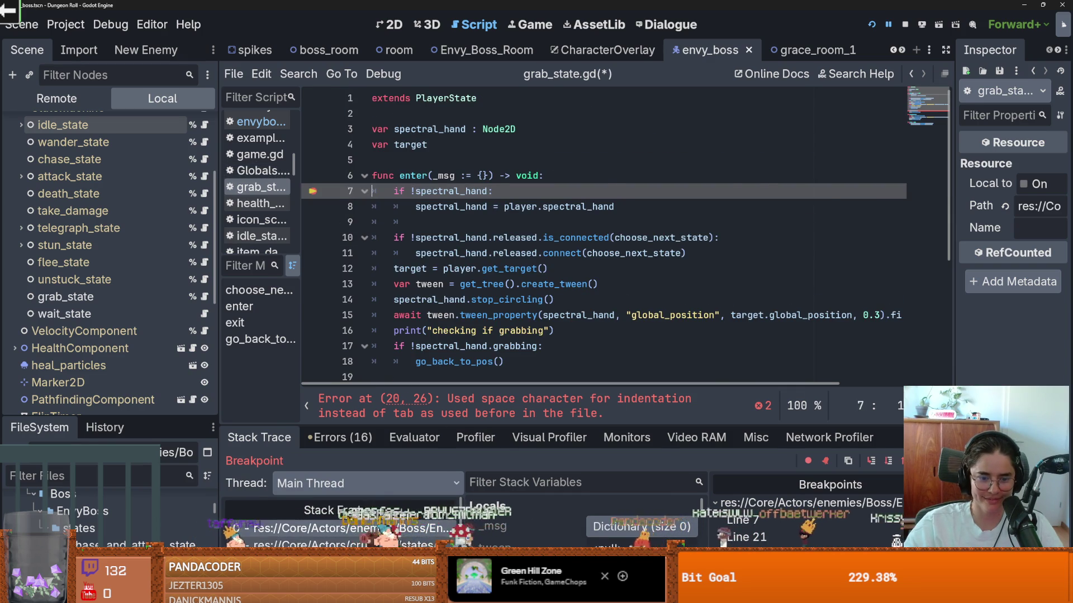
pyautogui.click(346, 543)
pyautogui.click(346, 542)
pyautogui.press('Down')
pyautogui.press('Down')
pyautogui.press('Down')
# Scroll through telegraph_state.gd and enlarge the debugger panel below the code.
pyautogui.scroll(-2, 466, 398)
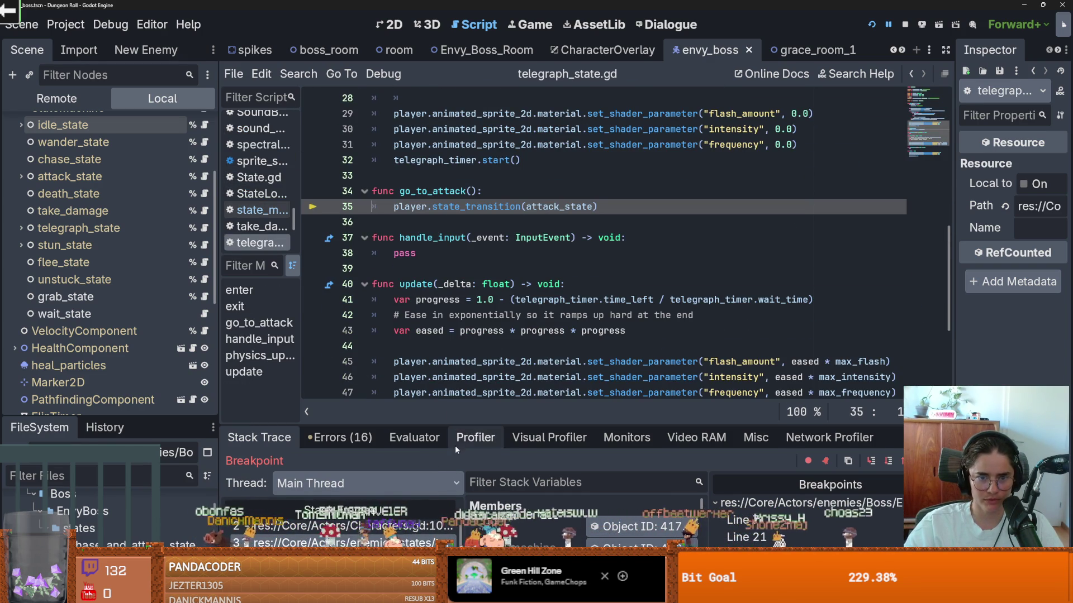
pyautogui.scroll(4, 492, 356)
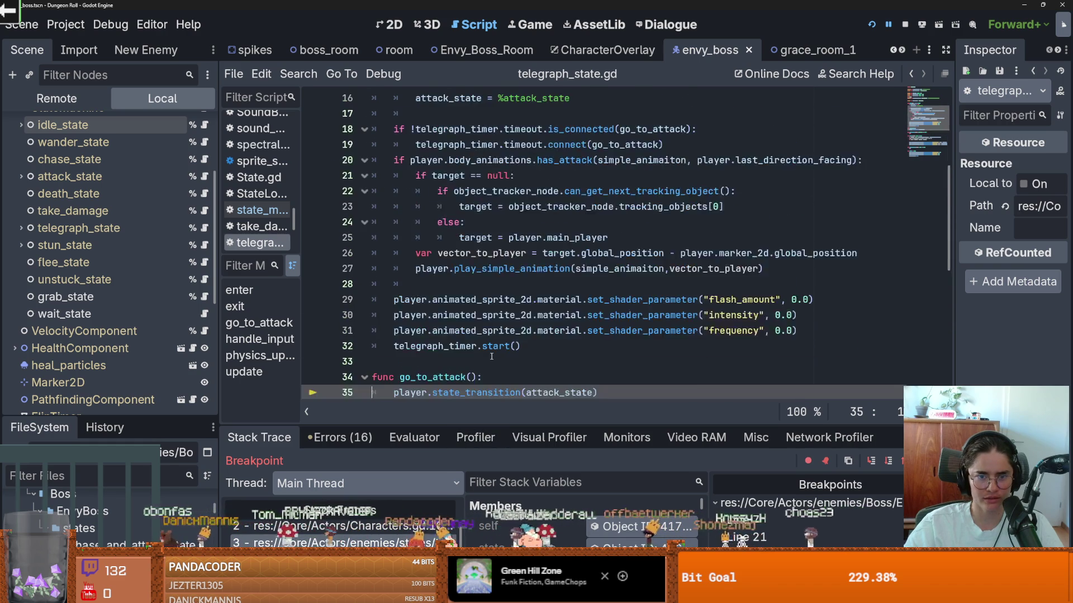
pyautogui.scroll(2, 492, 356)
pyautogui.moveTo(302, 279); pyautogui.dragTo(359, 279)
pyautogui.moveTo(306, 254); pyautogui.dragTo(306, 330)
pyautogui.scroll(-5, 504, 334)
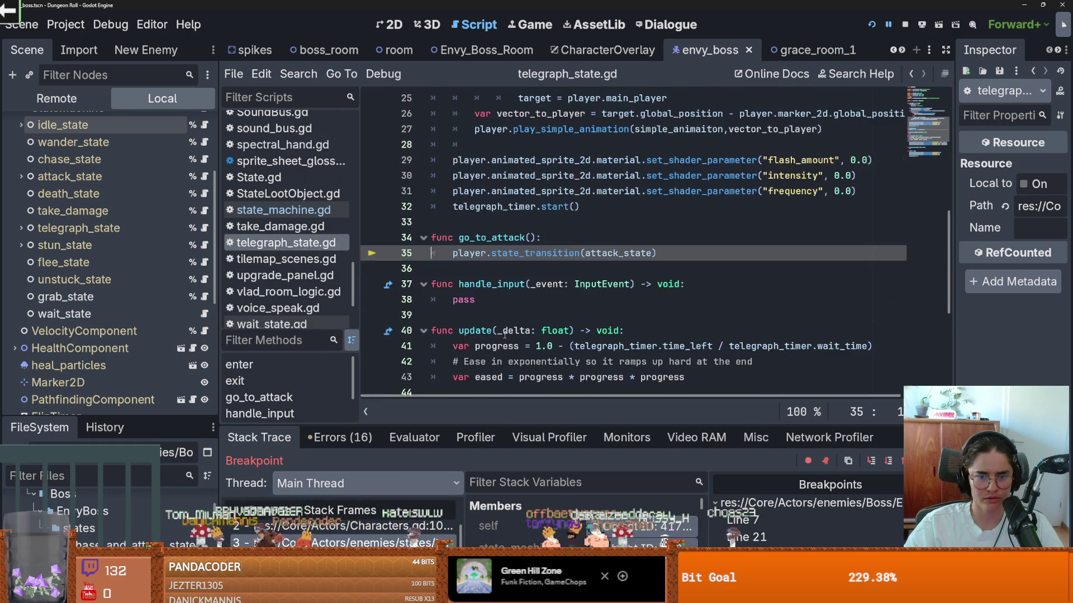
pyautogui.scroll(6, 503, 334)
pyautogui.scroll(-3, 496, 333)
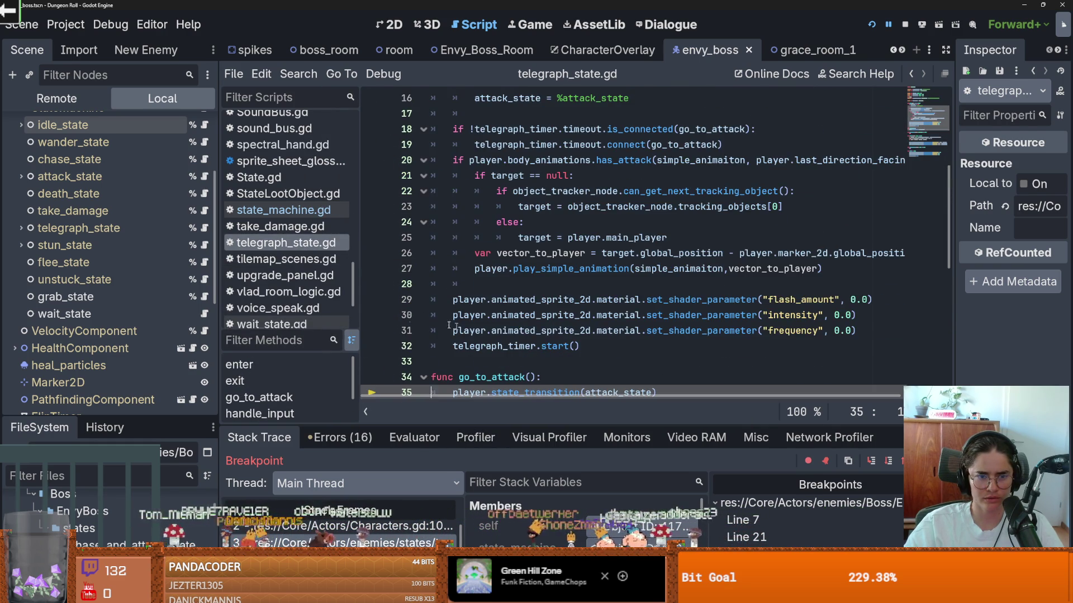
pyautogui.moveTo(440, 423)
pyautogui.mouseDown()
pyautogui.moveTo(439, 203)
pyautogui.moveTo(441, 425)
pyautogui.mouseUp()
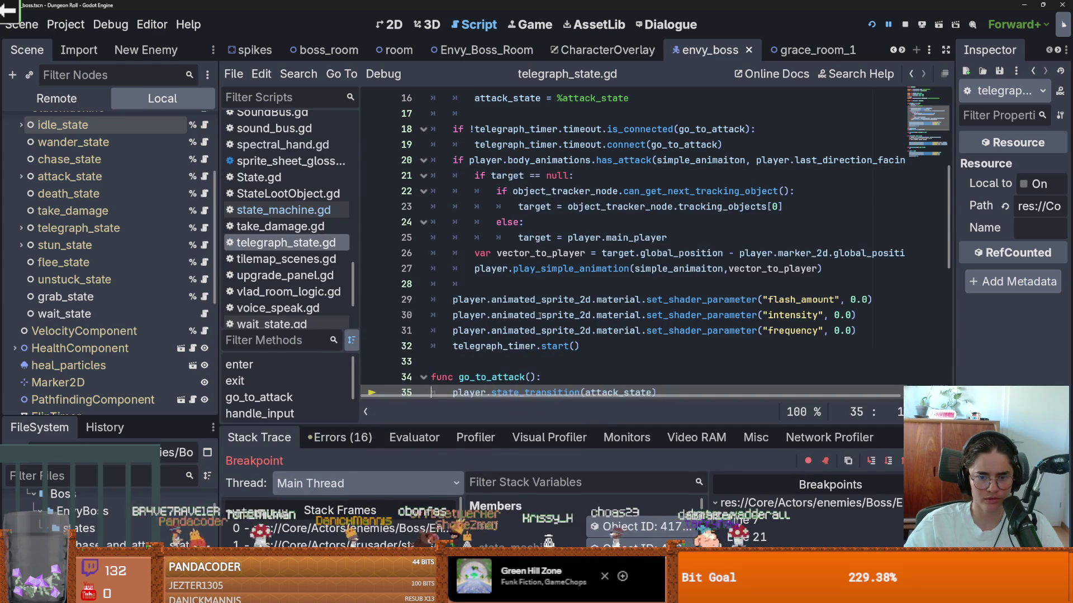
pyautogui.scroll(-2, 540, 316)
# Highlight every use of go_to_attack, then resume the paused game with F12.
pyautogui.doubleClick(489, 285)
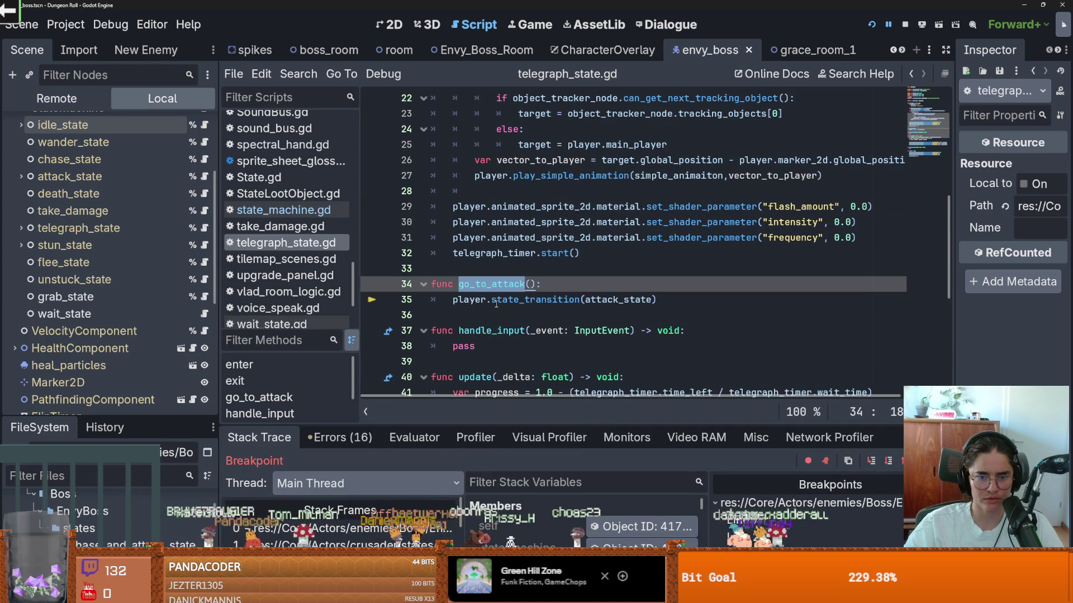
pyautogui.scroll(4, 503, 296)
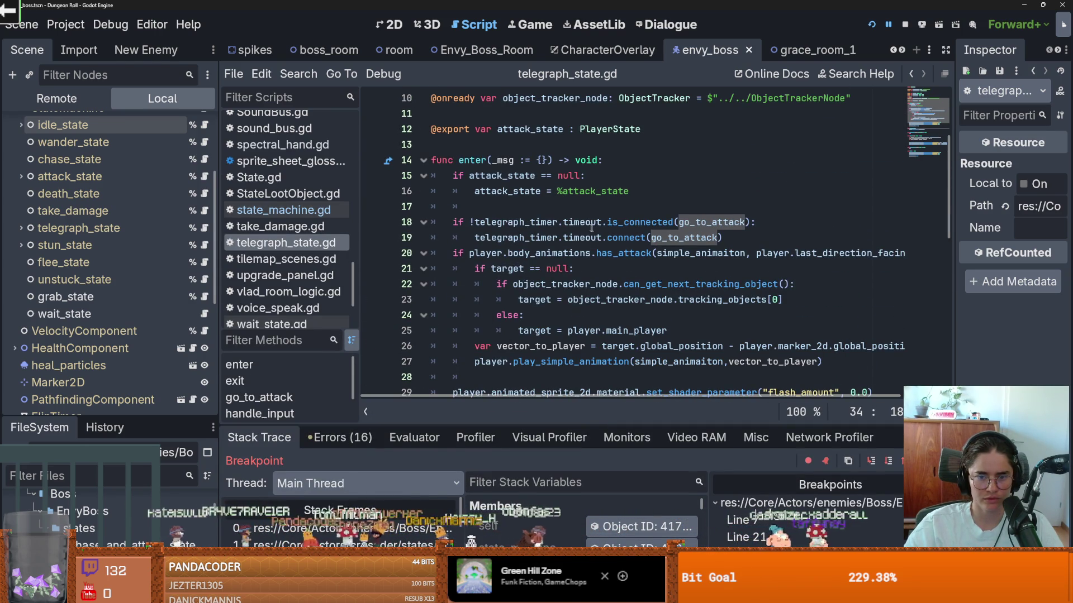
pyautogui.scroll(-5, 589, 270)
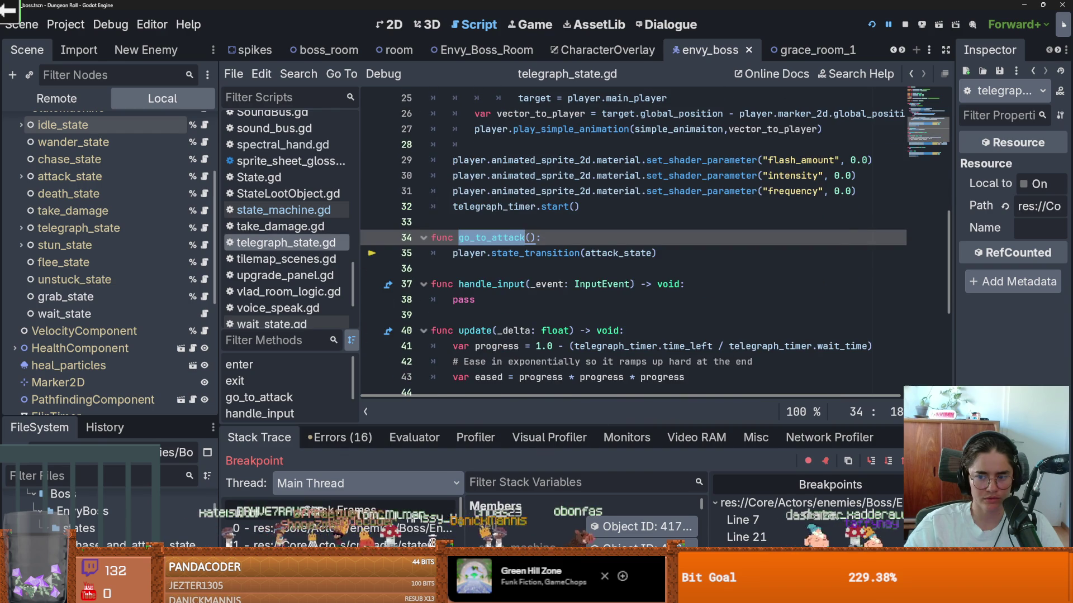
pyautogui.press('F12')
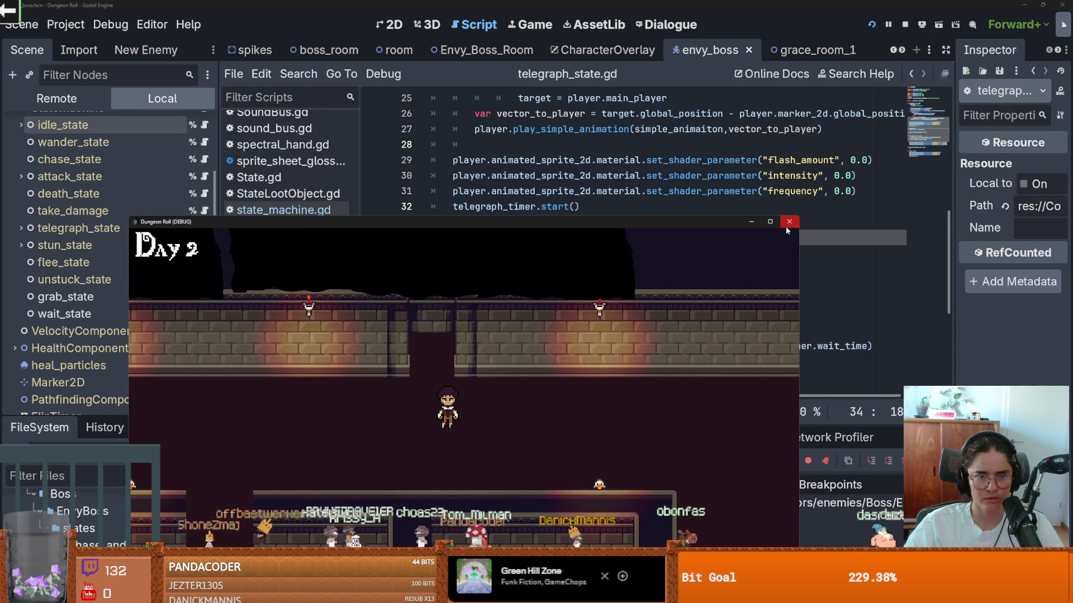
# Stop the game with F8 and save, collapsing the states folder in FileSystem.
pyautogui.press('F8')
pyautogui.hotkey('ctrl', 's')
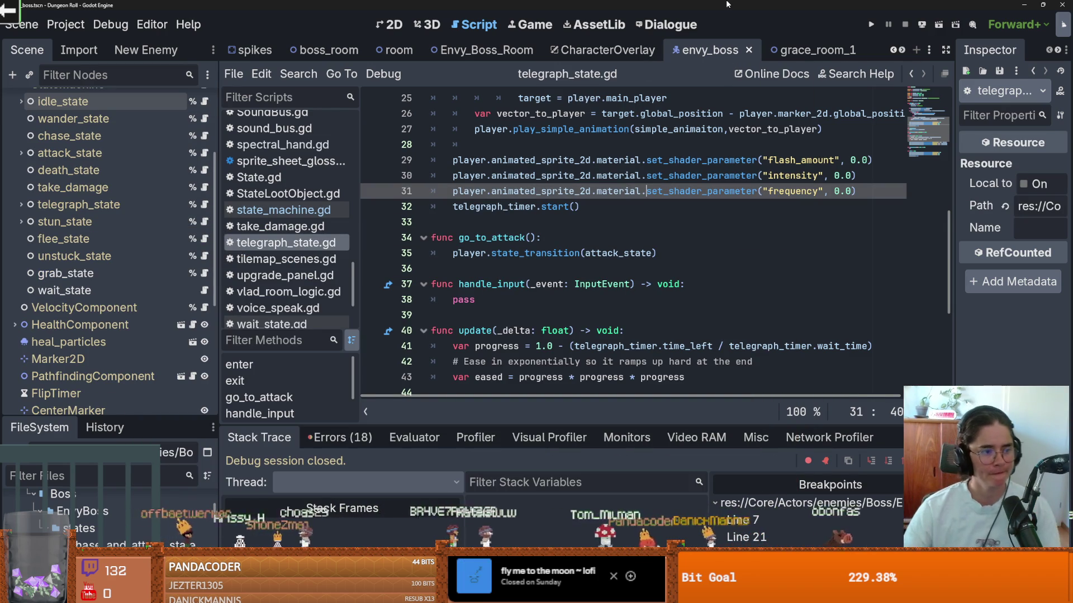
pyautogui.click(475, 238)
pyautogui.hotkey('ctrl', 's')
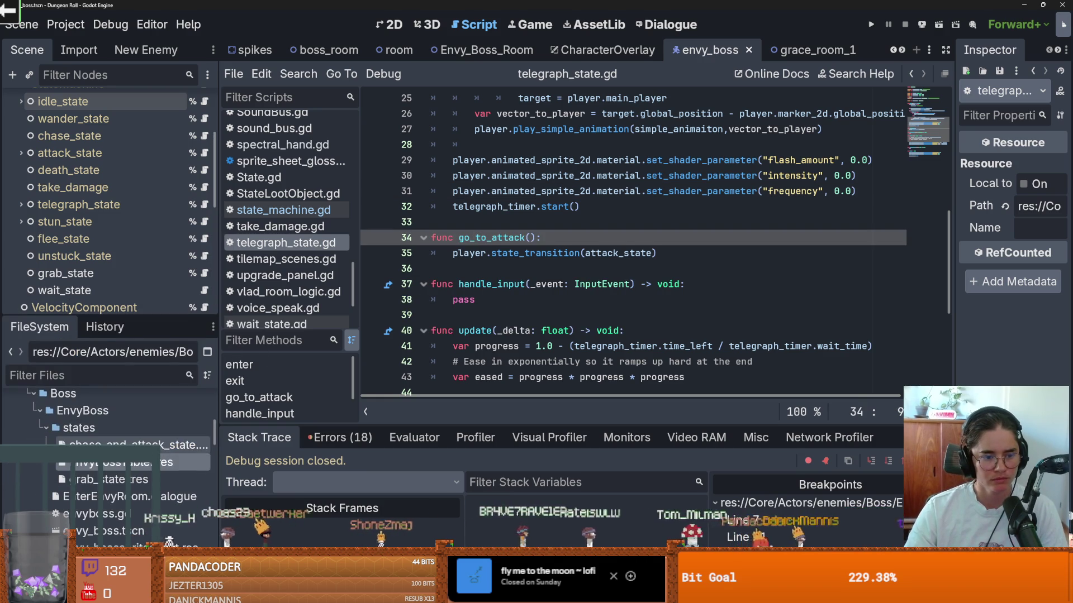
pyautogui.click(46, 427)
pyautogui.hotkey('ctrl', 's')
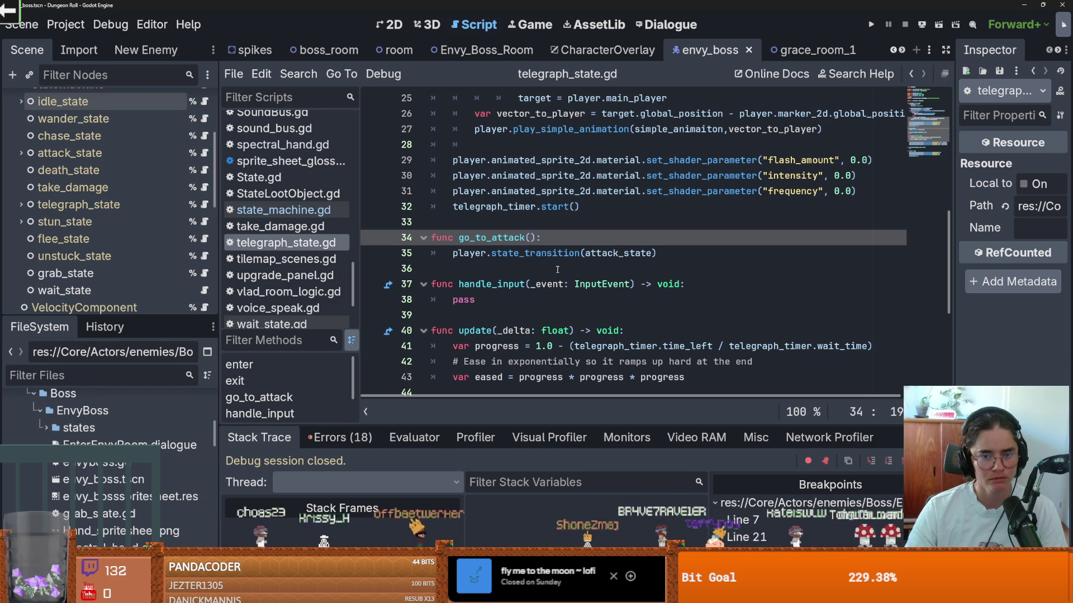
# Step through the open scene tabs to the envy_boss scene and widen the Scene and FileSystem docks.
pyautogui.click(901, 50)
pyautogui.click(901, 50)
pyautogui.click(900, 50)
pyautogui.click(900, 50)
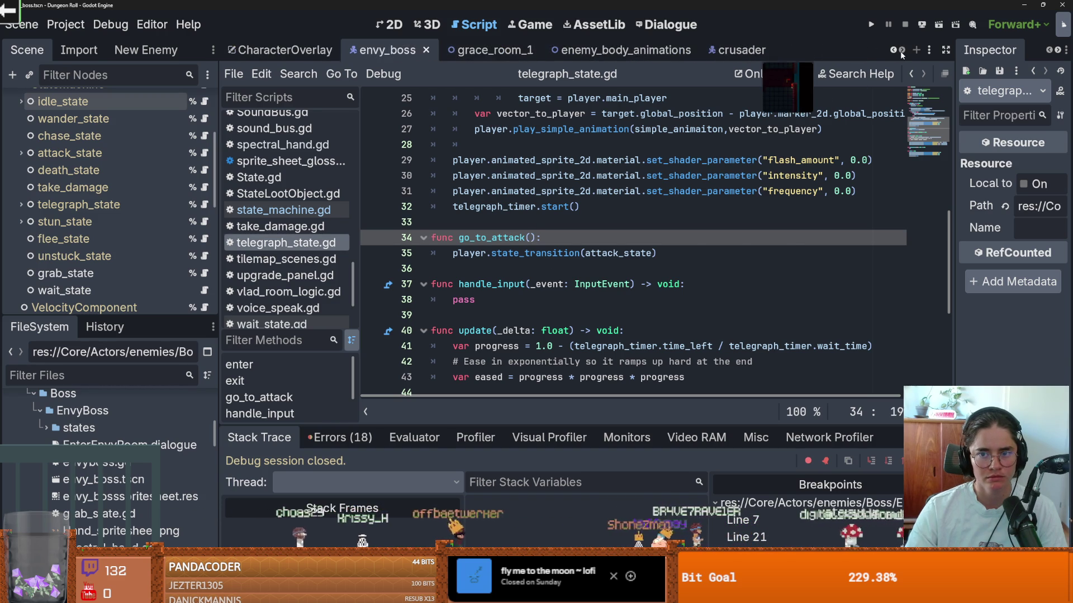
pyautogui.click(568, 52)
pyautogui.click(491, 51)
pyautogui.click(385, 50)
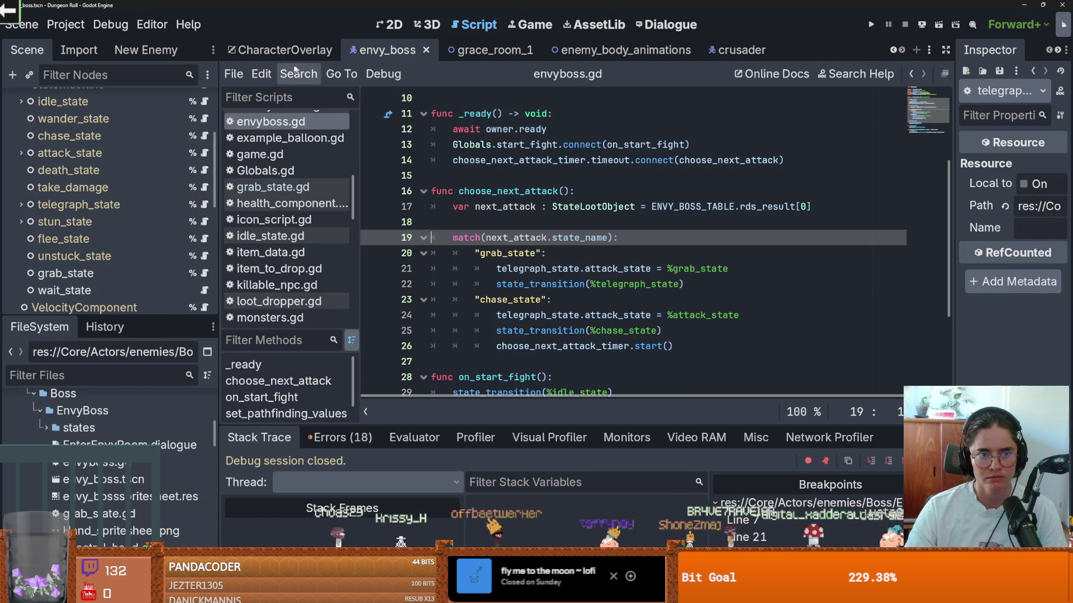
pyautogui.moveTo(224, 137); pyautogui.dragTo(296, 137)
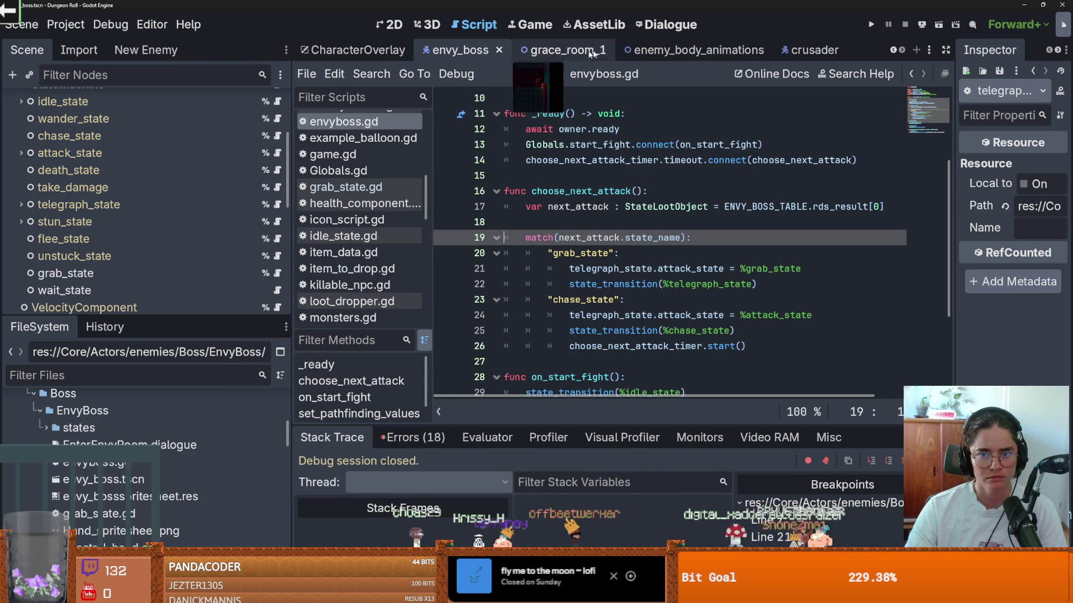
pyautogui.scroll(5, 890, 52)
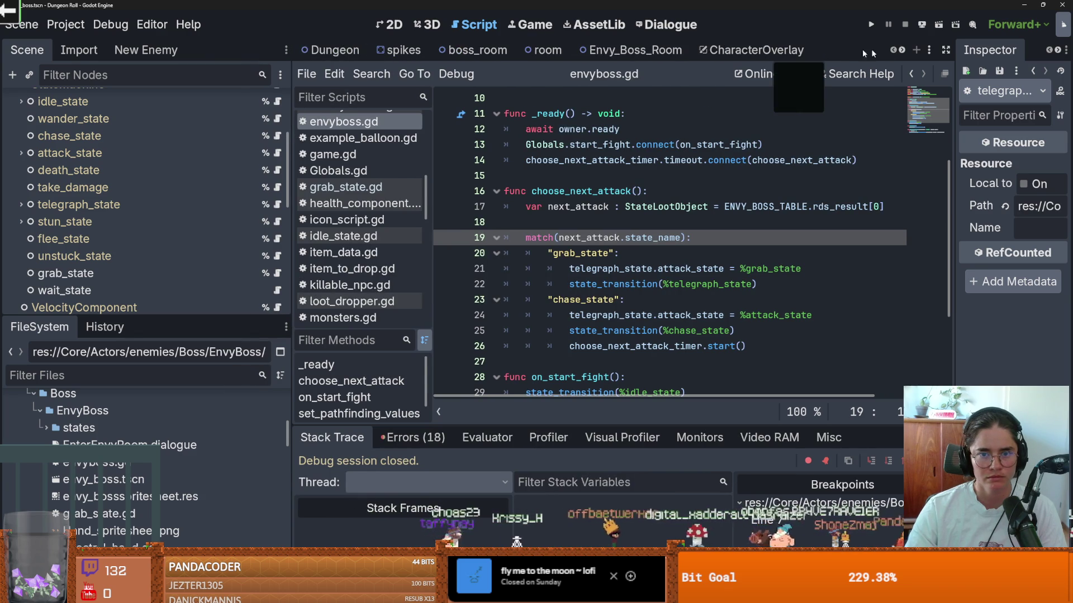
# Open the Envy_Boss_Room scene, collapse RoomEnterTrigger, and enlarge the scene tree to show more nodes.
pyautogui.click(676, 49)
pyautogui.scroll(5, 192, 203)
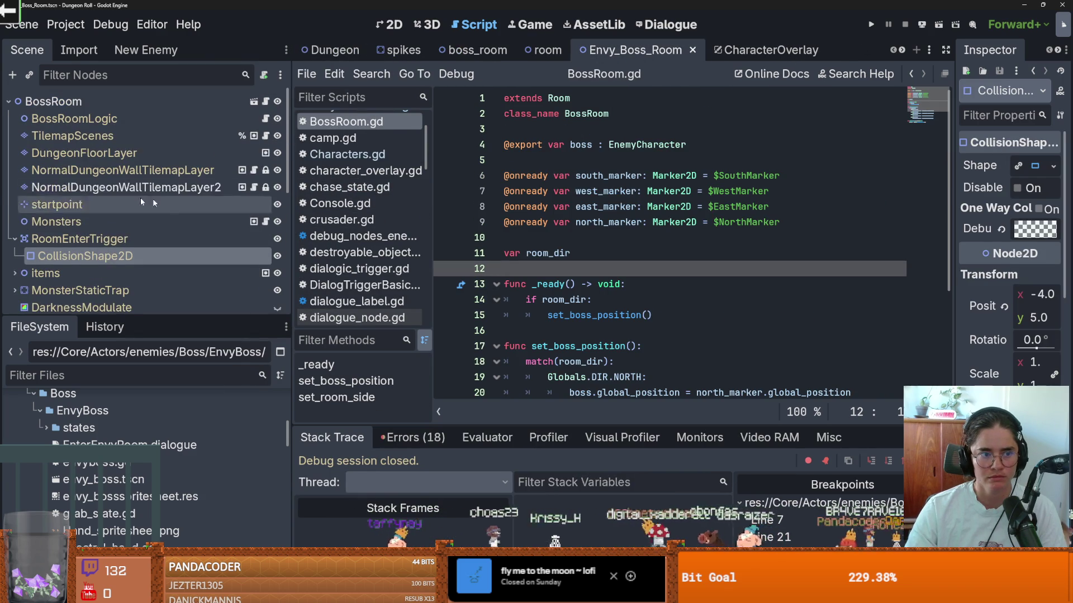
pyautogui.click(14, 240)
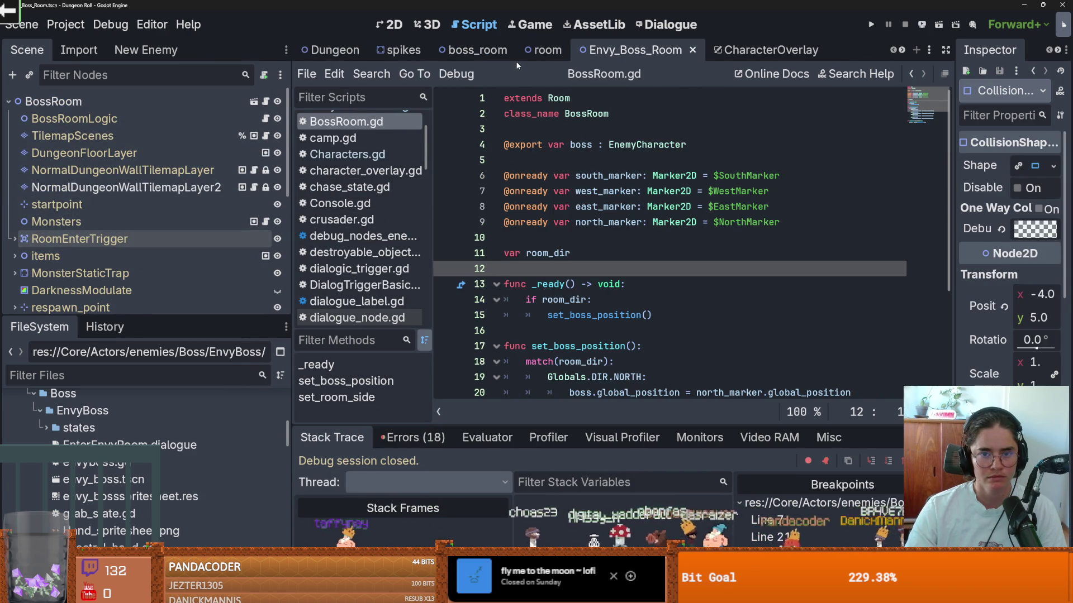
pyautogui.click(462, 51)
pyautogui.click(643, 50)
pyautogui.click(85, 256)
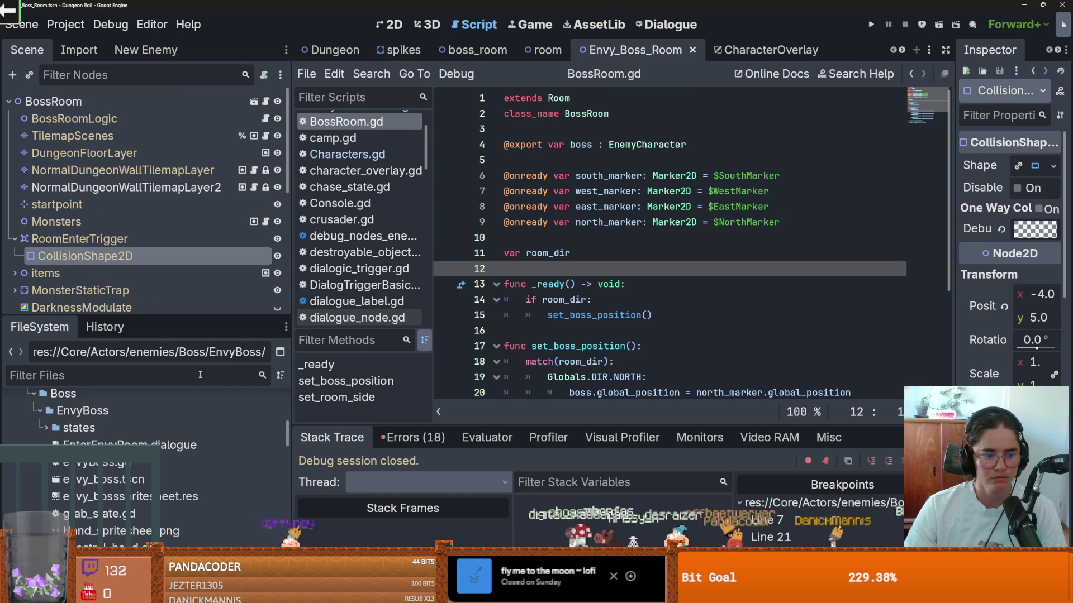
pyautogui.moveTo(206, 316); pyautogui.dragTo(206, 134)
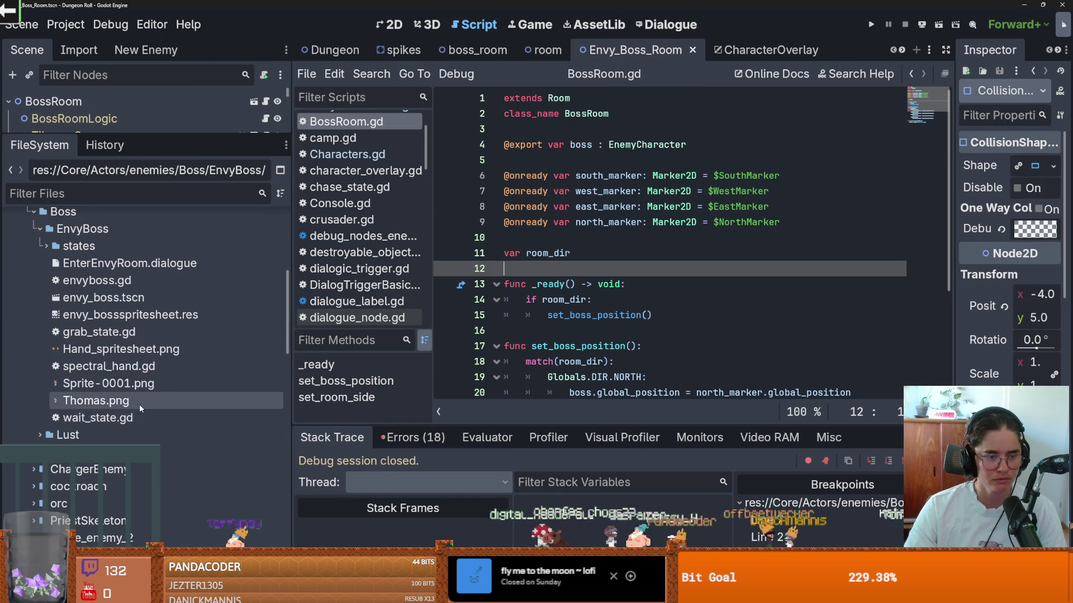
pyautogui.scroll(3, 137, 343)
pyautogui.scroll(-5, 128, 391)
pyautogui.scroll(5, 131, 406)
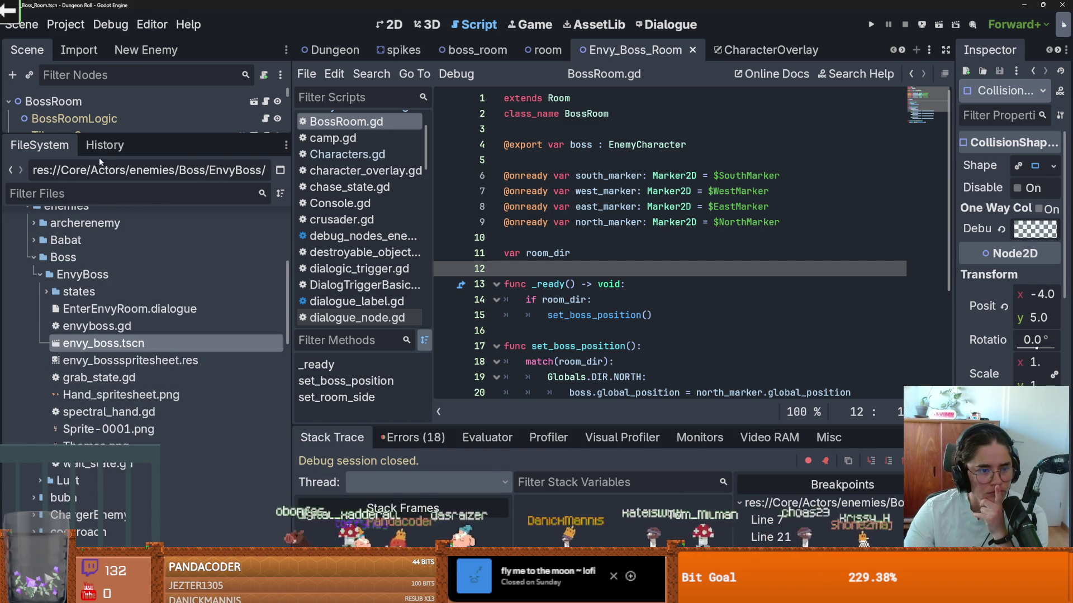
pyautogui.moveTo(145, 134); pyautogui.dragTo(163, 282)
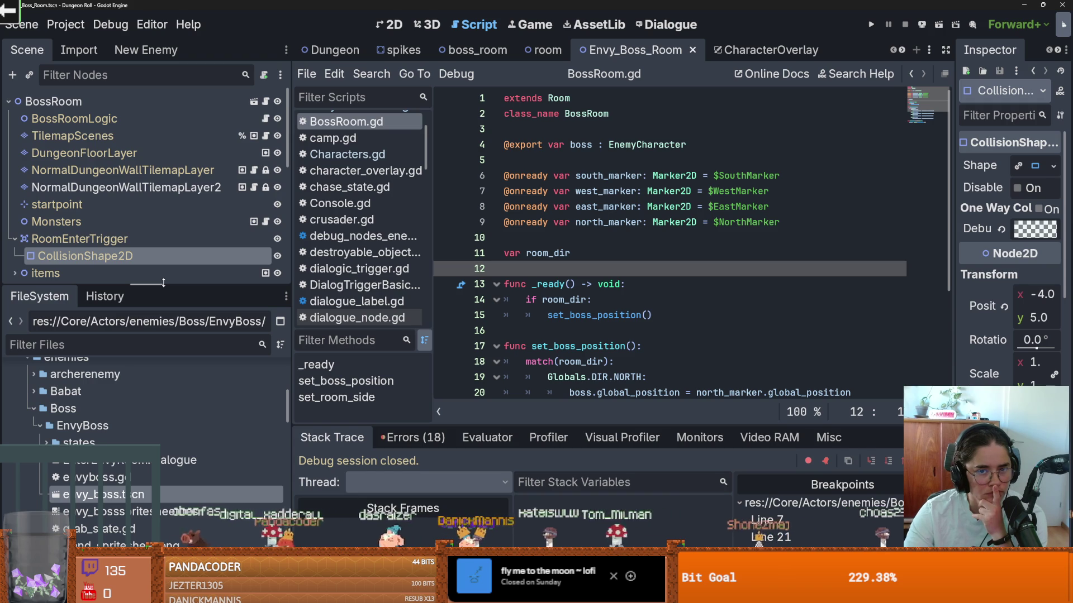
# In the boss_room scene, open the BossRoomLogic node's script.
pyautogui.click(475, 50)
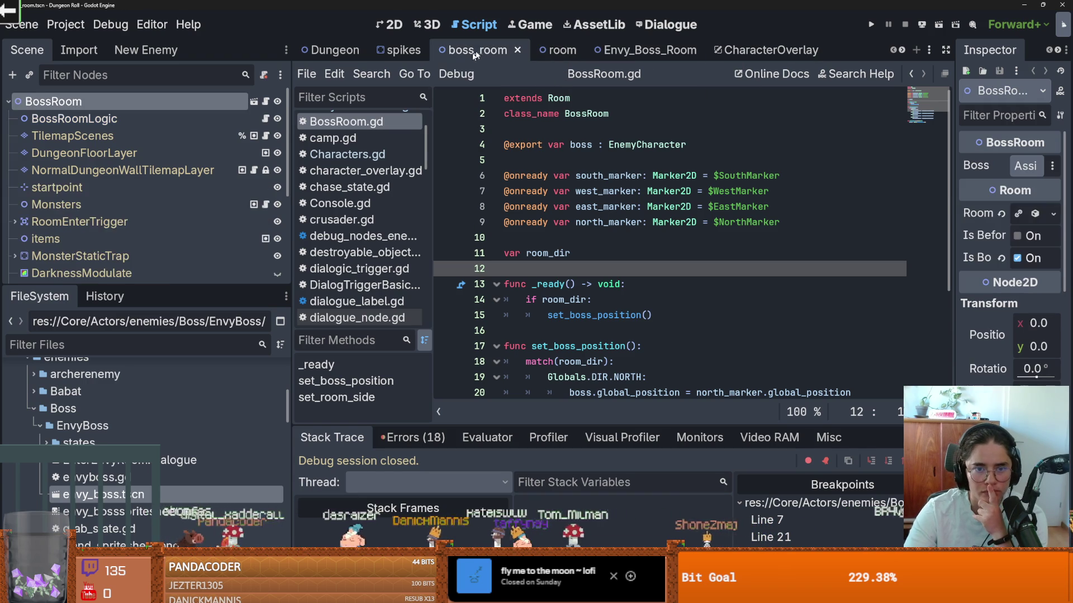
pyautogui.scroll(-5, 170, 227)
pyautogui.scroll(4, 170, 227)
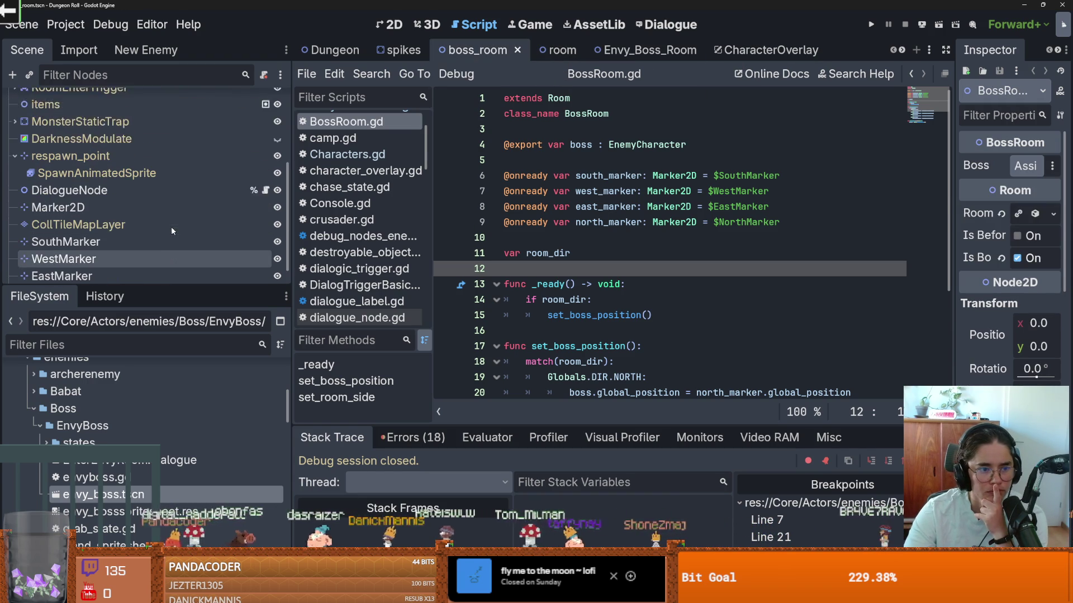
pyautogui.scroll(2, 185, 228)
pyautogui.scroll(-1, 185, 228)
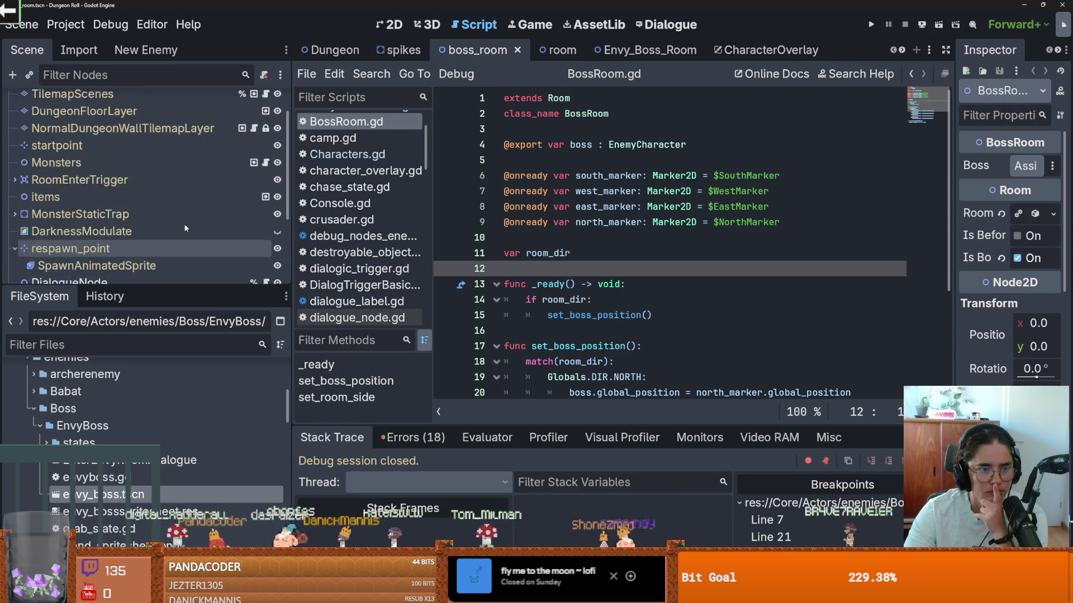
pyautogui.scroll(2, 185, 228)
pyautogui.scroll(-4, 185, 228)
pyautogui.scroll(-4, 185, 228)
pyautogui.scroll(8, 187, 224)
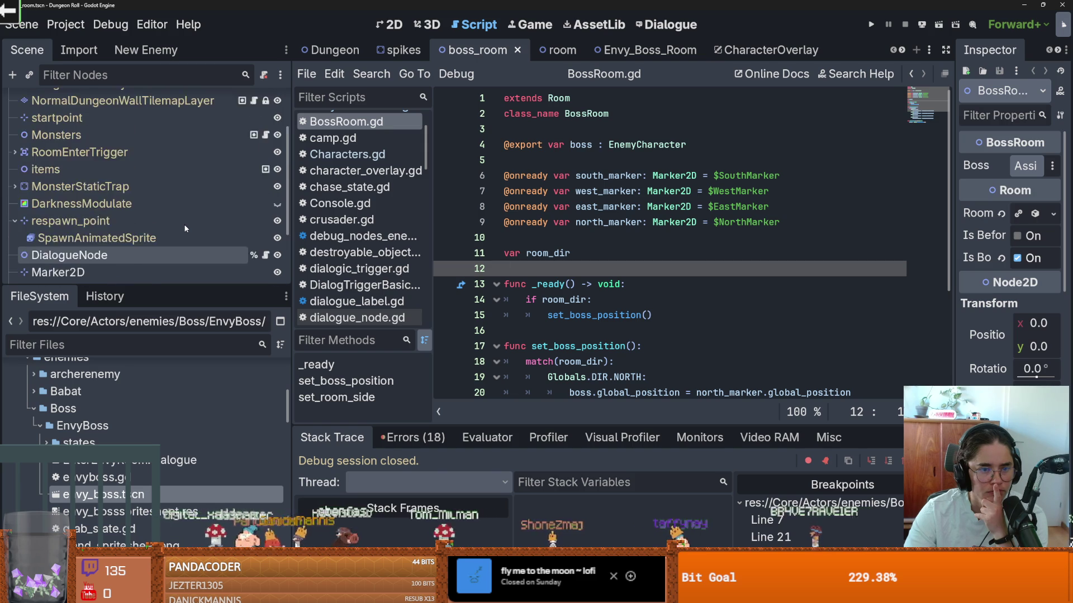
pyautogui.click(268, 119)
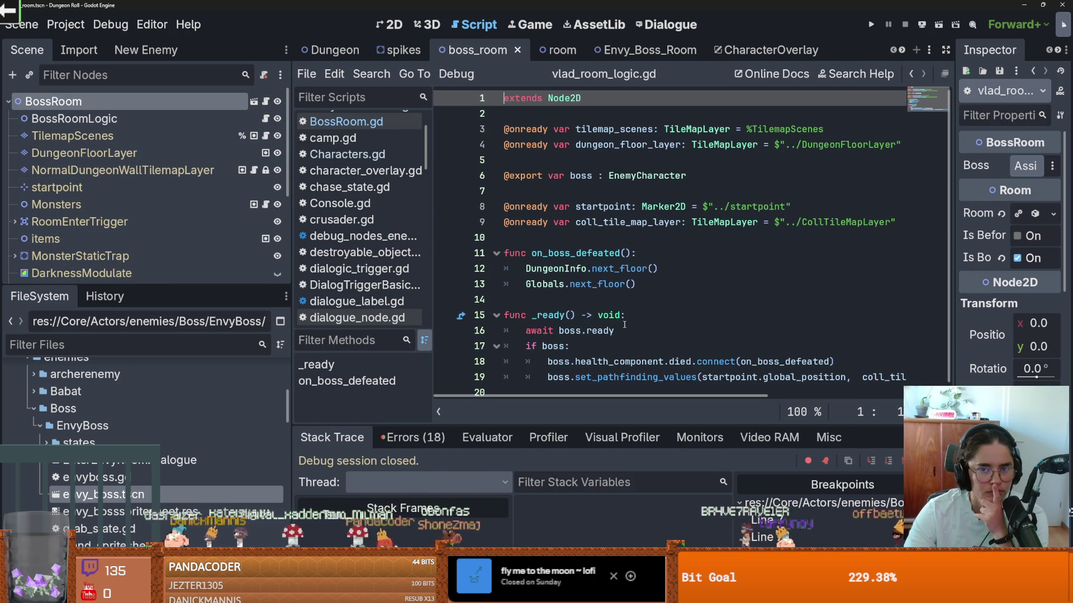
# Back in Envy_Boss_Room, open envyboss.gd from the EnvyBoss node and expand its states folder.
pyautogui.click(643, 52)
pyautogui.scroll(-5, 186, 267)
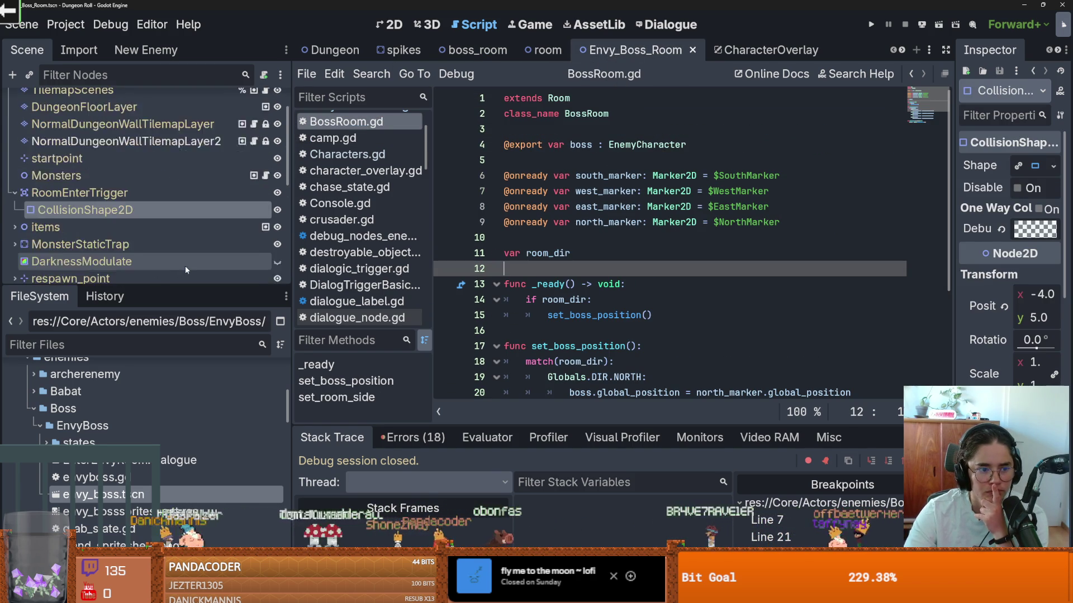
pyautogui.scroll(-4, 186, 266)
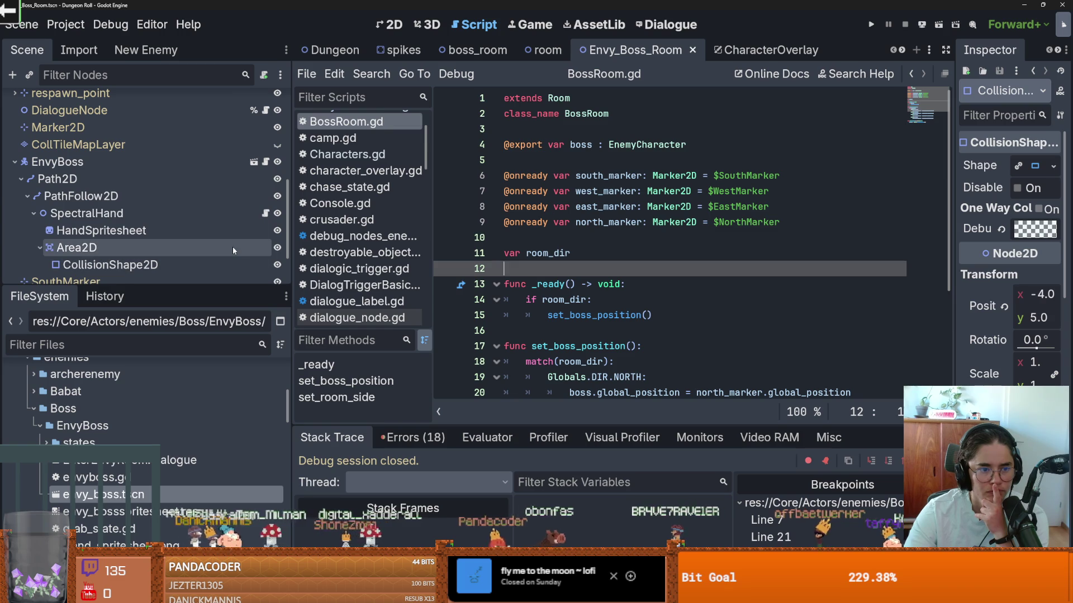
pyautogui.click(266, 162)
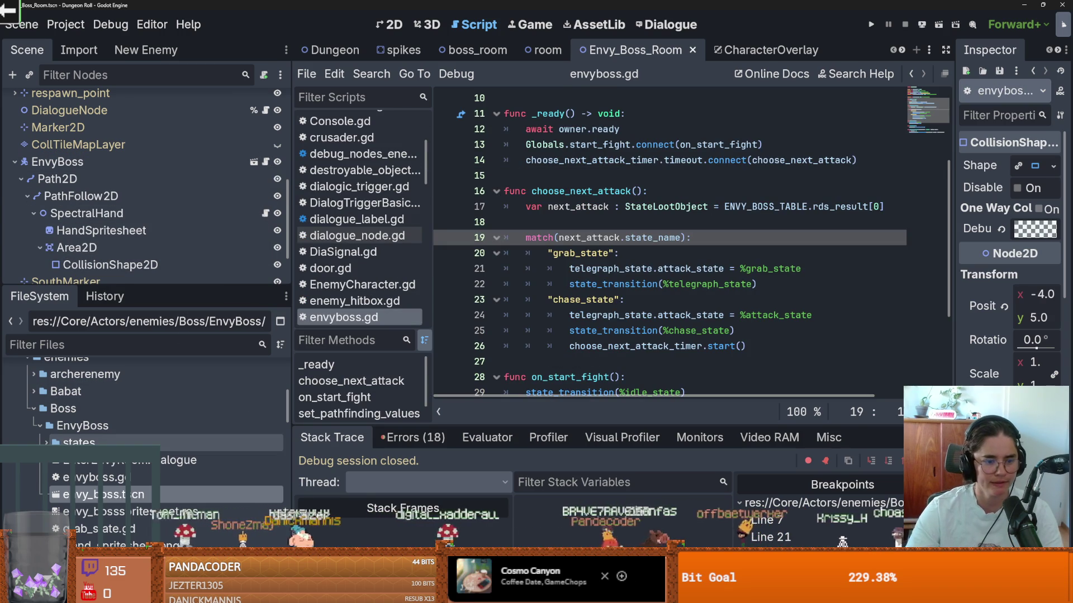
pyautogui.click(47, 442)
pyautogui.click(123, 460)
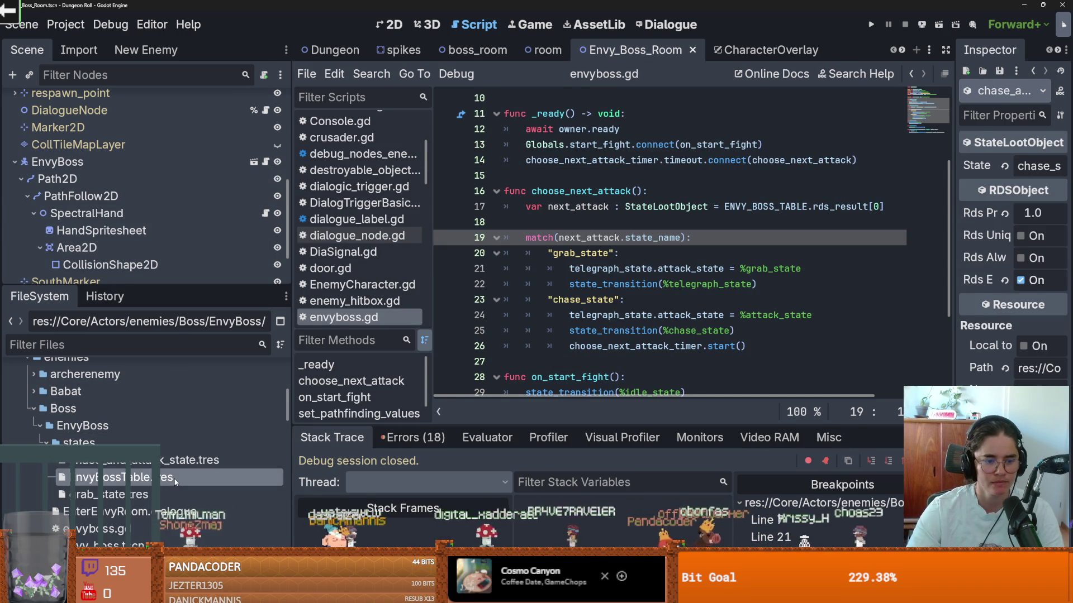
# Inspect EnvyBossTable.tres, expanding its chase_and_attack_state entry to edit the Rds Probability value.
pyautogui.click(123, 478)
pyautogui.moveTo(957, 265); pyautogui.dragTo(531, 265)
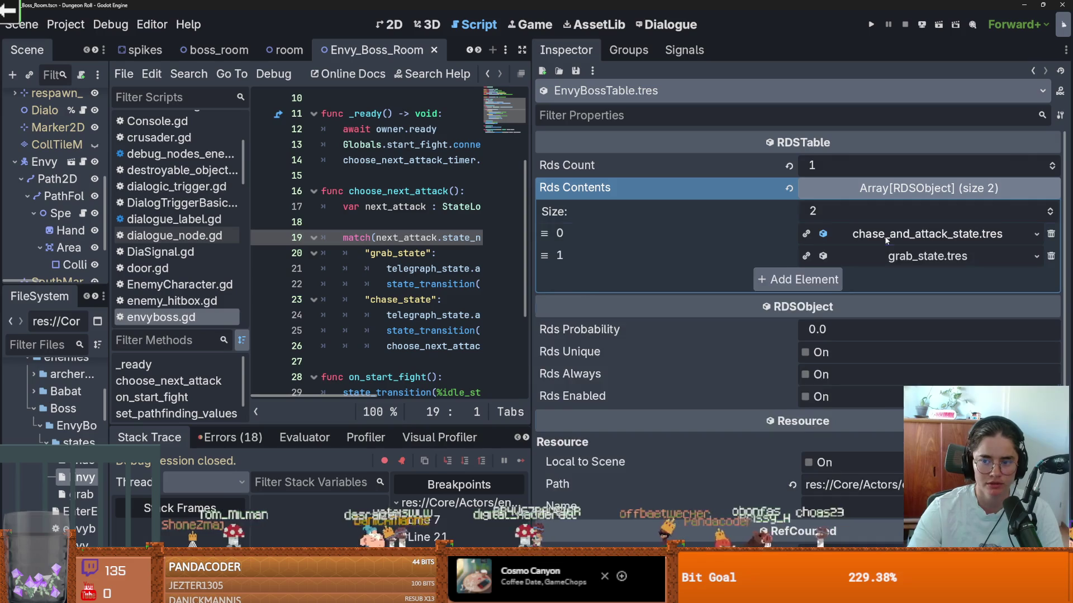
pyautogui.click(886, 234)
pyautogui.click(861, 279)
# Attempt to launch the game, widen the script editor, save, and dismiss the Load Errors dialog.
pyautogui.click(870, 24)
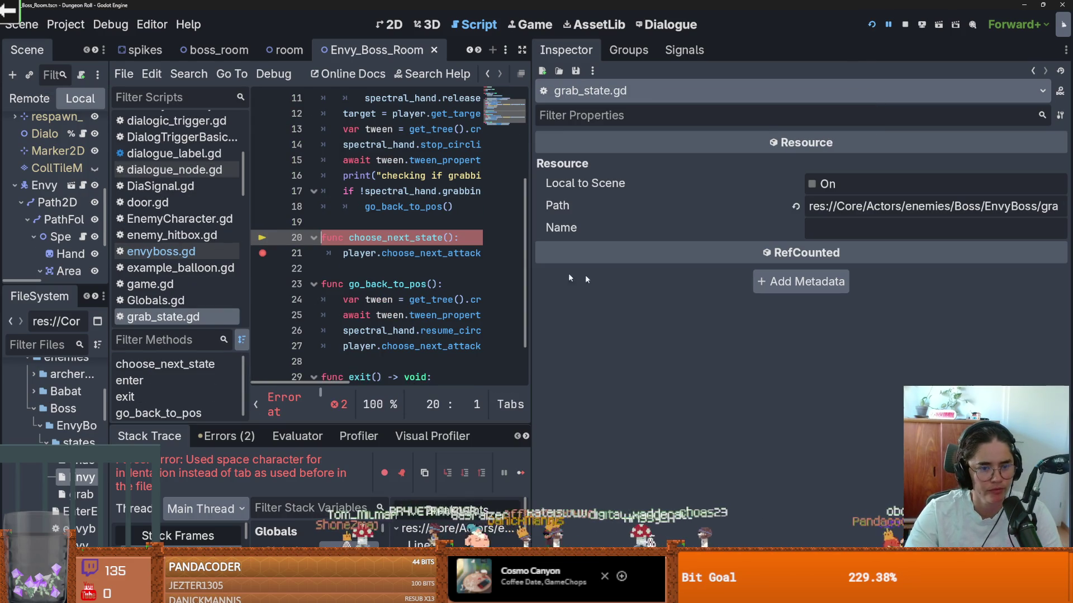
pyautogui.write('d')
pyautogui.moveTo(530, 240)
pyautogui.mouseDown()
pyautogui.moveTo(927, 240)
pyautogui.moveTo(846, 240)
pyautogui.mouseUp()
pyautogui.scroll(-1, 441, 273)
pyautogui.hotkey('ctrl', 's')
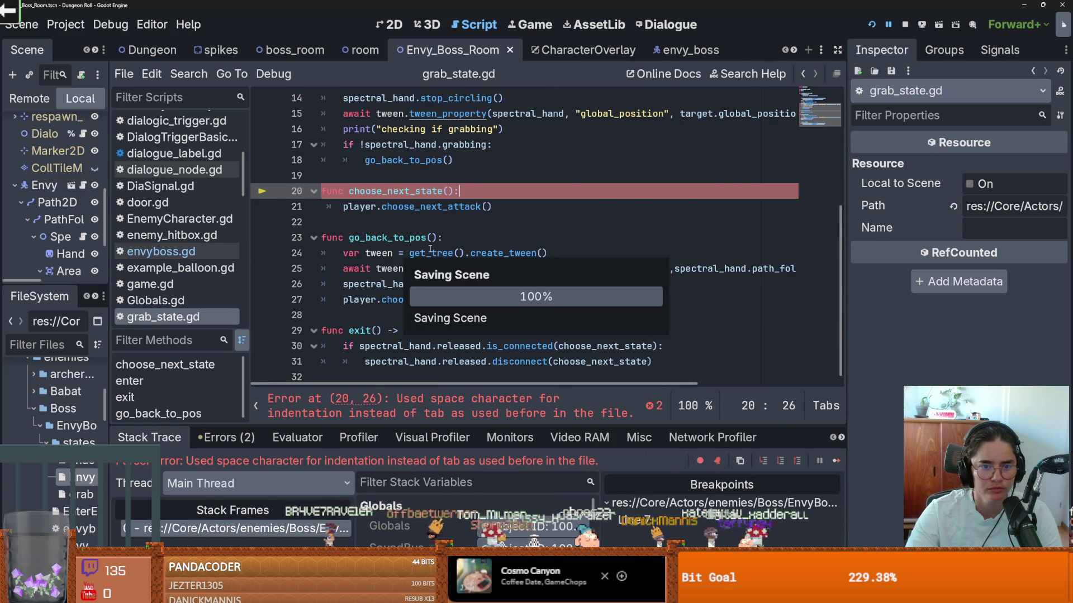
pyautogui.click(536, 422)
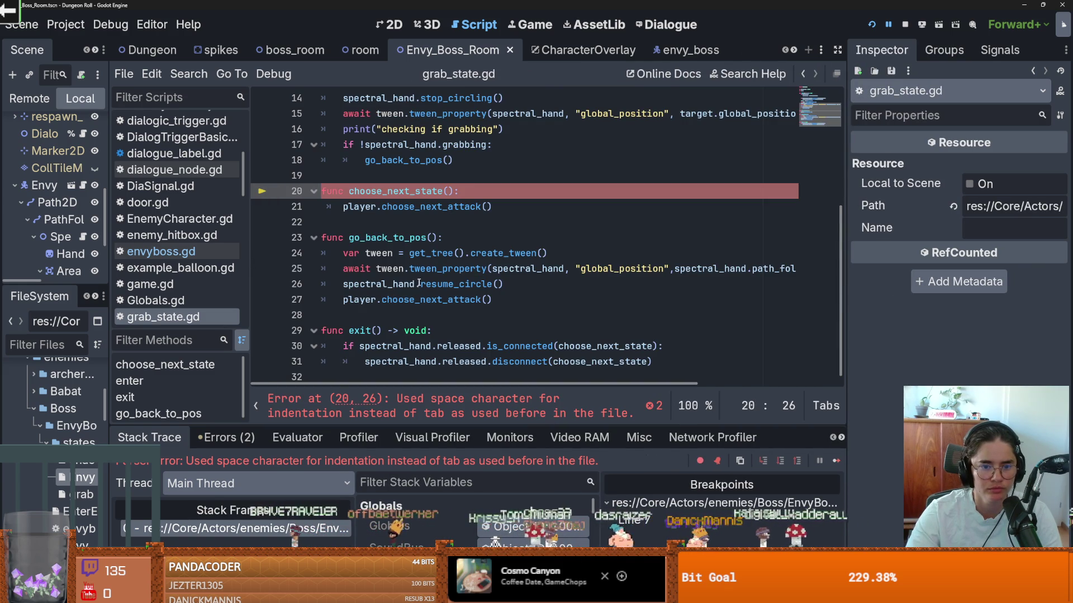
# Replace the space indentation on line 21 of grab_state.gd with a tab, then save and run.
pyautogui.click(434, 270)
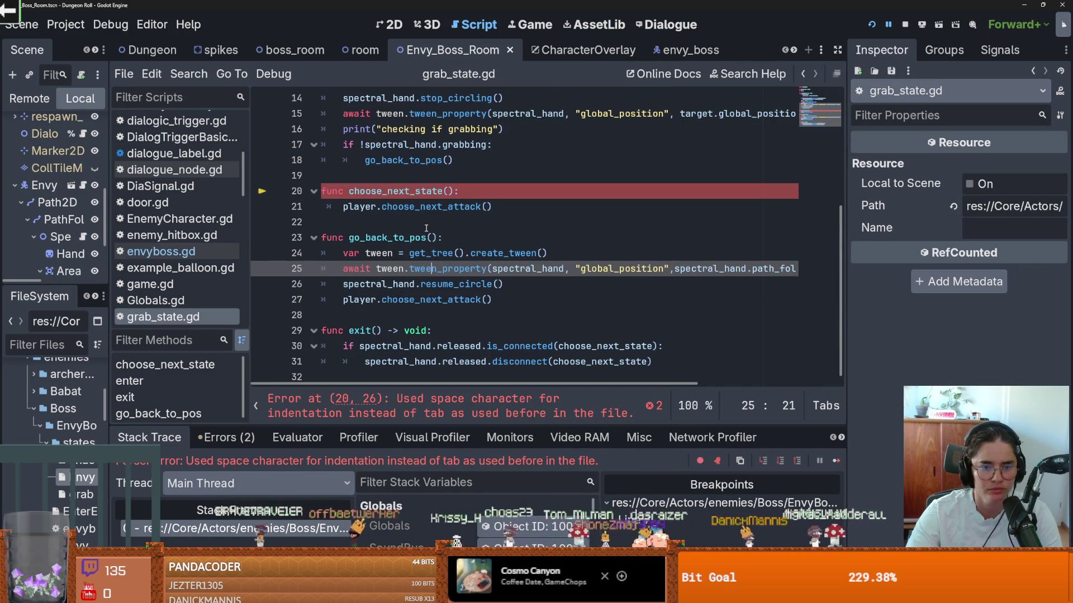
pyautogui.click(329, 207)
pyautogui.press('Delete')
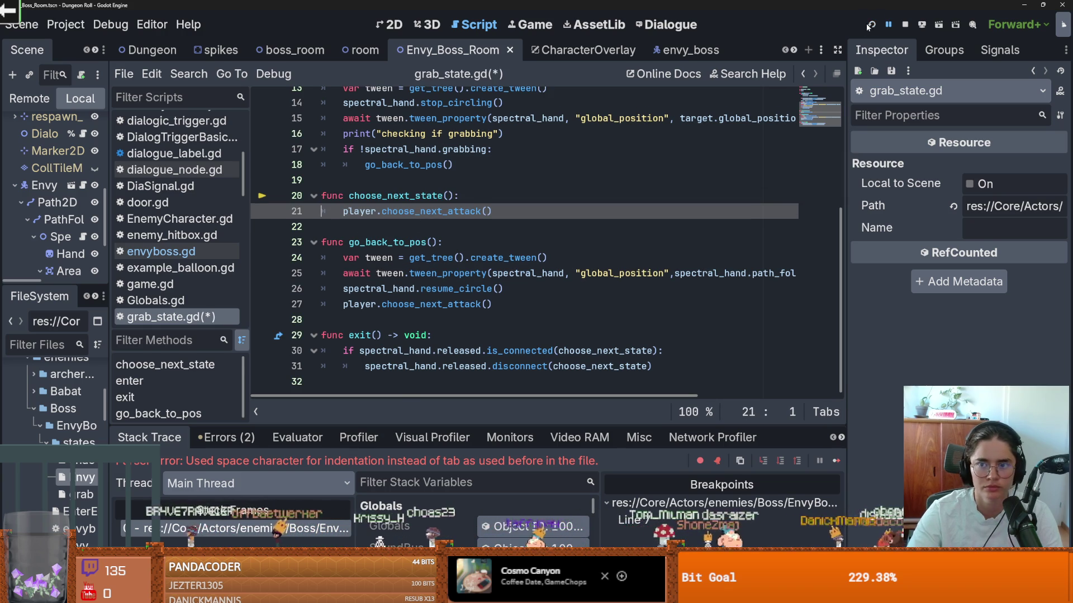
pyautogui.click(870, 25)
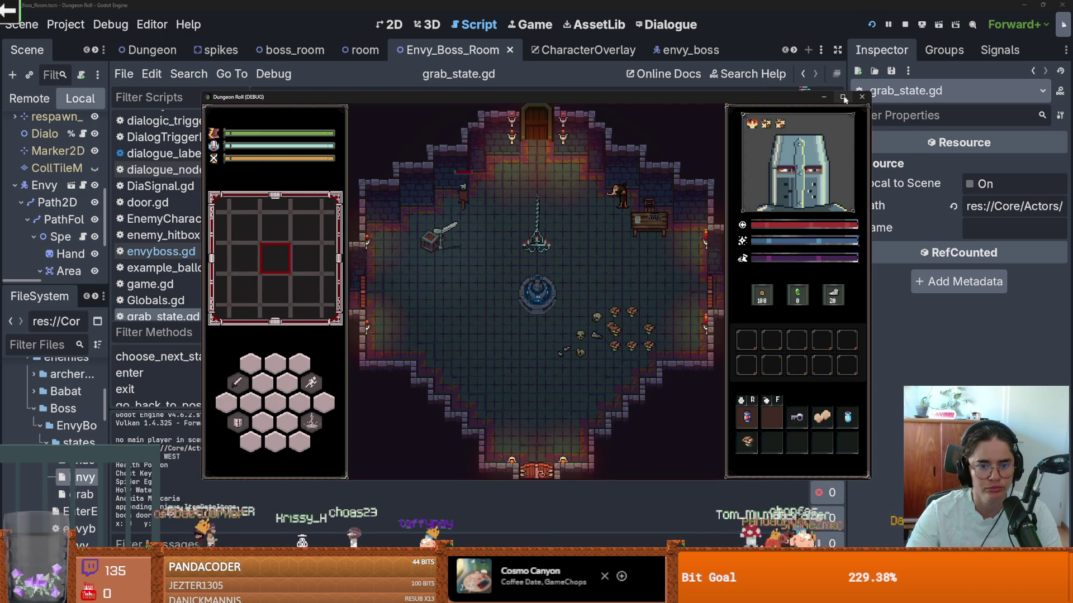
# Teleport with tp_to_before_boss, walk into the boss room, skip the dialogue and approach the boss.
pyautogui.press('`')
pyautogui.write('tp_to_before_boss')
pyautogui.press('Return')
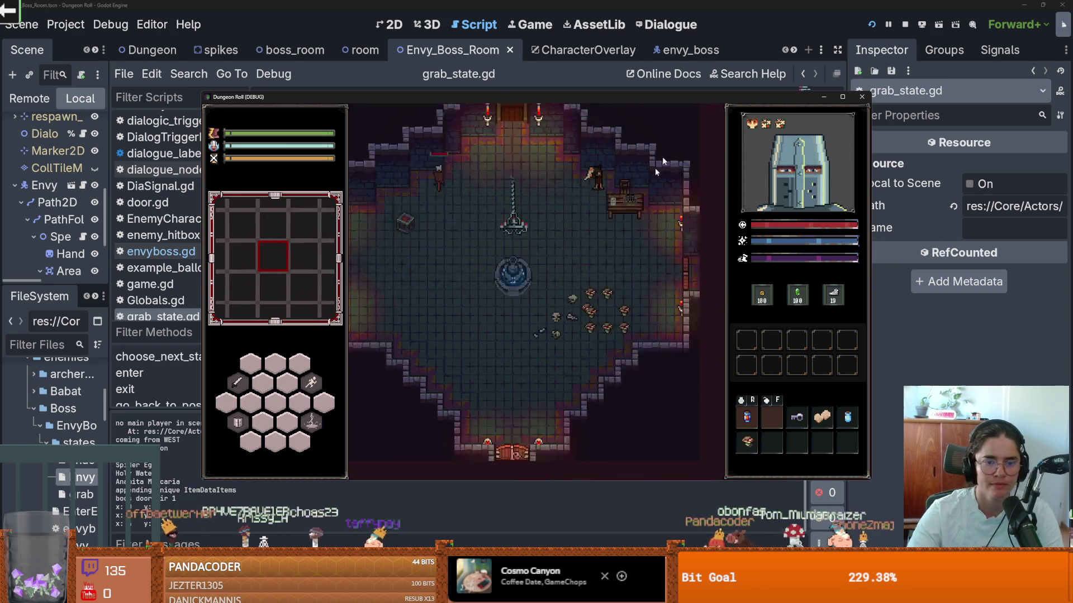
pyautogui.press('d')
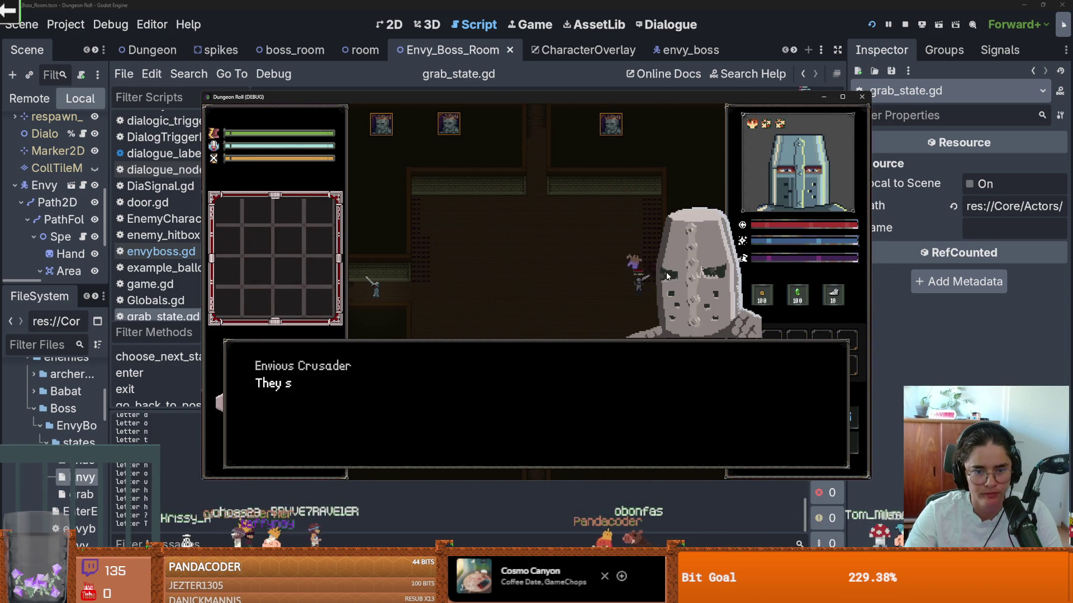
pyautogui.press('space')
pyautogui.press('d')
pyautogui.press('s')
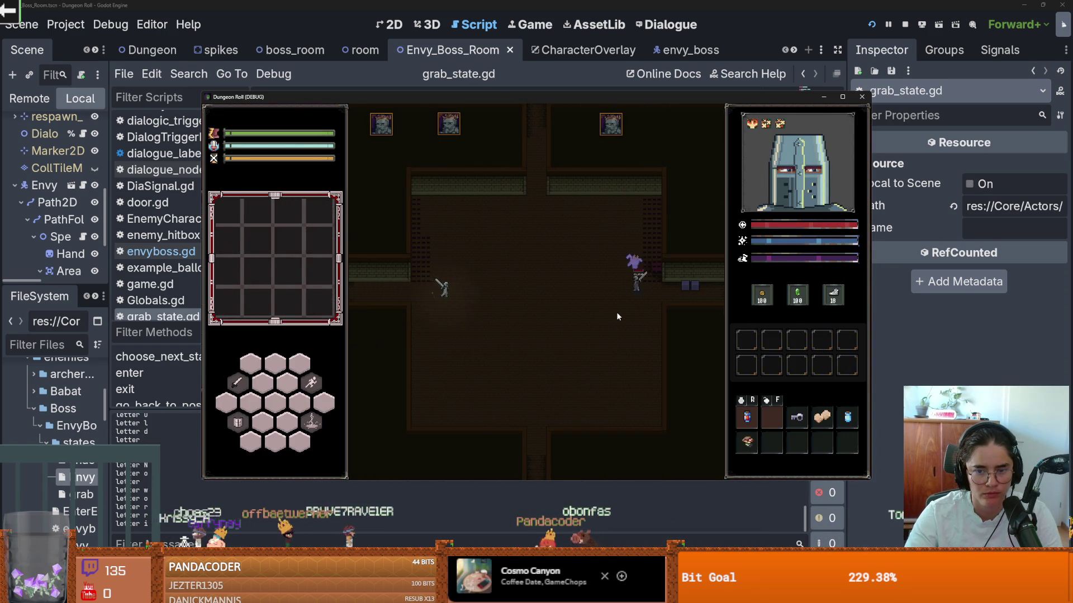
pyautogui.press('d')
pyautogui.press('s')
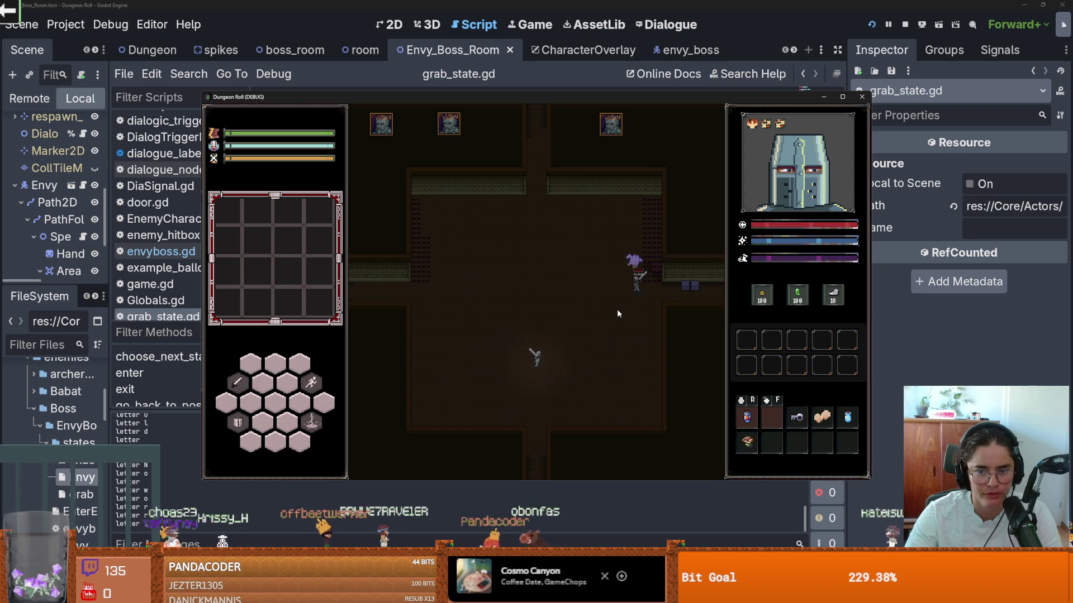
pyautogui.press('w')
pyautogui.press('a')
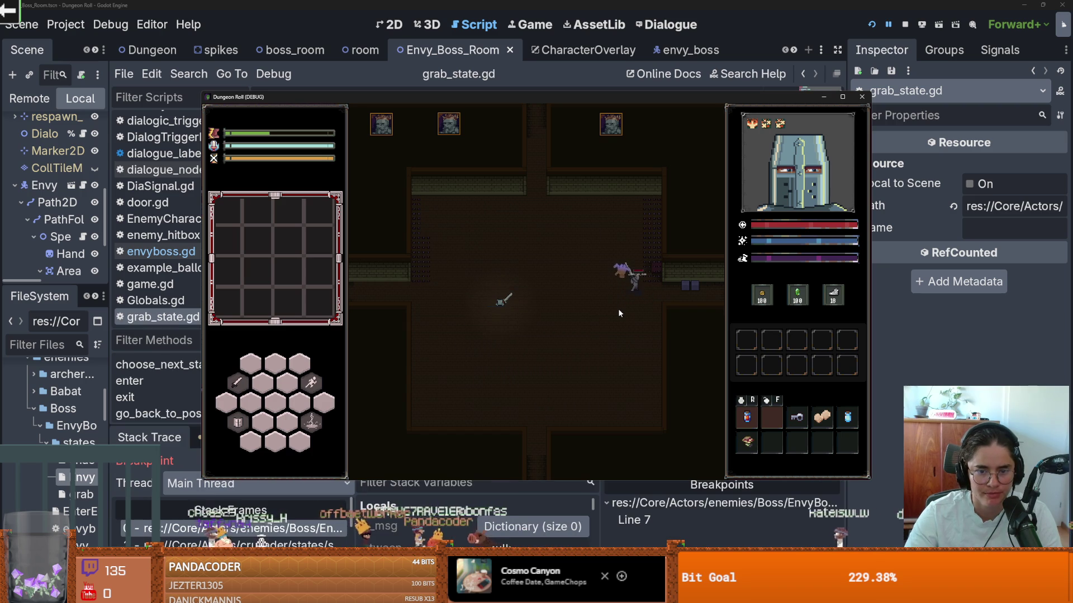
# Resume past the grab_state.gd line 7 breakpoint, maximize the game window, and cast lightning at the boss.
pyautogui.click(531, 504)
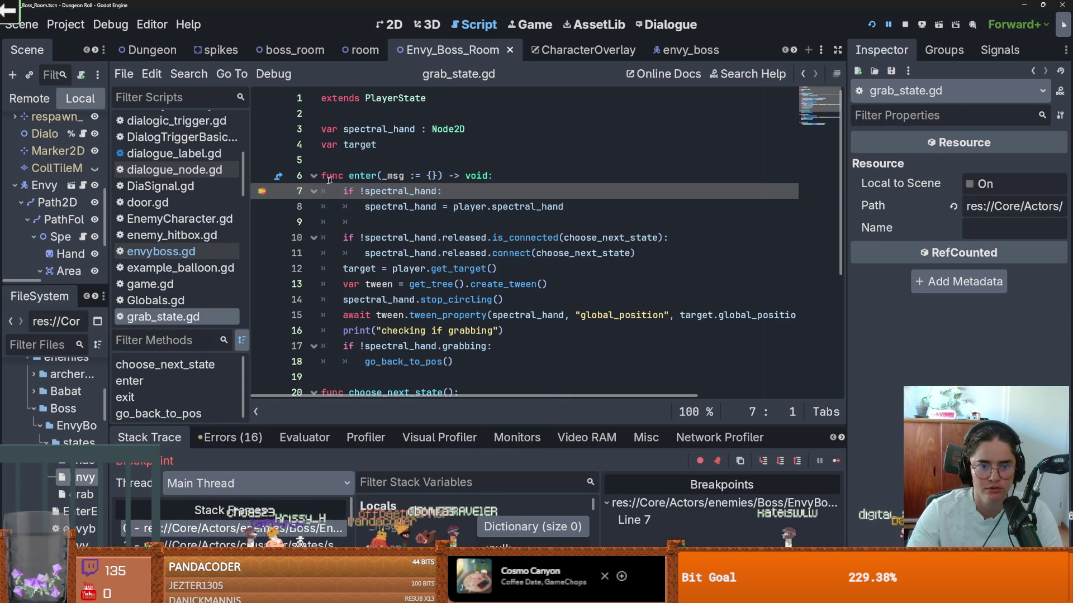
pyautogui.click(837, 461)
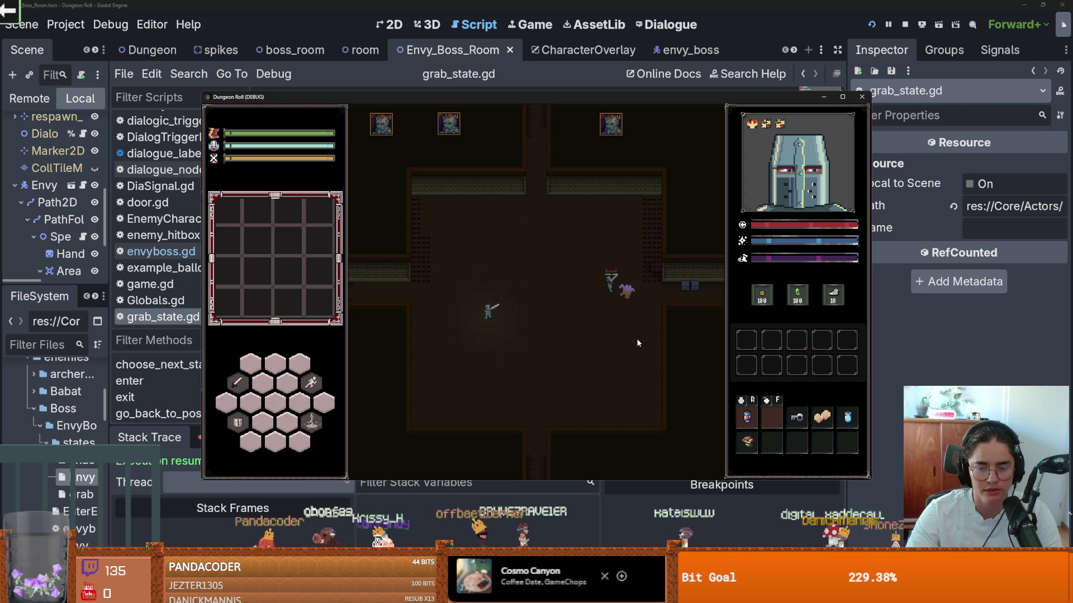
pyautogui.click(843, 97)
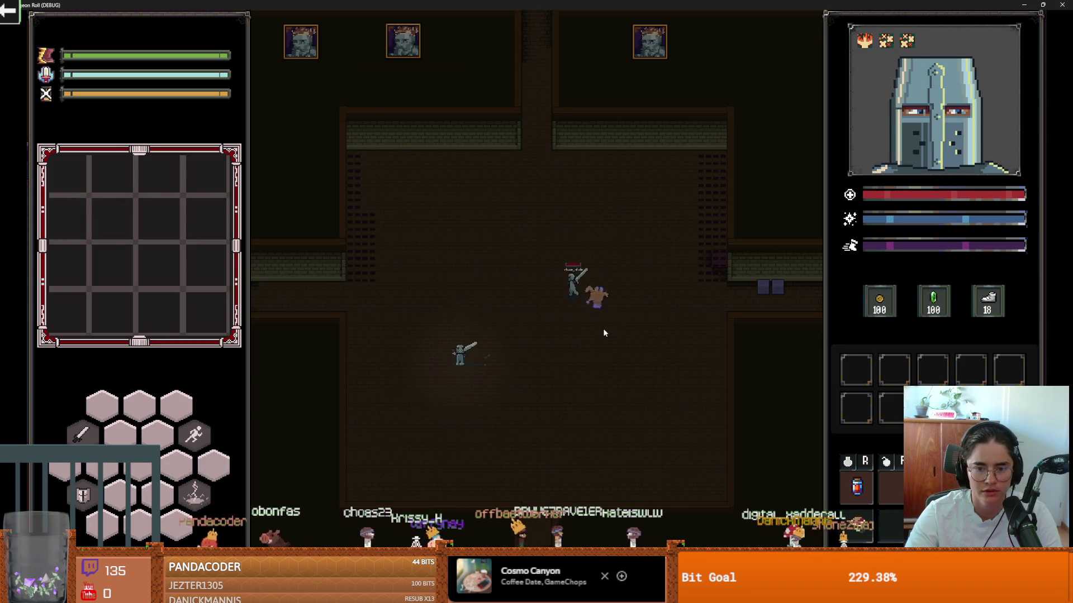
pyautogui.press('s')
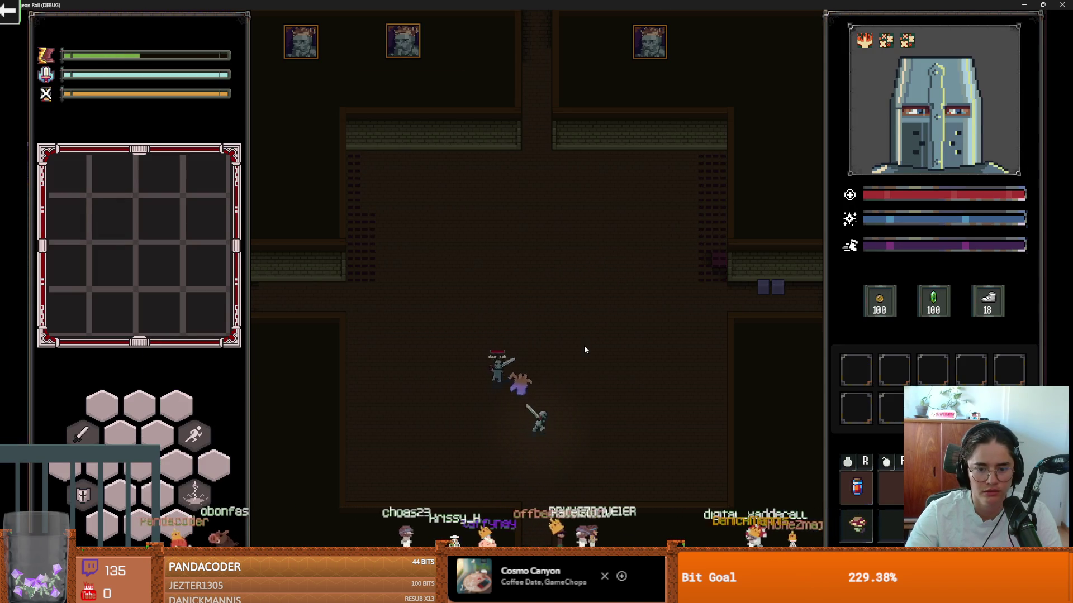
pyautogui.click(521, 396)
pyautogui.press('d')
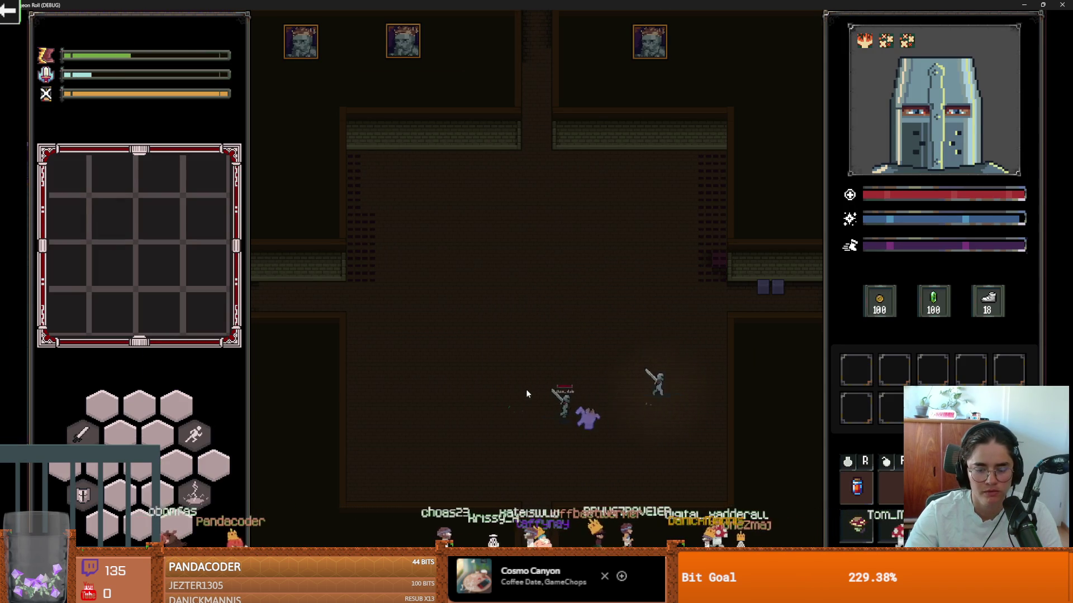
# Fight the ghost hand and boss with swings and lightning, then open the in-game debug console.
pyautogui.press('w')
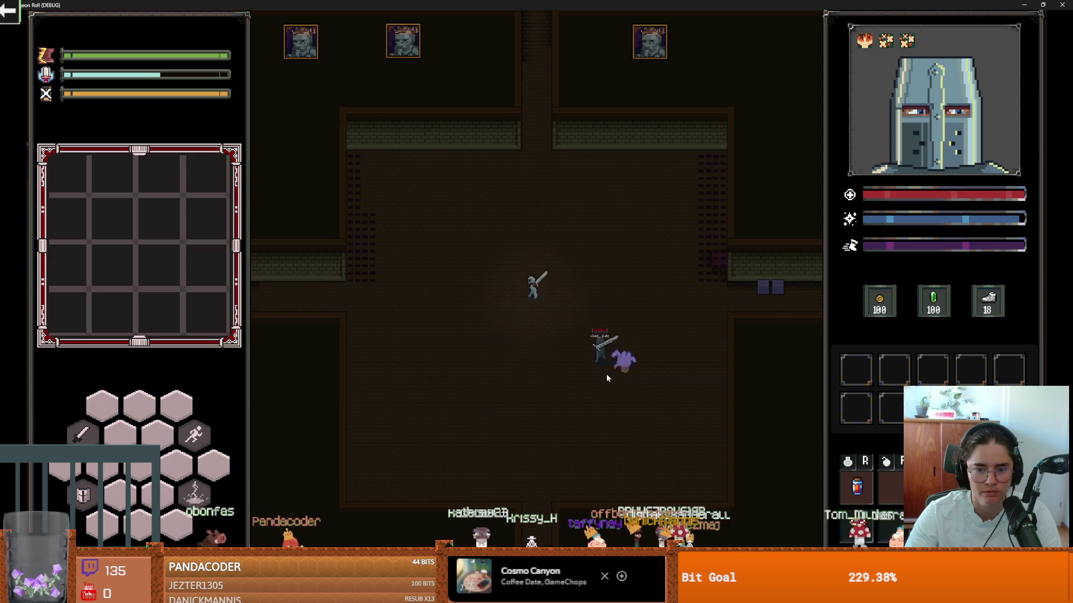
pyautogui.press('a')
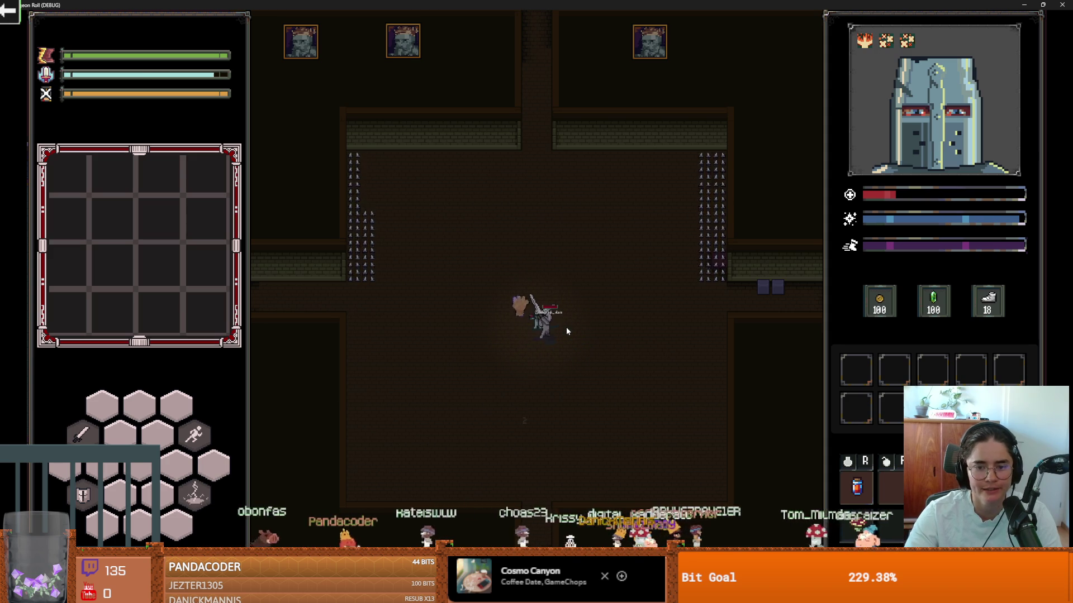
pyautogui.click(555, 335)
pyautogui.press('a')
pyautogui.press('s')
pyautogui.press('a')
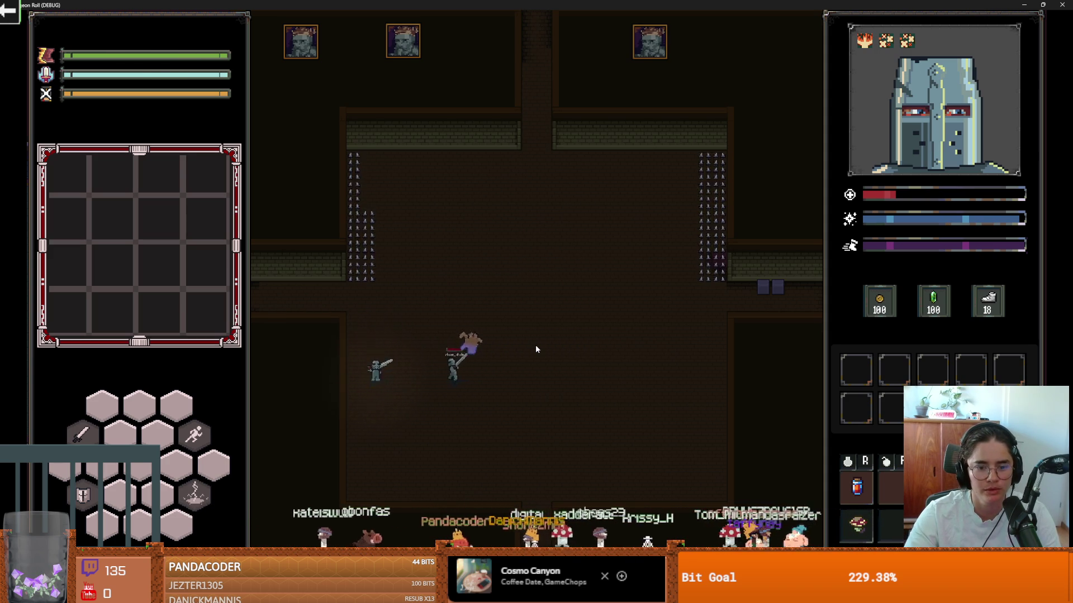
pyautogui.press('s')
pyautogui.click(404, 415)
pyautogui.press('d')
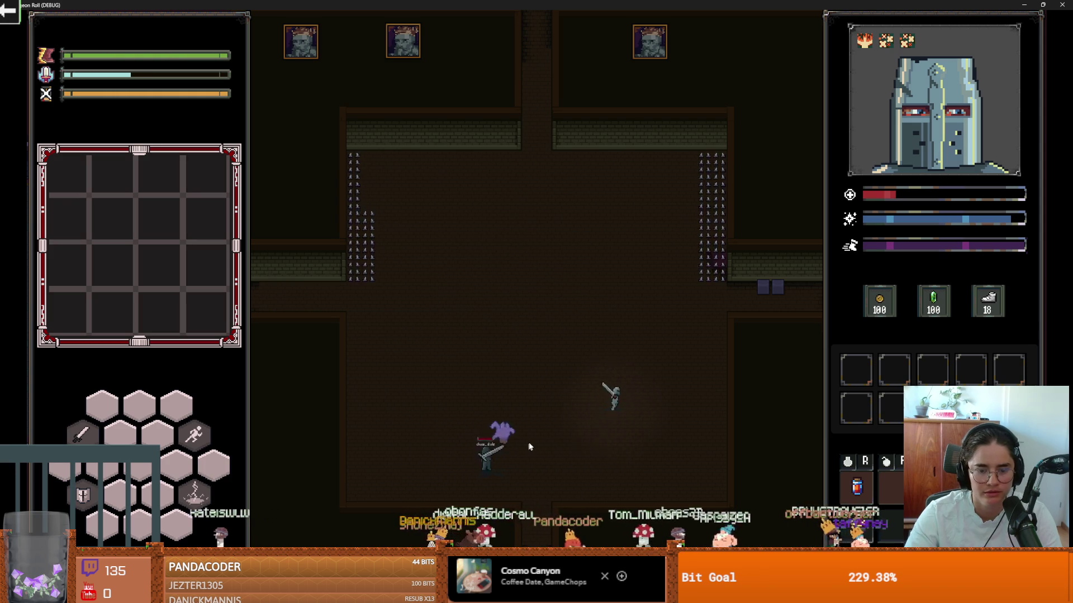
pyautogui.press('w')
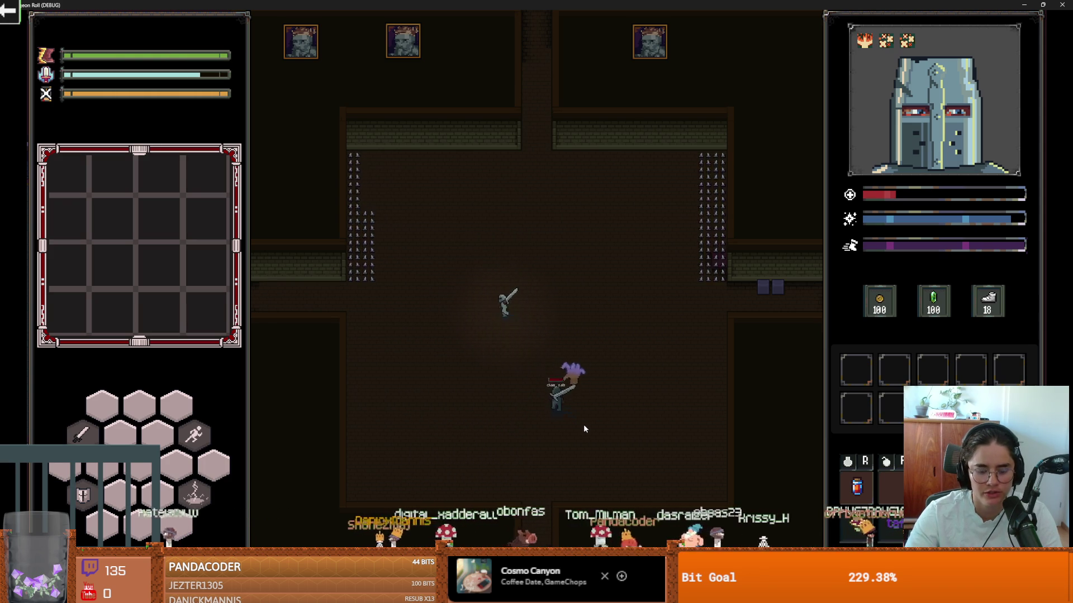
pyautogui.press('`')
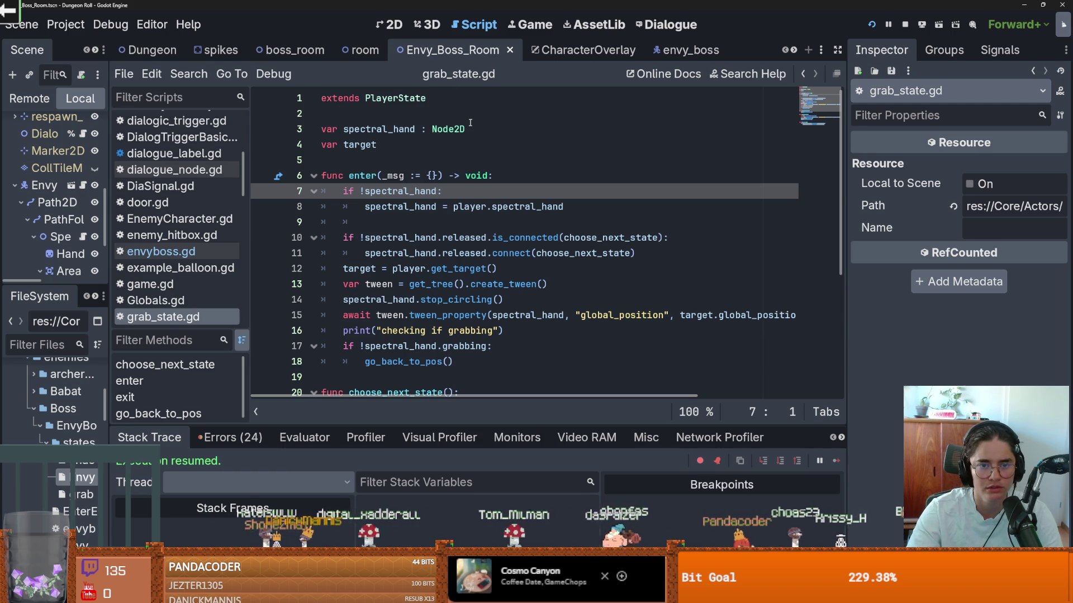
# In the envy_boss scene, widen the Scene dock, collapse StateMachine and select the HealthComponent node.
pyautogui.click(684, 50)
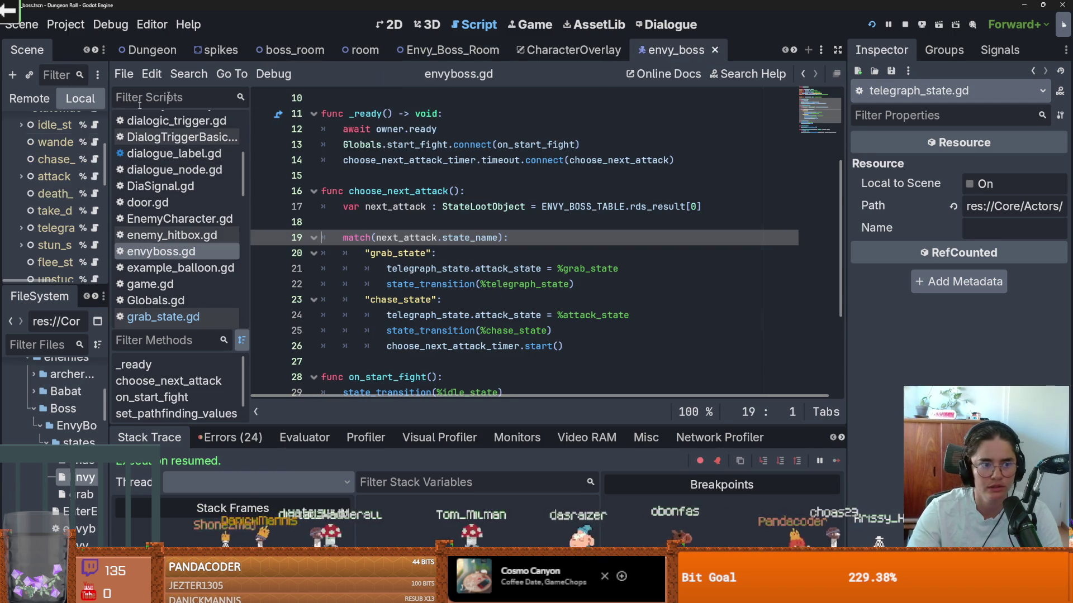
pyautogui.moveTo(105, 193); pyautogui.dragTo(297, 193)
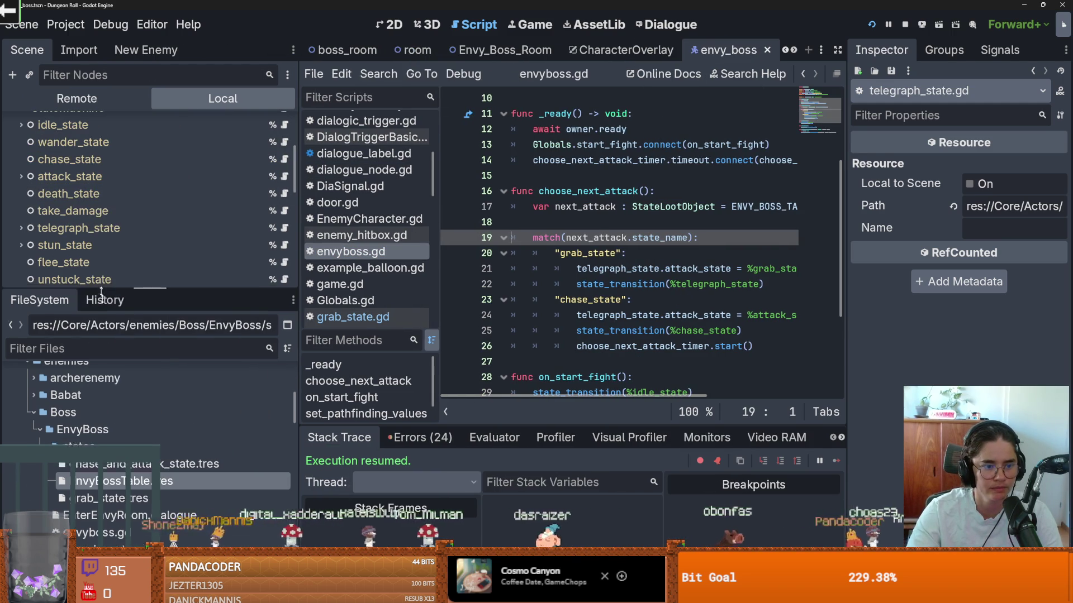
pyautogui.scroll(3, 59, 331)
pyautogui.click(15, 245)
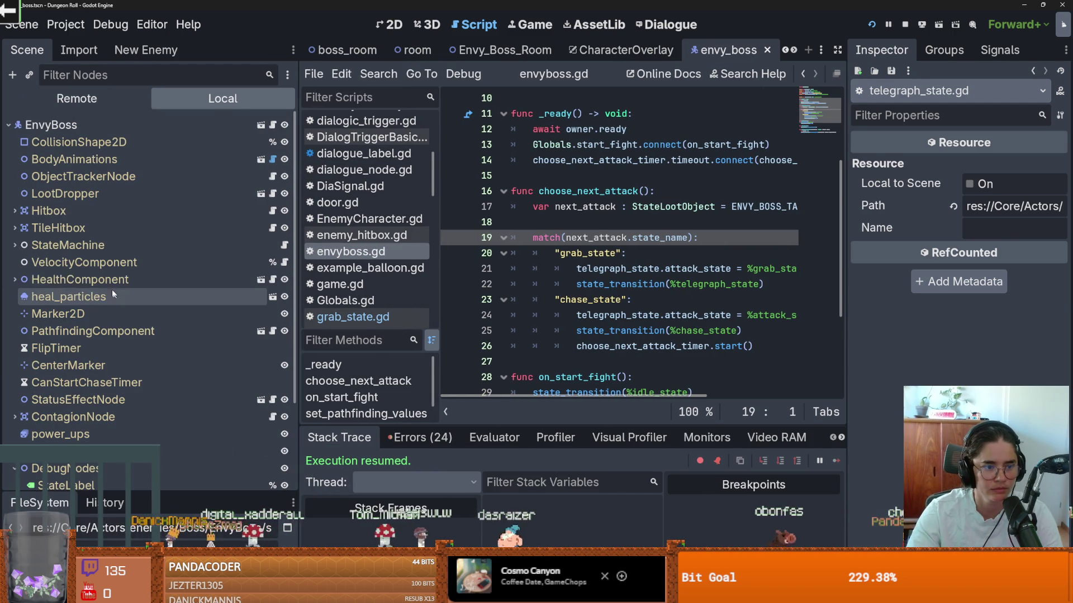
pyautogui.click(66, 279)
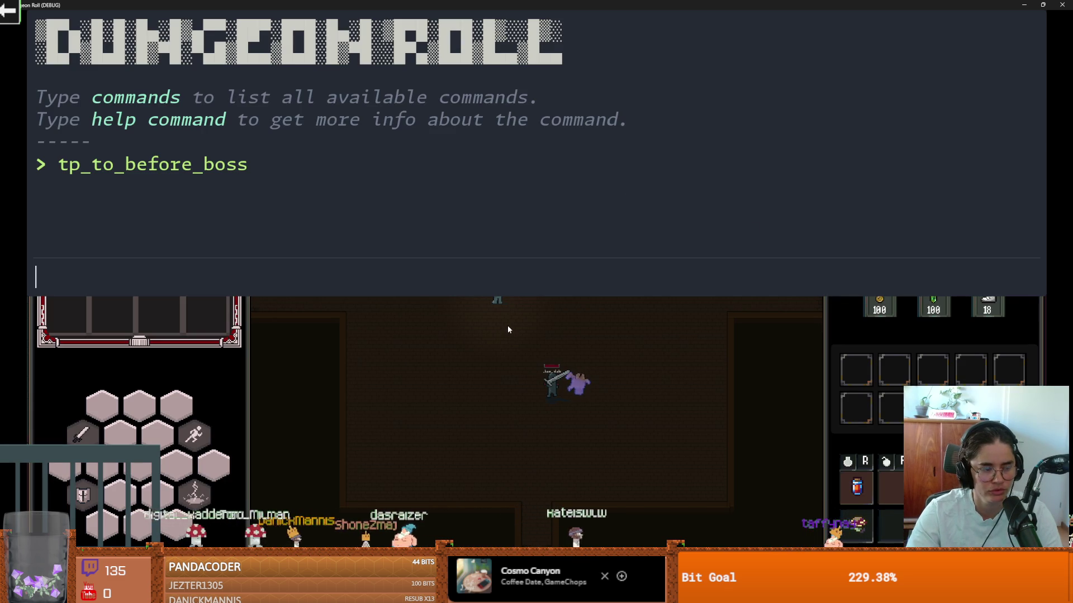
# Close the debug console, keep playing briefly with the floor map, then close the game window.
pyautogui.press('Escape')
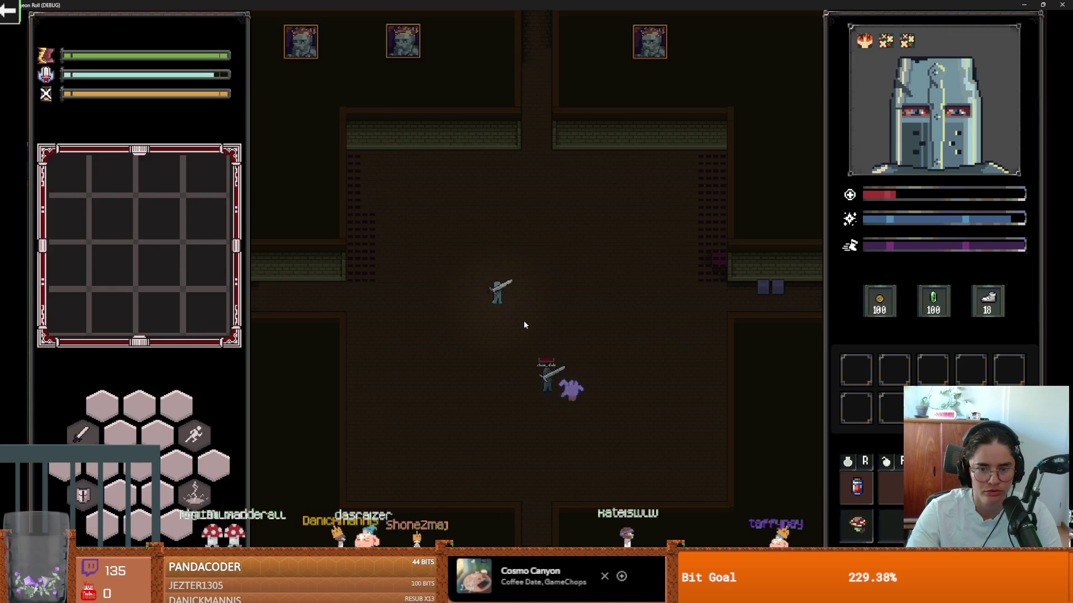
pyautogui.press('w')
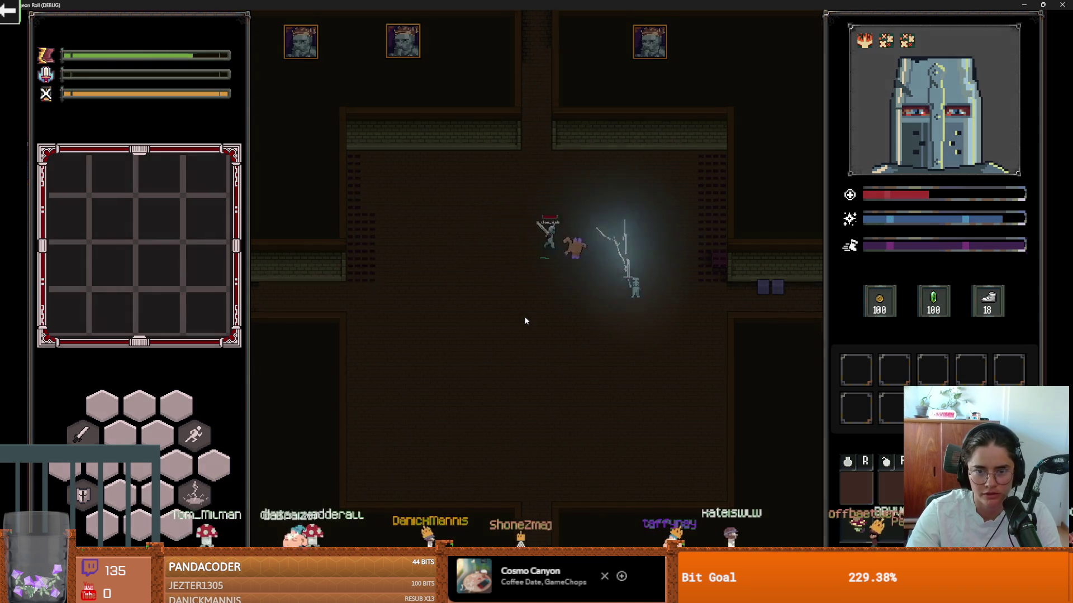
pyautogui.press('Tab')
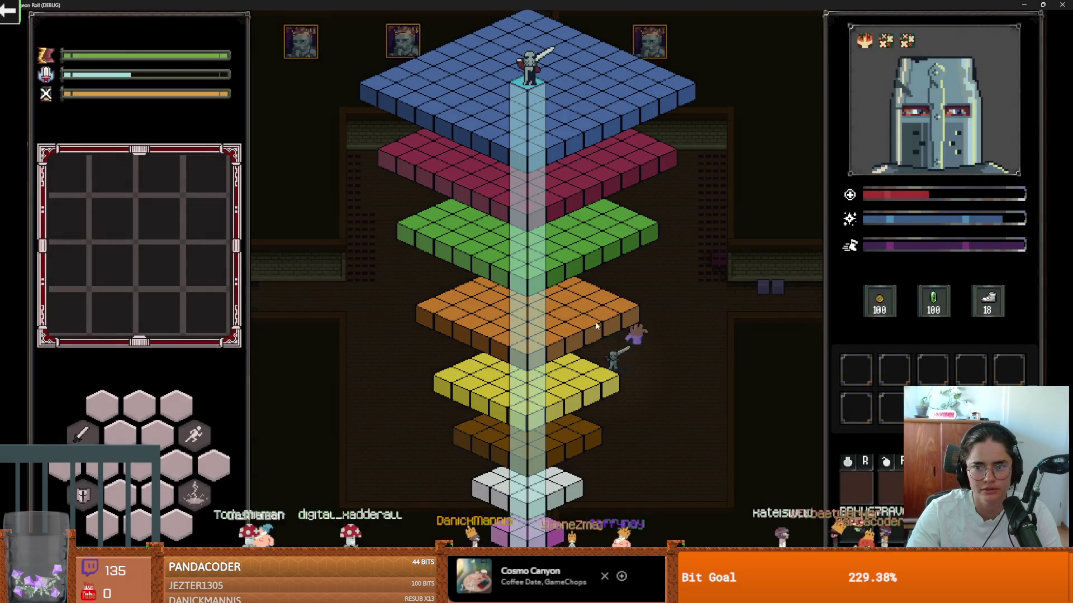
pyautogui.press('super+Down')
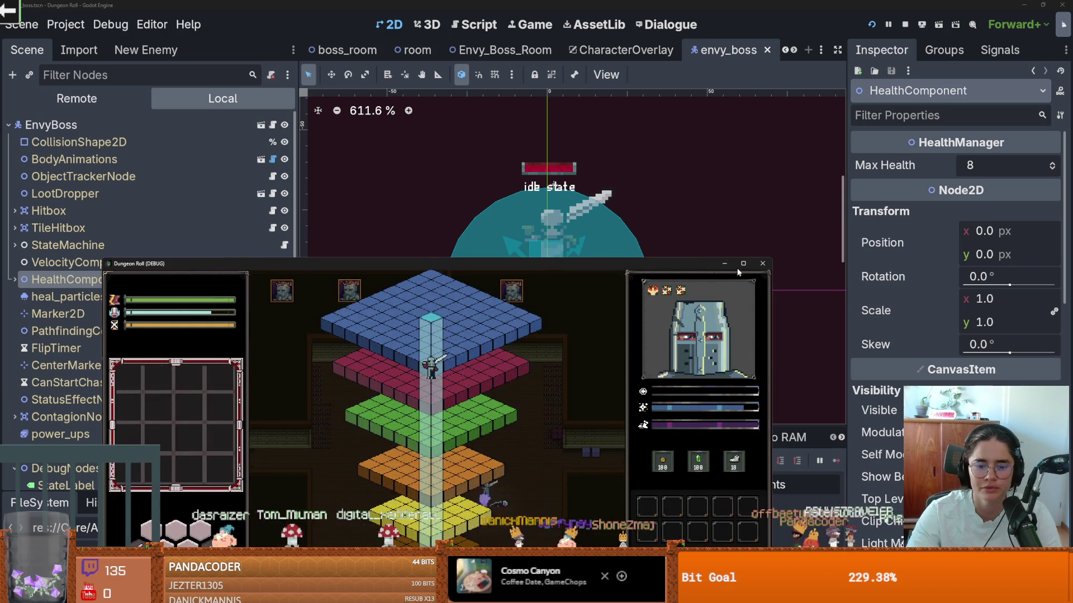
pyautogui.click(760, 264)
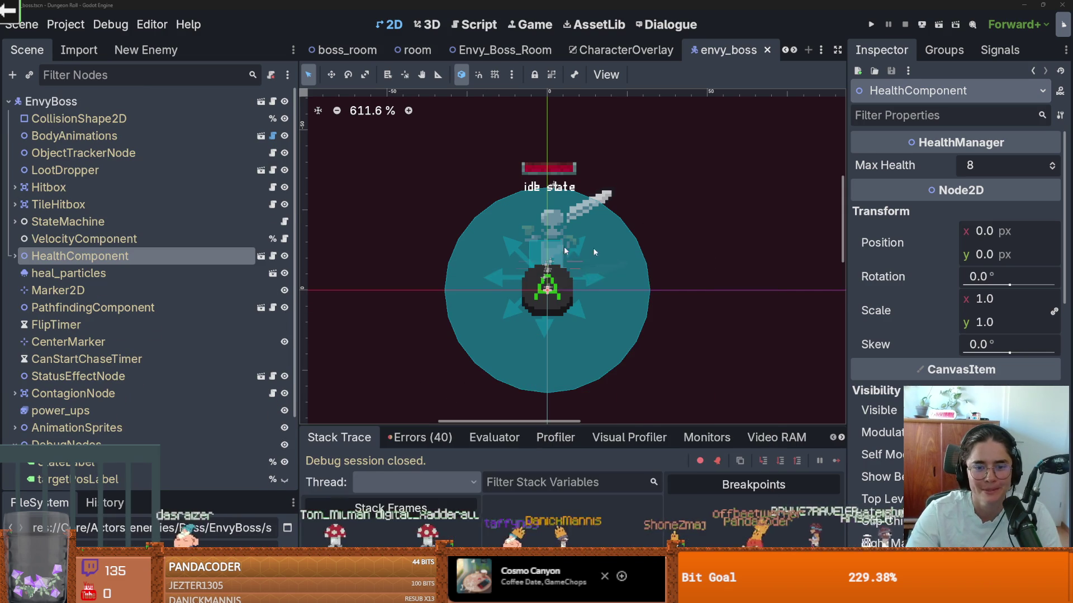
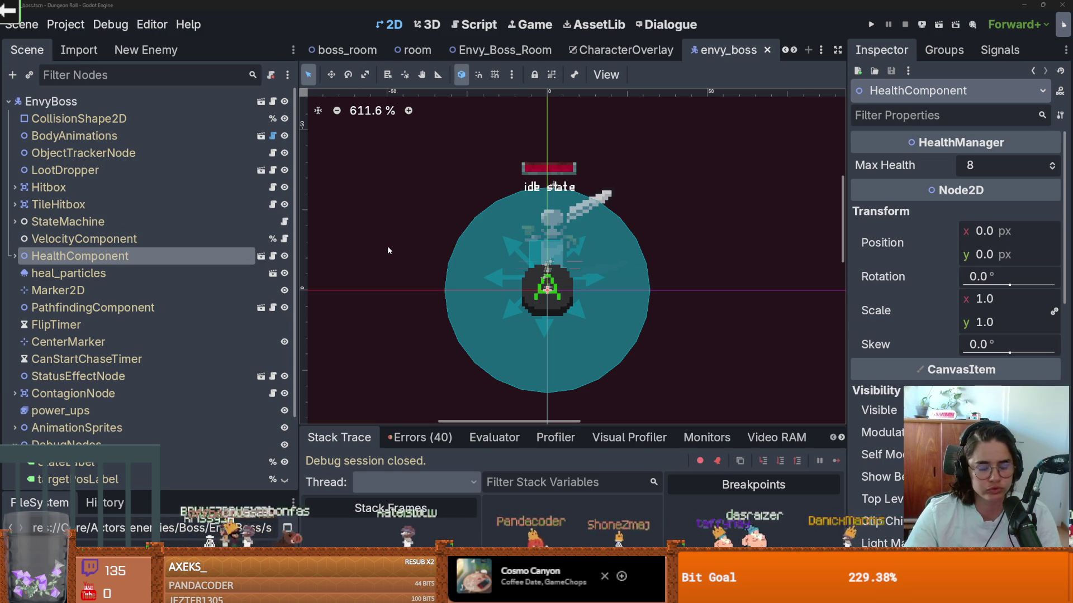
# Select the boss's HealthBar under HealthComponent and open its health_component.gd script.
pyautogui.click(15, 257)
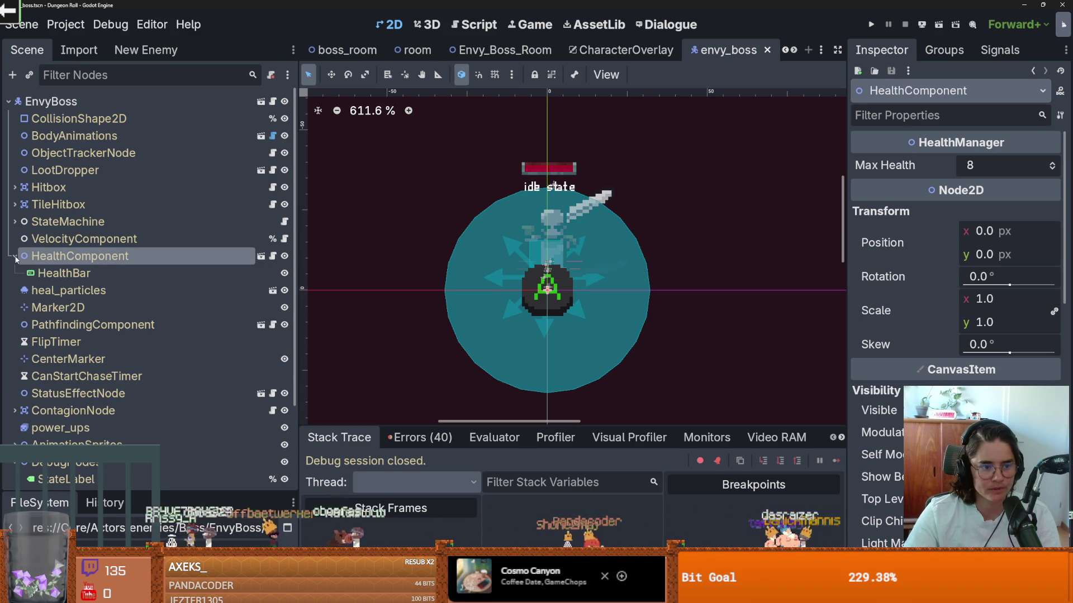
pyautogui.click(62, 273)
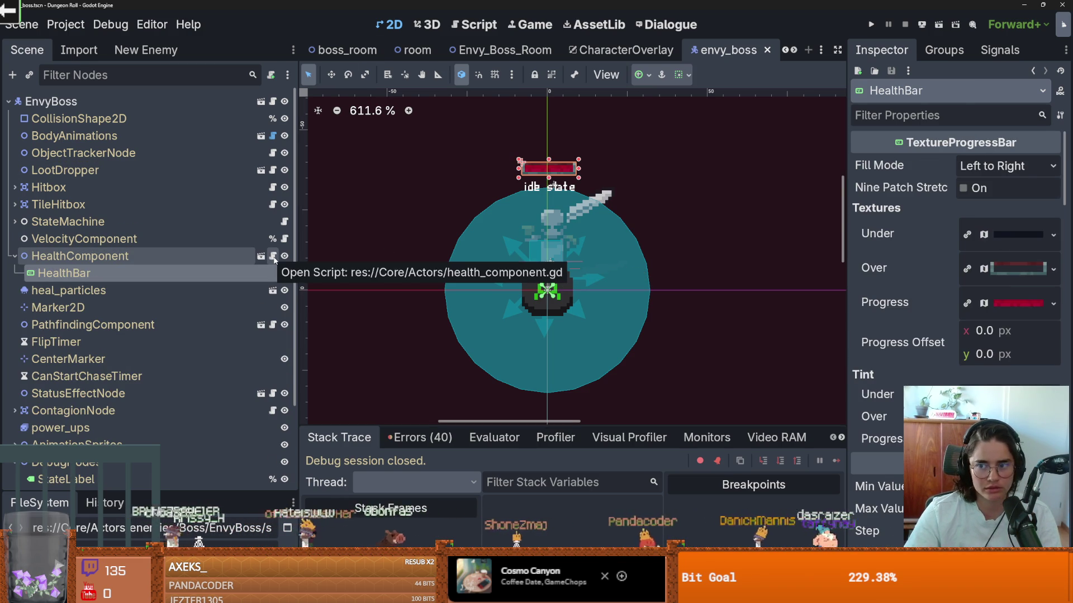
pyautogui.click(273, 257)
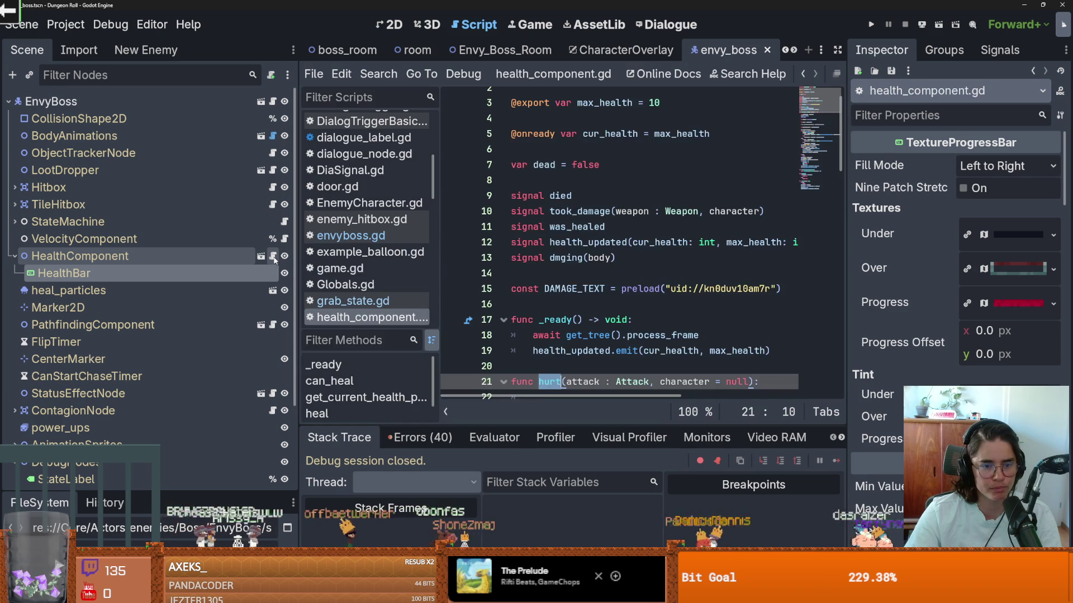
# Read through hurt() in a wider code editor, then enlarge the FileSystem panel.
pyautogui.moveTo(439, 281); pyautogui.dragTo(311, 281)
pyautogui.scroll(-5, 489, 302)
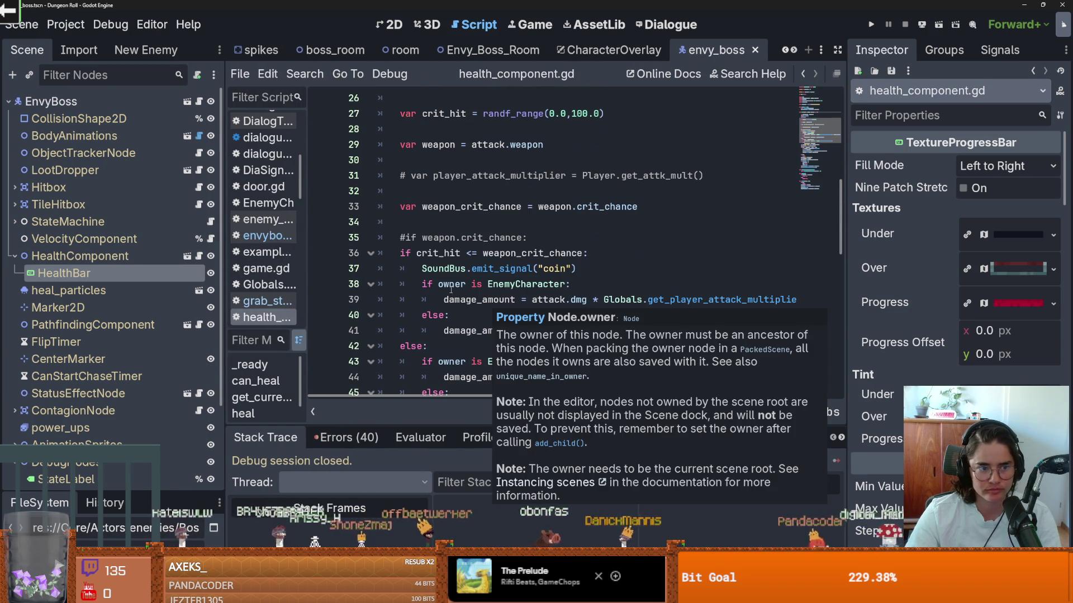
pyautogui.scroll(-3, 494, 270)
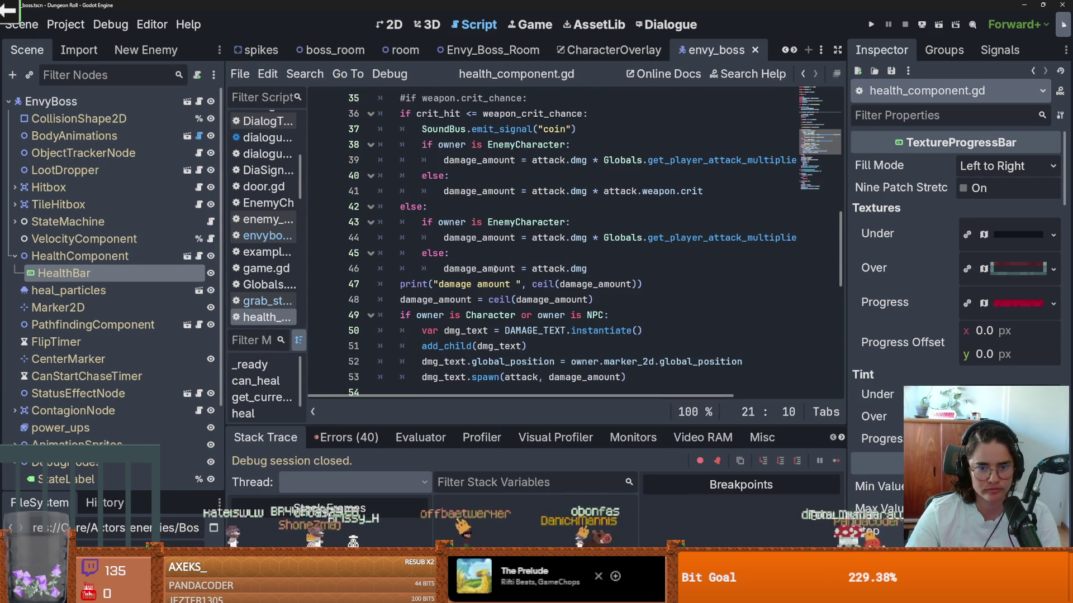
pyautogui.scroll(-1, 507, 271)
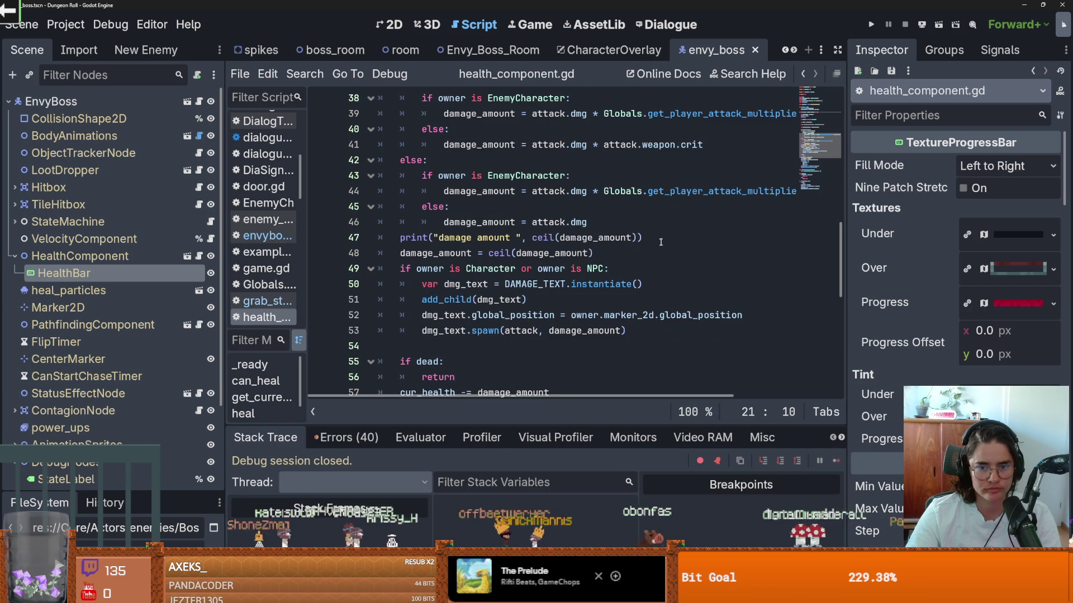
pyautogui.moveTo(661, 242); pyautogui.dragTo(376, 239)
pyautogui.scroll(-1, 502, 301)
pyautogui.scroll(13, 502, 301)
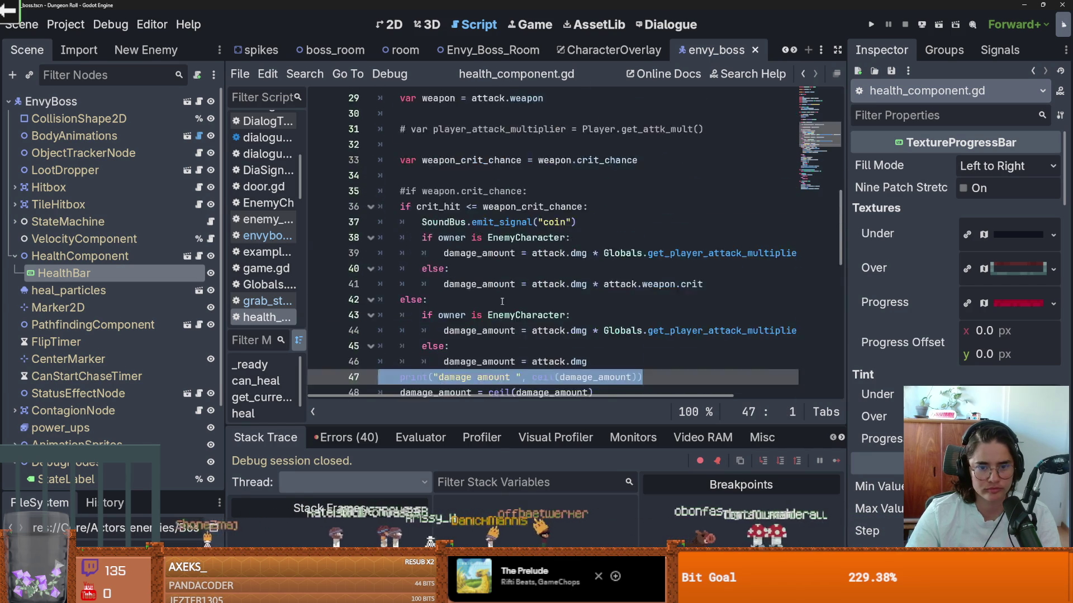
pyautogui.scroll(-6, 501, 301)
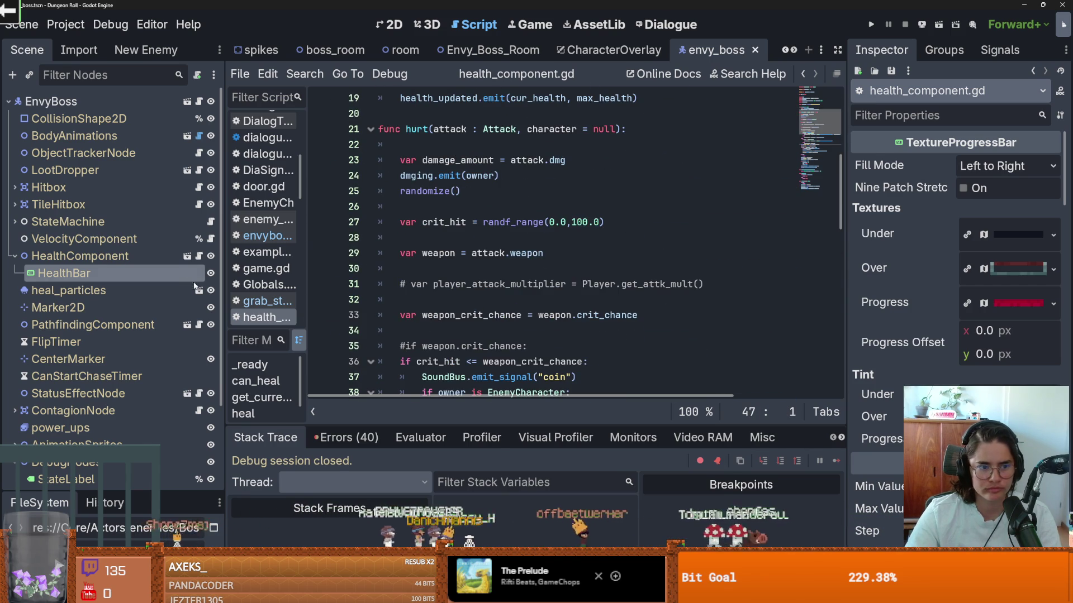
pyautogui.scroll(4, 499, 291)
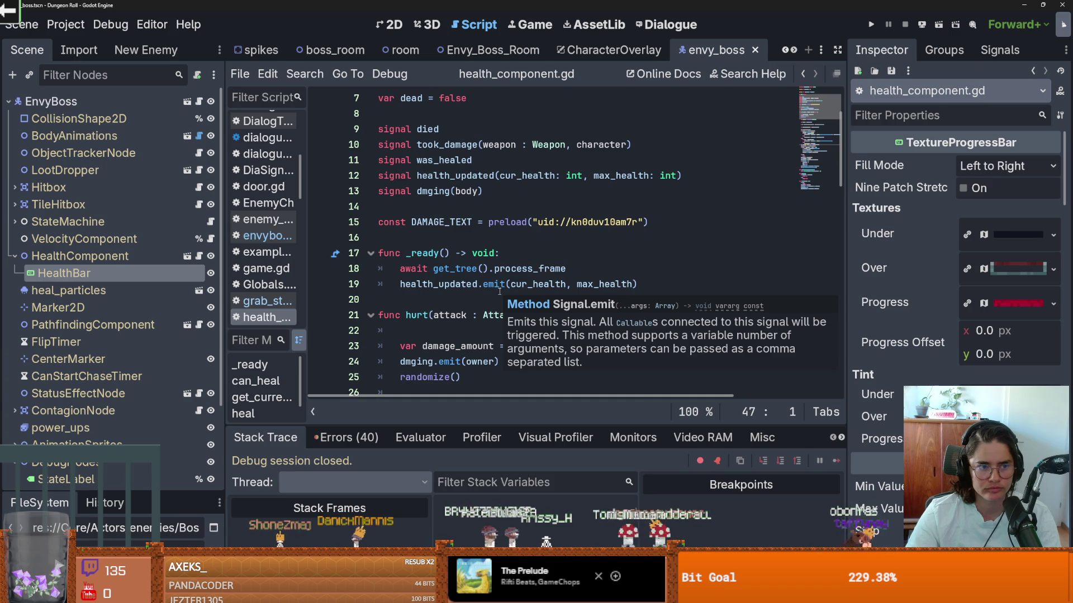
pyautogui.moveTo(113, 490); pyautogui.dragTo(109, 292)
# Filter files for enemy_base, open enemy_base_scene.tscn, and collapse Hitbox, TileHitbox and StateMachine.
pyautogui.write('enemy_base')
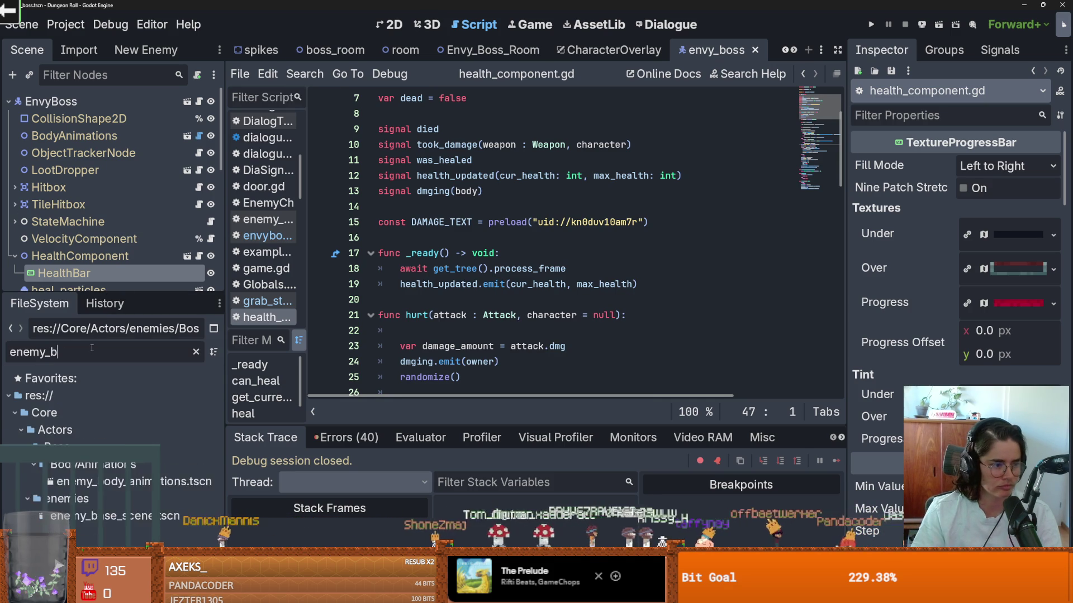
pyautogui.doubleClick(113, 471)
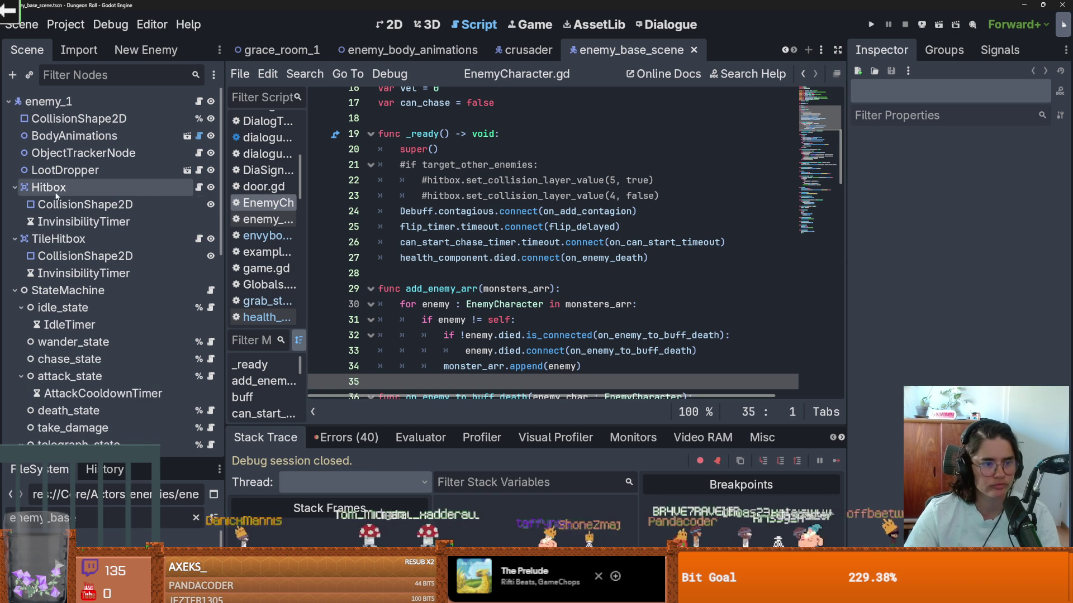
pyautogui.click(14, 187)
pyautogui.click(12, 205)
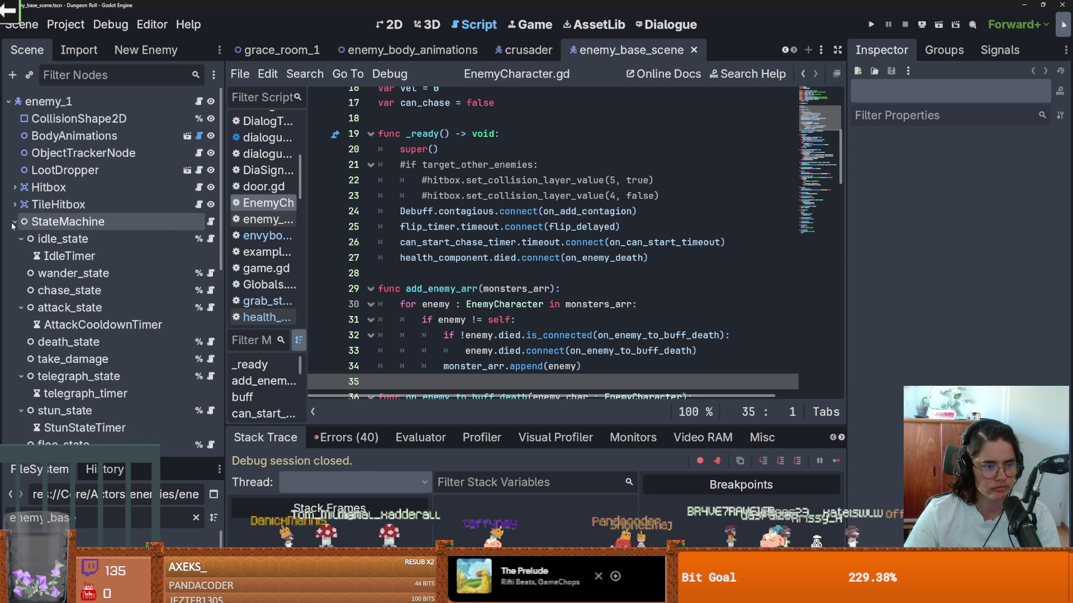
pyautogui.click(14, 221)
# Open the enemy's HealthComponent scene and its script, then switch back to enemy_base_scene.
pyautogui.click(56, 256)
pyautogui.click(187, 256)
pyautogui.click(165, 103)
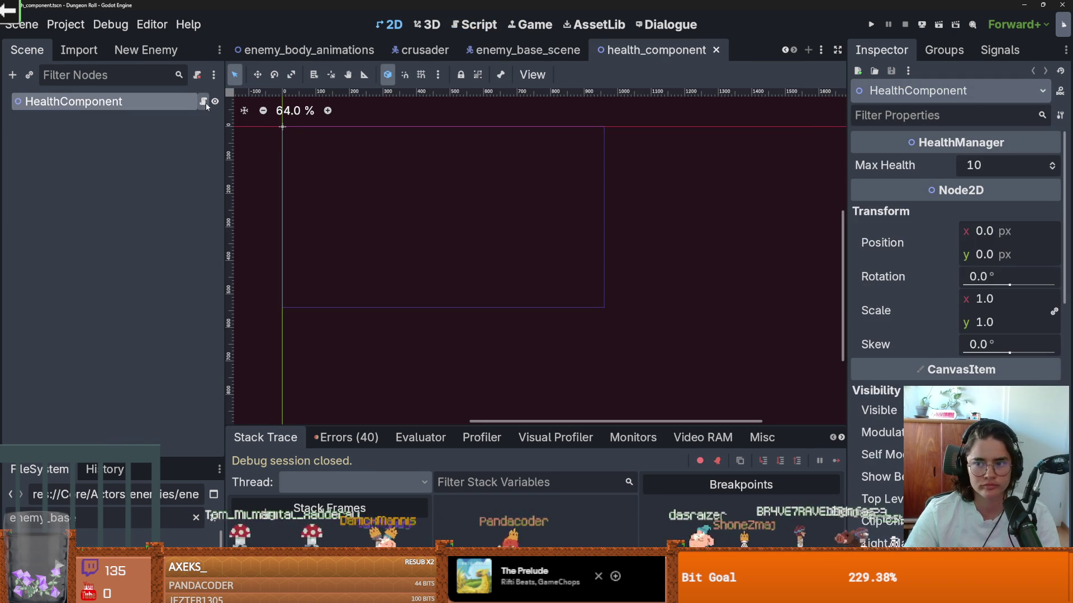
pyautogui.click(204, 103)
pyautogui.scroll(2, 376, 216)
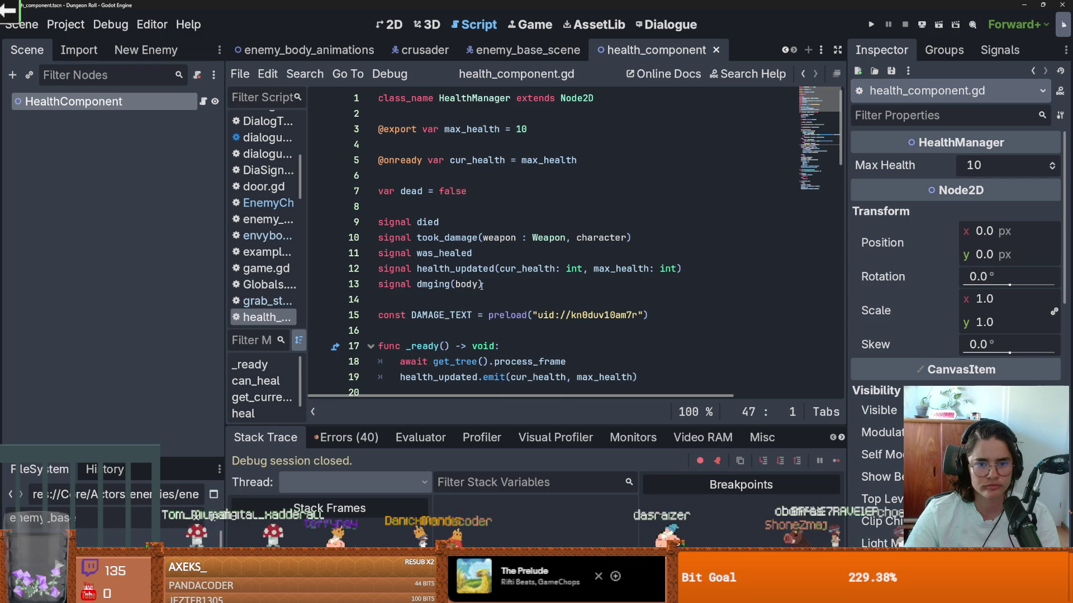
pyautogui.scroll(-19, 481, 286)
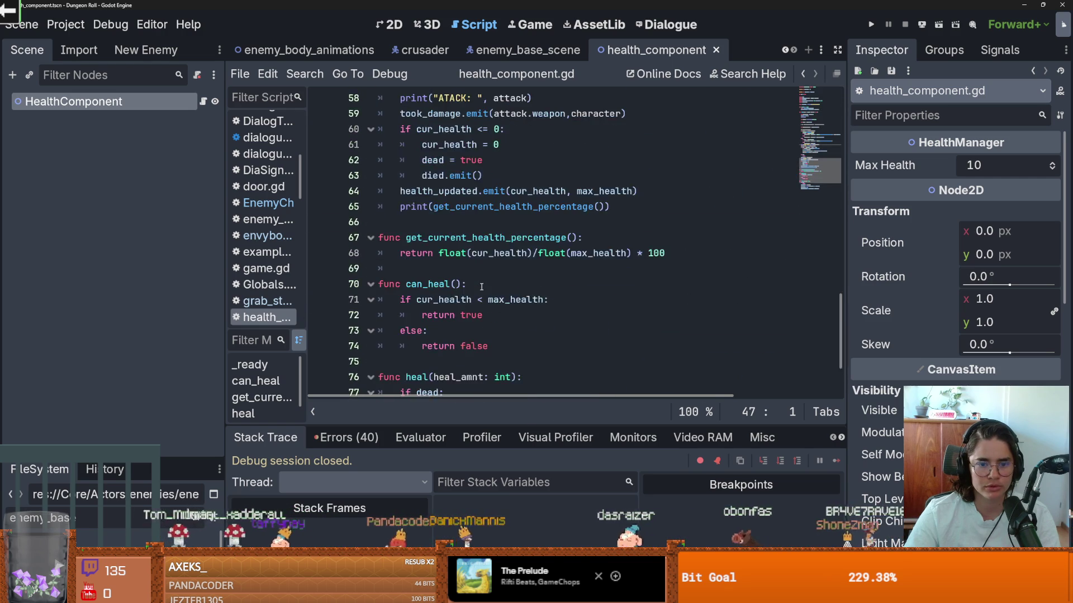
pyautogui.scroll(-2, 482, 286)
pyautogui.scroll(2, 384, 259)
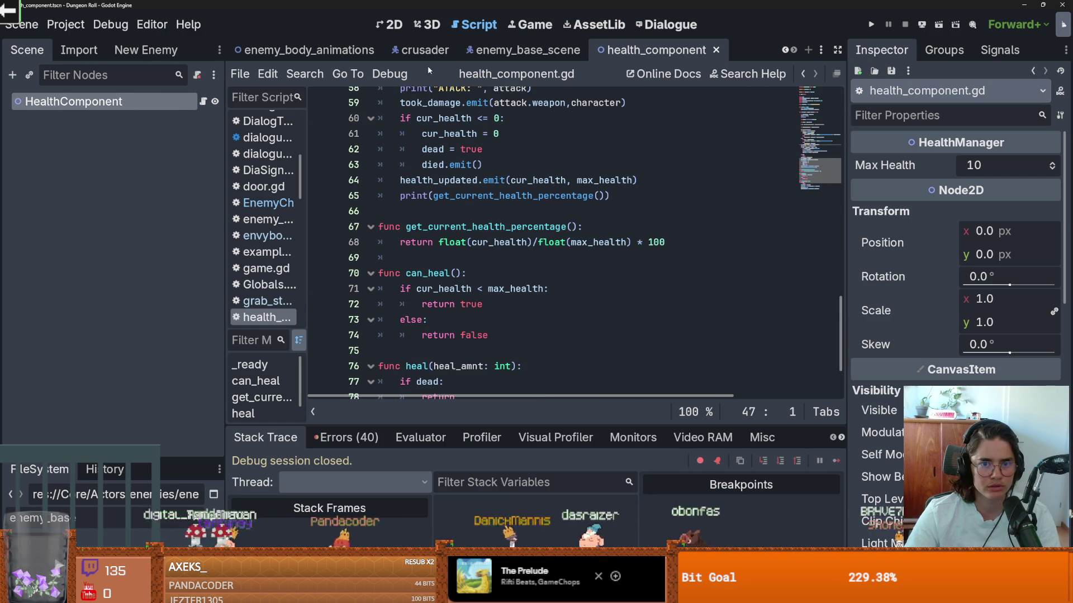
pyautogui.click(528, 50)
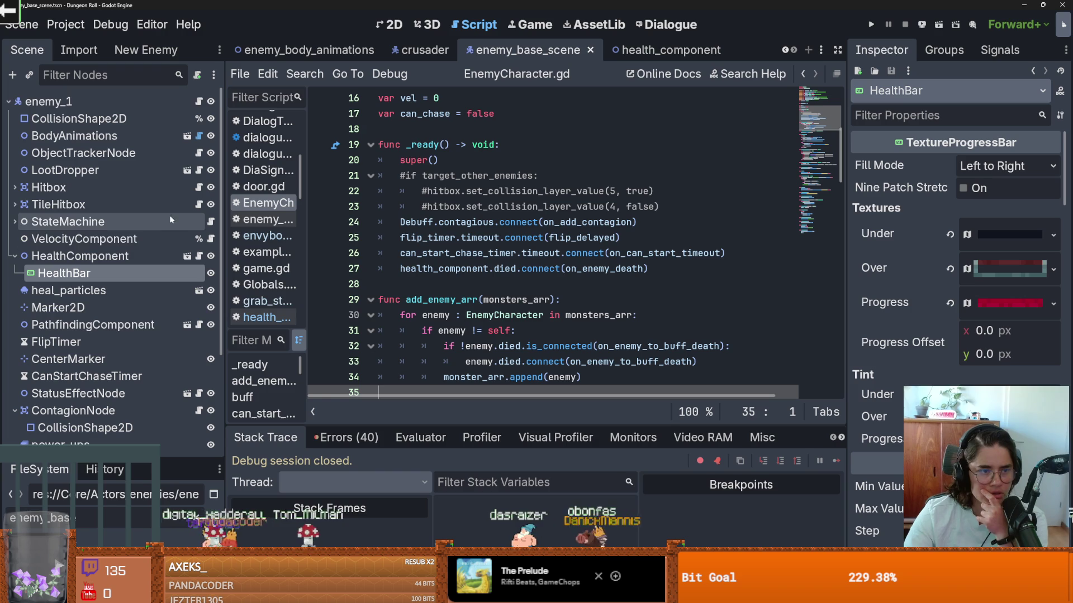
# Follow the enemy's EnemyCharacter script to the parent Characters.gd and its health_bar declaration.
pyautogui.click(199, 101)
pyautogui.scroll(5, 490, 178)
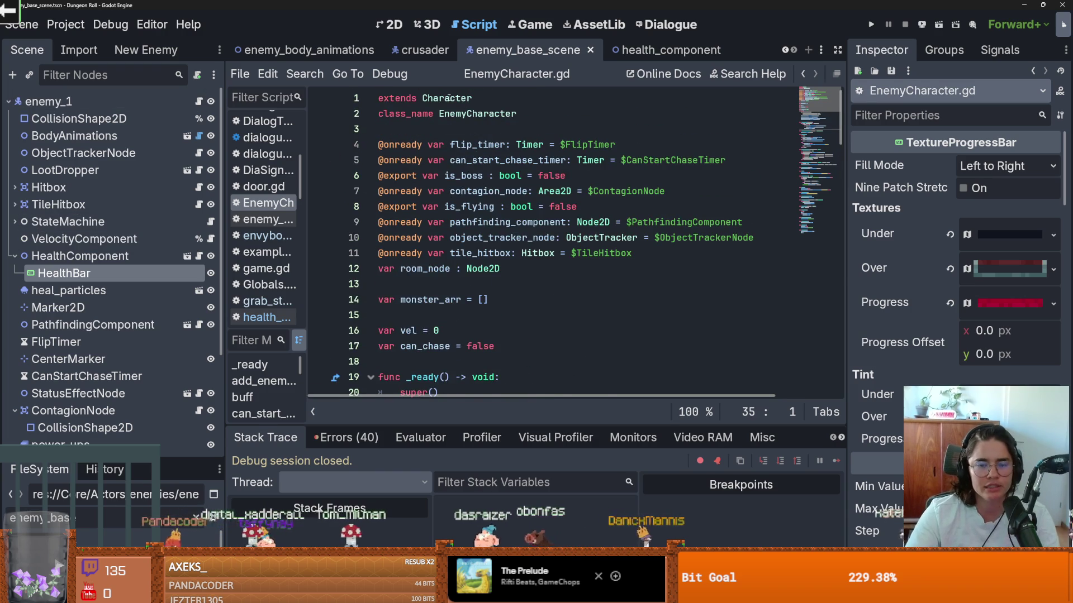
pyautogui.keyDown('ctrl'); pyautogui.click(448, 97); pyautogui.keyUp('ctrl')
pyautogui.scroll(10, 845, 212)
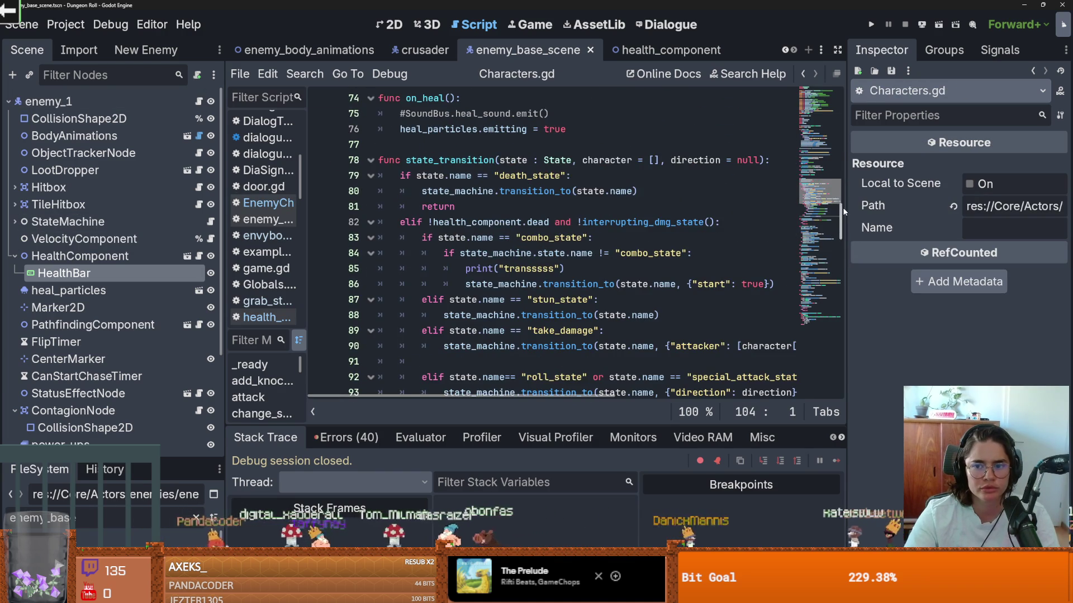
pyautogui.scroll(20, 845, 211)
pyautogui.click(505, 206)
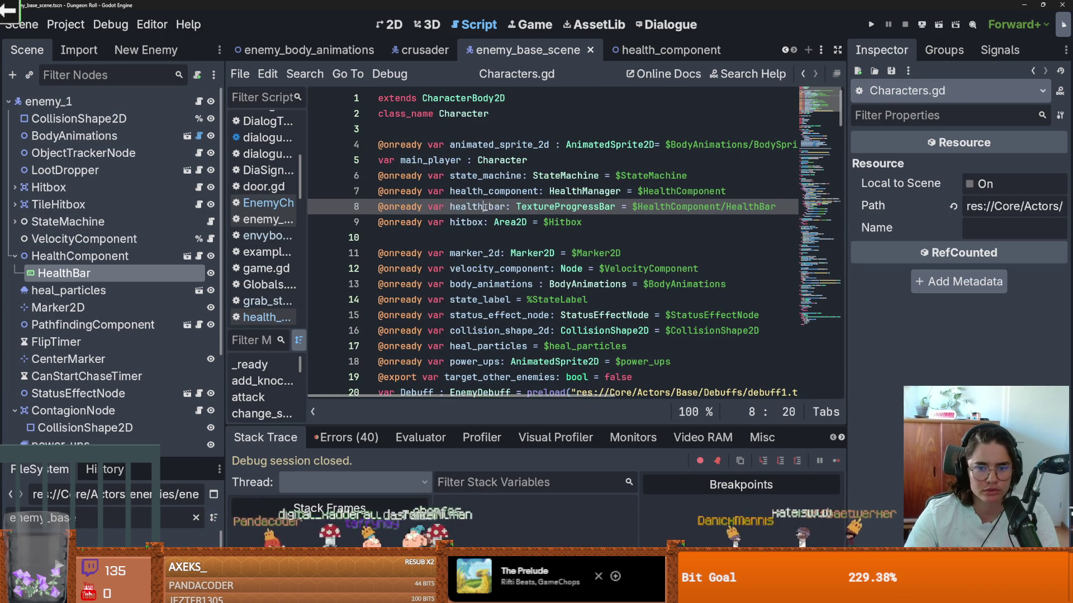
pyautogui.scroll(-14, 592, 247)
pyautogui.scroll(10, 592, 246)
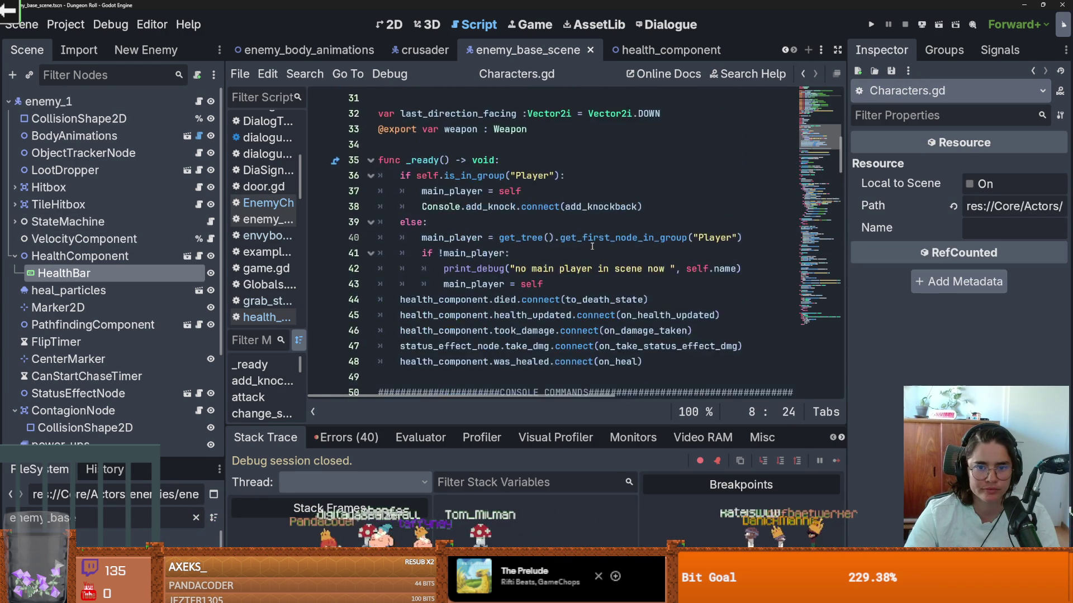
# Search Characters.gd for health_bar to find its value updates in on_health_updated.
pyautogui.hotkey('ctrl', 'f')
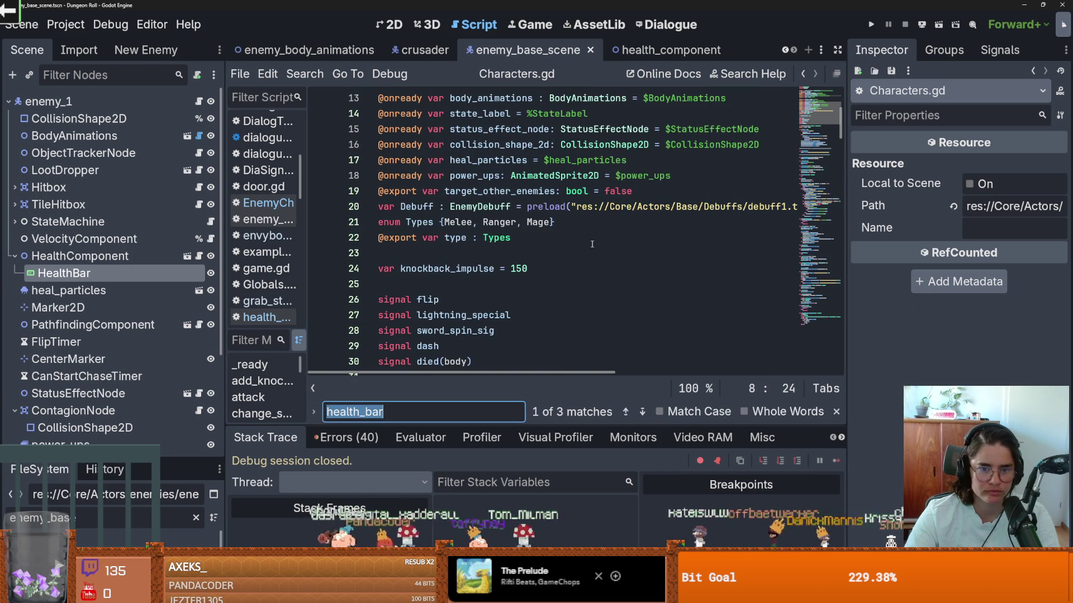
pyautogui.press('Return')
pyautogui.doubleClick(451, 206)
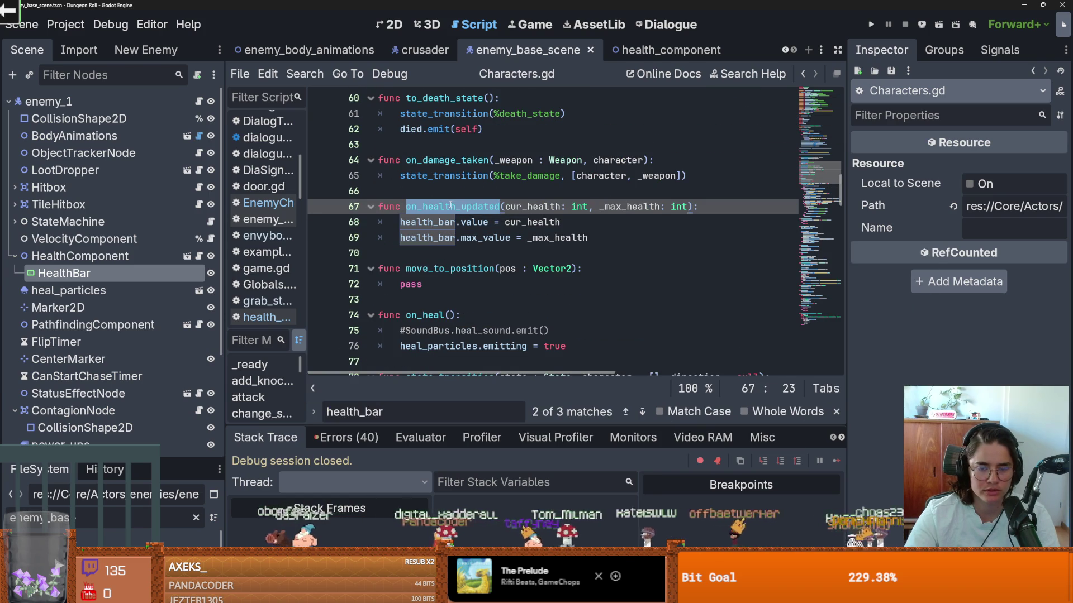
pyautogui.doubleClick(434, 222)
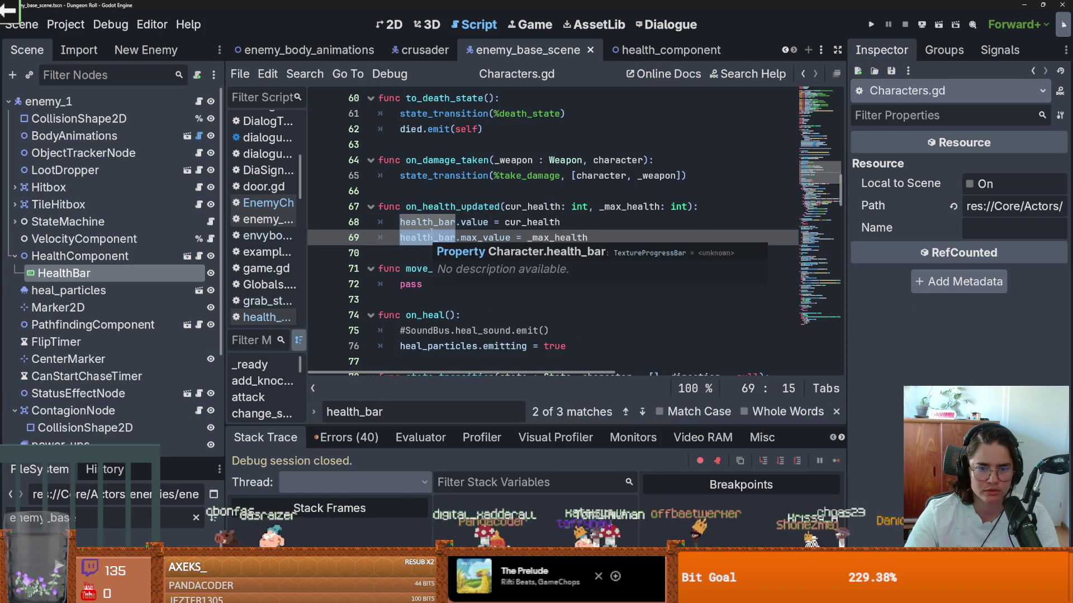
pyautogui.moveTo(435, 221)
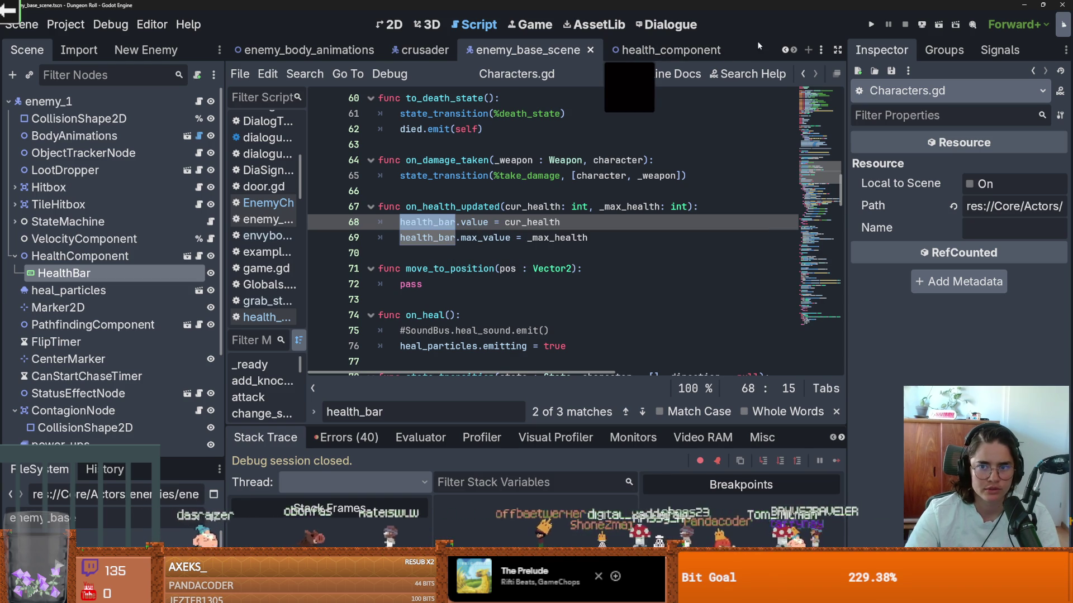
pyautogui.click(785, 50)
pyautogui.click(785, 50)
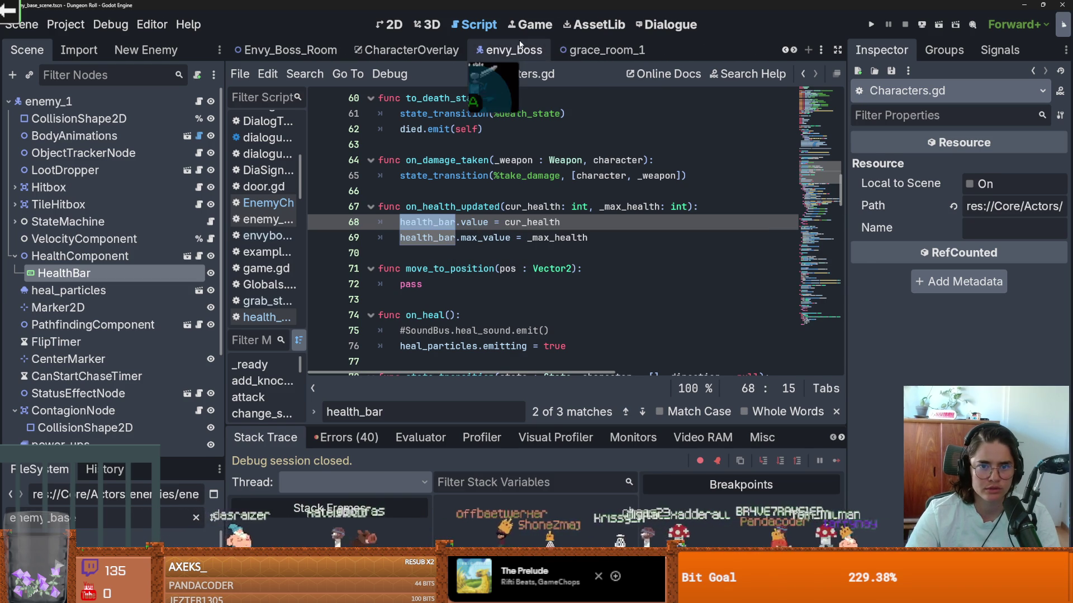
# In the envy boss scene, check the EnvyBoss and Hitbox collision layer names.
pyautogui.click(512, 50)
pyautogui.click(51, 101)
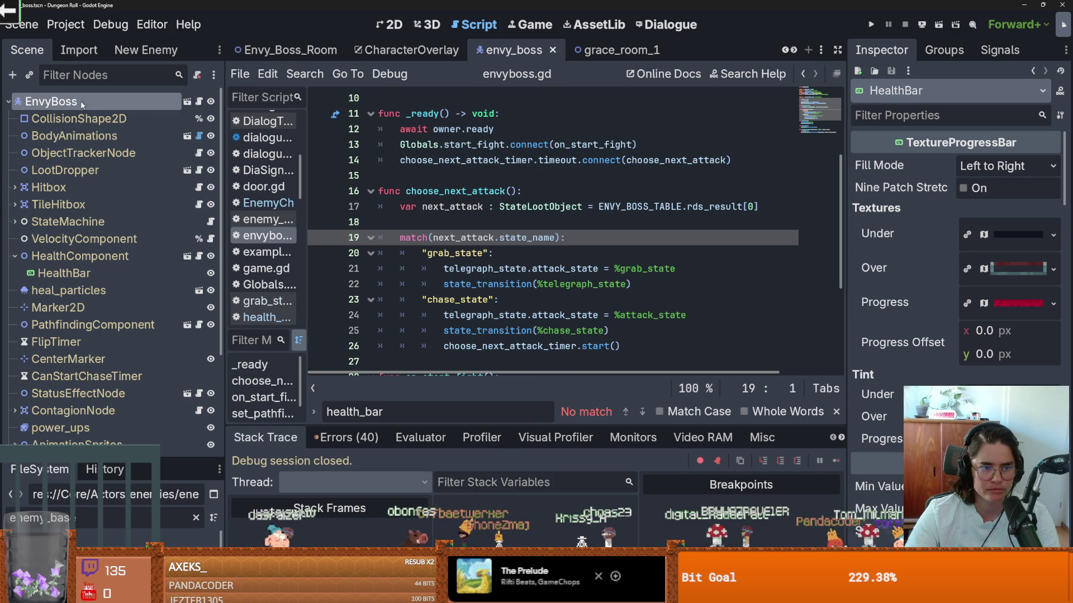
pyautogui.scroll(-10, 926, 350)
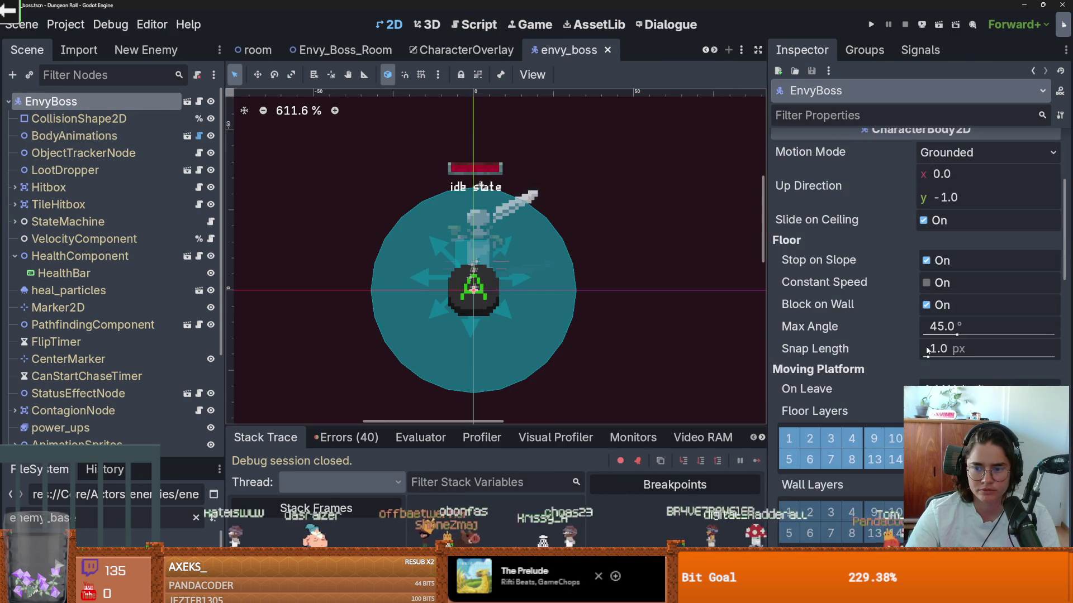
pyautogui.scroll(-2, 926, 350)
pyautogui.click(1056, 367)
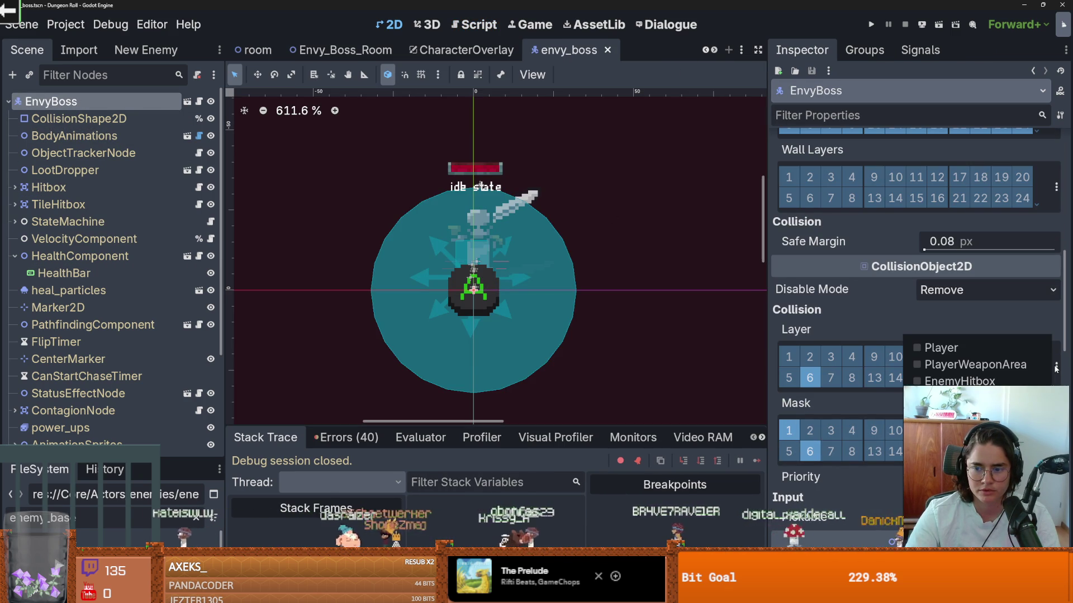
pyautogui.click(883, 311)
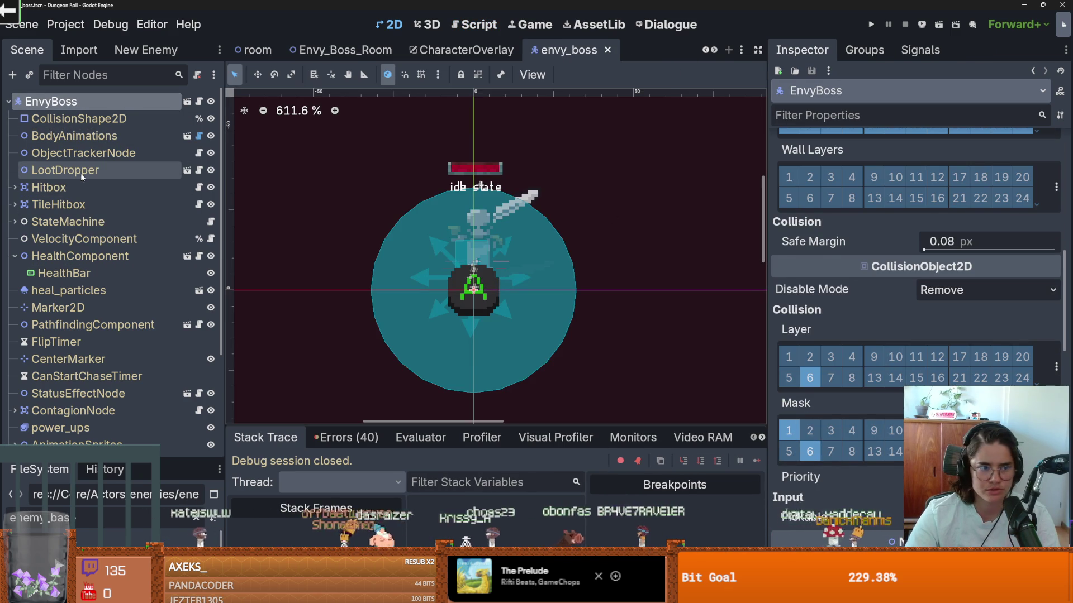
pyautogui.click(50, 188)
pyautogui.scroll(-3, 985, 352)
pyautogui.click(1056, 351)
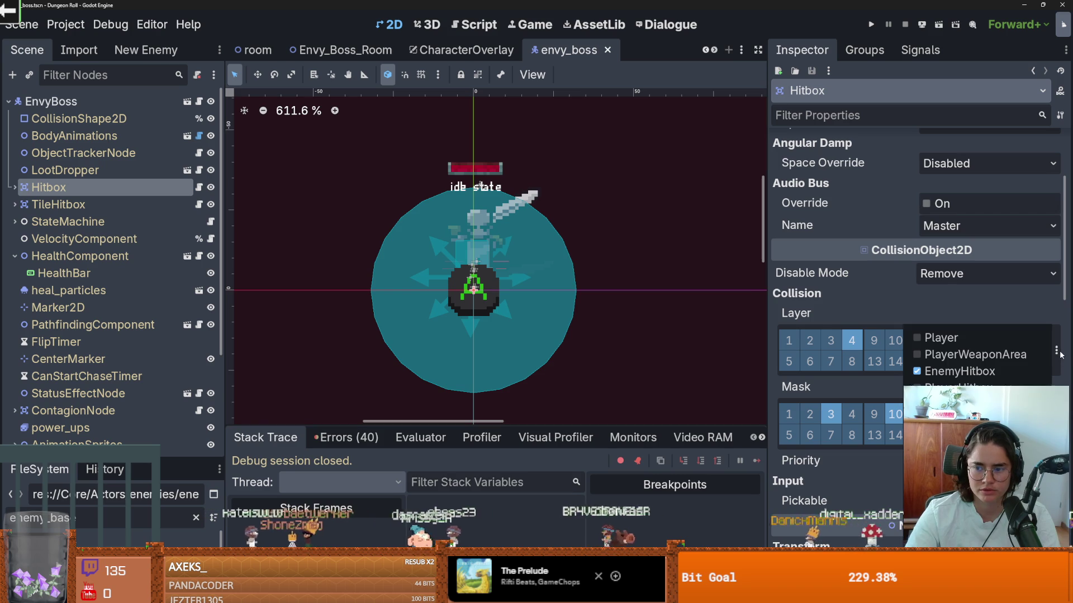
pyautogui.click(1012, 318)
pyautogui.click(1056, 350)
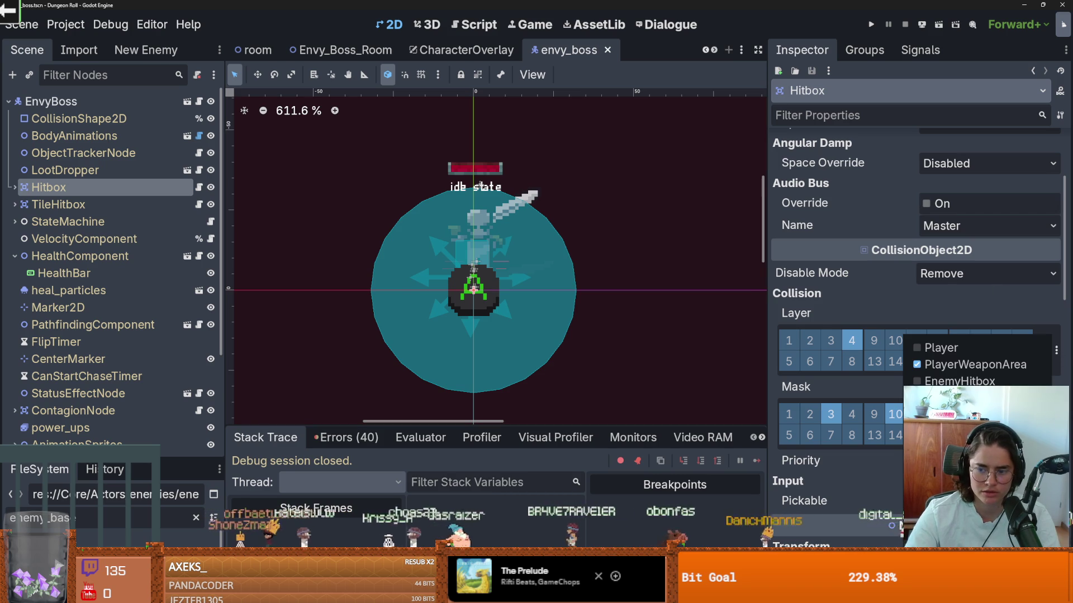
pyautogui.click(788, 327)
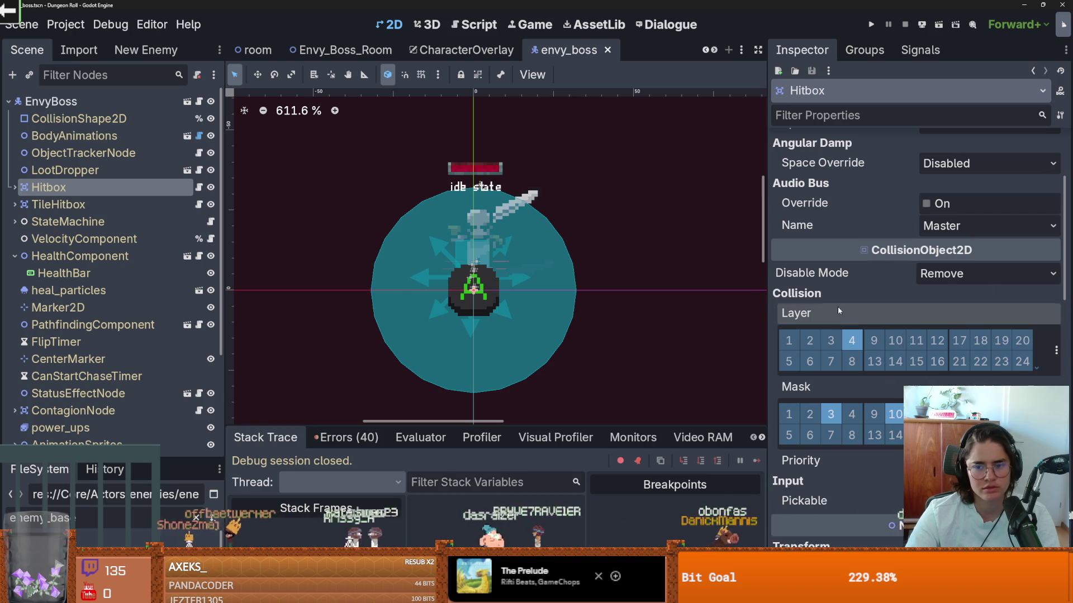
pyautogui.scroll(3, 486, 217)
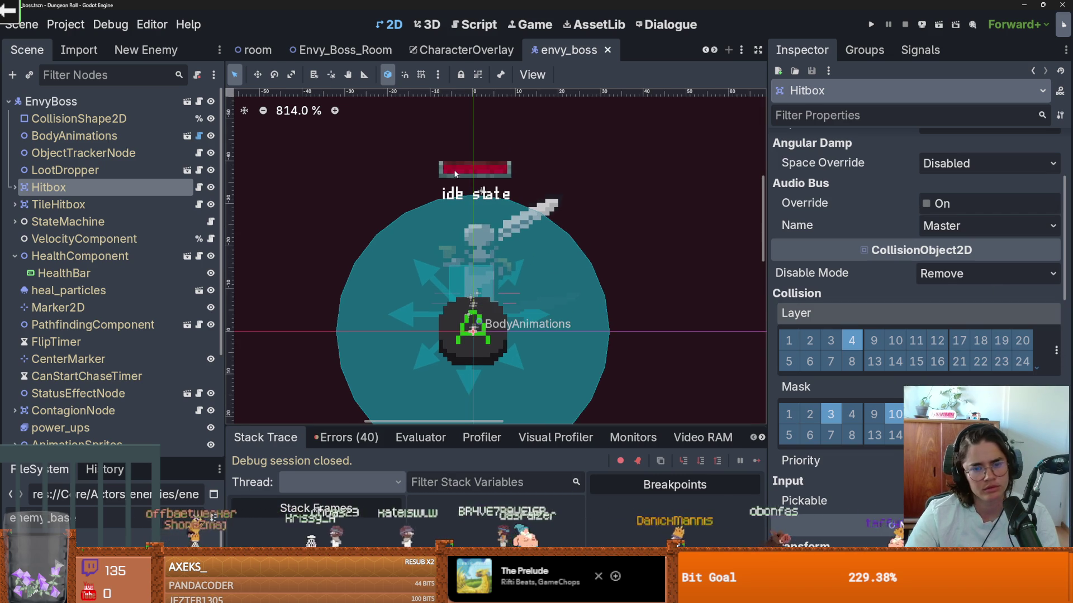
# Inspect HealthBar, open envyboss.gd, and follow it to on_health_updated in Characters.gd.
pyautogui.click(457, 173)
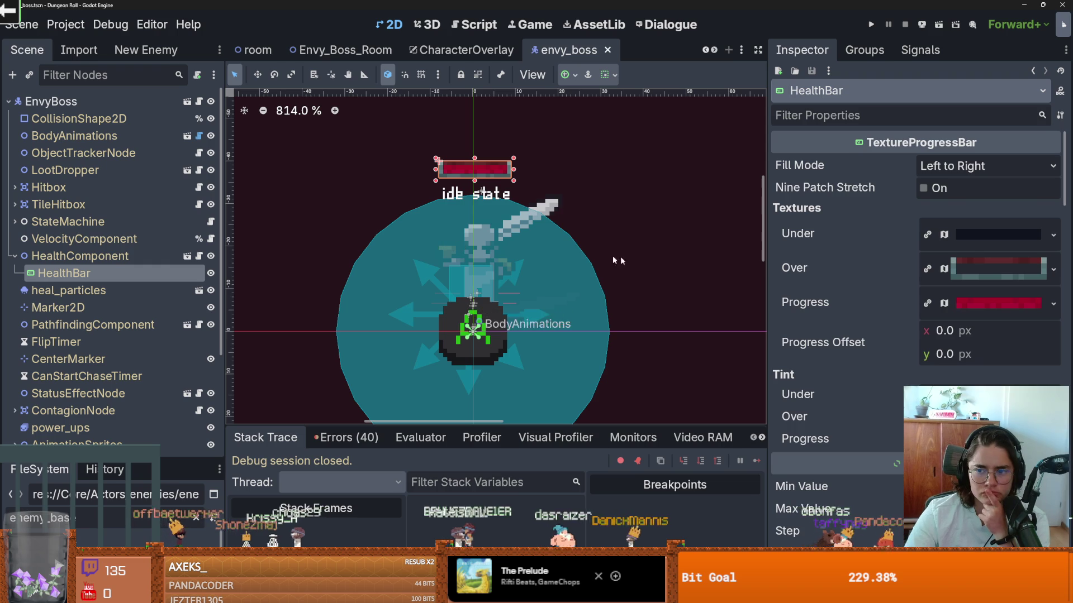
pyautogui.scroll(-5, 837, 334)
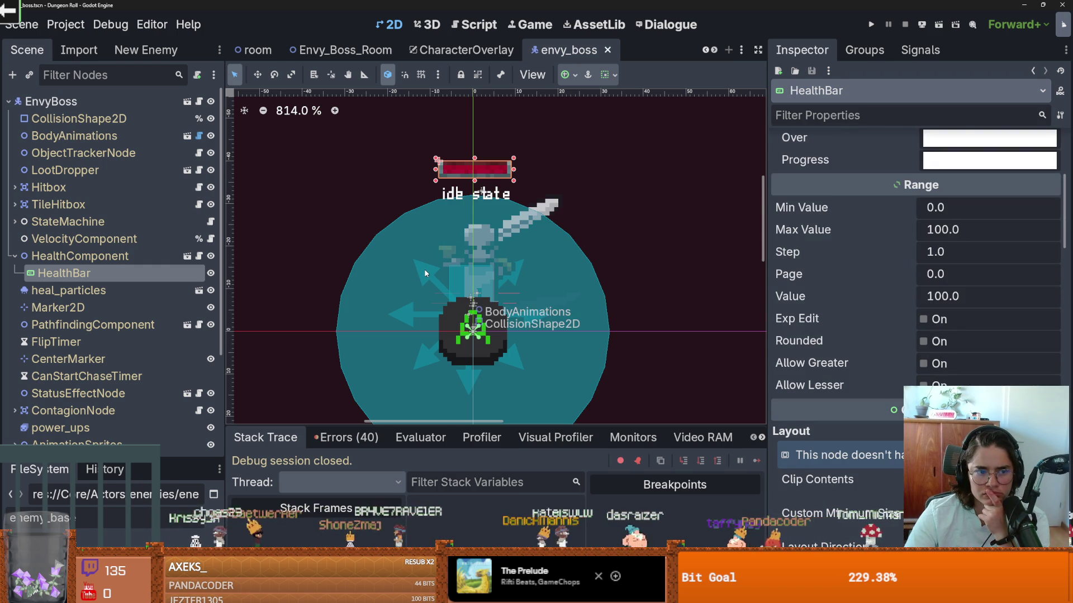
pyautogui.click(199, 101)
pyautogui.scroll(3, 473, 190)
pyautogui.scroll(-7, 491, 218)
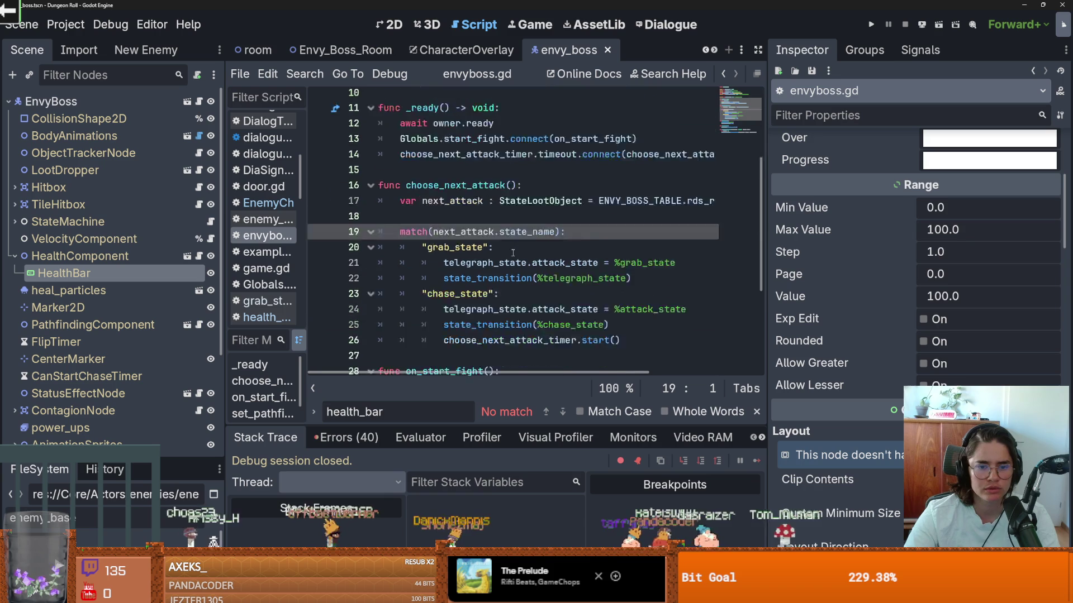
pyautogui.scroll(8, 472, 158)
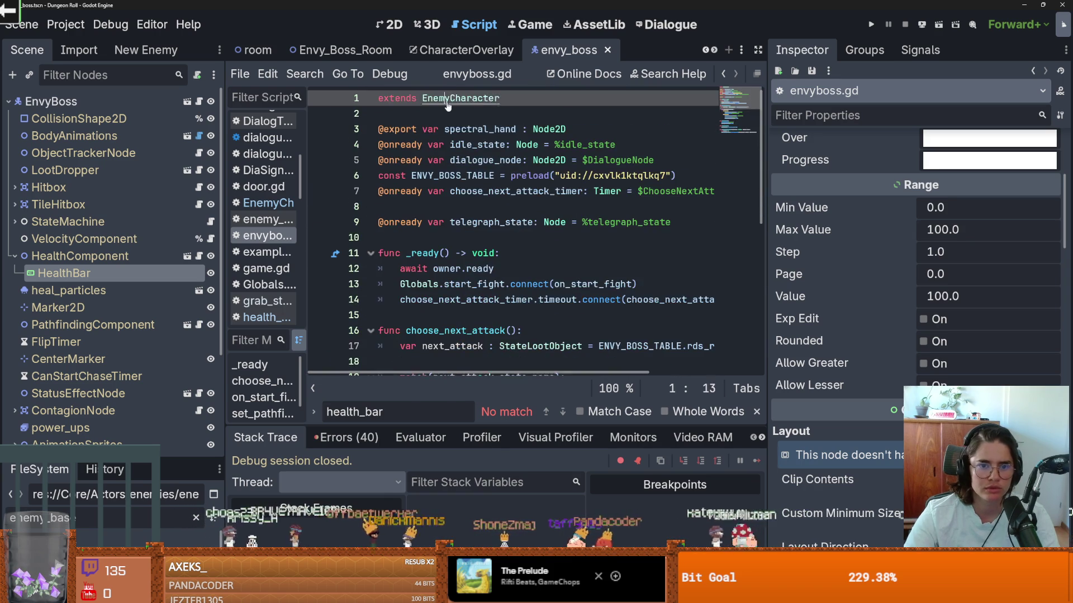
pyautogui.keyDown('ctrl'); pyautogui.click(460, 98); pyautogui.keyUp('ctrl')
pyautogui.keyDown('ctrl'); pyautogui.click(439, 98); pyautogui.keyUp('ctrl')
pyautogui.doubleClick(468, 206)
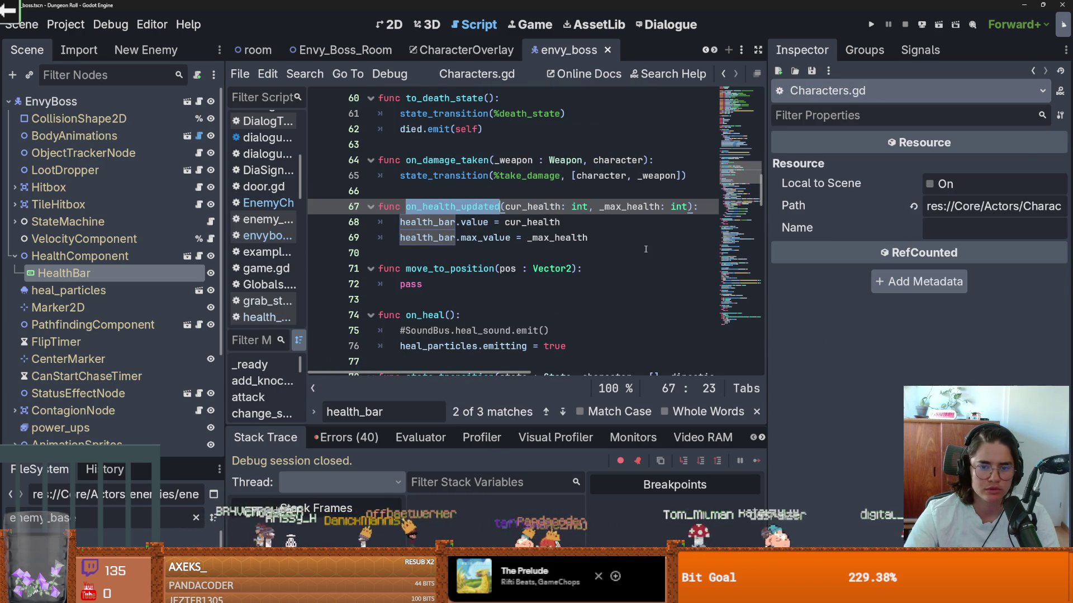
# Read through on_health_updated, then drag the FileSystem dock up over the Scene dock.
pyautogui.moveTo(767, 248); pyautogui.dragTo(903, 248)
pyautogui.scroll(8, 601, 254)
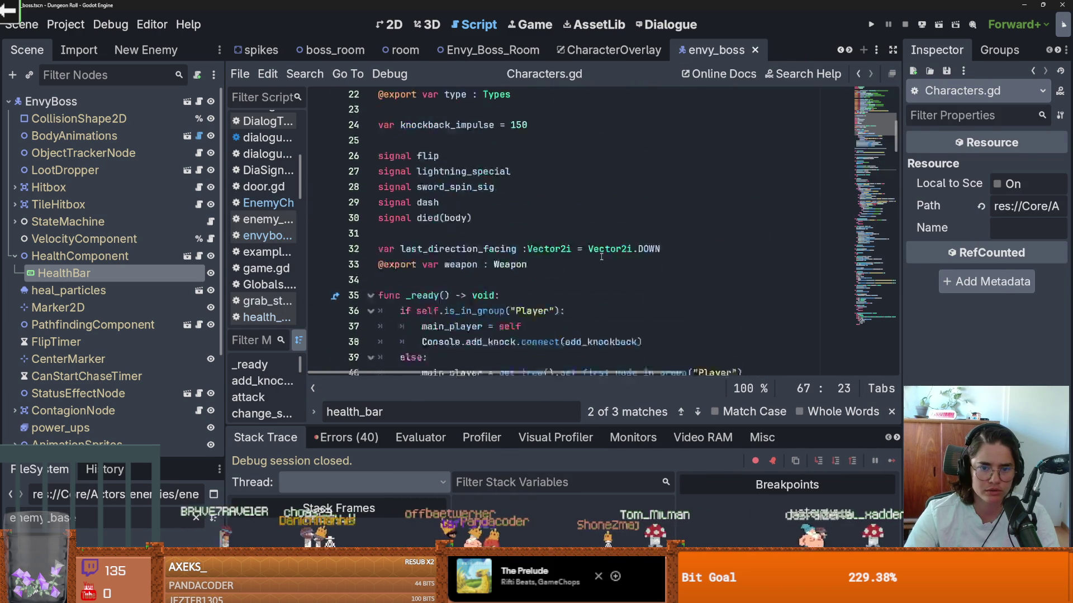
pyautogui.scroll(-2, 652, 258)
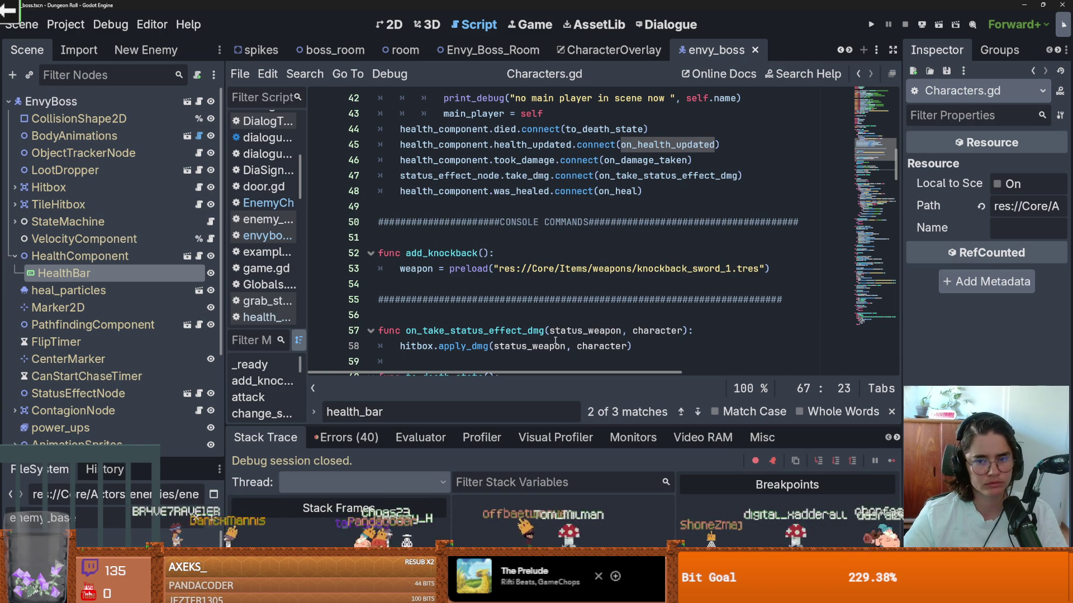
pyautogui.scroll(-5, 561, 332)
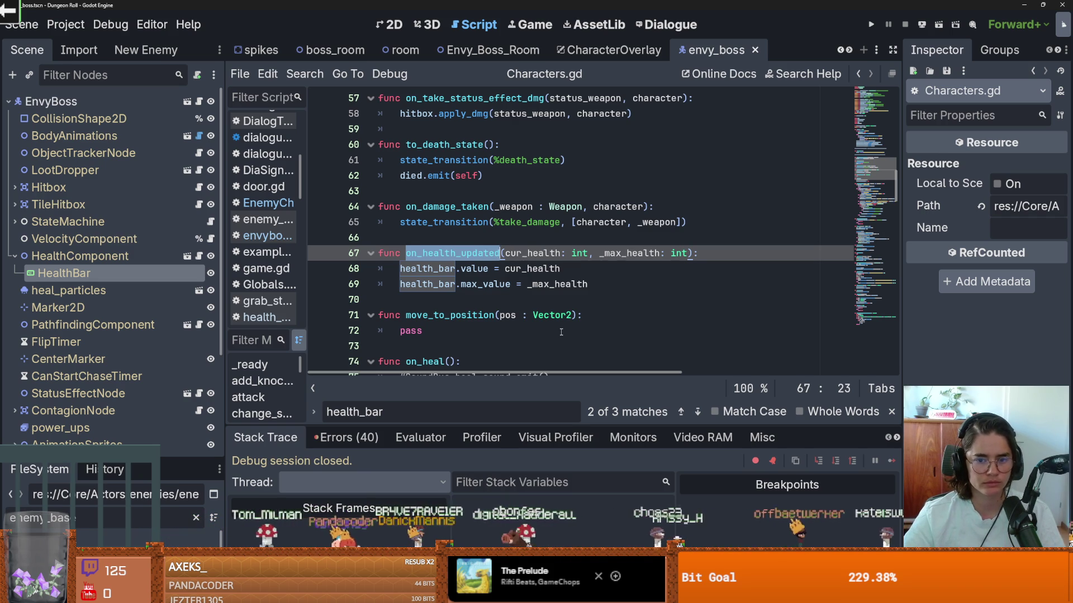
pyautogui.click(514, 332)
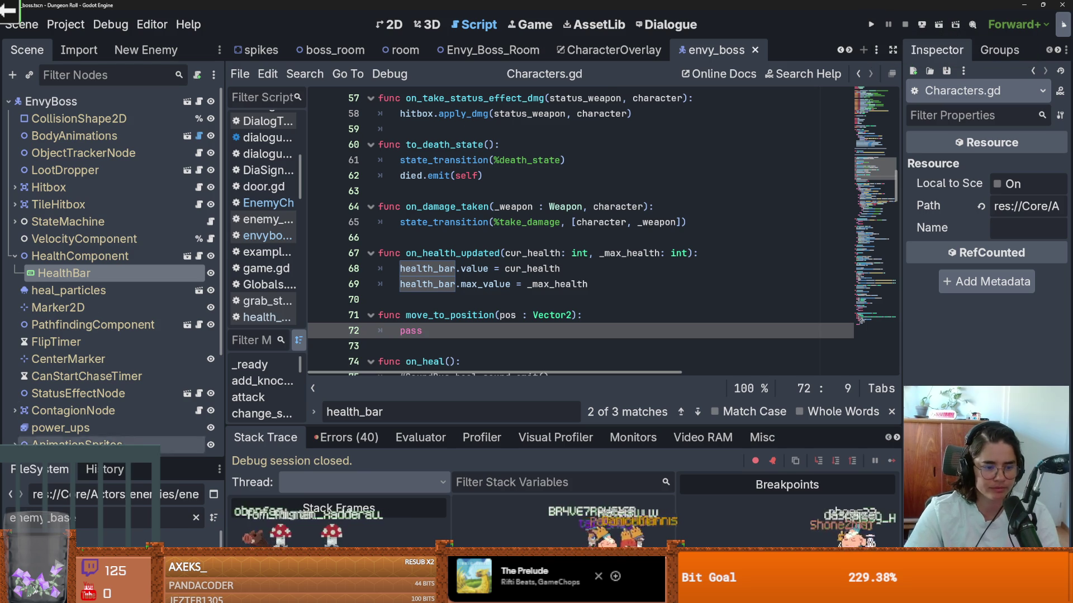
pyautogui.moveTo(112, 456); pyautogui.dragTo(111, 112)
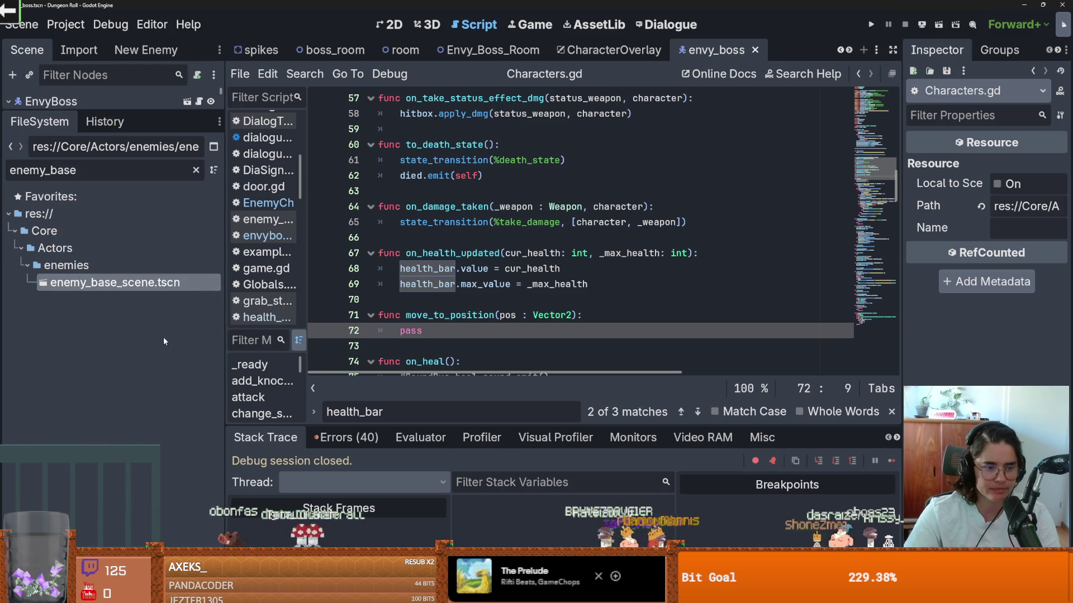
# Clear the FileSystem filter and collapse the Boss, enemies and Actors folders.
pyautogui.click(196, 170)
pyautogui.scroll(10, 95, 334)
pyautogui.click(34, 337)
pyautogui.scroll(-5, 63, 414)
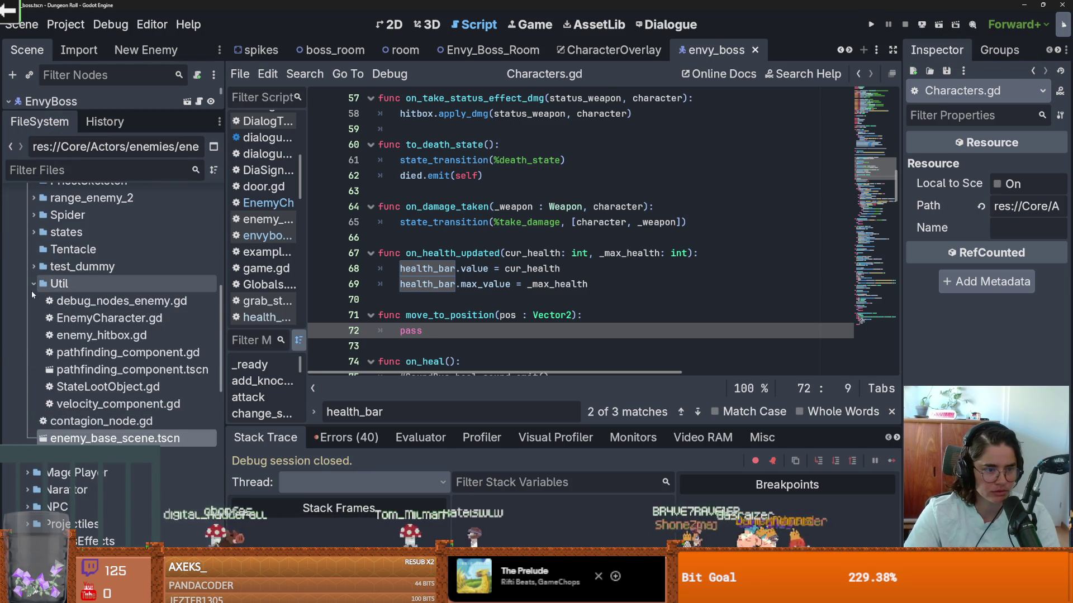
pyautogui.scroll(5, 62, 414)
pyautogui.click(28, 239)
pyautogui.scroll(2, 58, 335)
pyautogui.scroll(-3, 59, 335)
pyautogui.scroll(4, 59, 335)
pyautogui.click(21, 314)
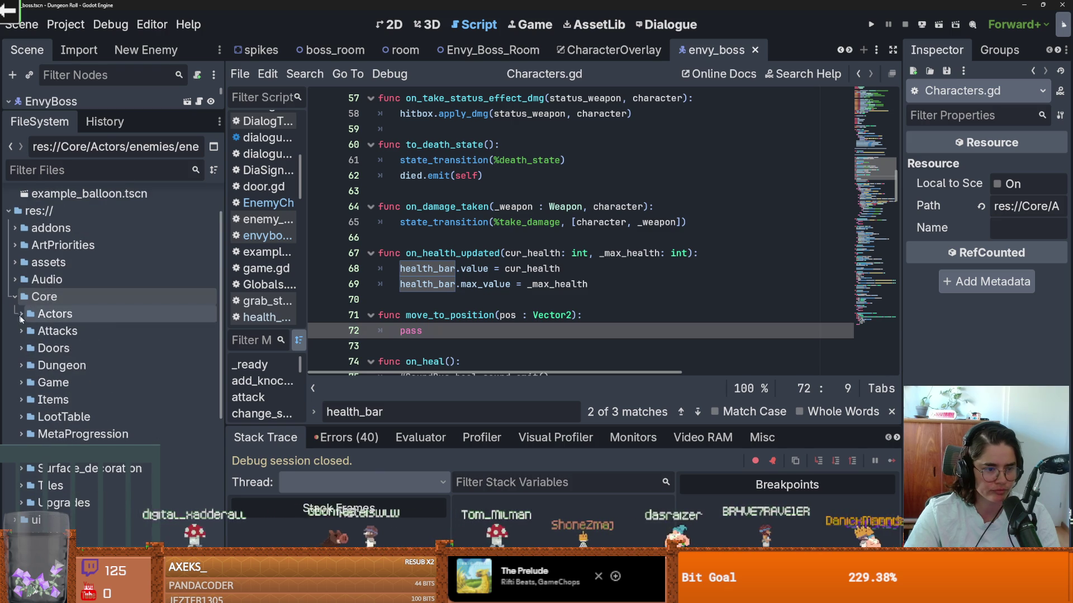
# Expand Items > ItemDataItems > Potions and select EmptyBigBottle.tres.
pyautogui.click(21, 400)
pyautogui.scroll(-3, 70, 402)
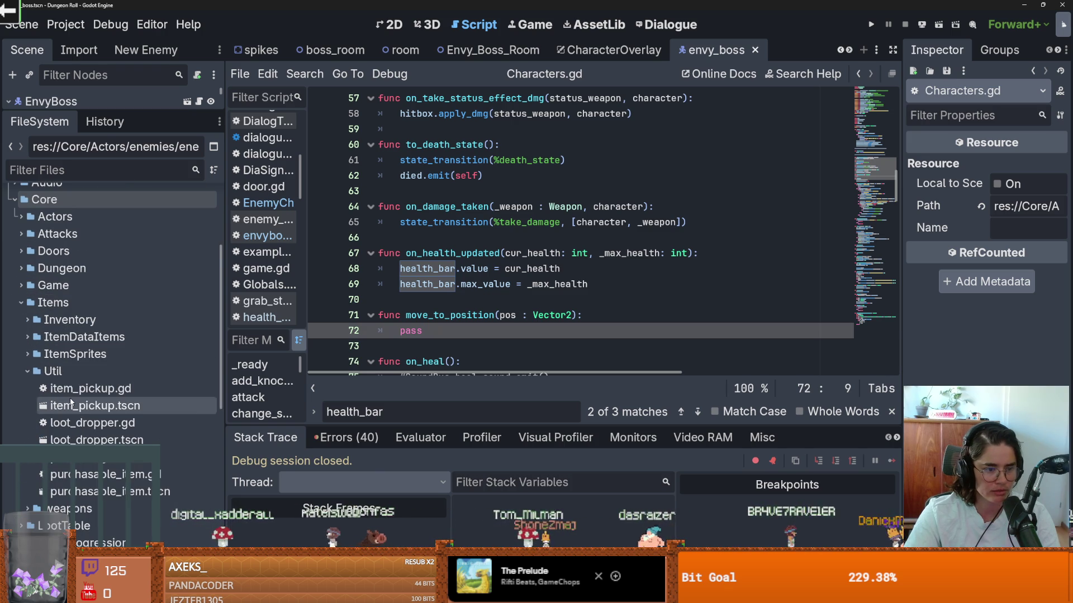
pyautogui.click(28, 372)
pyautogui.scroll(-3, 61, 401)
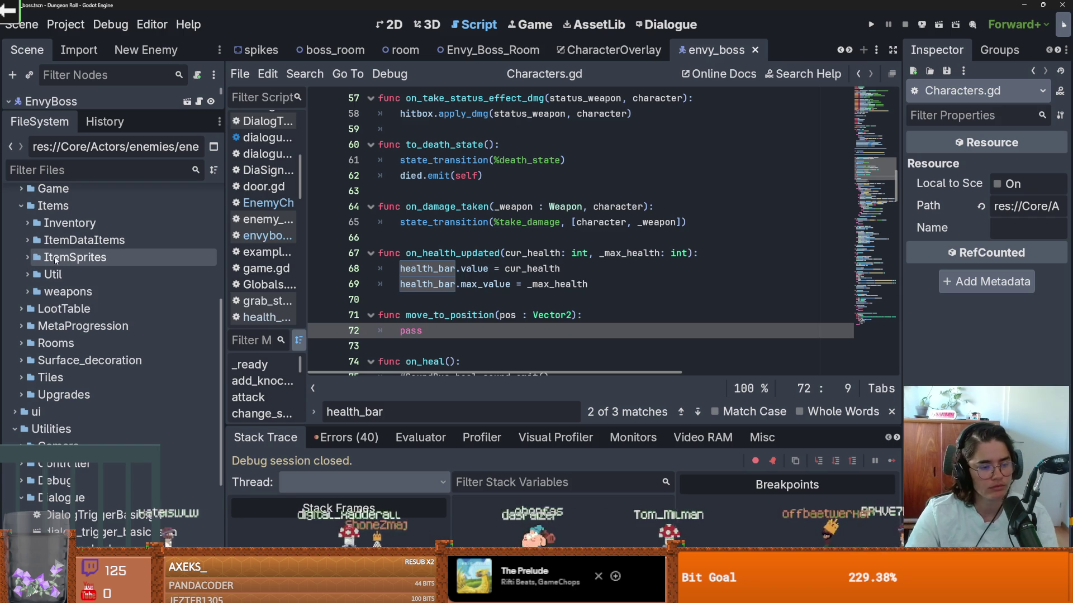
pyautogui.scroll(3, 22, 257)
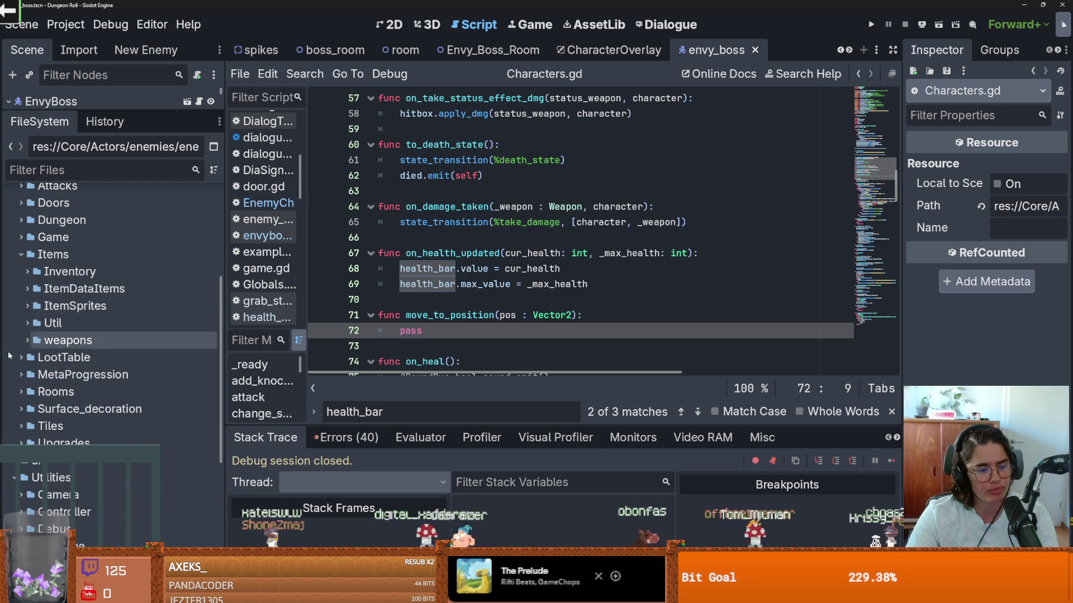
pyautogui.scroll(-3, 99, 394)
pyautogui.scroll(9, 98, 395)
pyautogui.scroll(-6, 67, 391)
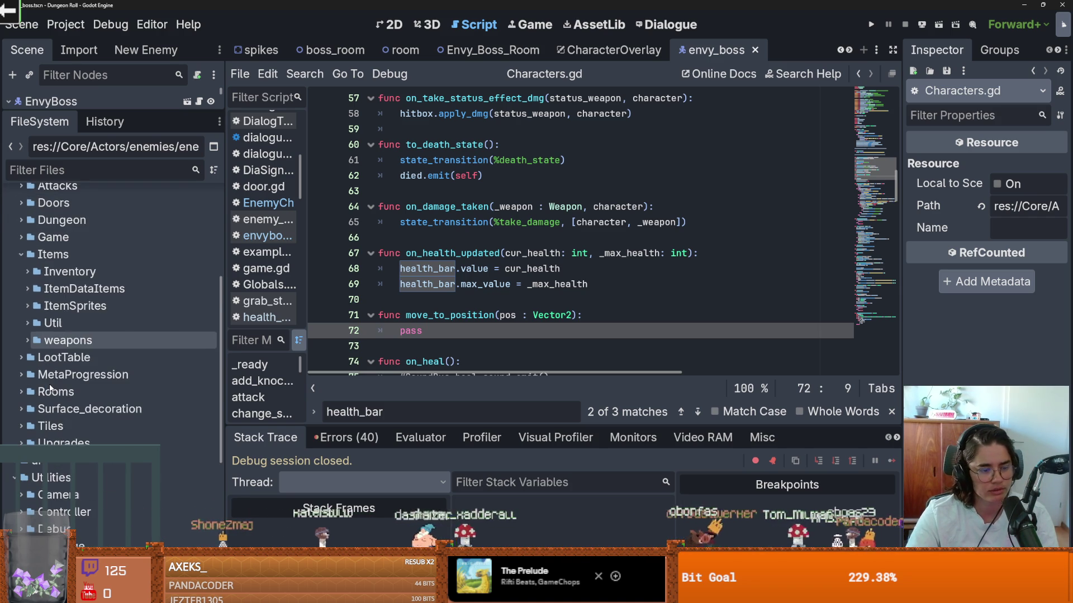
pyautogui.scroll(3, 49, 387)
pyautogui.moveTo(227, 368); pyautogui.dragTo(243, 368)
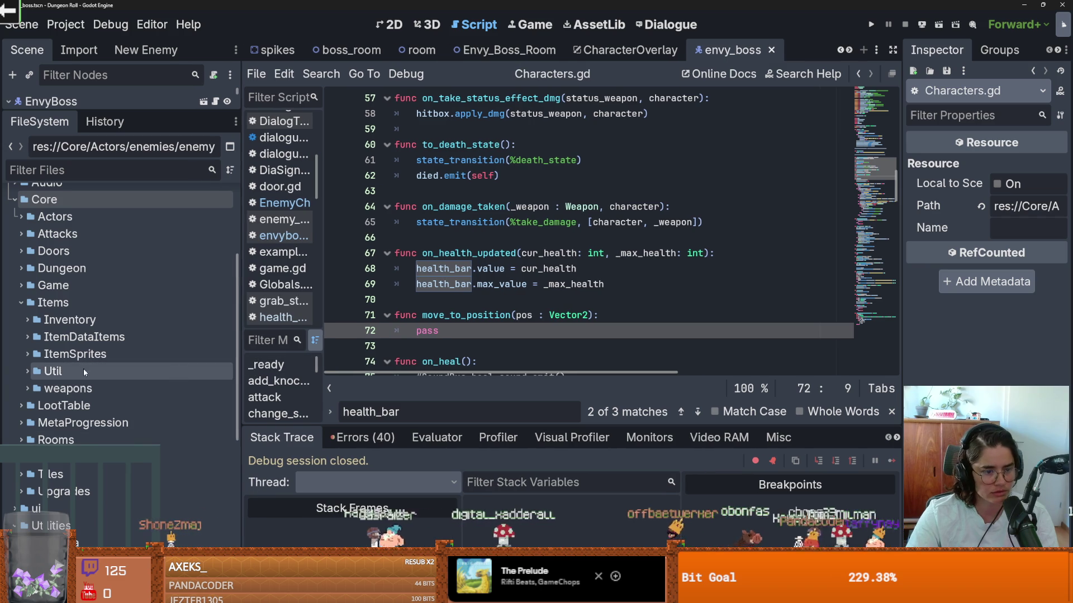
pyautogui.scroll(3, 62, 368)
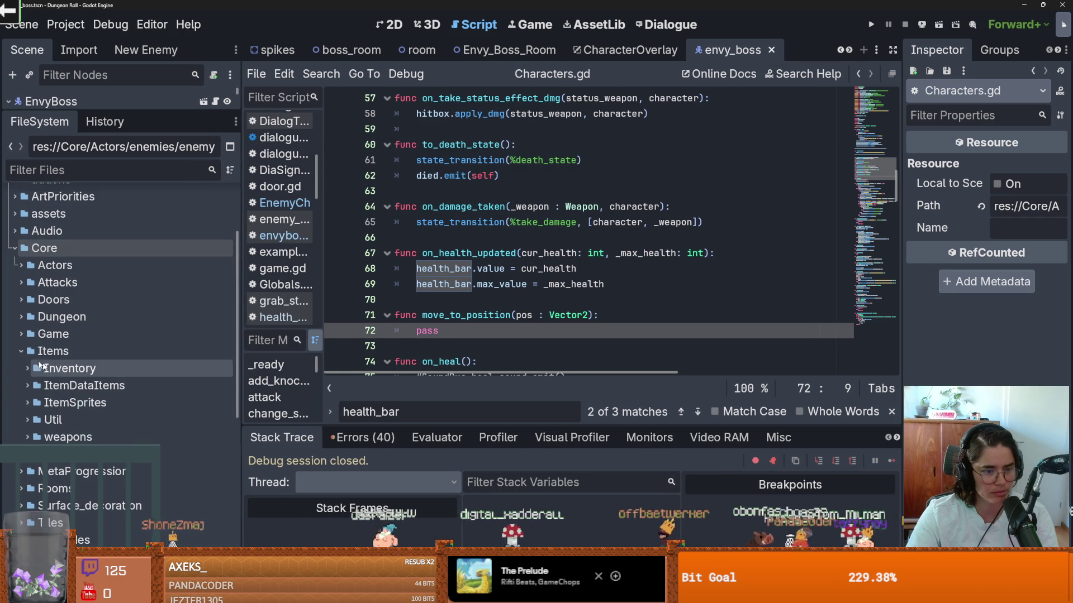
pyautogui.click(18, 385)
pyautogui.scroll(-5, 20, 385)
pyautogui.click(28, 375)
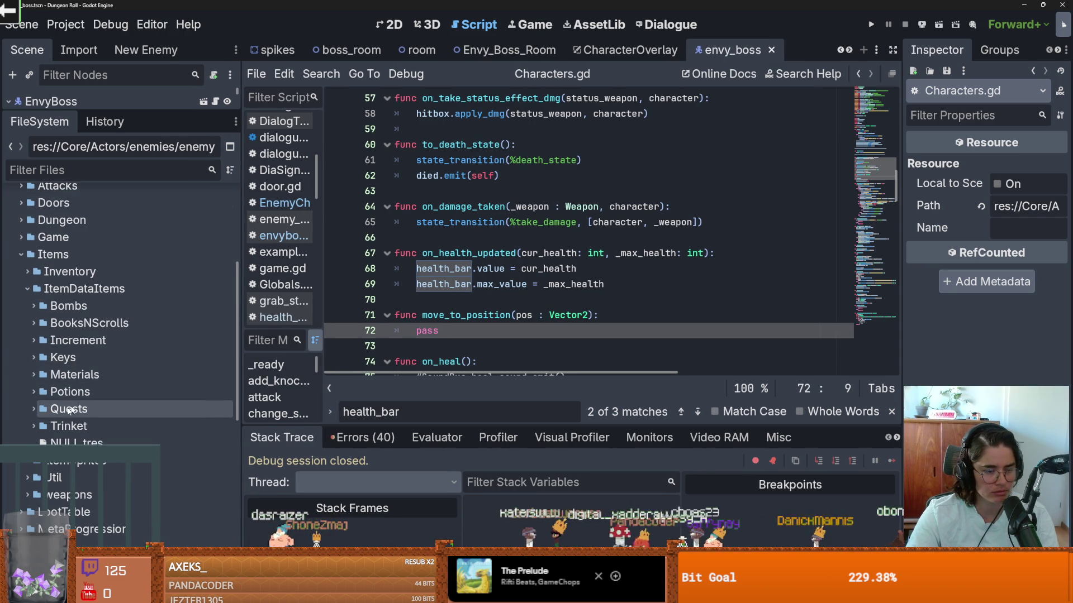
pyautogui.click(33, 392)
pyautogui.scroll(-3, 83, 402)
pyautogui.click(112, 395)
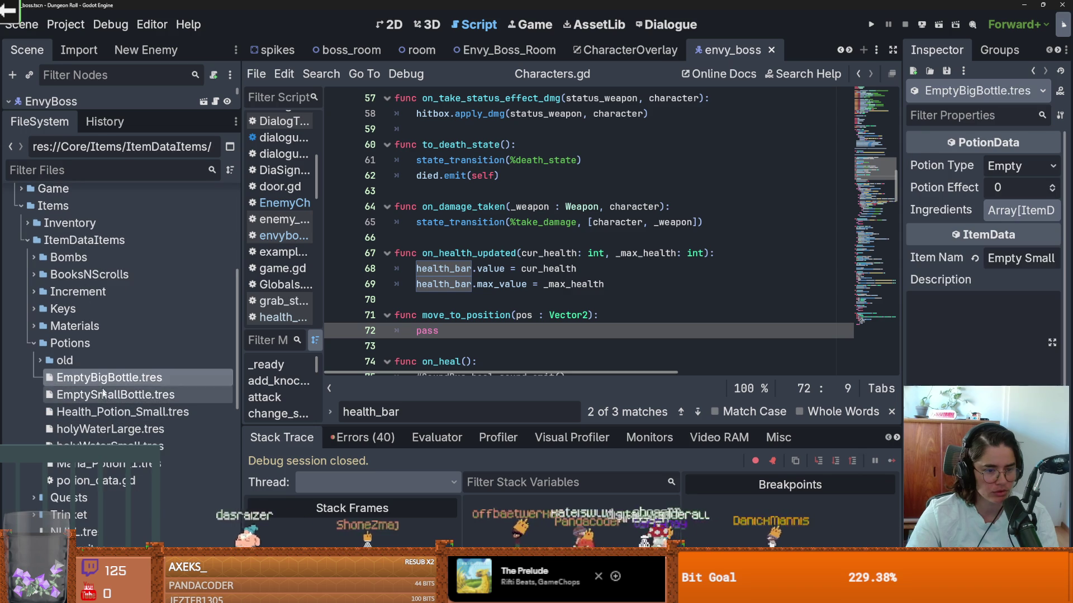
# Duplicate Health_Potion_Small.tres as Health_Potion_Bigger.tres.
pyautogui.click(106, 413)
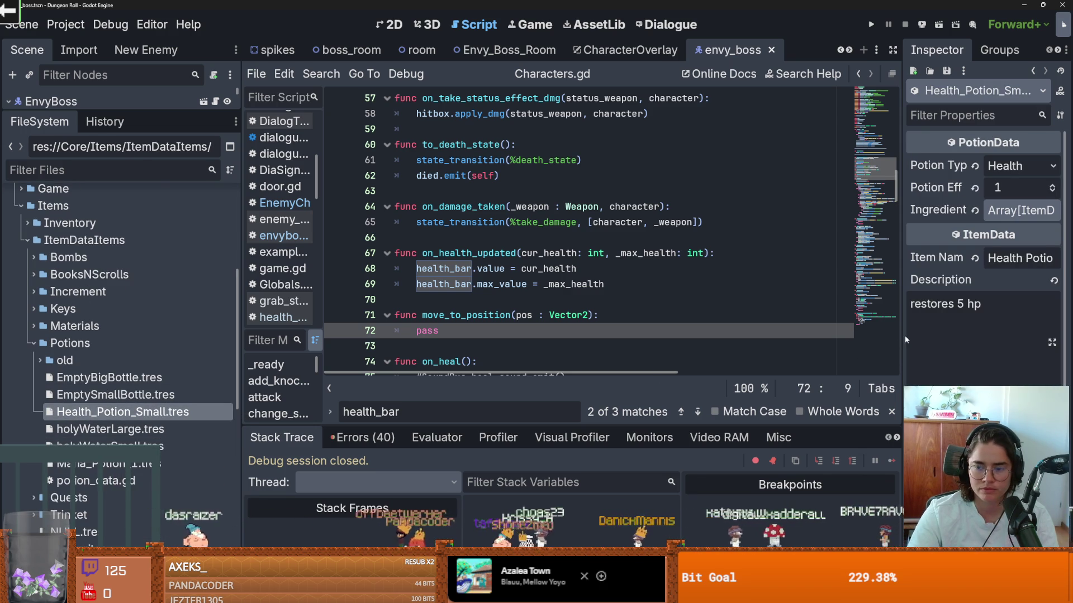
pyautogui.moveTo(903, 336); pyautogui.dragTo(771, 317)
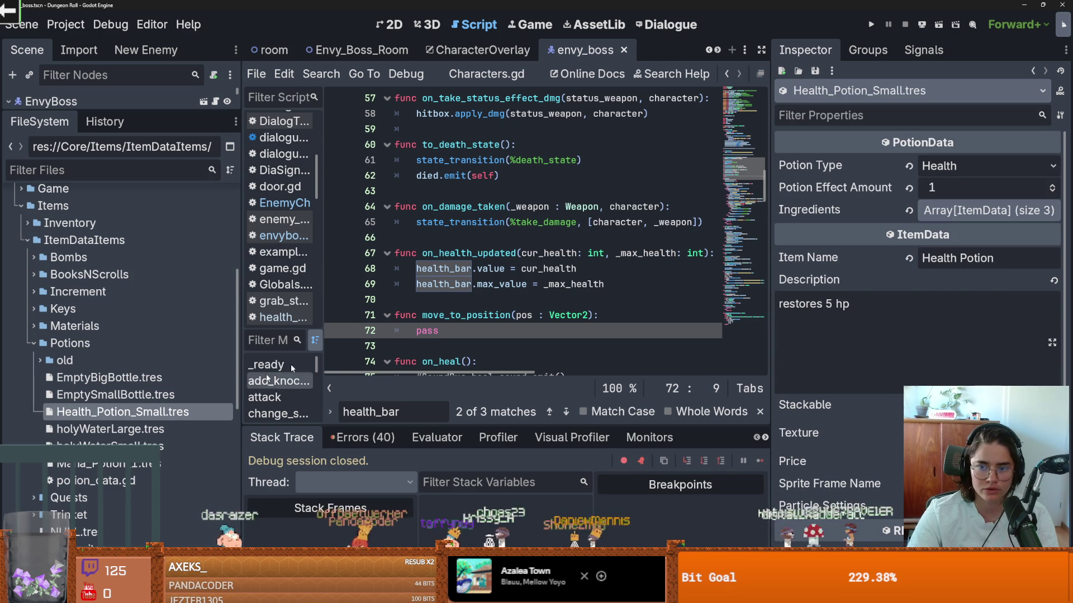
pyautogui.click(957, 168)
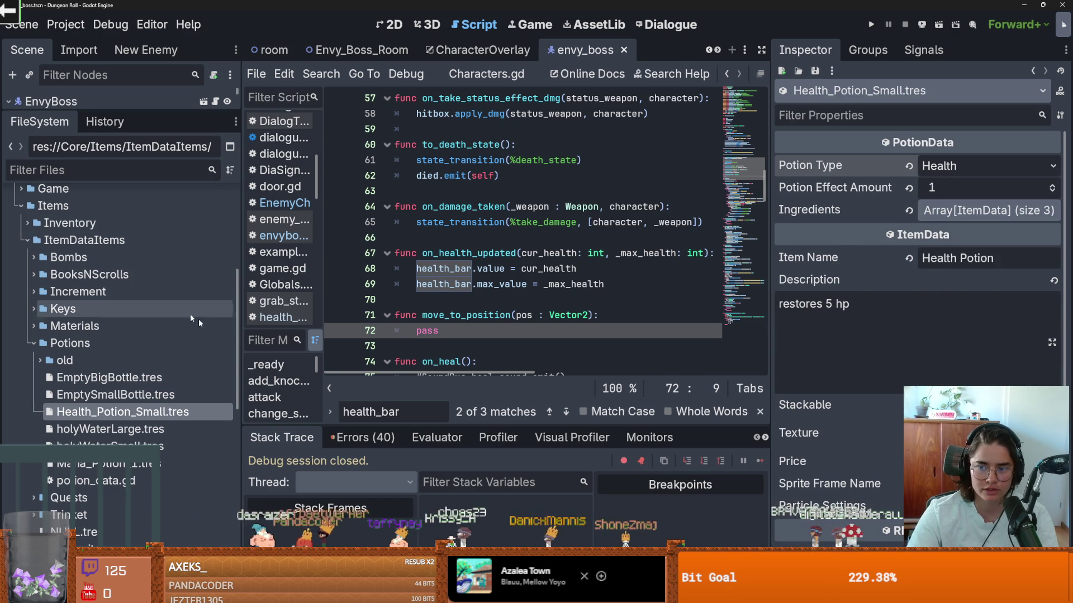
pyautogui.hotkey('ctrl', 'd')
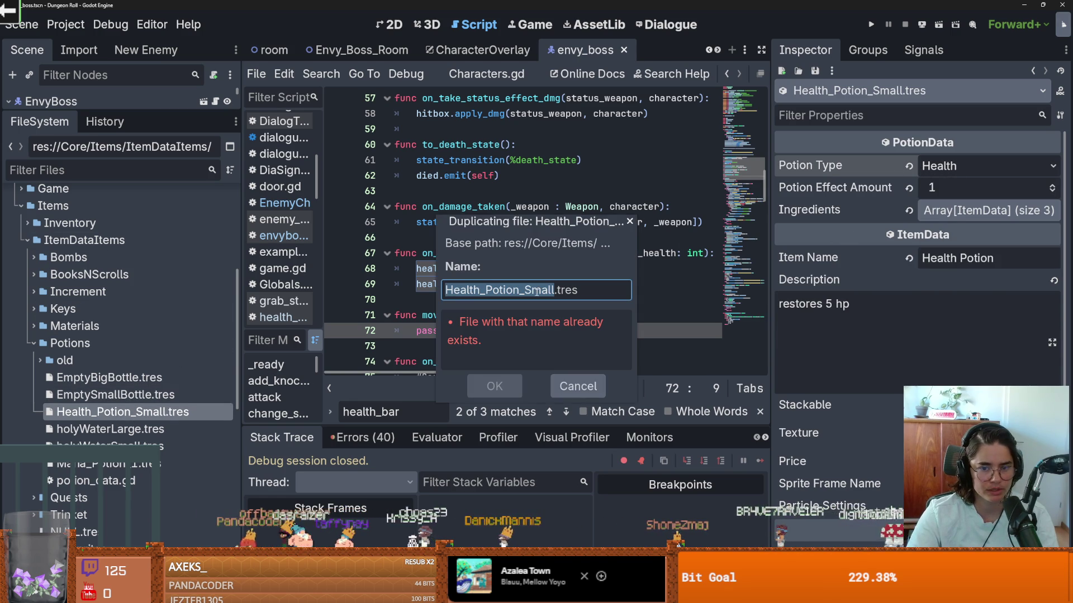
pyautogui.click(552, 291)
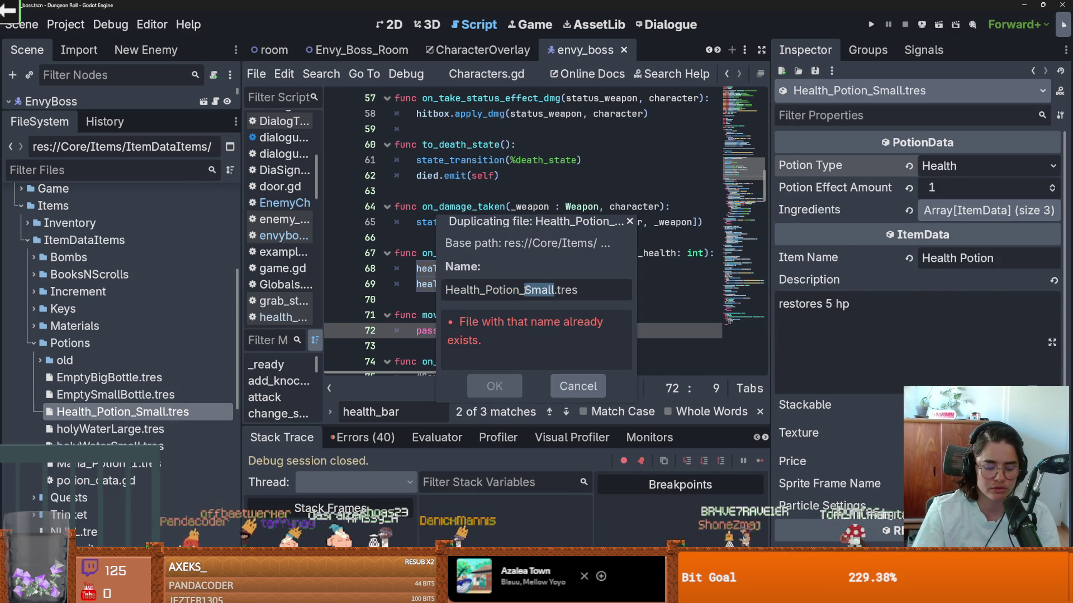
pyautogui.write('Bigger')
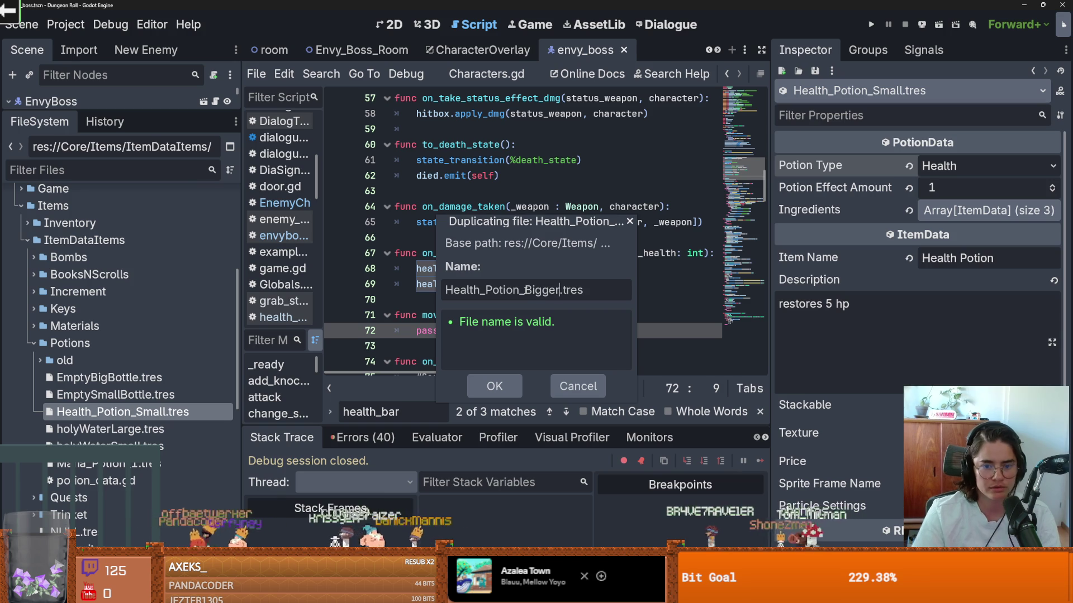
pyautogui.press('Return')
# Raise the small potion's Potion Effect Amount to 4, save, and expand its Ingredients.
pyautogui.click(1053, 186)
pyautogui.hotkey('ctrl', 's')
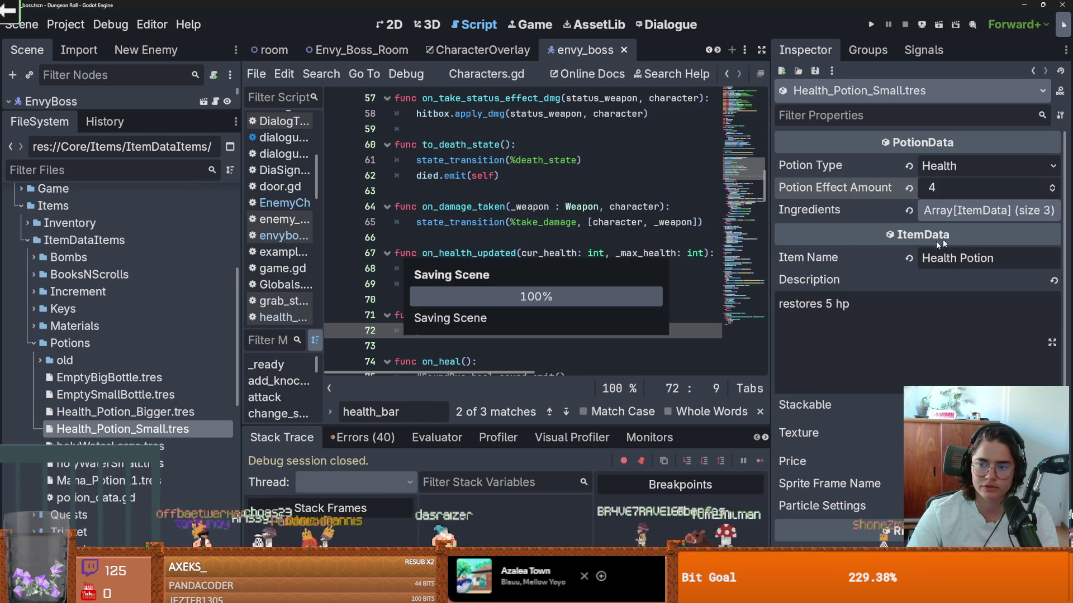
pyautogui.moveTo(770, 245); pyautogui.dragTo(688, 241)
pyautogui.click(917, 210)
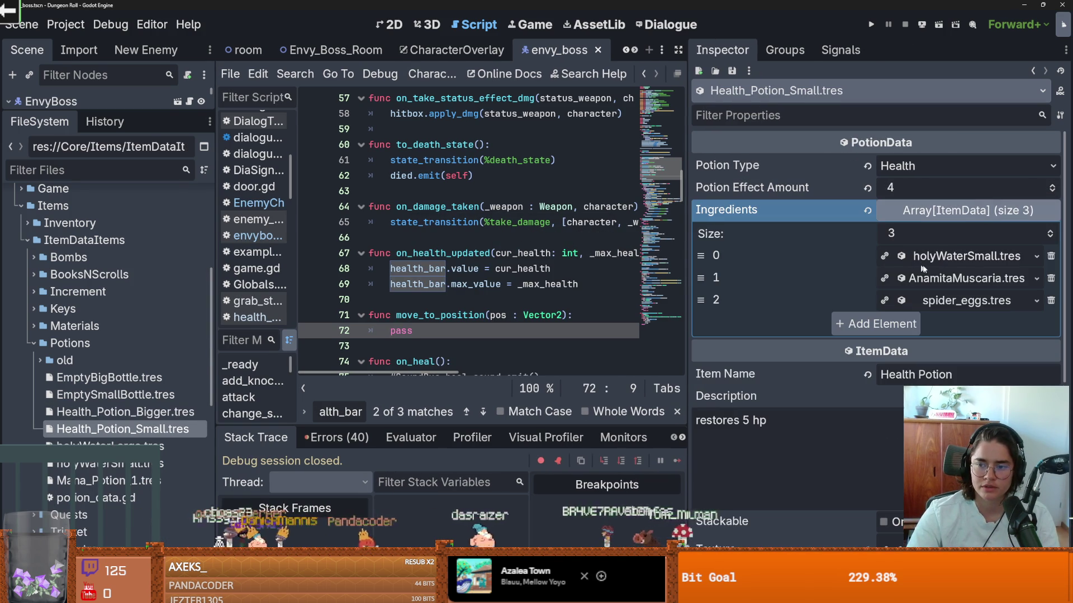
# Quick-load GoblinEar.tres as the small potion's third ingredient and save.
pyautogui.click(1036, 302)
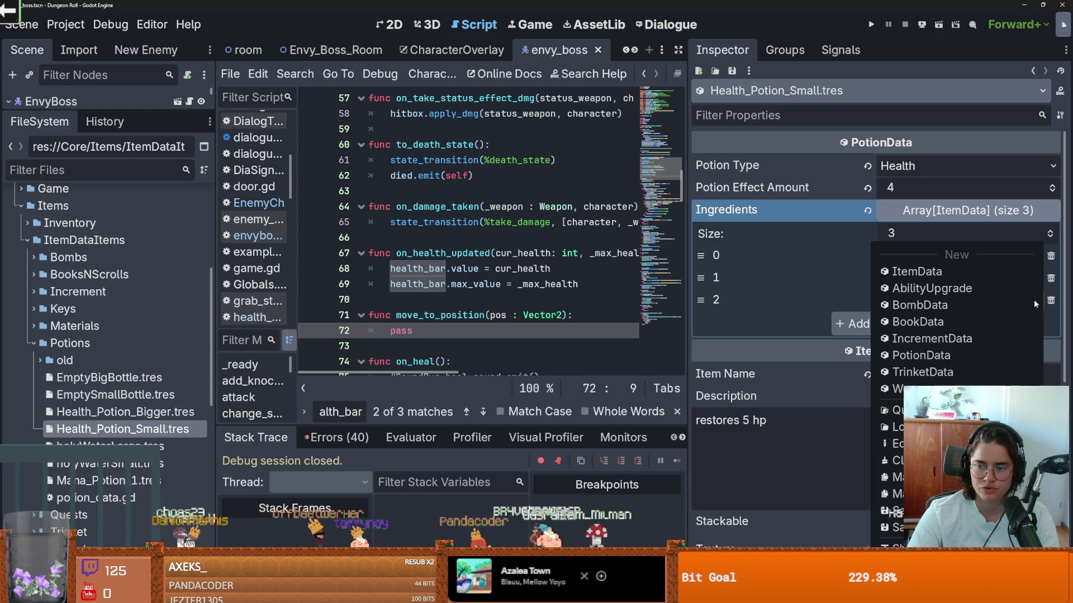
pyautogui.click(1005, 409)
pyautogui.scroll(-8, 476, 285)
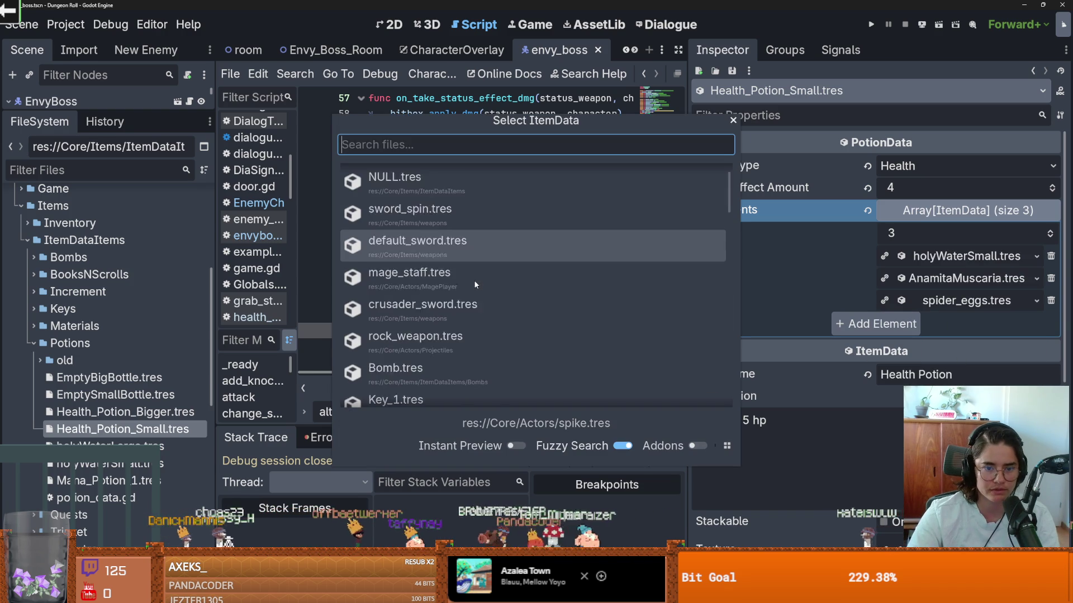
pyautogui.scroll(-8, 475, 284)
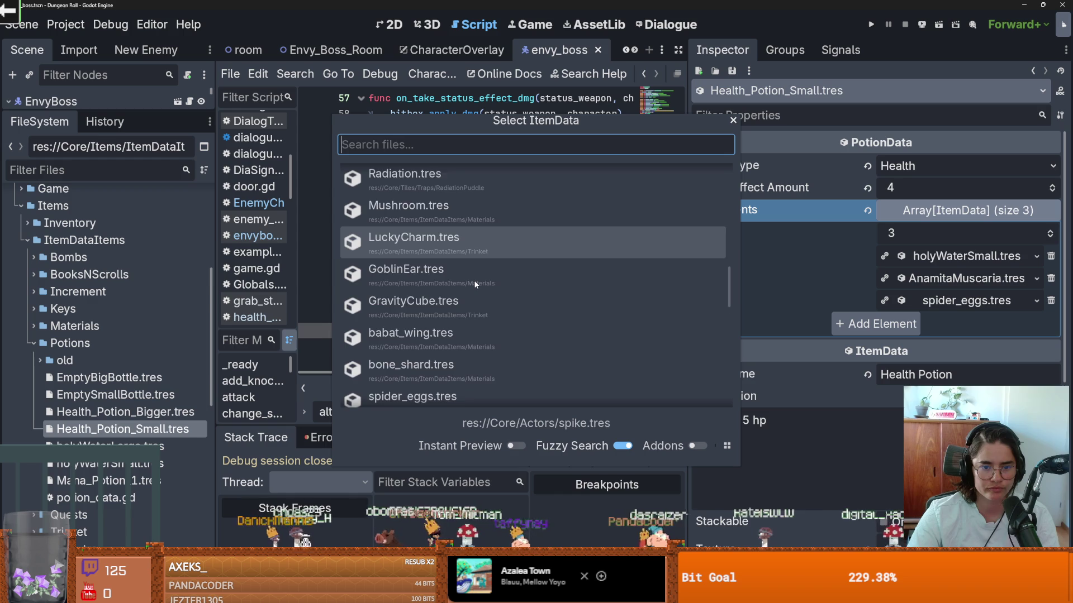
pyautogui.scroll(-2, 474, 280)
pyautogui.doubleClick(446, 207)
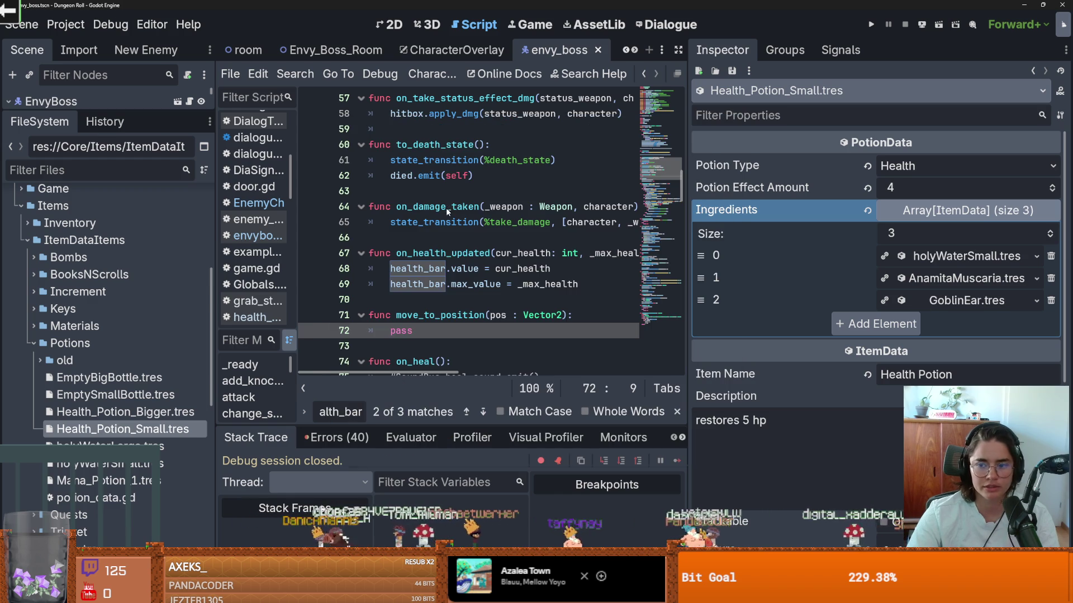
pyautogui.hotkey('ctrl', 's')
pyautogui.click(954, 217)
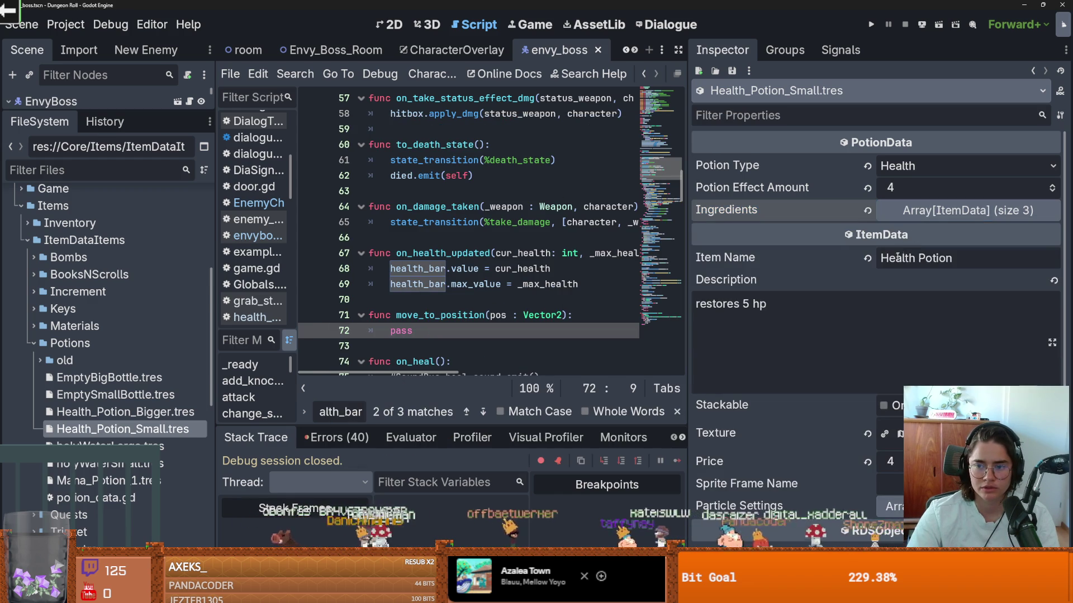
pyautogui.scroll(-4, 758, 251)
pyautogui.scroll(4, 759, 251)
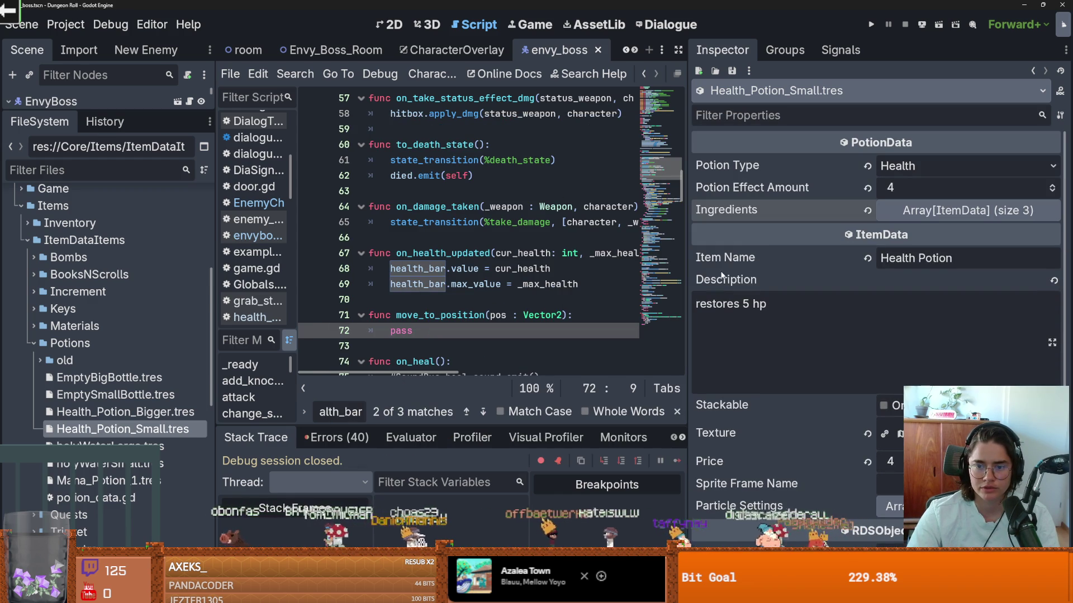
# Change the potion description from 5 to 'restores 4 hp'.
pyautogui.click(748, 304)
pyautogui.press('BackSpace')
pyautogui.write('4')
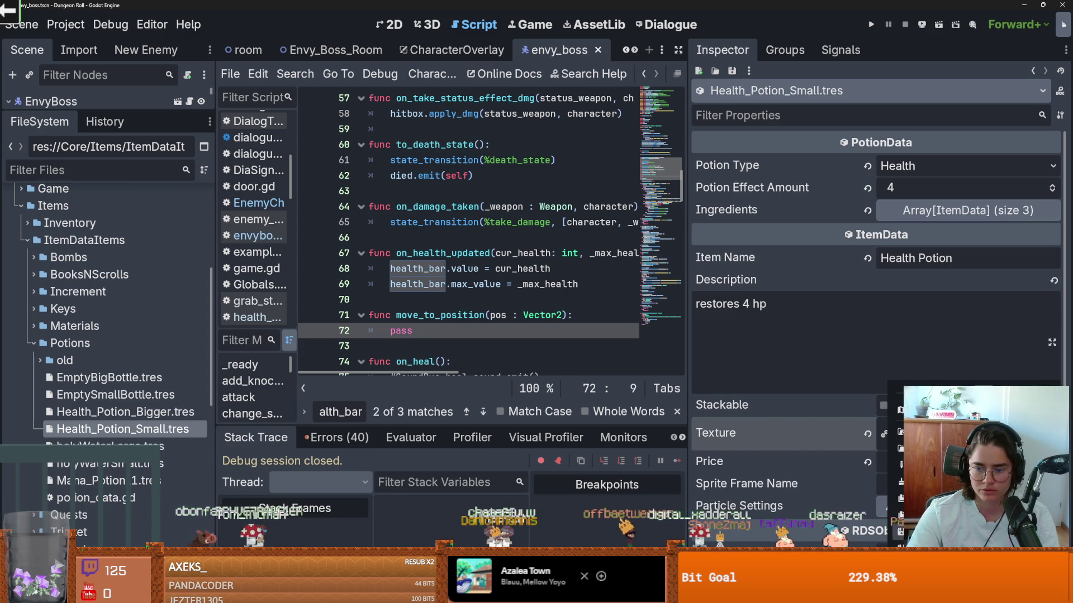
pyautogui.click(884, 432)
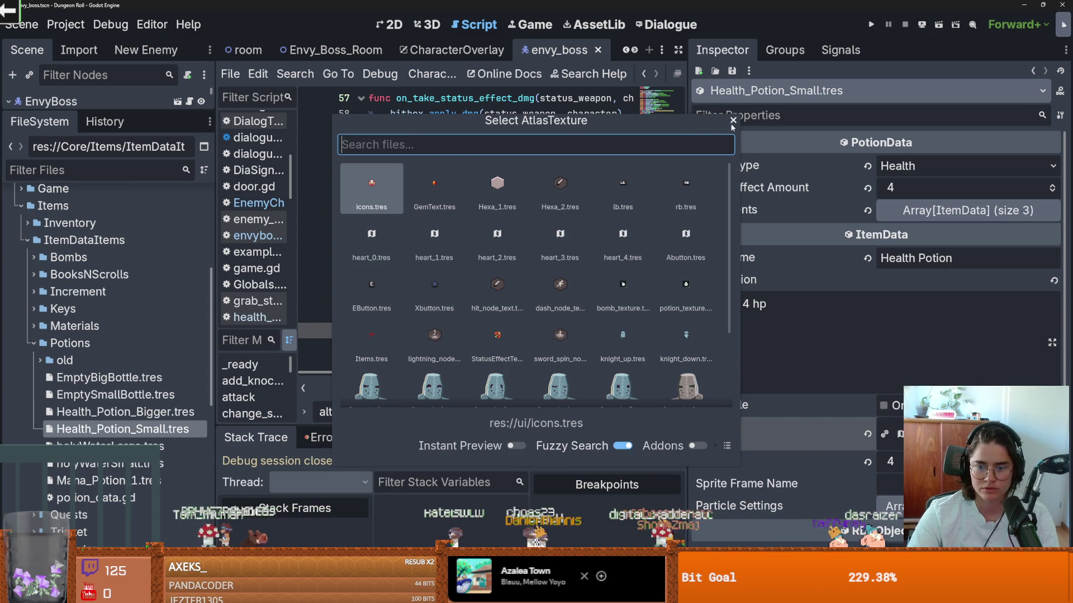
# Open the small potion texture's region editor with Grid Snap kept on.
pyautogui.click(733, 121)
pyautogui.click(977, 433)
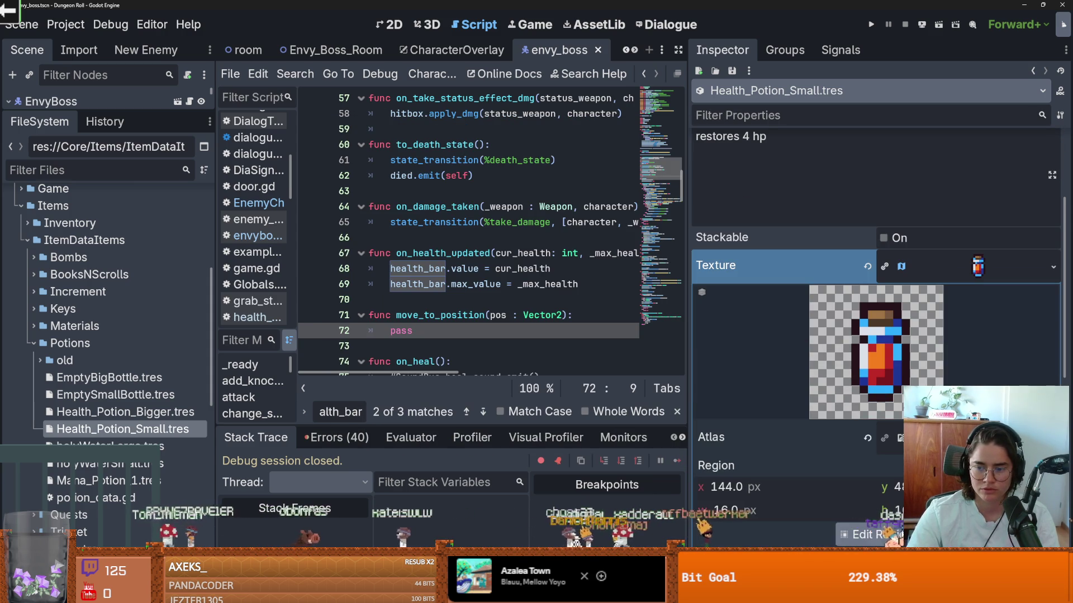
pyautogui.click(869, 535)
pyautogui.scroll(5, 526, 313)
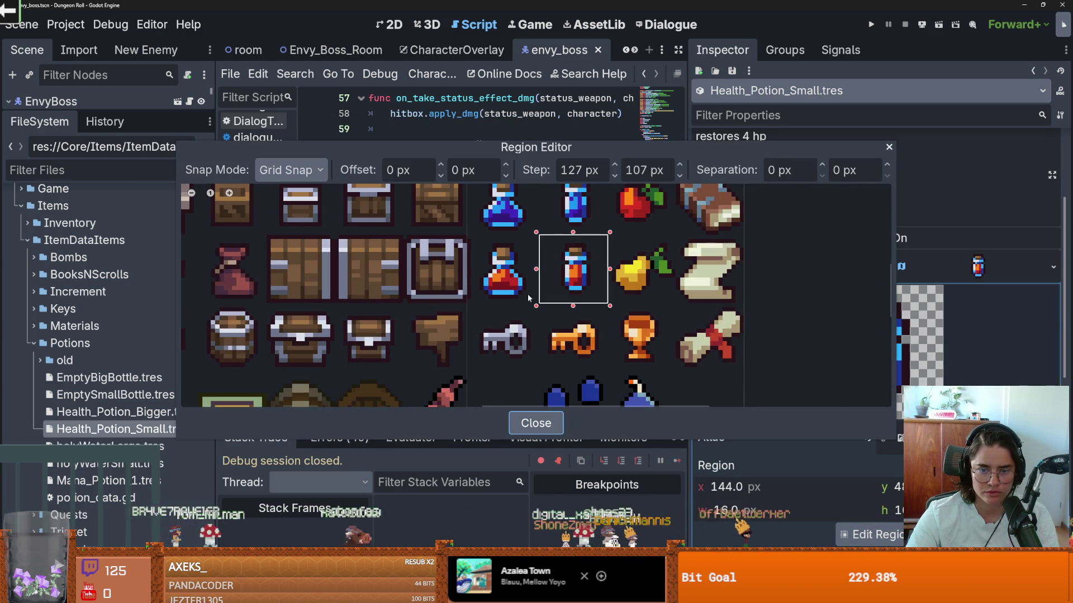
pyautogui.click(313, 171)
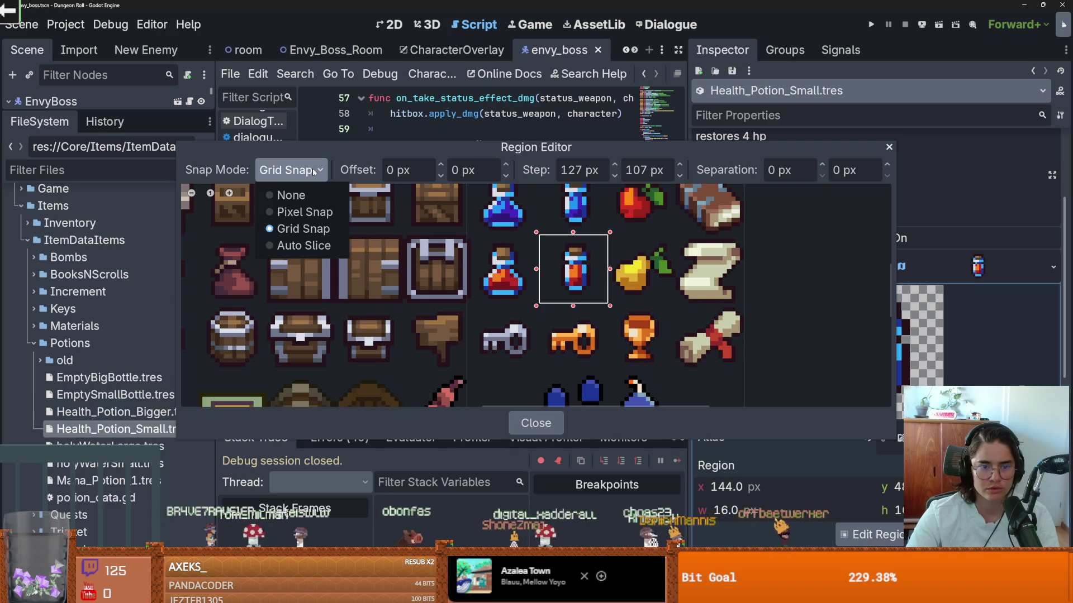
pyautogui.click(304, 228)
# Set a 16×16 px grid step, pick the red potion sprite, and save.
pyautogui.click(575, 170)
pyautogui.write('16')
pyautogui.press('Tab')
pyautogui.write('1')
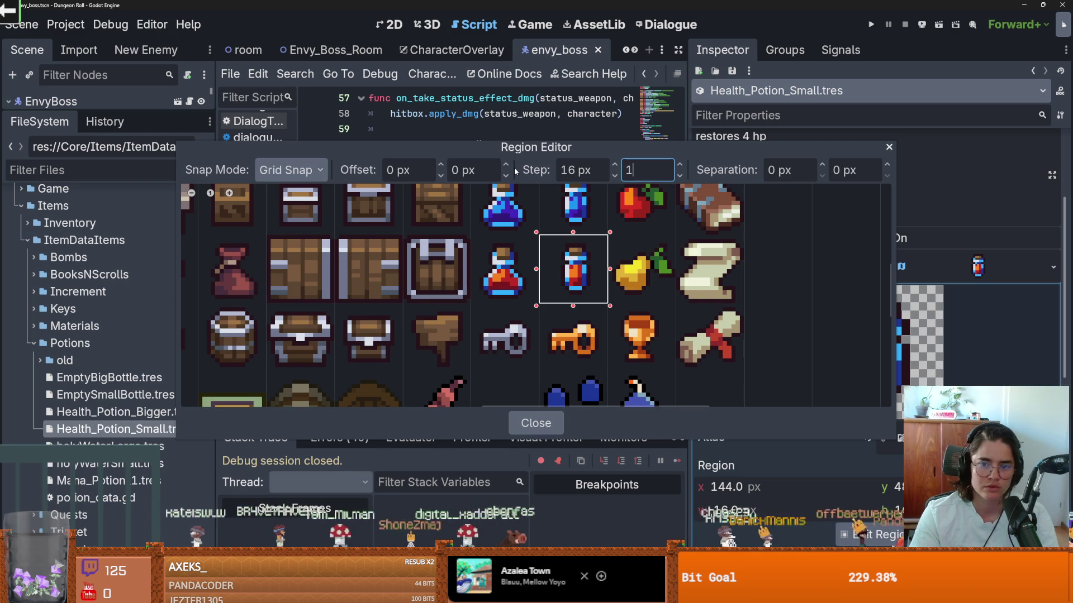
pyautogui.write('6')
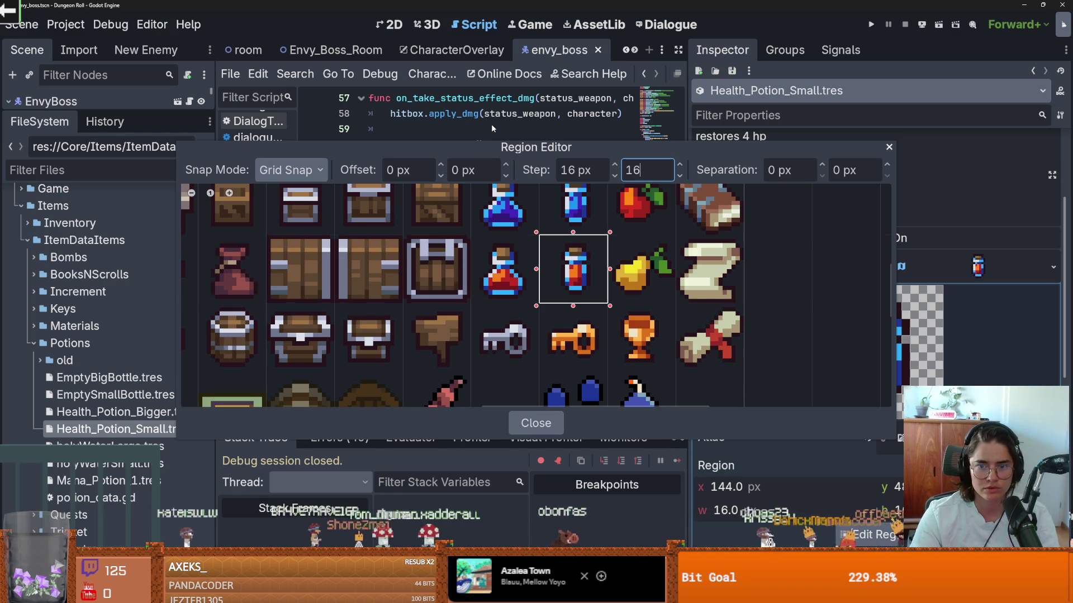
pyautogui.click(522, 296)
pyautogui.click(888, 147)
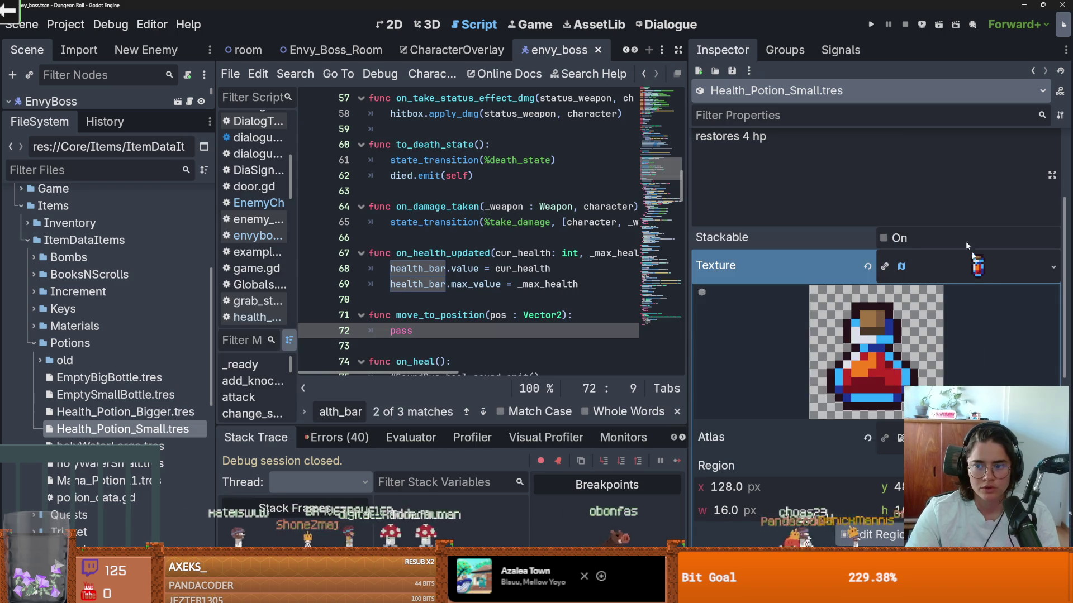
pyautogui.hotkey('ctrl', 's')
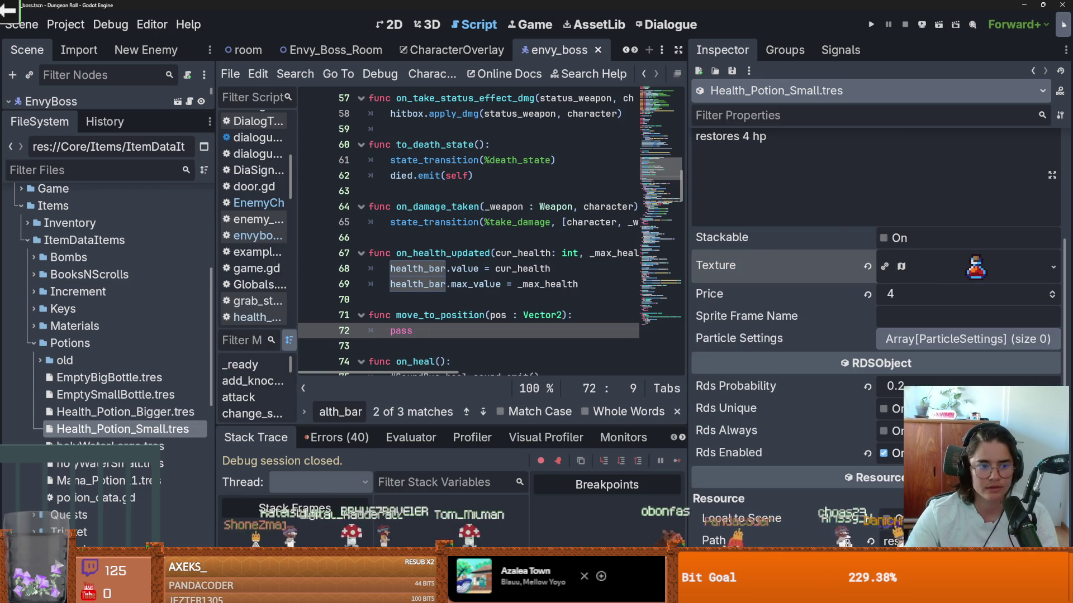
# Filter the FileSystem for 'invento' and select inventory.tres.
pyautogui.write('main_i')
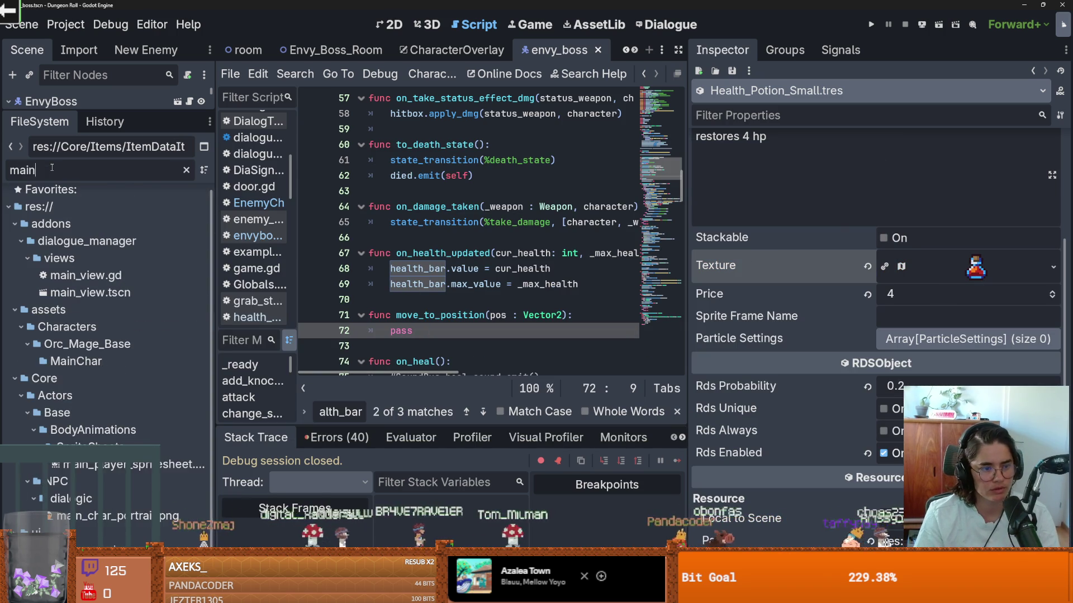
pyautogui.press('BackSpace')
pyautogui.press('BackSpace')
pyautogui.press('BackSpace')
pyautogui.write('invento')
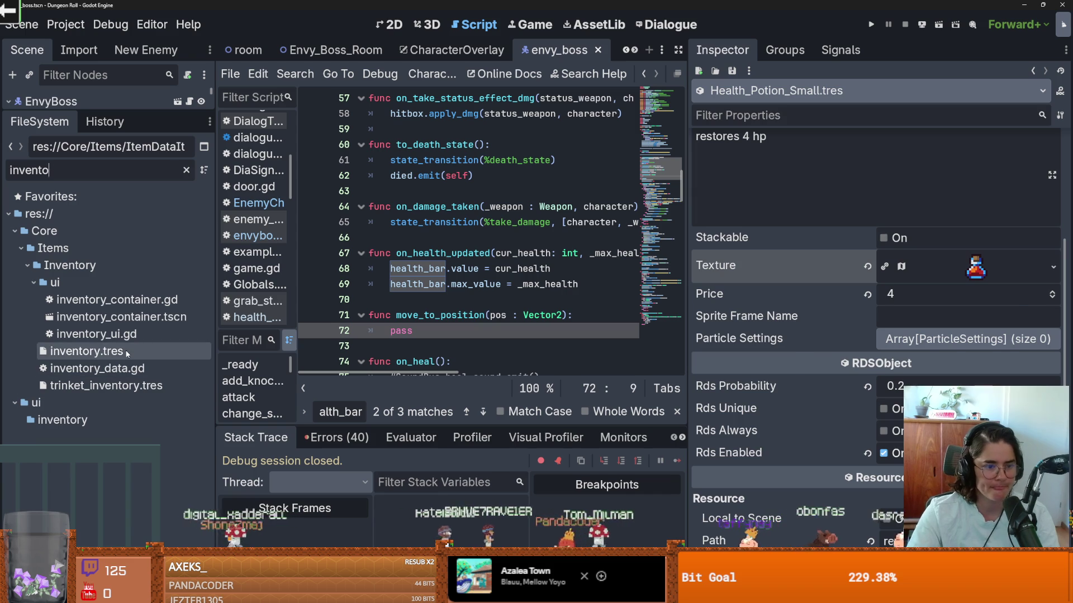
pyautogui.click(87, 351)
# Quick Load Health_Potion_Bigger as the item in inventory slot 0.
pyautogui.click(944, 166)
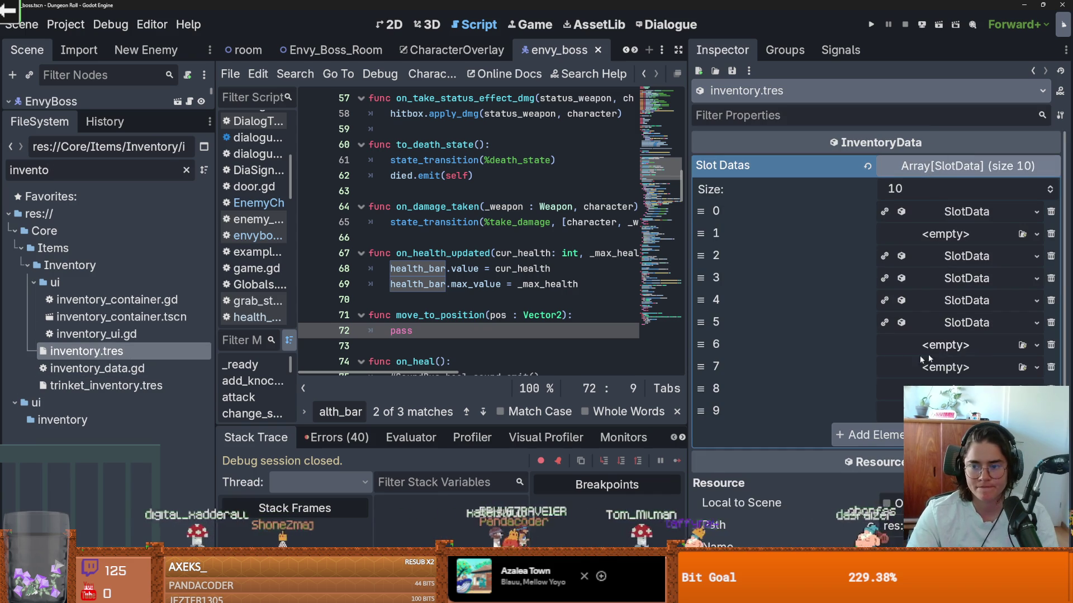
pyautogui.click(1000, 212)
pyautogui.click(1048, 236)
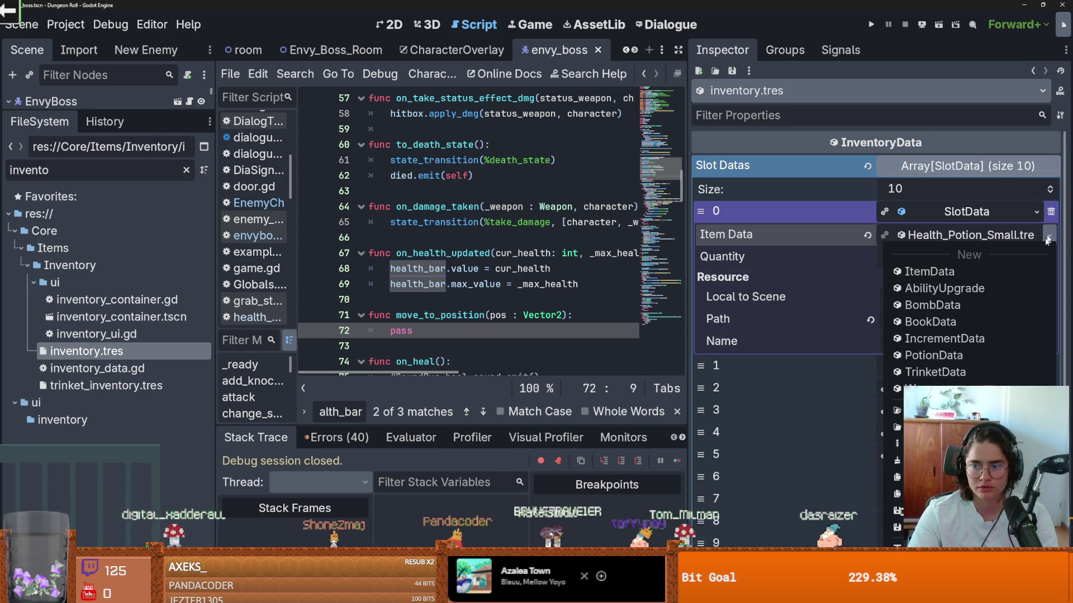
pyautogui.click(922, 410)
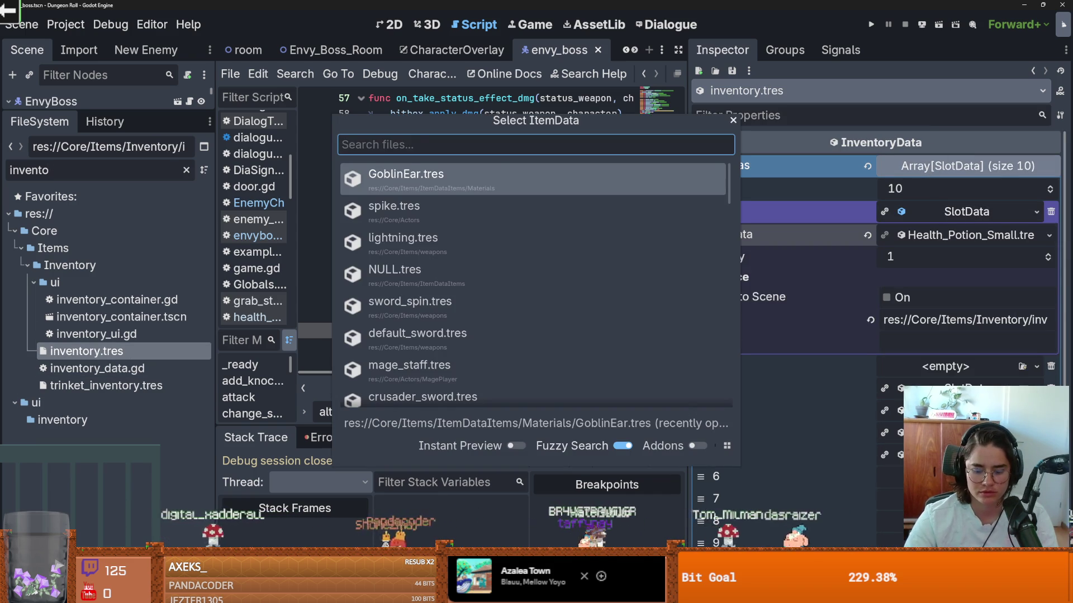
pyautogui.write('healt')
pyautogui.press('Down')
pyautogui.press('Return')
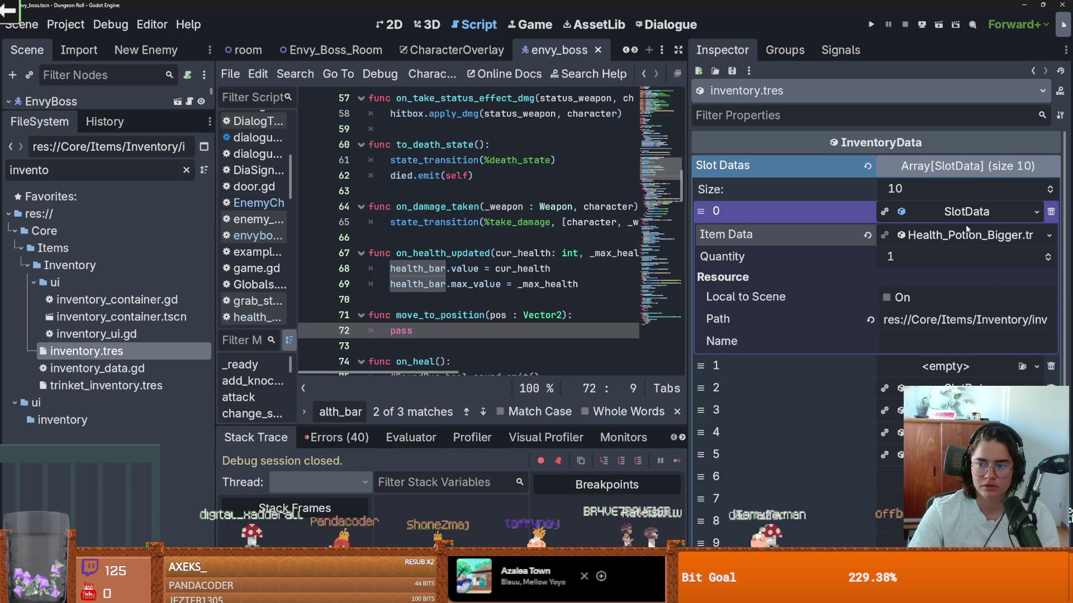
# Add New SlotData to slots 6, 7 and 8, then launch the game.
pyautogui.click(1004, 213)
pyautogui.click(1036, 234)
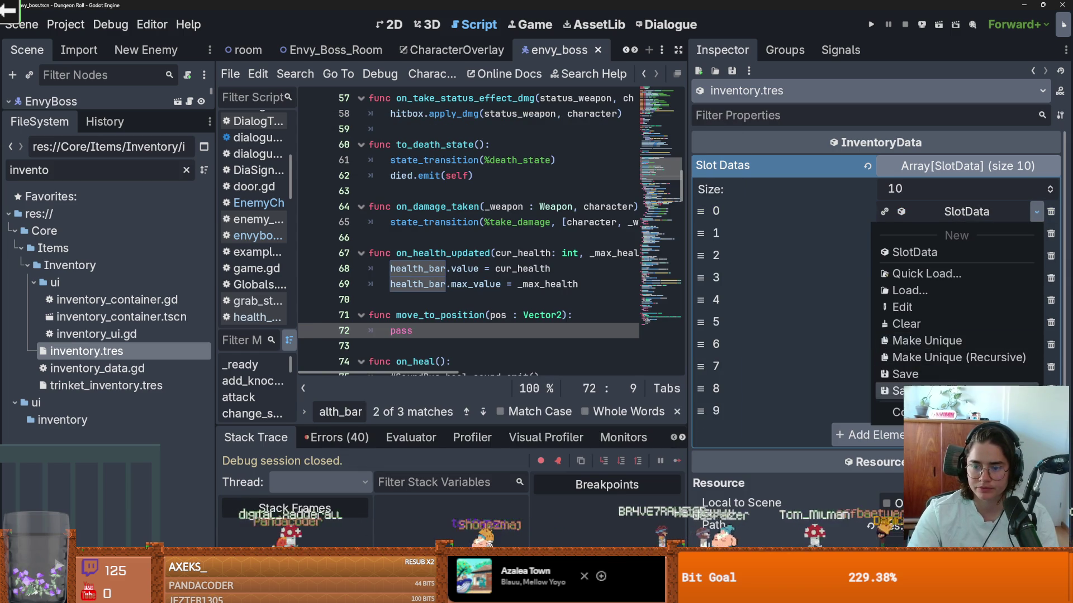
pyautogui.click(1032, 243)
pyautogui.click(1036, 345)
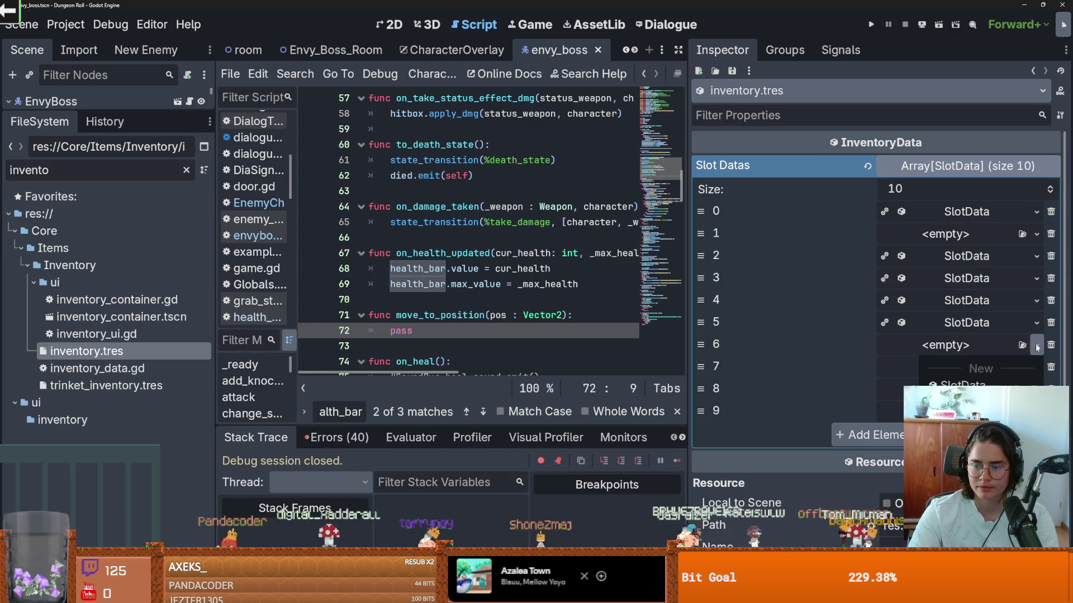
pyautogui.click(963, 385)
pyautogui.click(479, 383)
pyautogui.click(1036, 368)
pyautogui.click(942, 382)
pyautogui.click(479, 383)
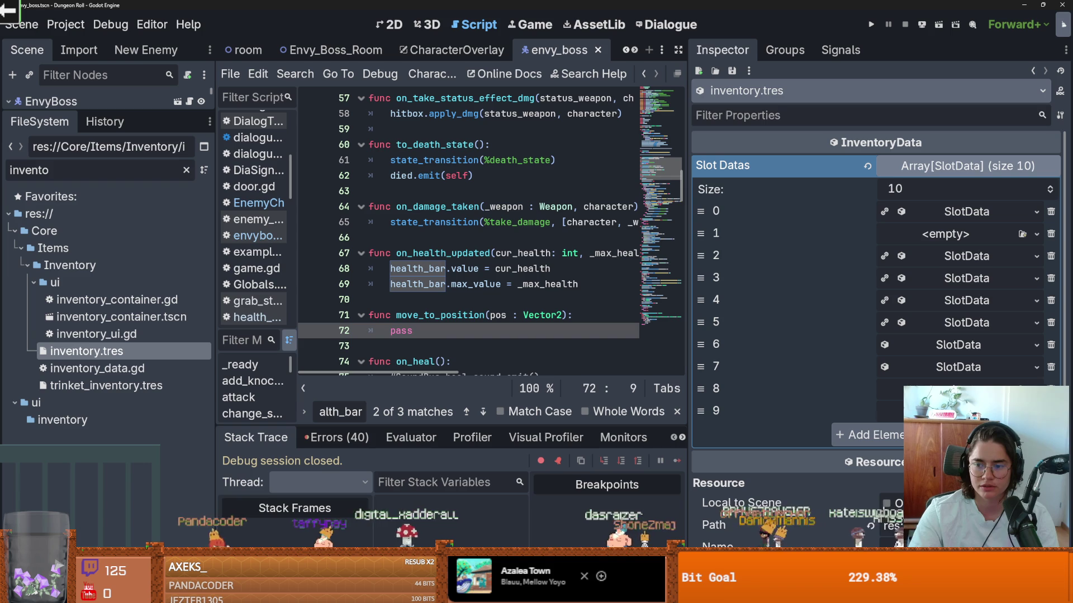
pyautogui.click(945, 403)
pyautogui.click(479, 384)
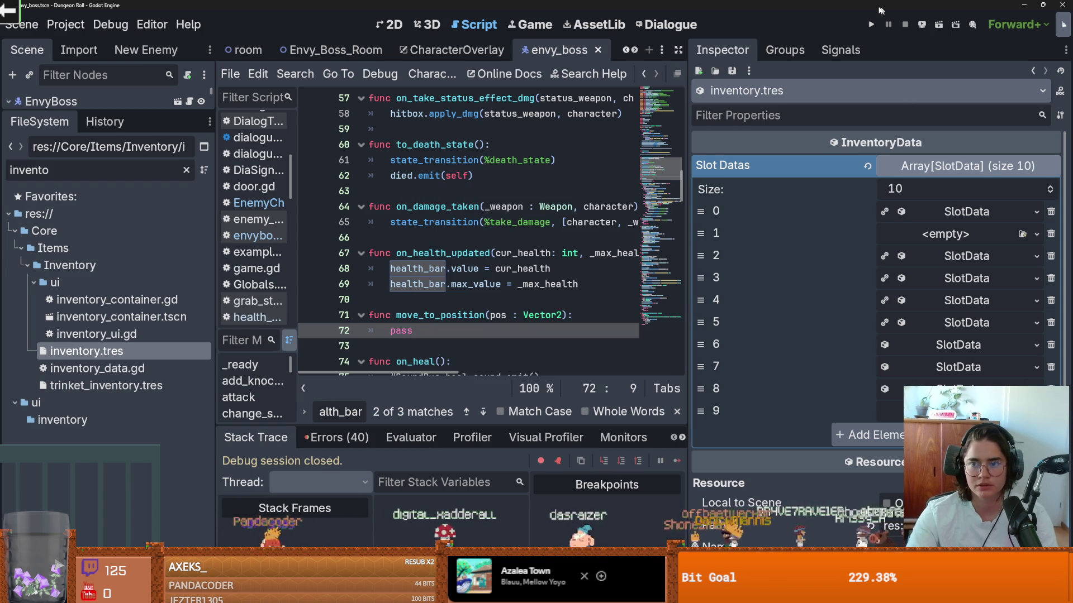
pyautogui.click(870, 25)
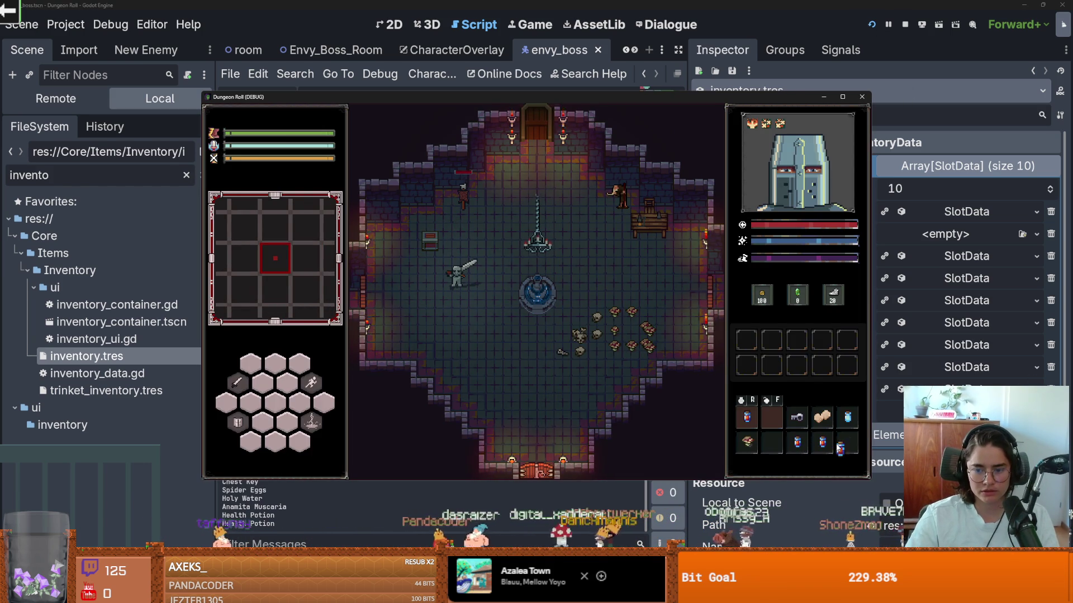
# Close the game and inspect slot 0's Health_Potion_Bigger item, quantity 1.
pyautogui.click(862, 97)
pyautogui.click(977, 217)
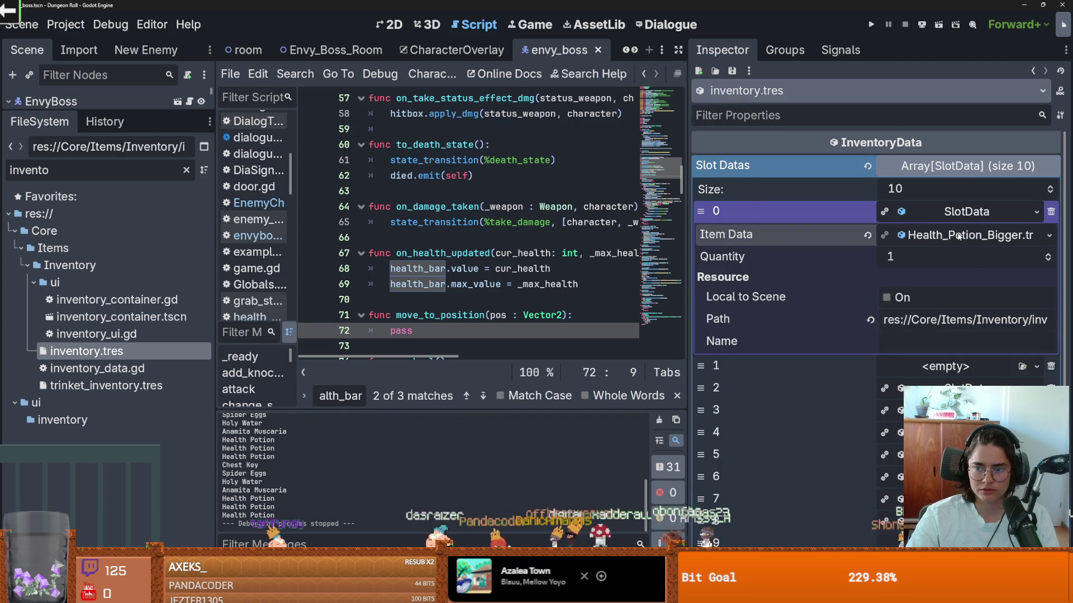
pyautogui.click(958, 236)
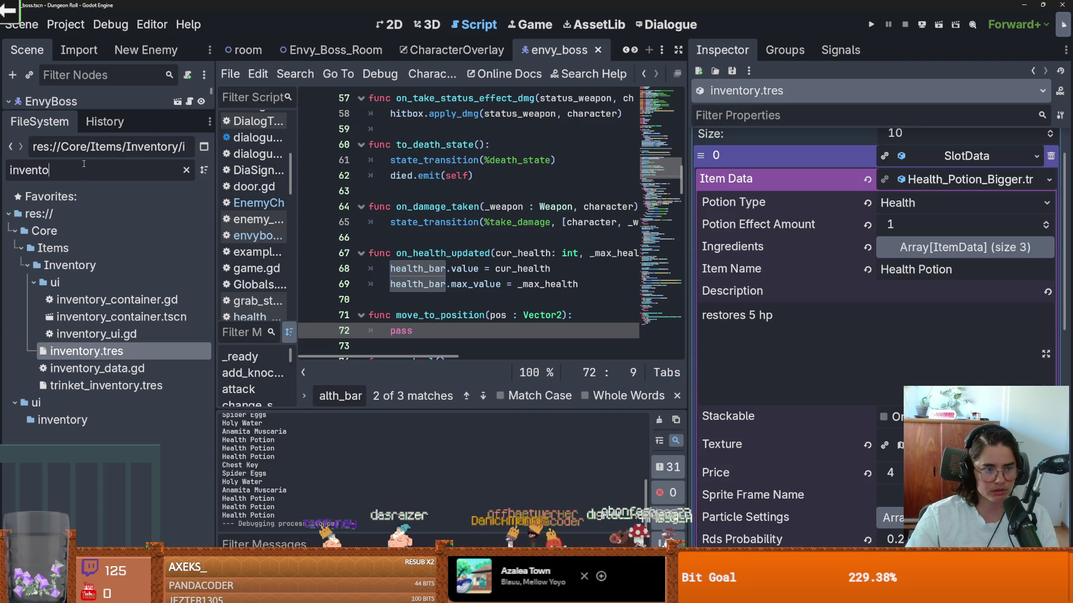
# Set Health_Potion_Bigger's texture region to the round red potion sprite.
pyautogui.hotkey('ctrl', 'a')
pyautogui.write('healt')
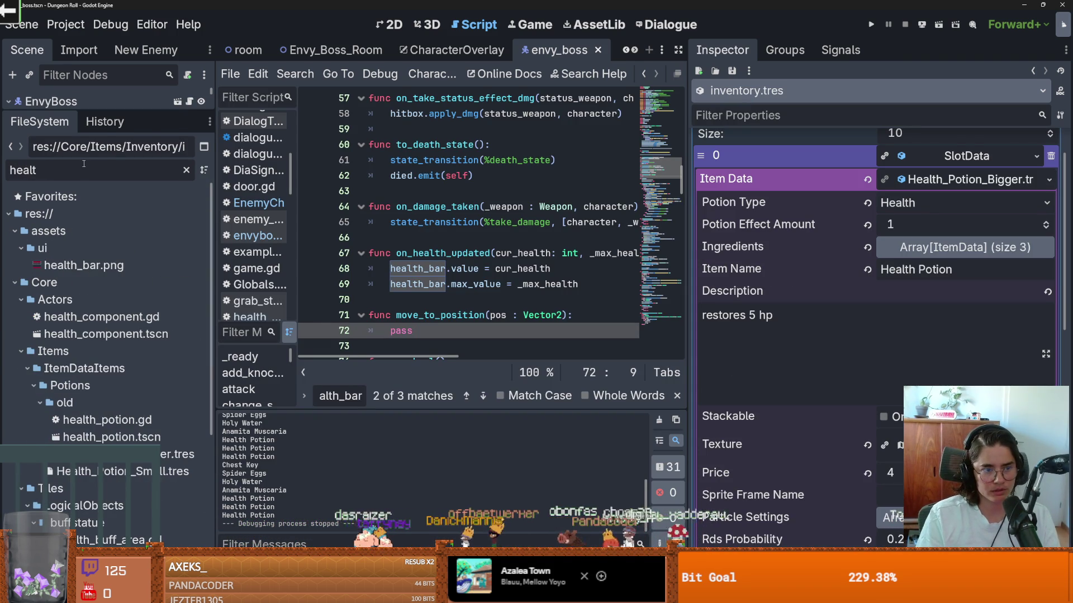
pyautogui.click(179, 454)
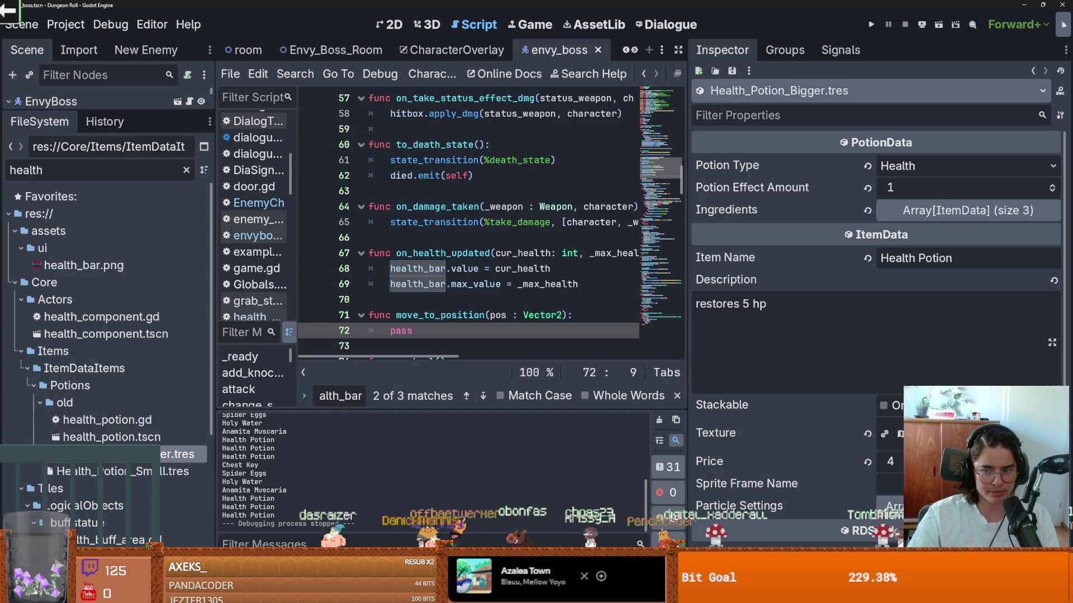
pyautogui.click(978, 433)
pyautogui.click(911, 354)
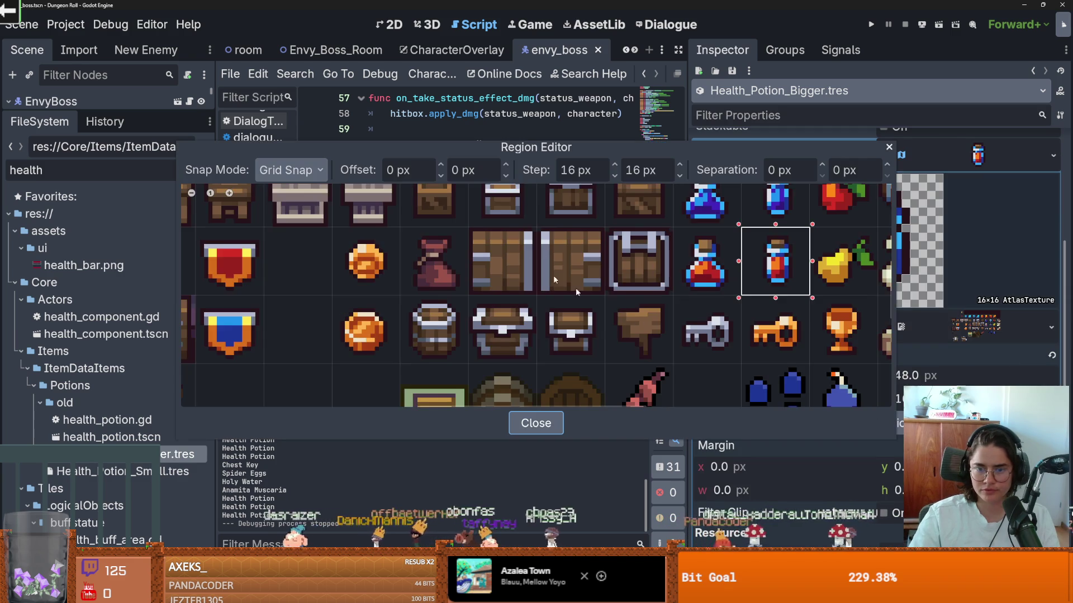
pyautogui.click(693, 249)
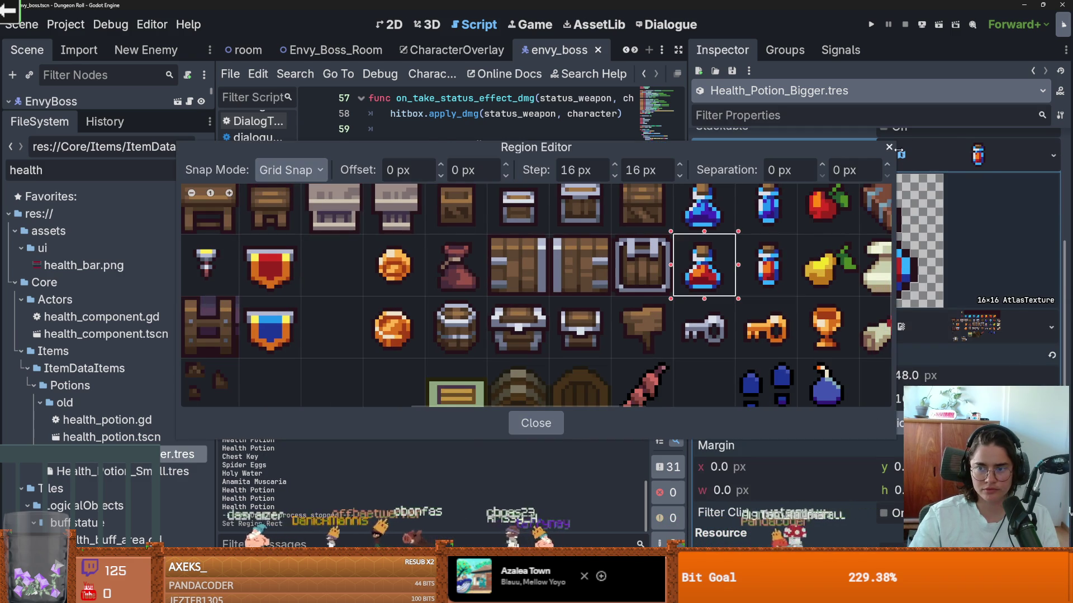
pyautogui.click(888, 147)
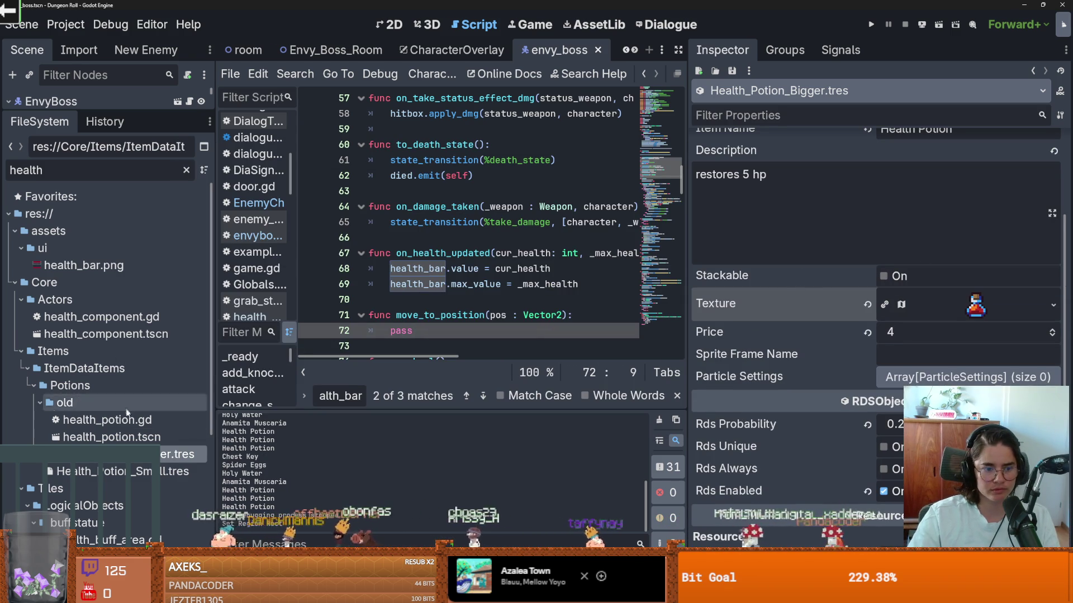
# Give Health_Potion_Small the red potion texture with the tall potion sprite region (x 144 px).
pyautogui.click(112, 471)
pyautogui.scroll(2, 968, 350)
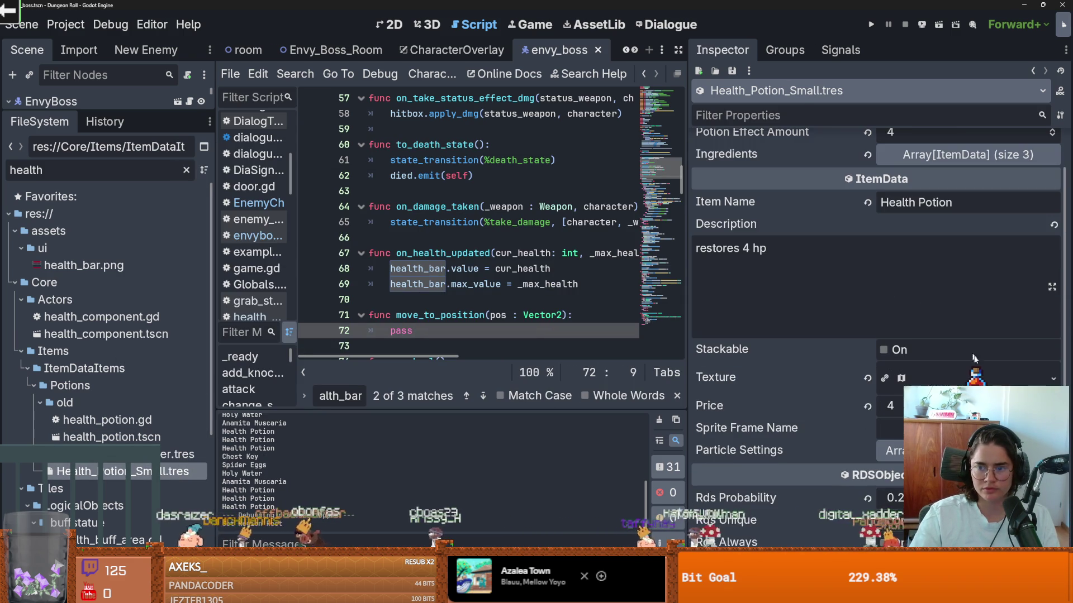
pyautogui.click(1053, 379)
pyautogui.click(916, 516)
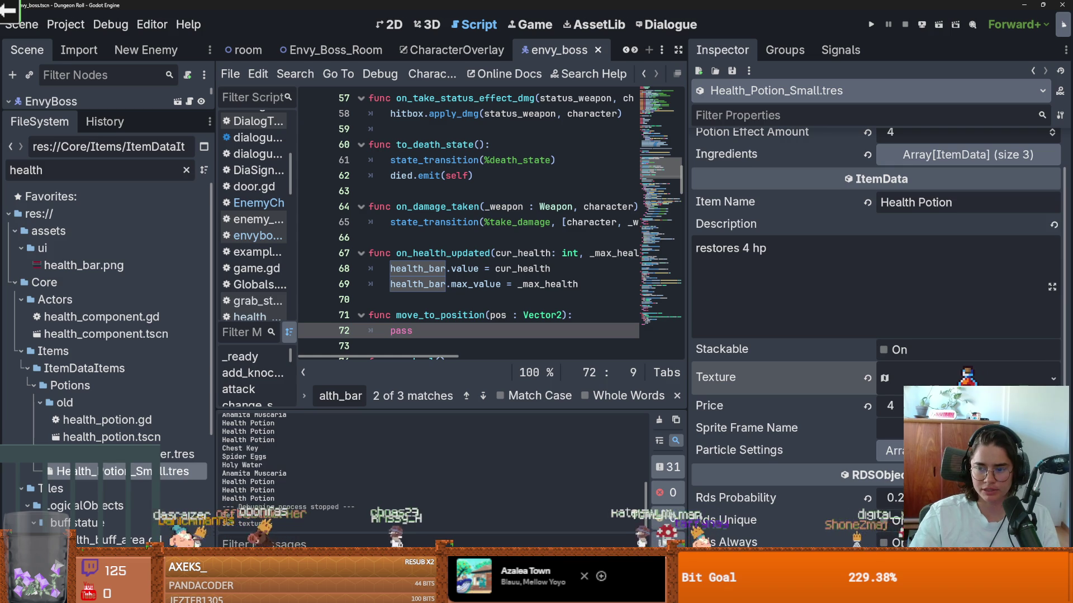
pyautogui.click(1031, 384)
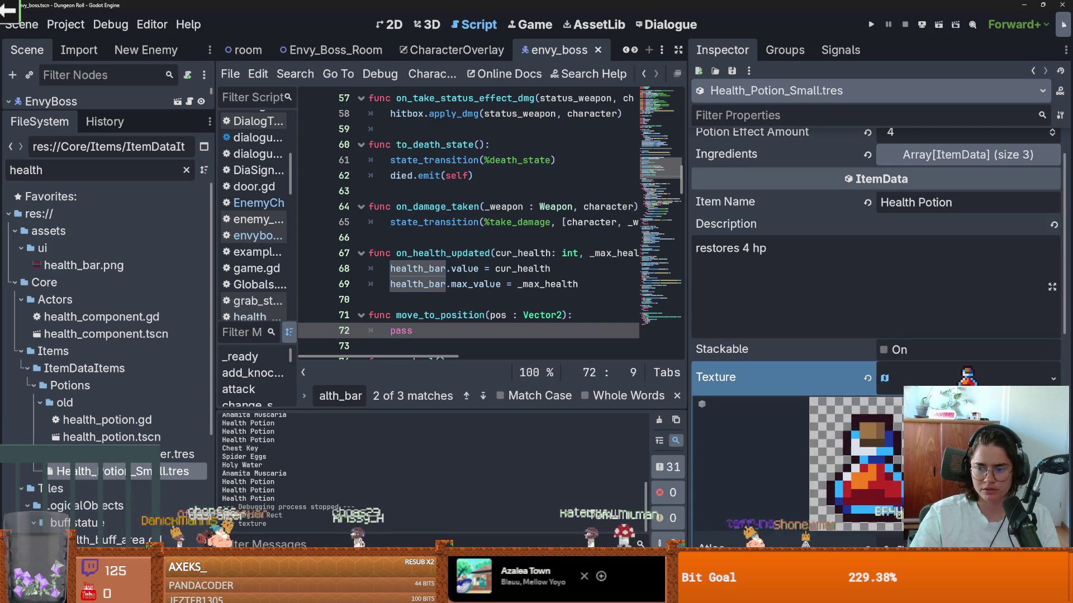
pyautogui.scroll(-2, 1031, 385)
pyautogui.click(1054, 266)
pyautogui.click(844, 535)
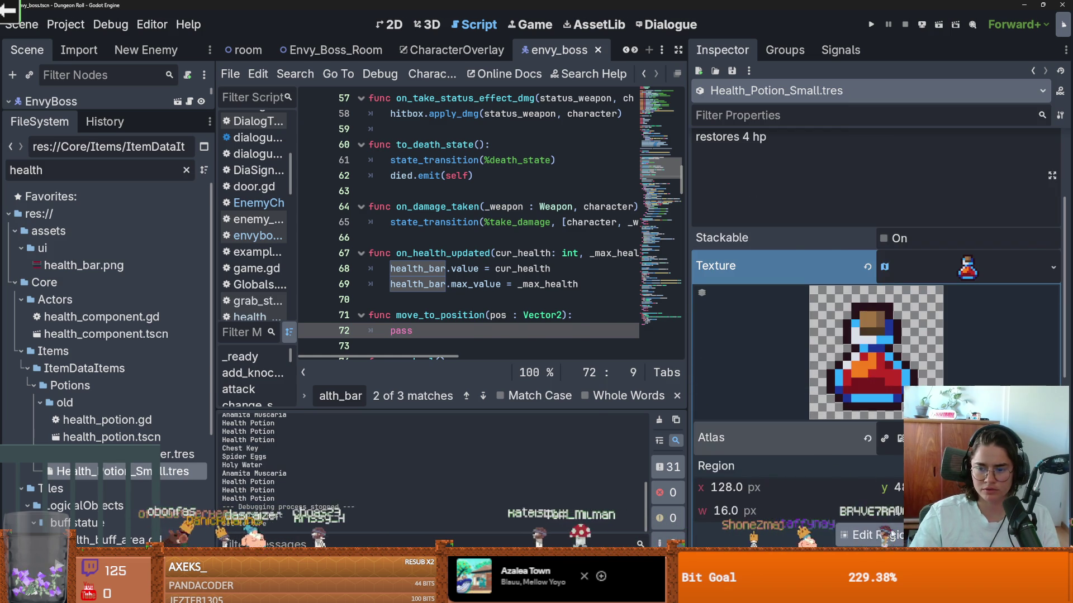
pyautogui.click(844, 535)
pyautogui.click(765, 292)
pyautogui.click(889, 147)
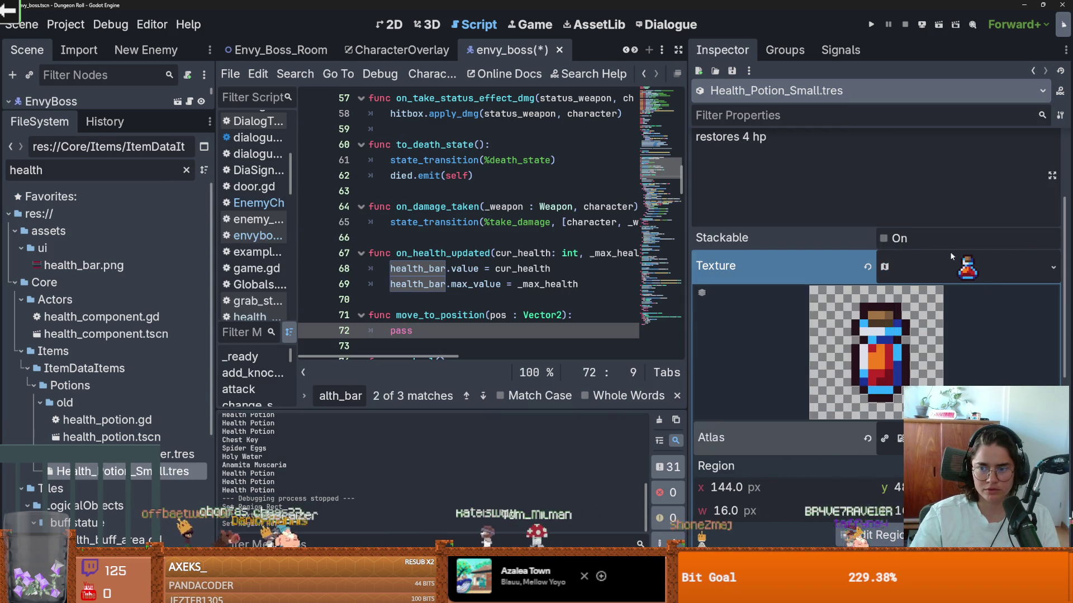
pyautogui.scroll(5, 950, 251)
# Save the potion changes and run the game again.
pyautogui.hotkey('ctrl', 's')
pyautogui.click(111, 454)
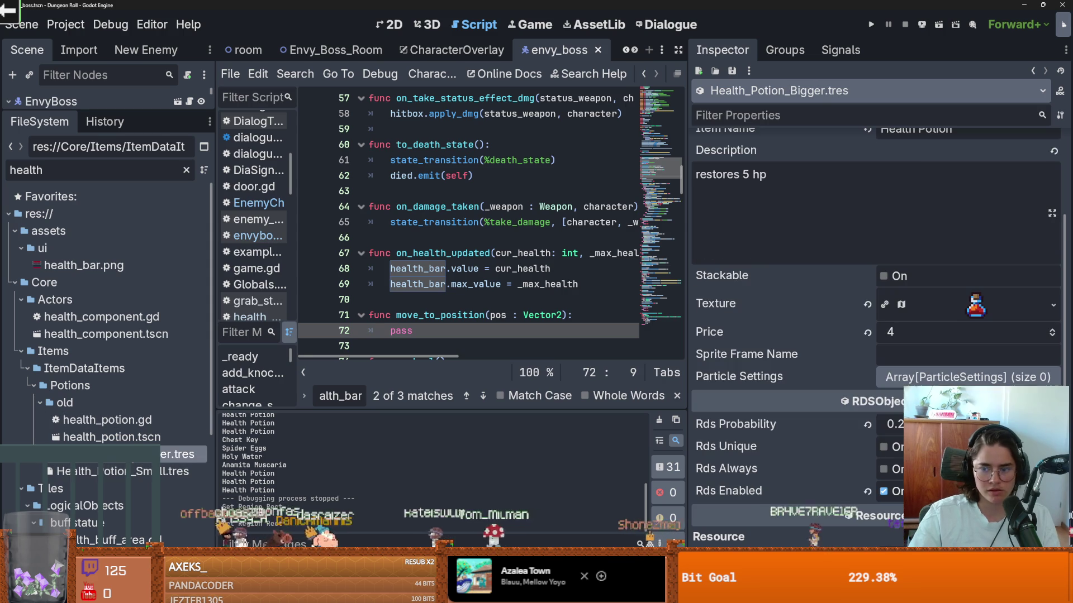
pyautogui.click(866, 27)
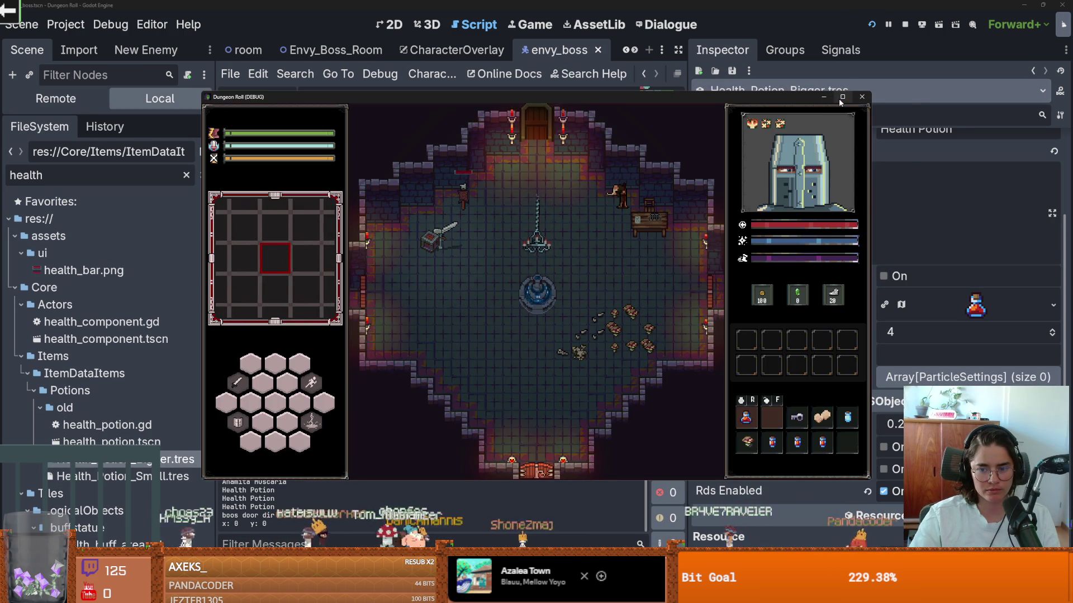
pyautogui.moveTo(842, 99)
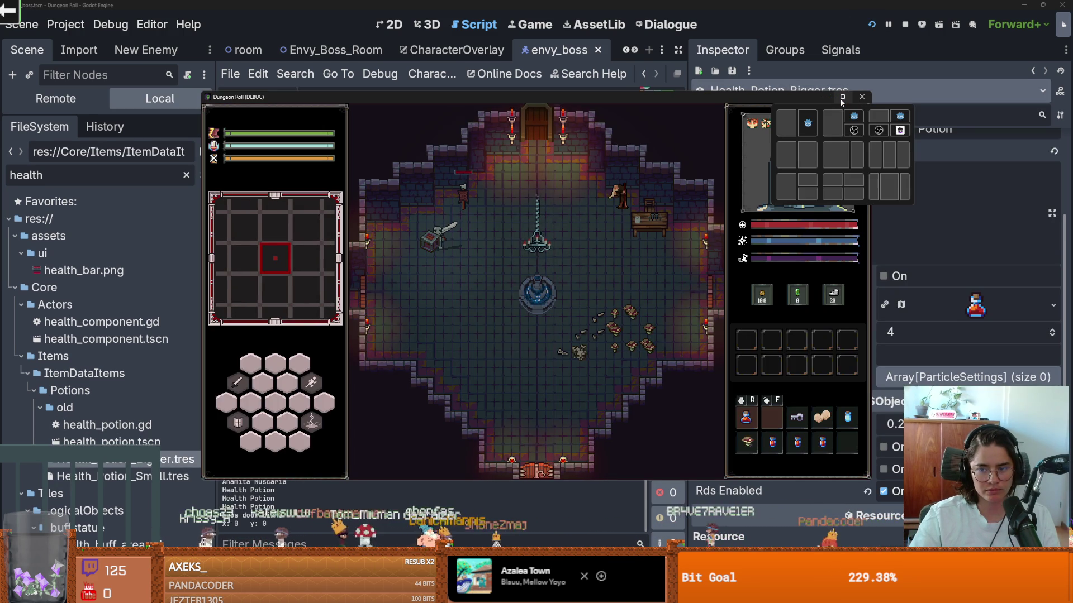
pyautogui.click(778, 444)
pyautogui.click(747, 420)
pyautogui.click(747, 421)
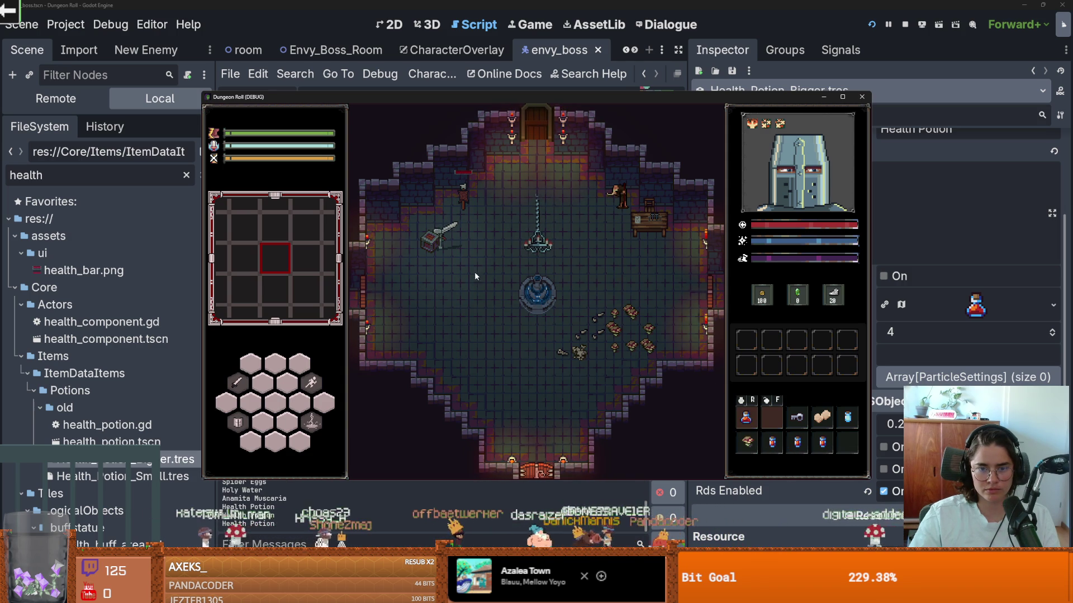
pyautogui.click(868, 97)
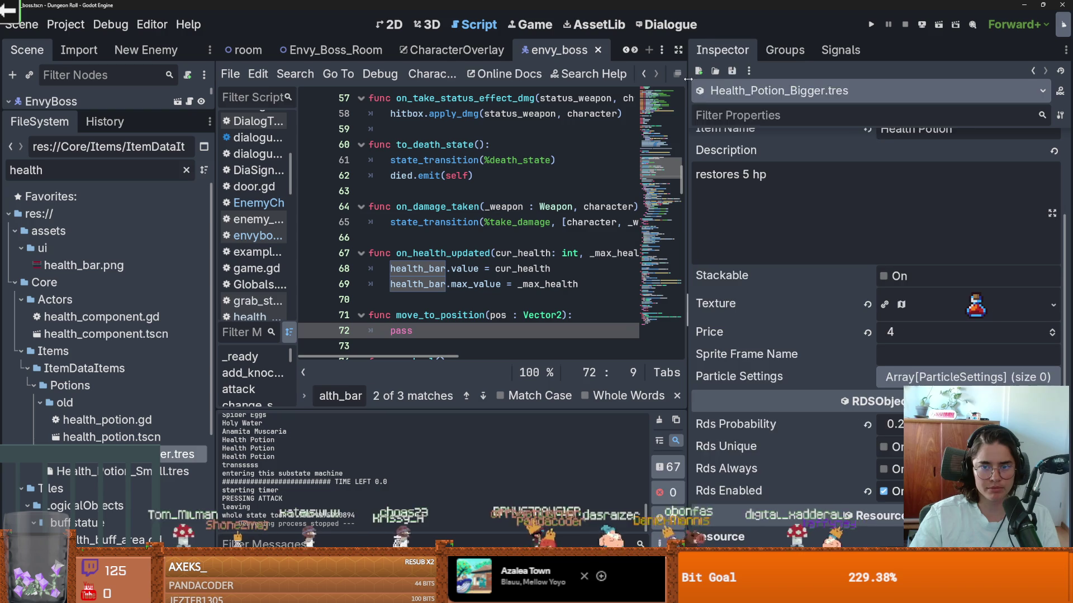
# Widen the editor area, filter for 'inven' and select inventory.tres.
pyautogui.moveTo(688, 80); pyautogui.dragTo(723, 80)
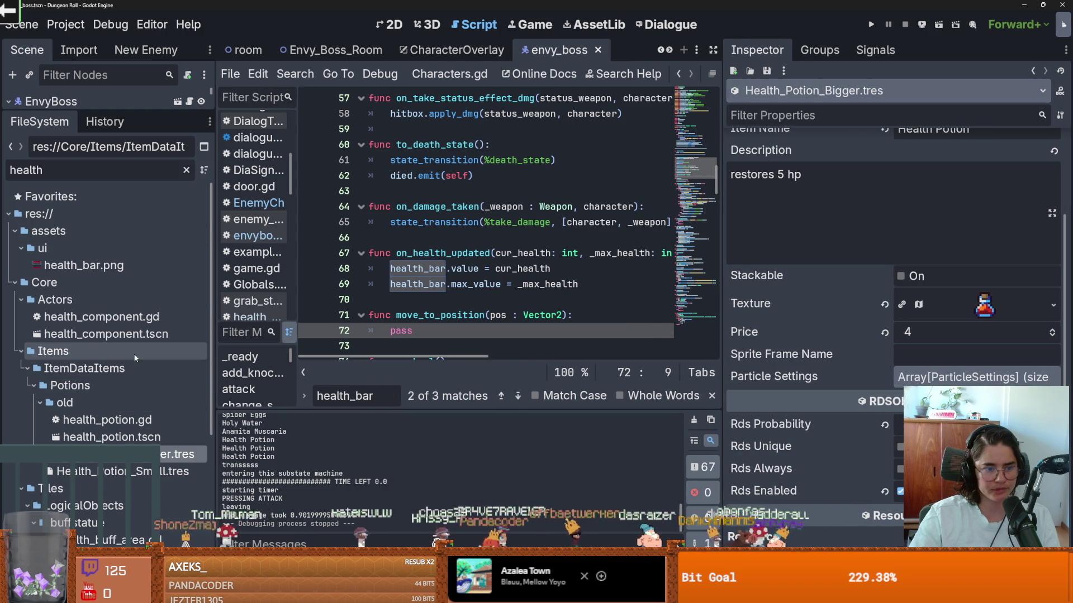
pyautogui.doubleClick(91, 170)
pyautogui.write('inven')
pyautogui.click(87, 351)
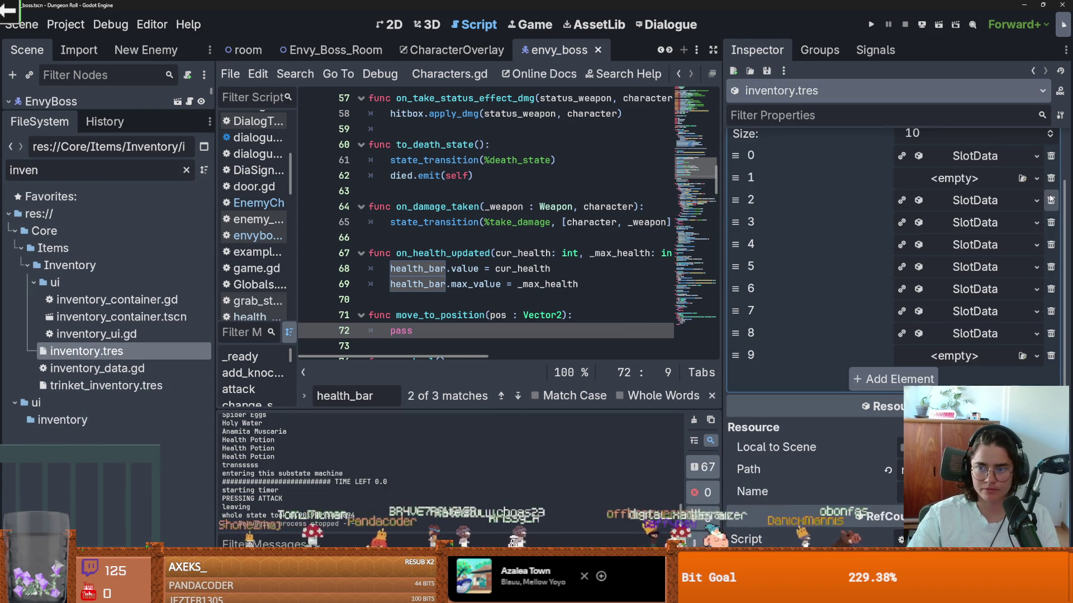
# Inspect the slot list, checking slot 5 and slot 6's slot data.
pyautogui.scroll(2, 1050, 197)
pyautogui.click(1036, 211)
pyautogui.click(888, 430)
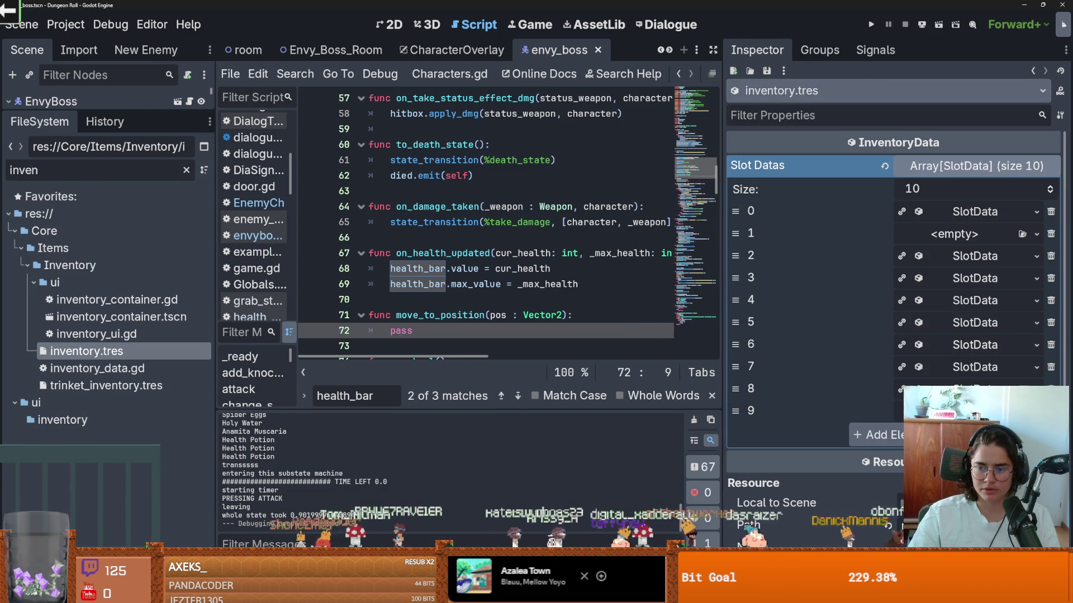
pyautogui.click(989, 323)
pyautogui.click(989, 323)
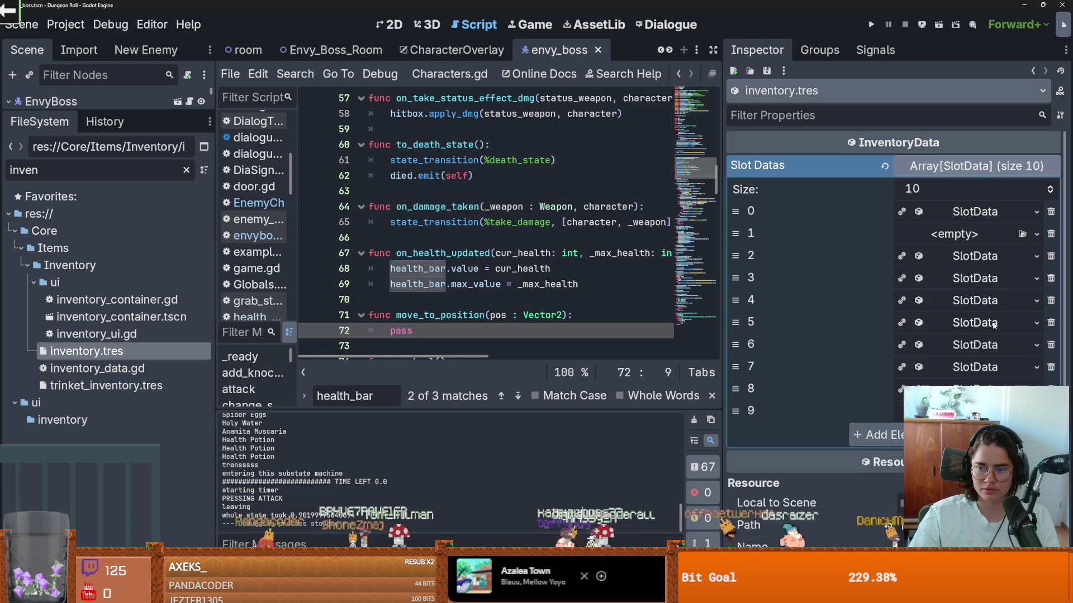
pyautogui.click(989, 346)
pyautogui.click(989, 345)
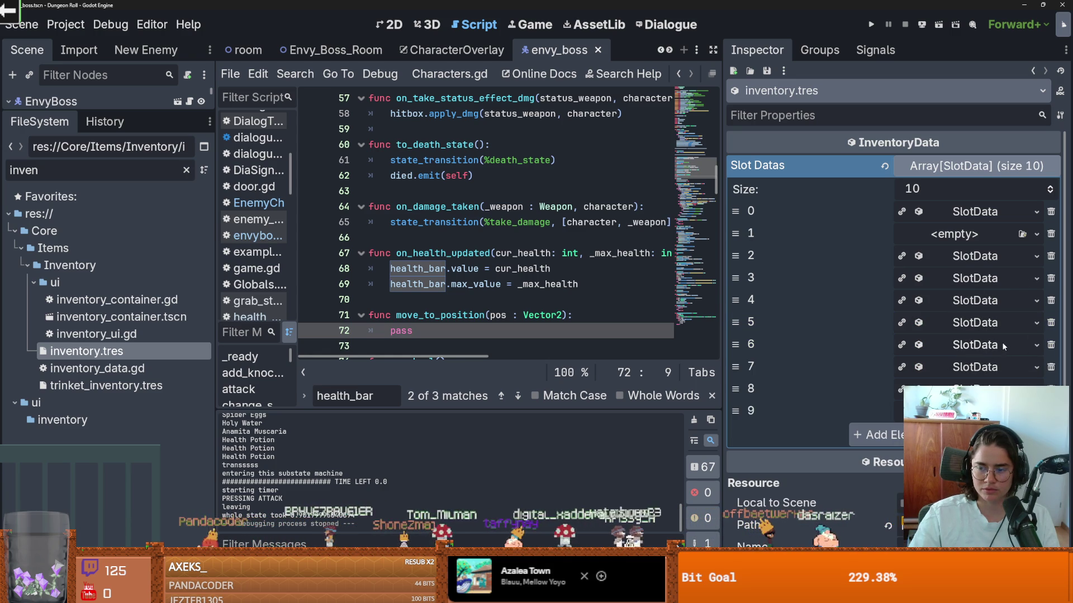
pyautogui.click(988, 345)
# Make slot 6's slot data unique, recursively including its item.
pyautogui.click(1037, 349)
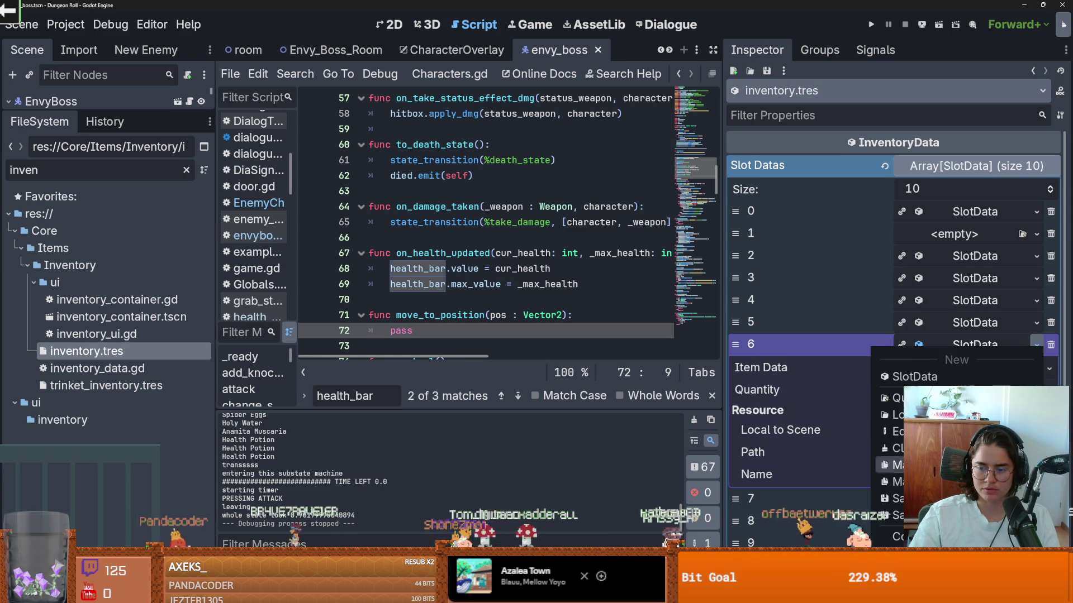
pyautogui.click(882, 448)
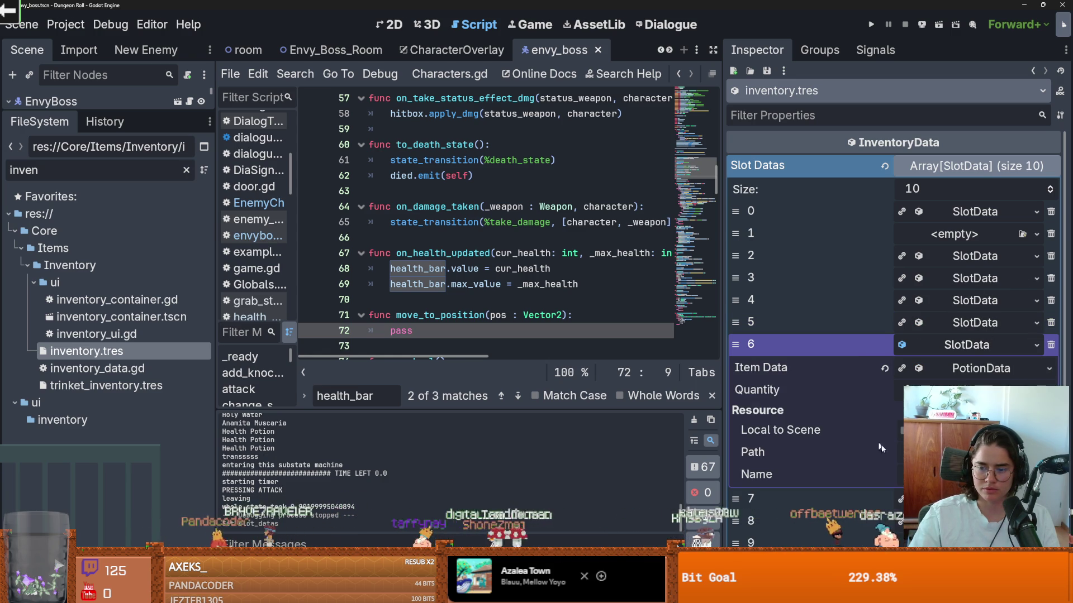
pyautogui.click(990, 348)
pyautogui.click(1037, 343)
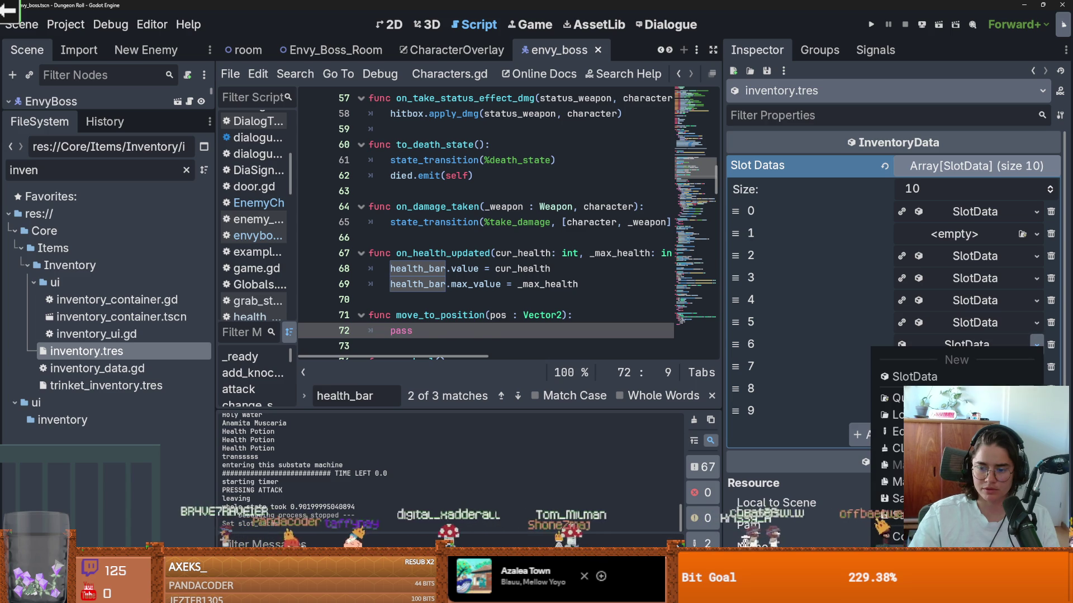
pyautogui.click(897, 482)
pyautogui.press('Return')
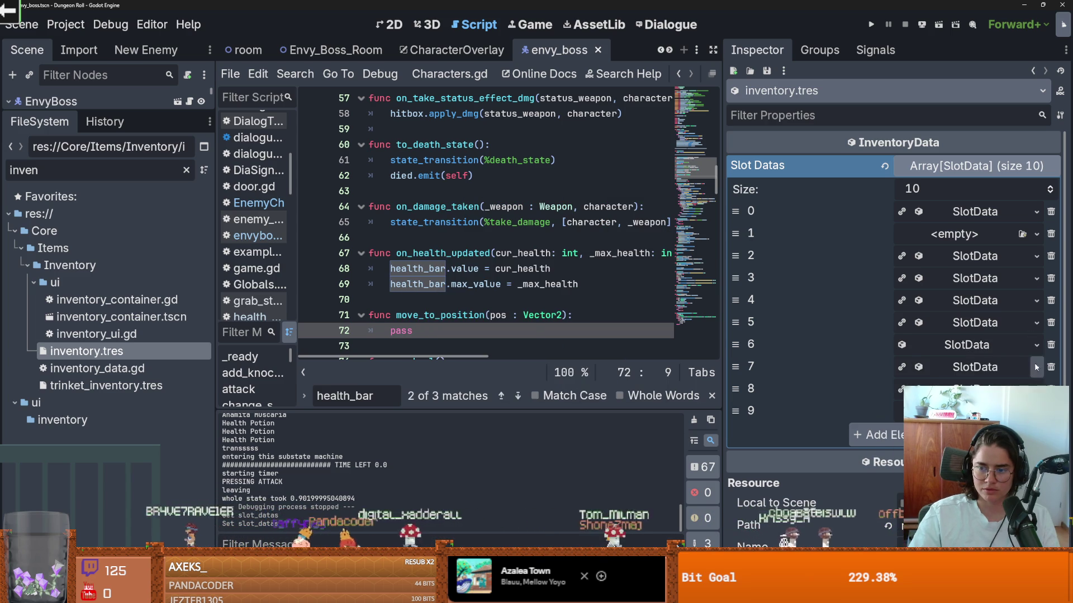
# Give slots 7 and 8 their own separate new SlotData.
pyautogui.click(1036, 368)
pyautogui.click(893, 465)
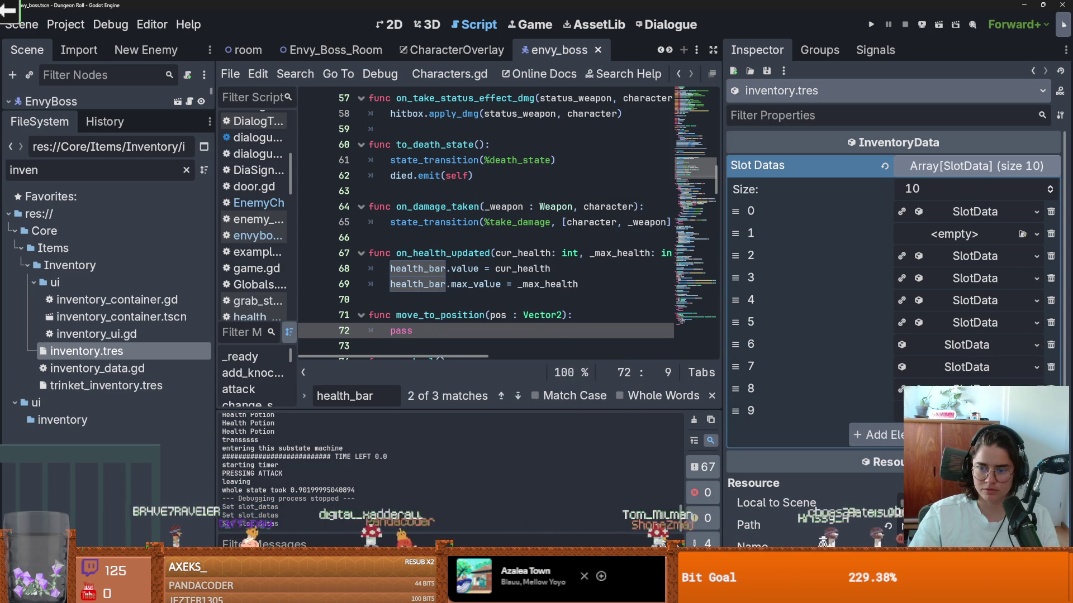
pyautogui.click(1037, 389)
pyautogui.click(915, 377)
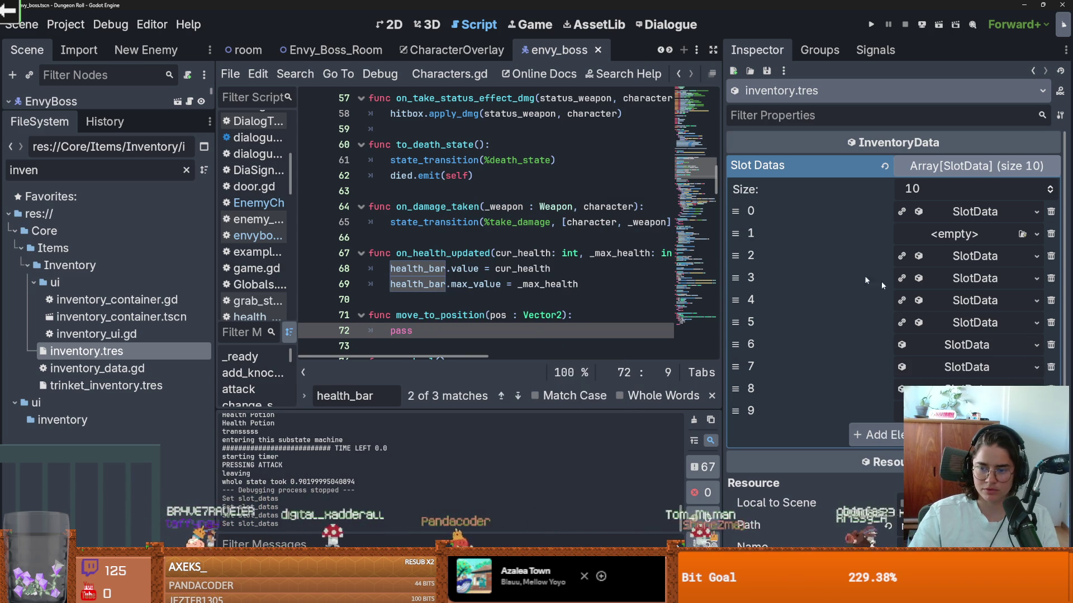